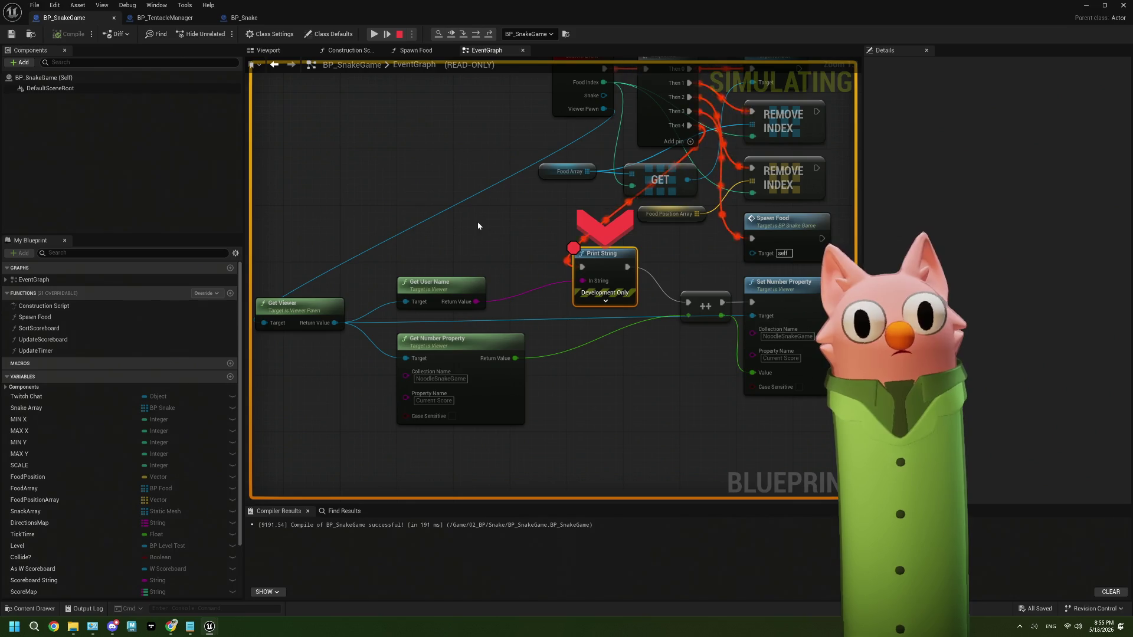
Browse the panel list and confirm BP_SnakeGame is the instance being debugged.
click(163, 7)
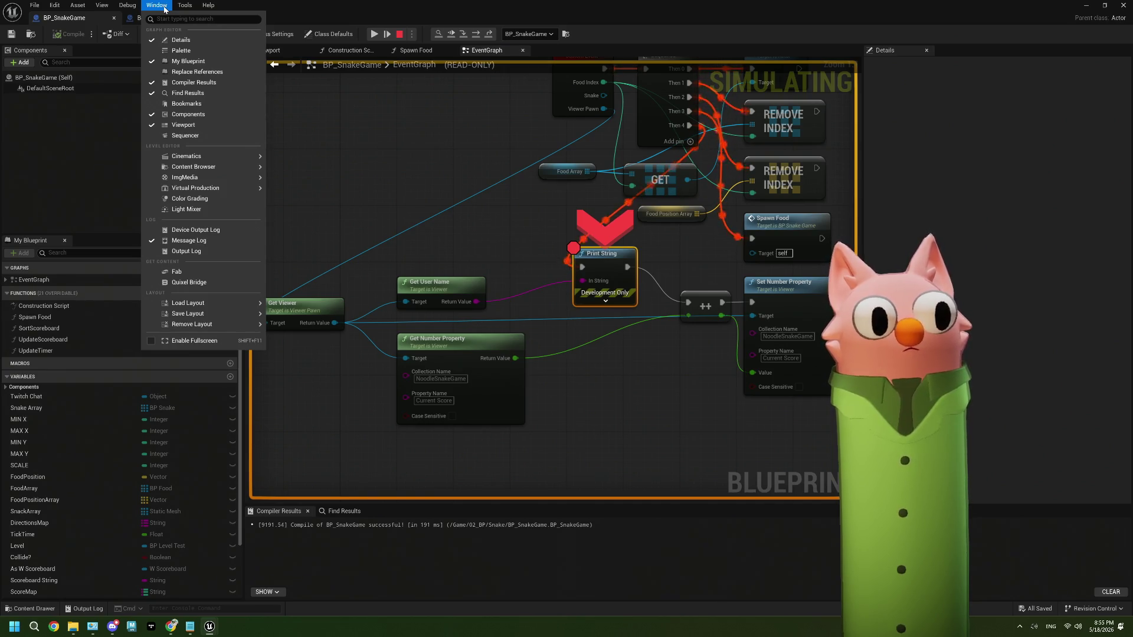
click(349, 215)
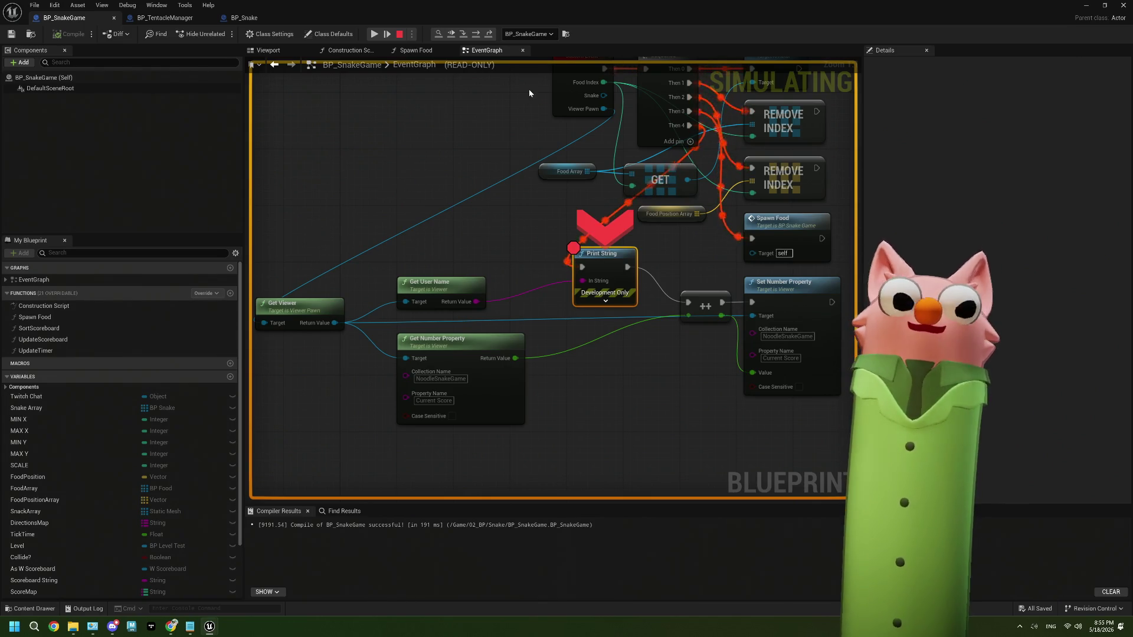
click(550, 35)
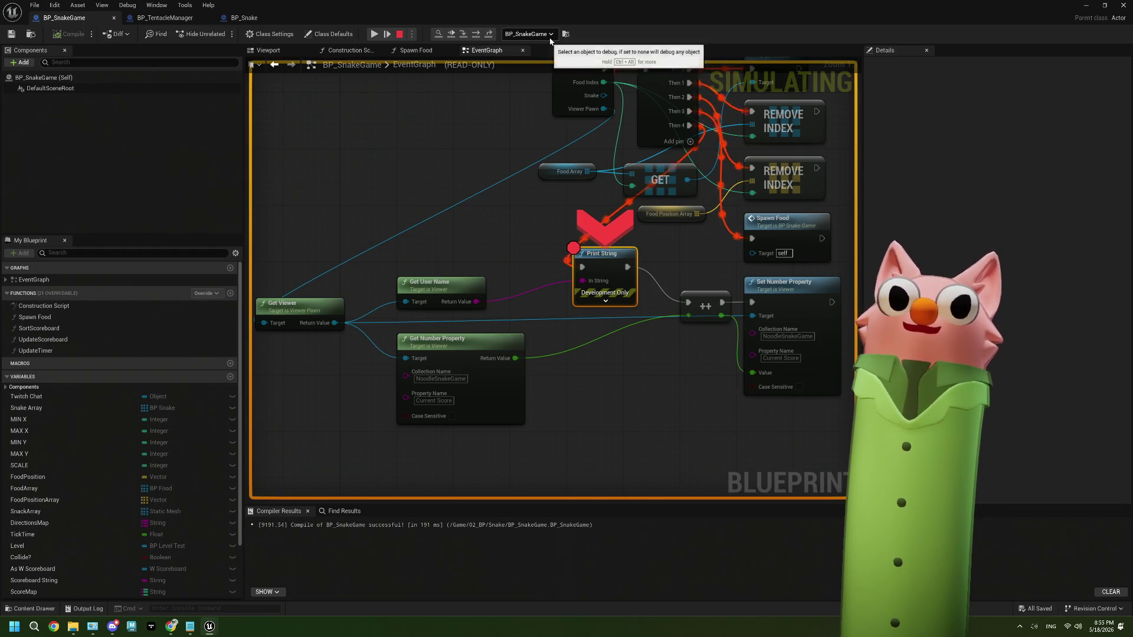
click(618, 33)
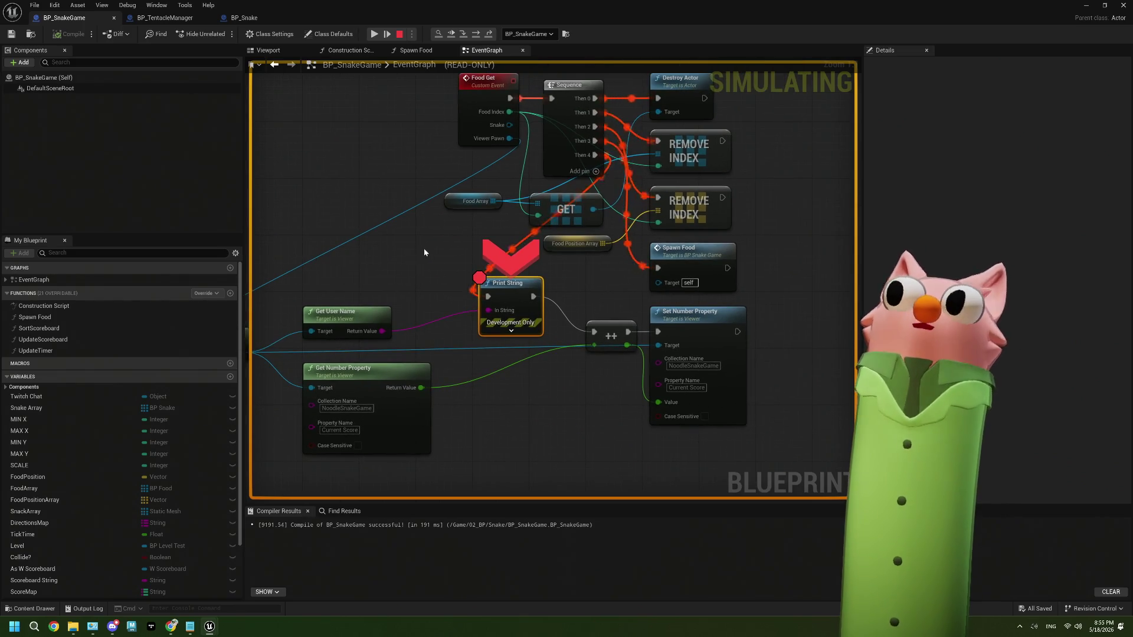
Open the Blueprint Debugger and expand the breakpoints and BP_SnakeGame's Self variables.
click(134, 6)
click(159, 29)
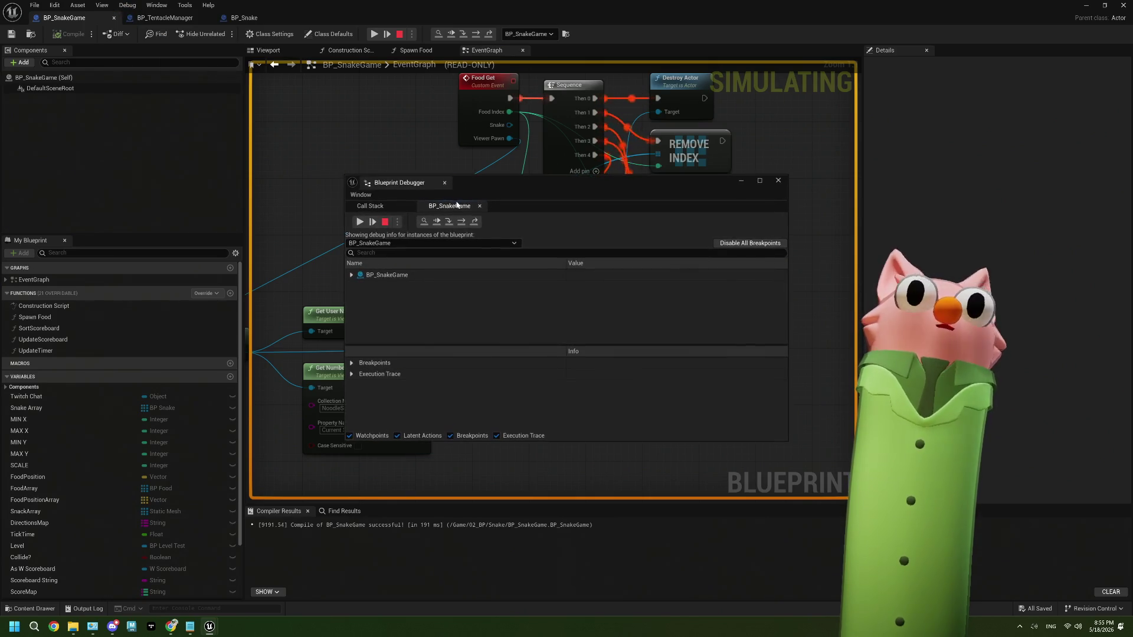
drag(536, 189, 335, 131)
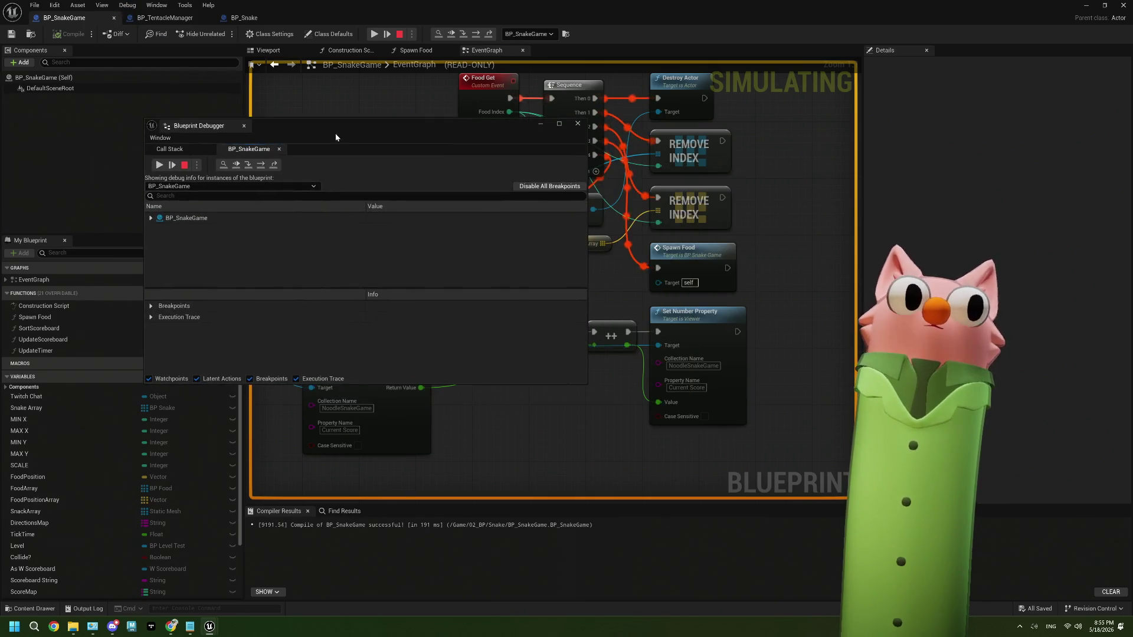
click(151, 306)
click(151, 218)
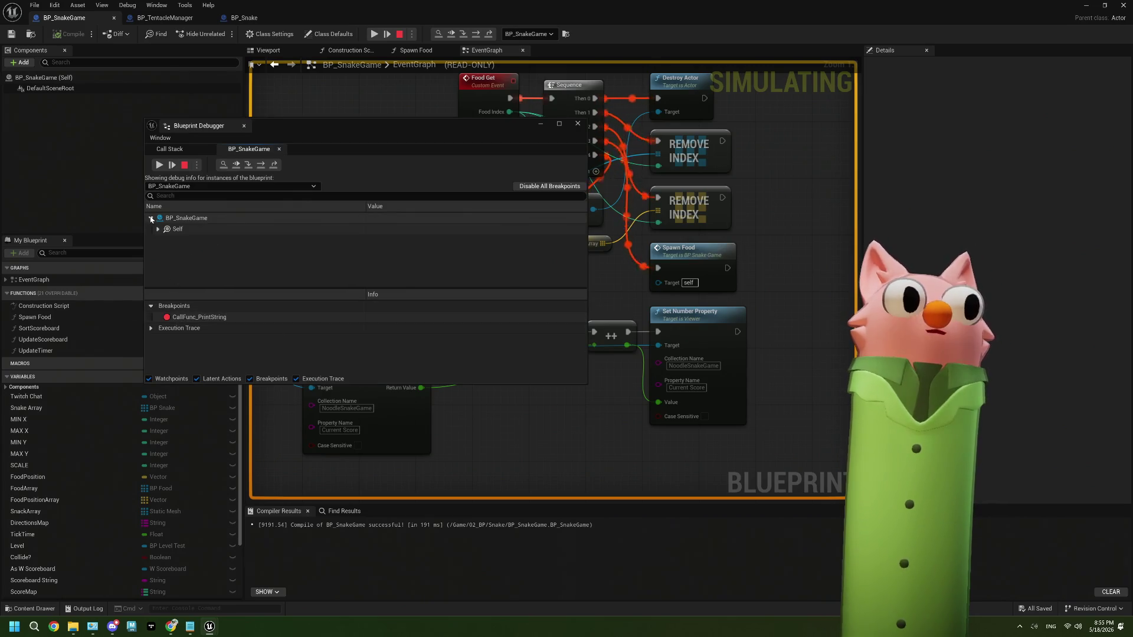
click(158, 229)
scroll(296, 254, down, 1)
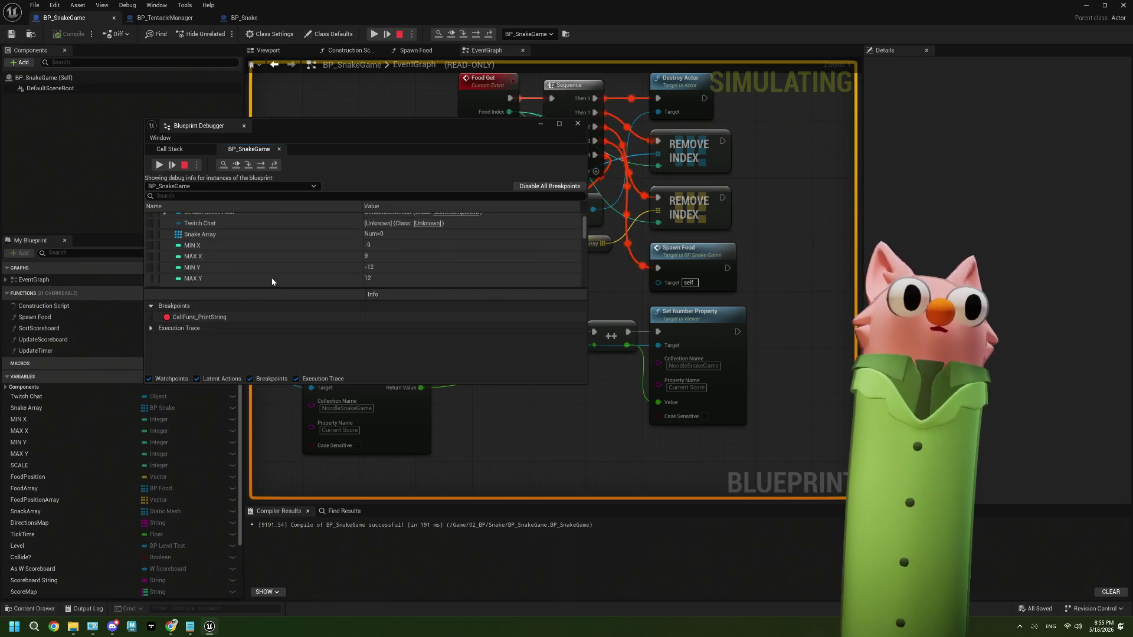
drag(361, 122, 362, 34)
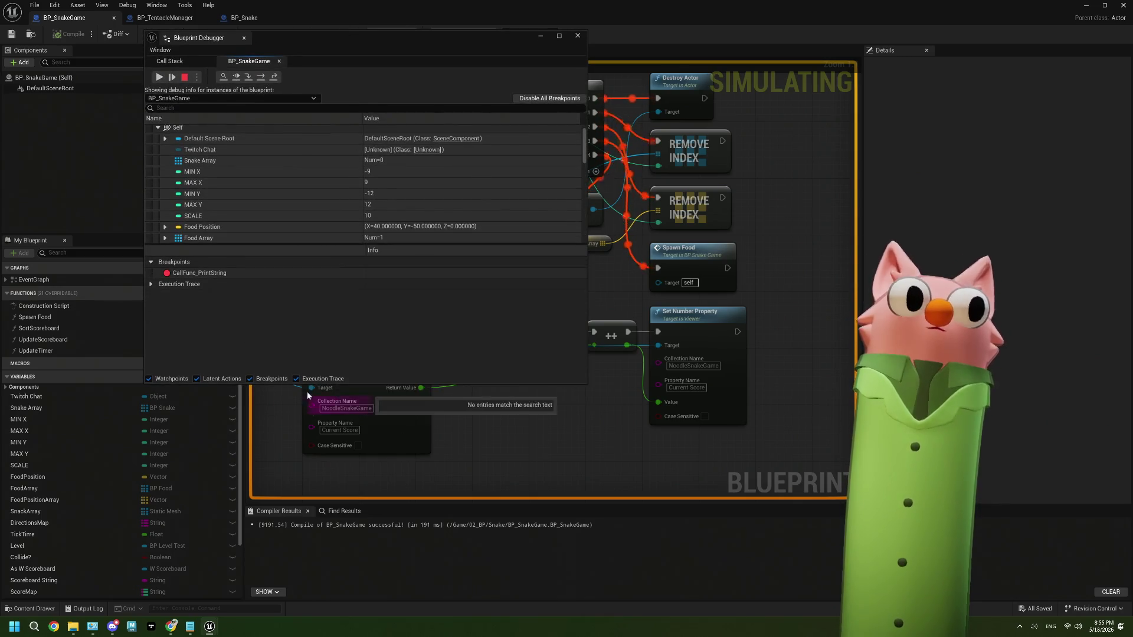
Enlarge the debugger window and scroll through BP_SnakeGame's Self variable values.
drag(289, 381, 289, 501)
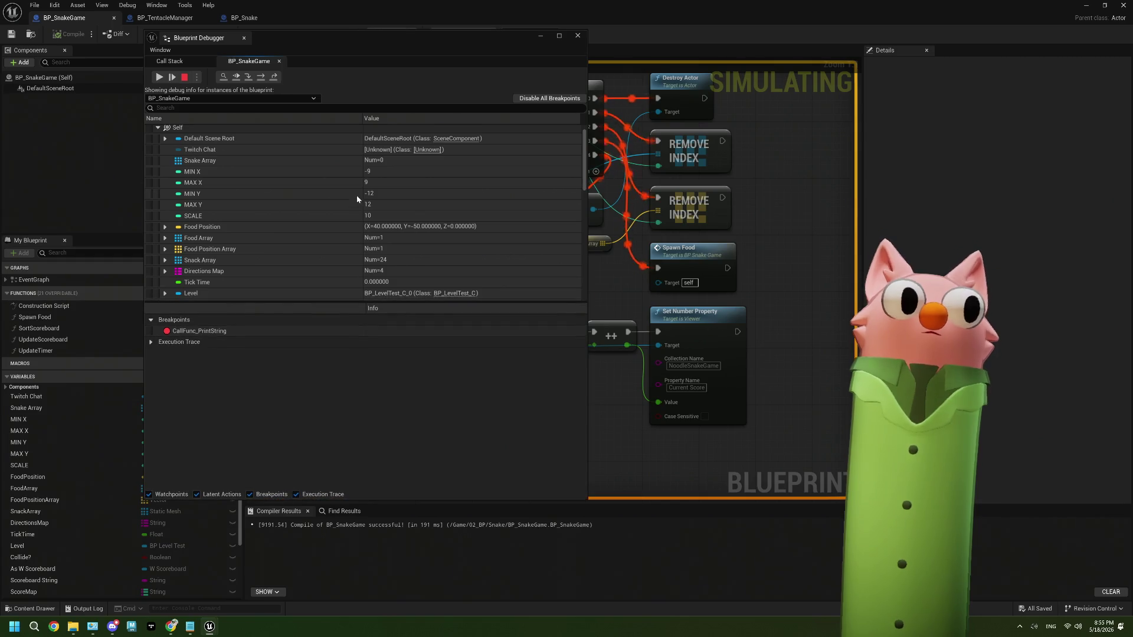
scroll(352, 227, down, 1)
scroll(351, 227, down, 6)
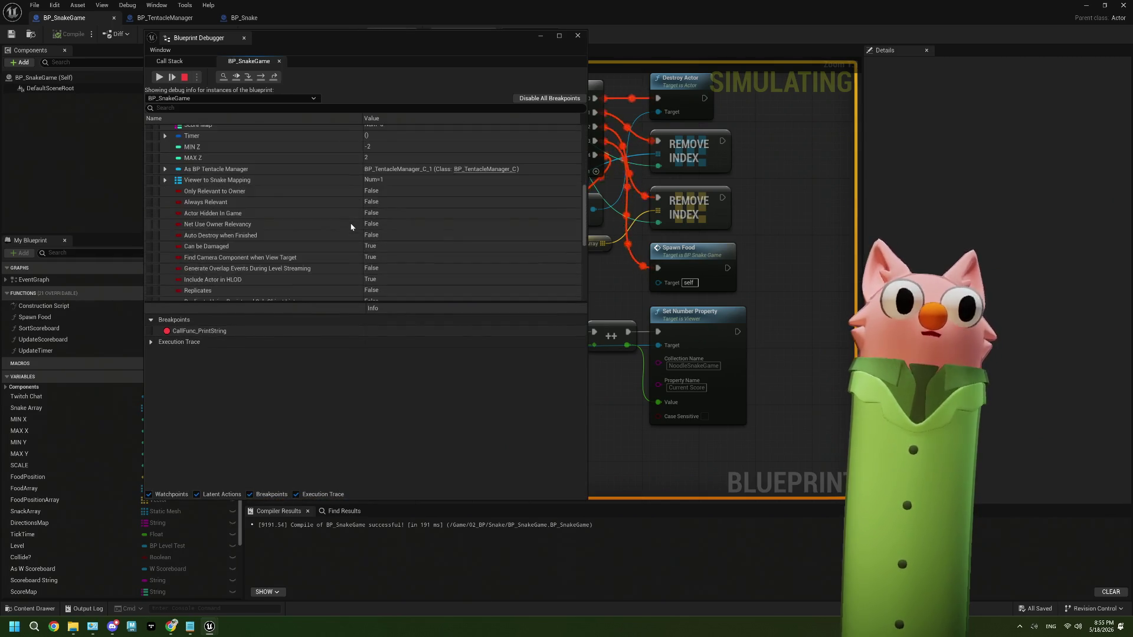
scroll(351, 226, down, 10)
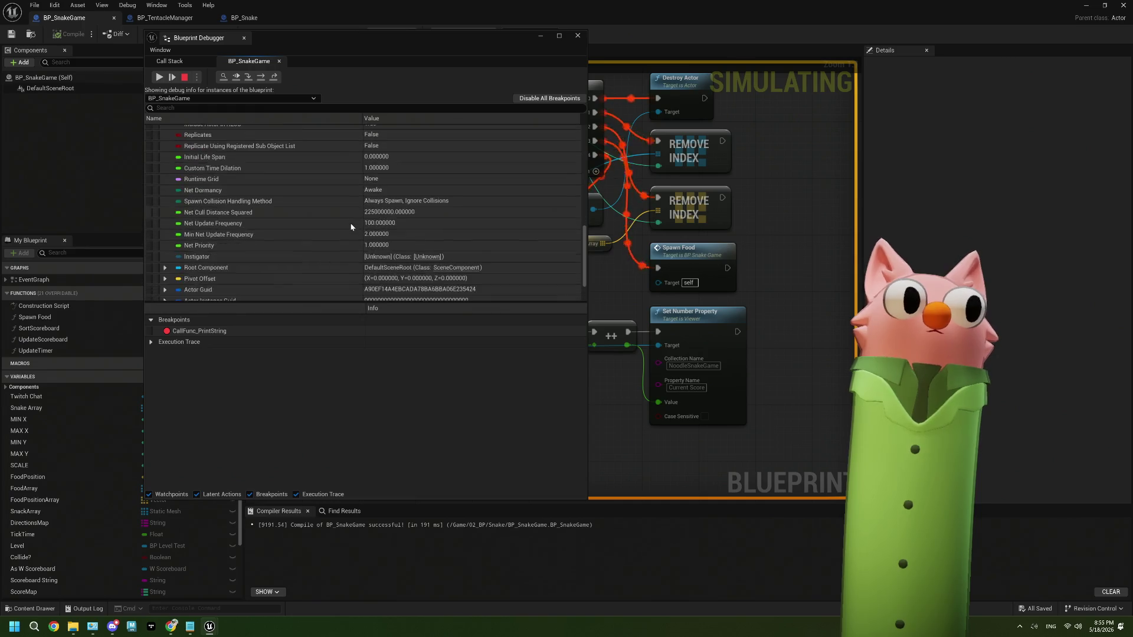
scroll(351, 227, down, 1)
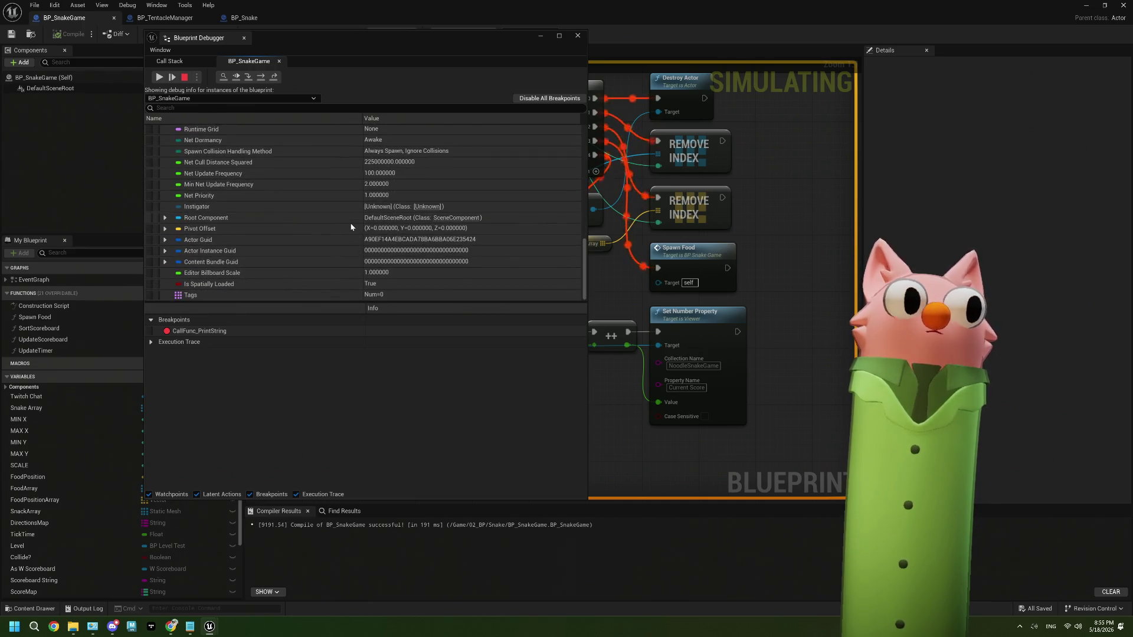
scroll(351, 227, up, 15)
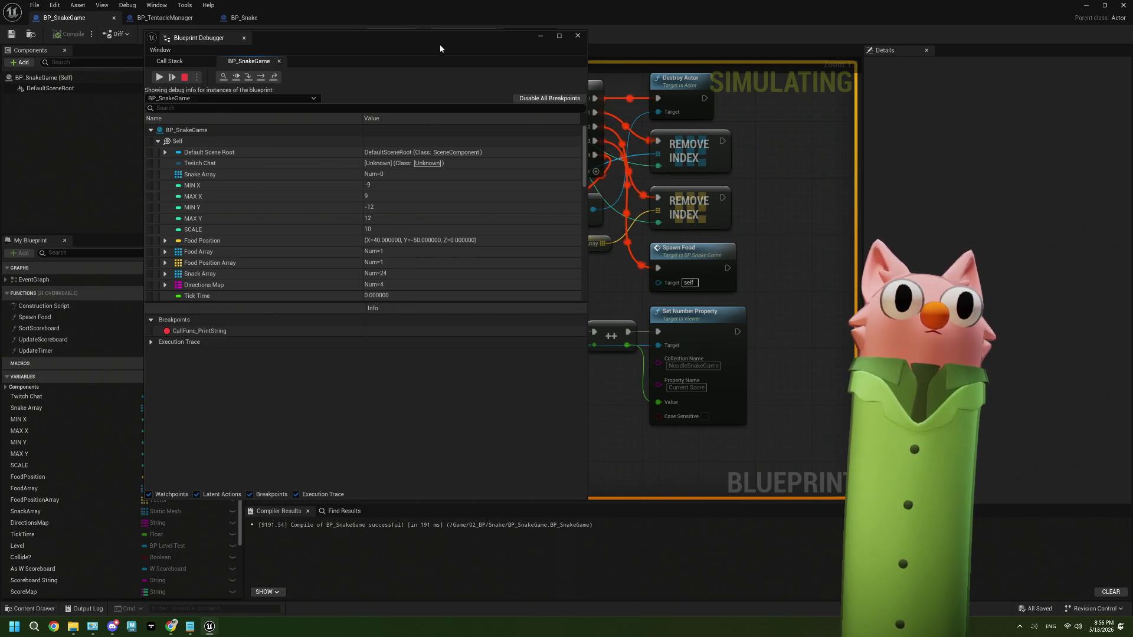
mouse_move(440, 44)
mouse_down()
mouse_move(271, 97)
mouse_move(461, 106)
mouse_move(511, 92)
mouse_up()
scroll(330, 286, down, 2)
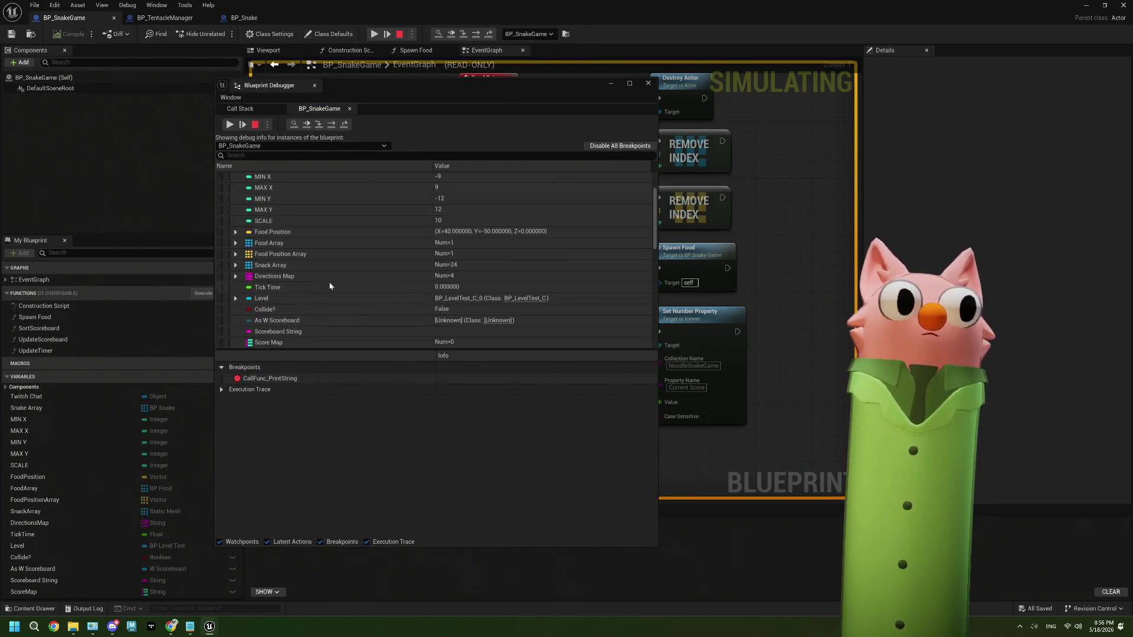
scroll(330, 286, down, 10)
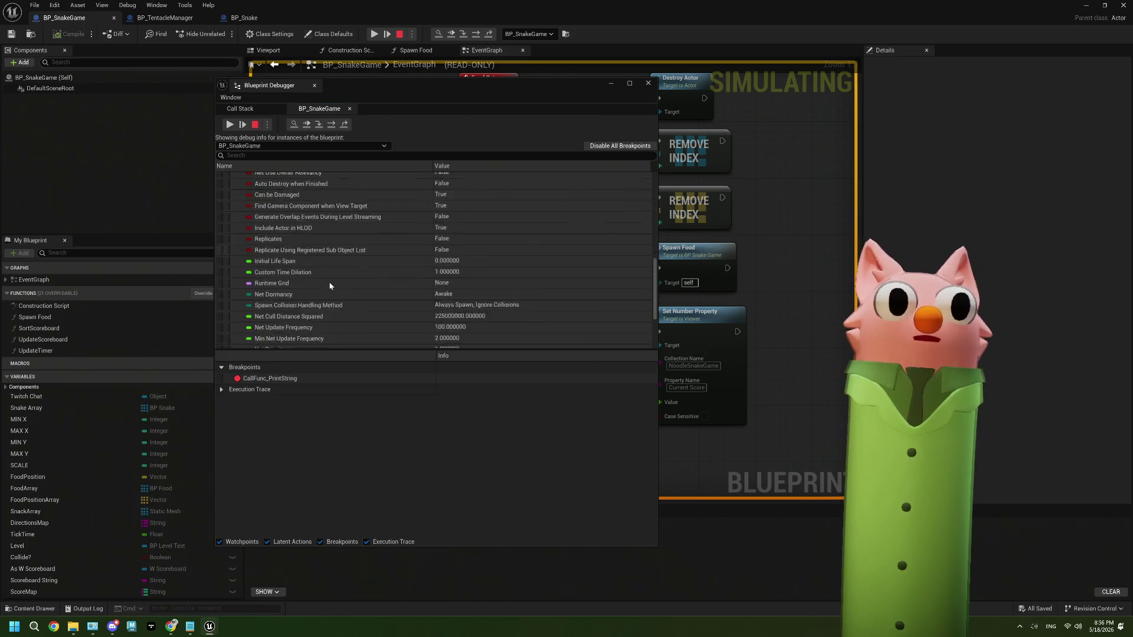
Expand and review the Execution Trace, then switch to the Call Stack.
click(222, 390)
scroll(404, 405, down, 2)
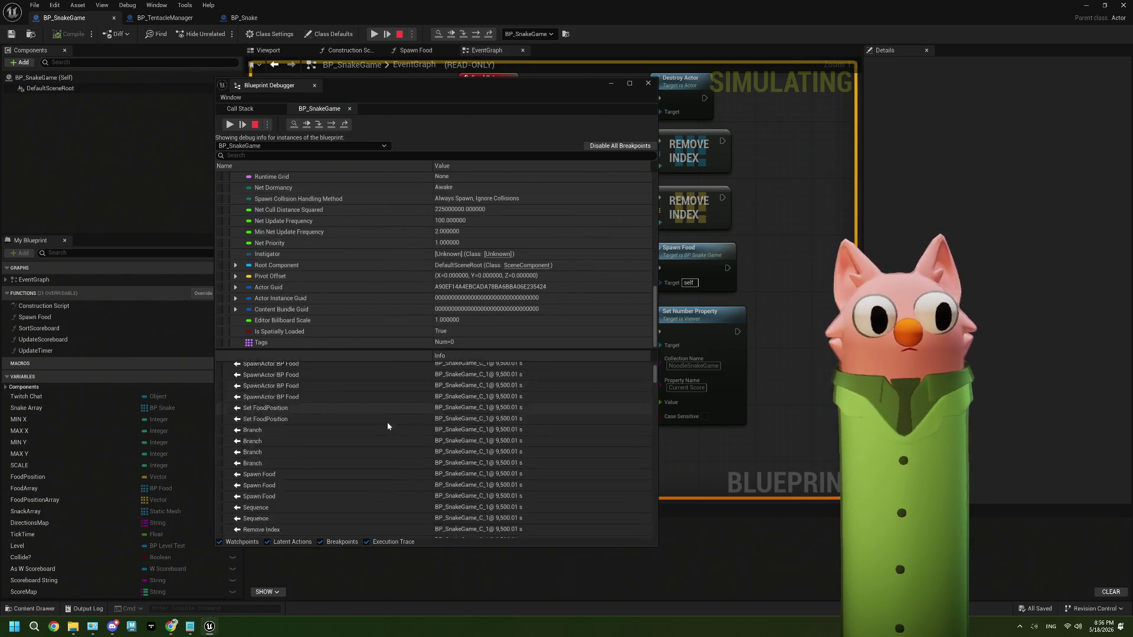
scroll(387, 423, down, 5)
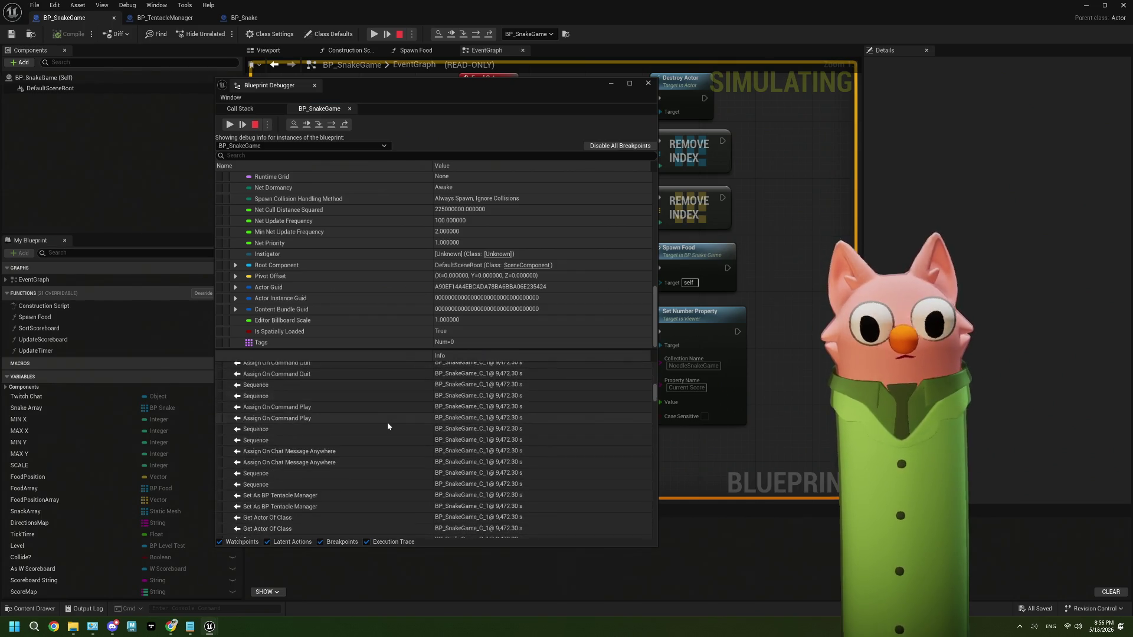
scroll(387, 422, up, 7)
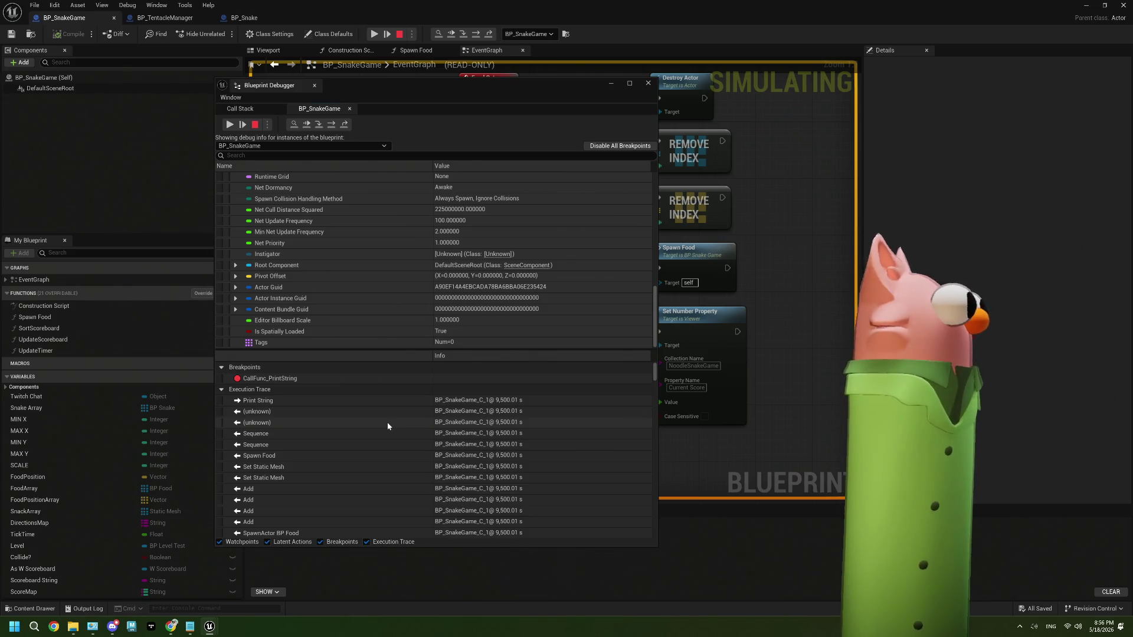
click(269, 108)
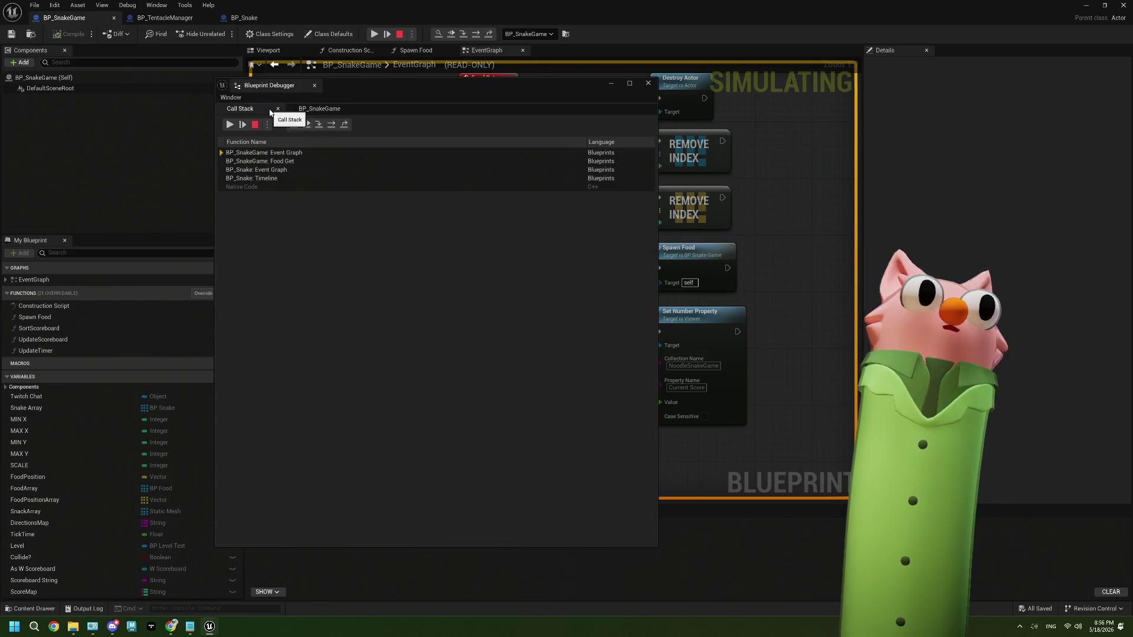
Move the debugger aside and step through the Event Graph, Food Get and BP_Snake frames.
click(223, 153)
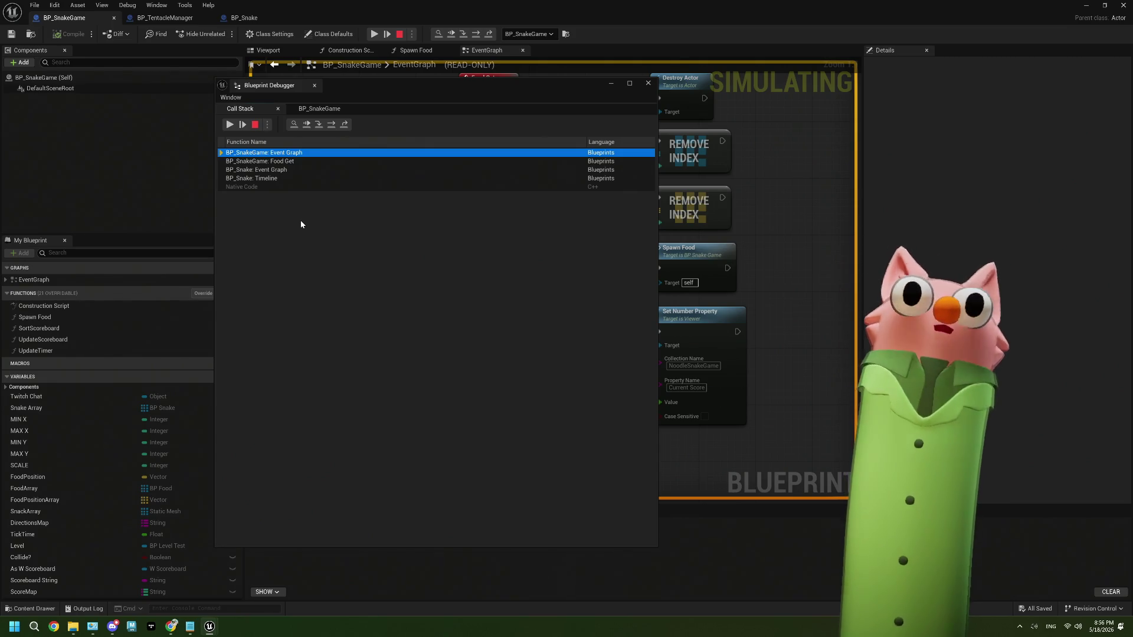
mouse_move(468, 85)
mouse_down()
mouse_move(313, 121)
mouse_move(270, 101)
mouse_up()
click(44, 178)
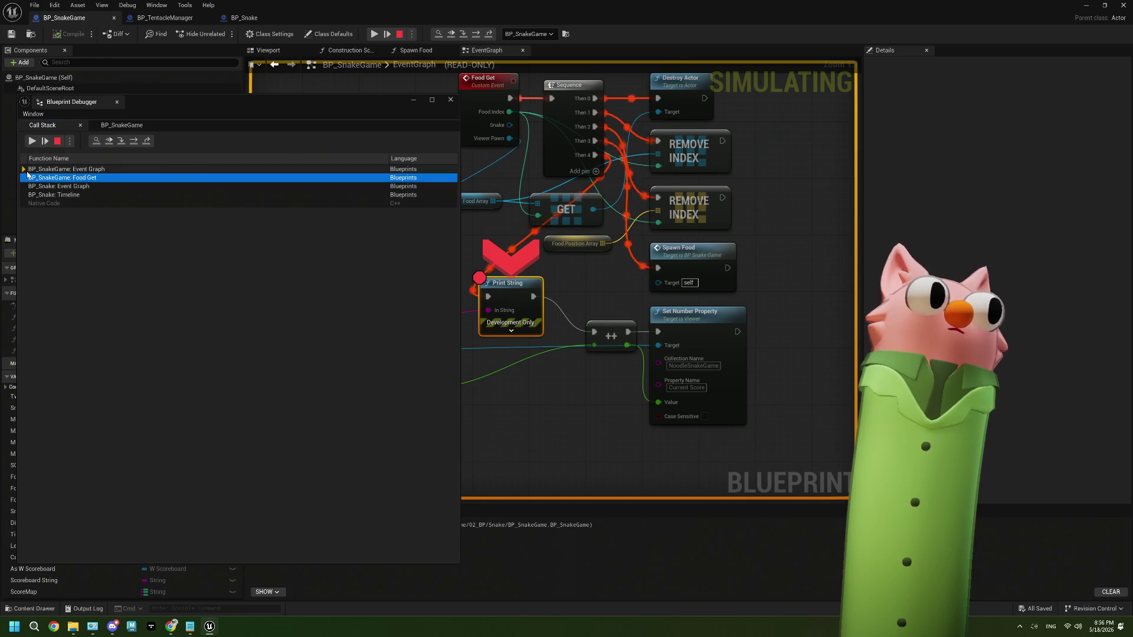
click(84, 187)
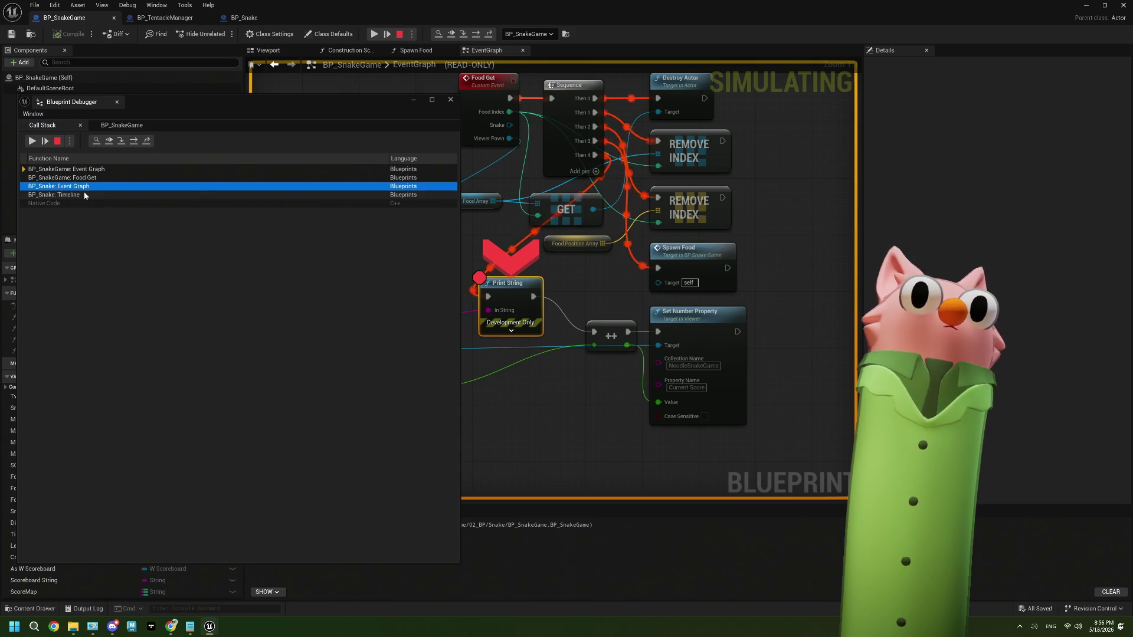
click(51, 170)
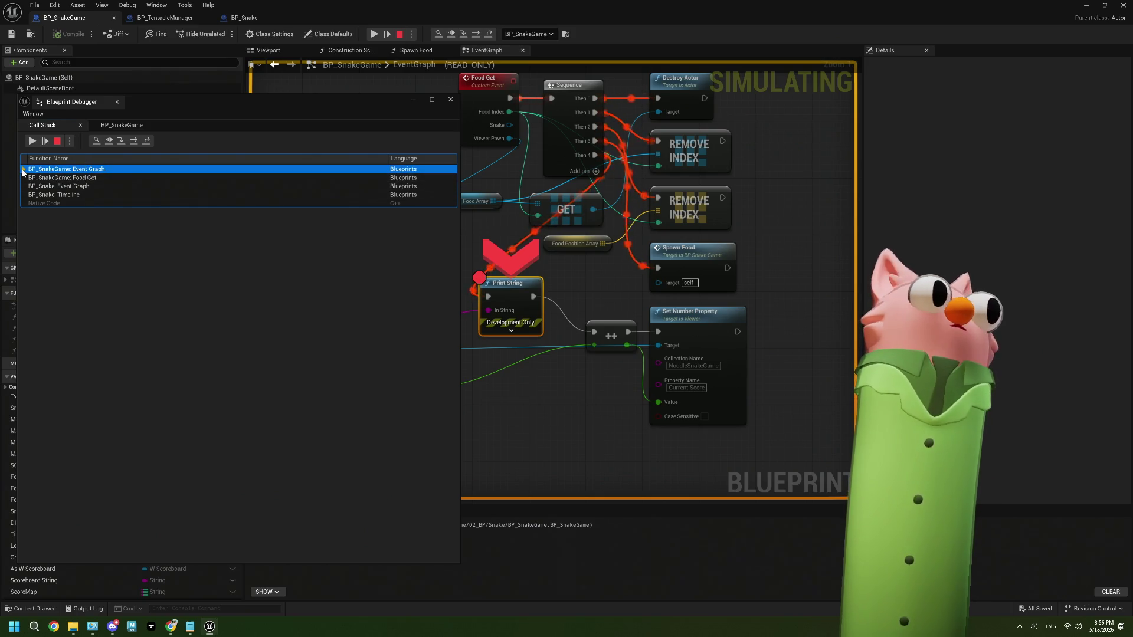
click(56, 178)
right_click(56, 179)
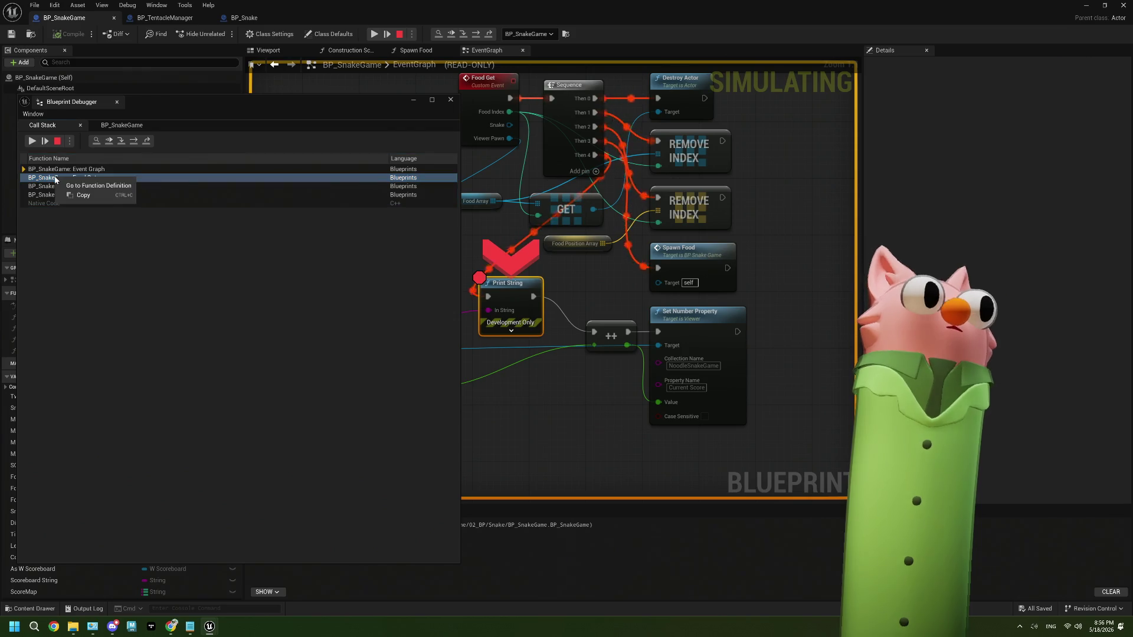
click(56, 169)
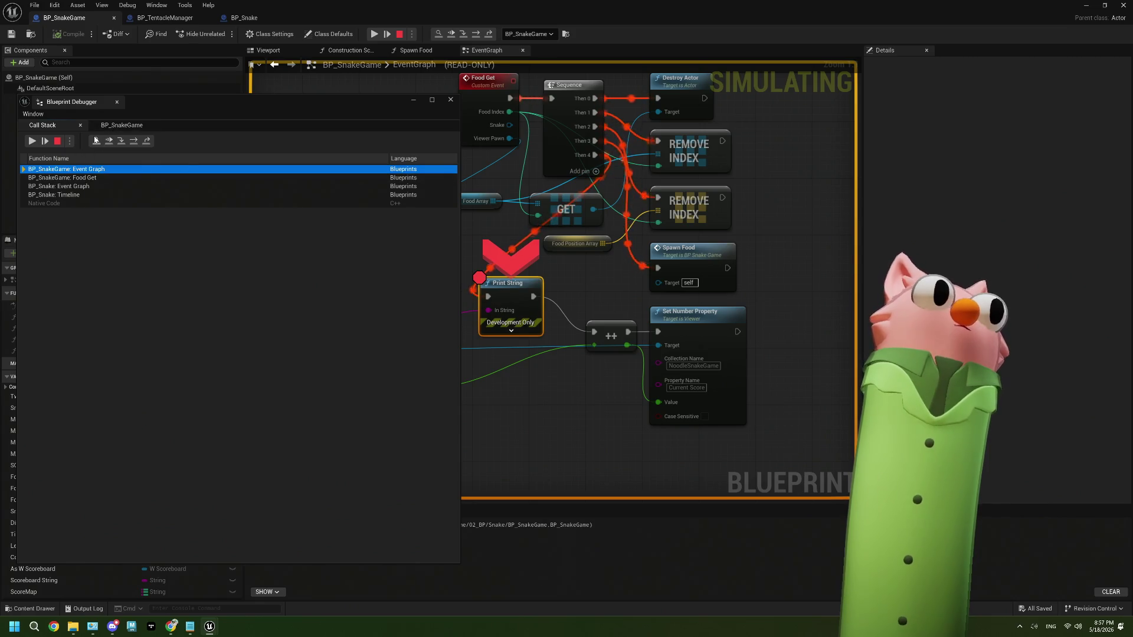
Close the Blueprint Debugger, returning to BP_SnakeGame's EventGraph paused at Print String.
click(96, 140)
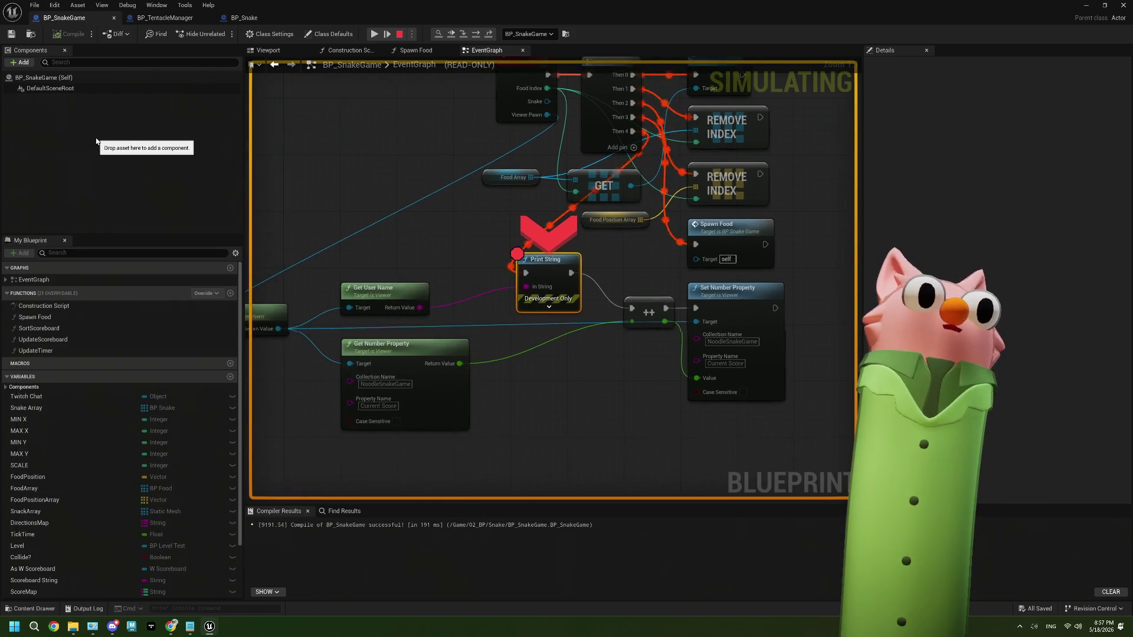
Reopen the debugger from the taskbar, resume then stop the game, and show BP_SnakeGame's breakpoints.
mouse_move(210, 627)
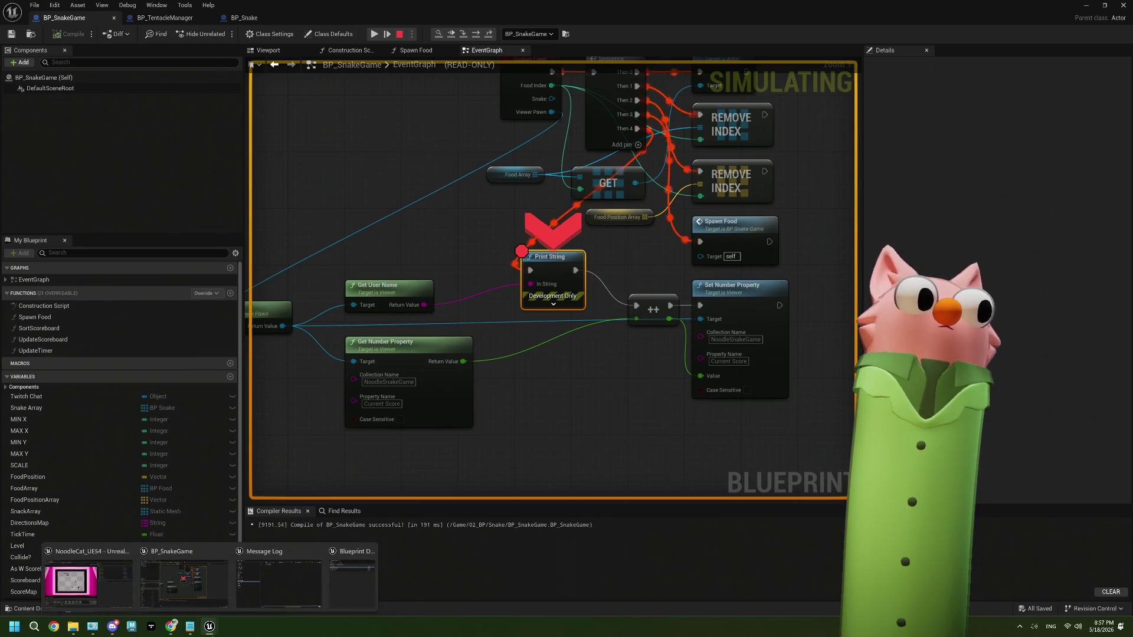
click(167, 578)
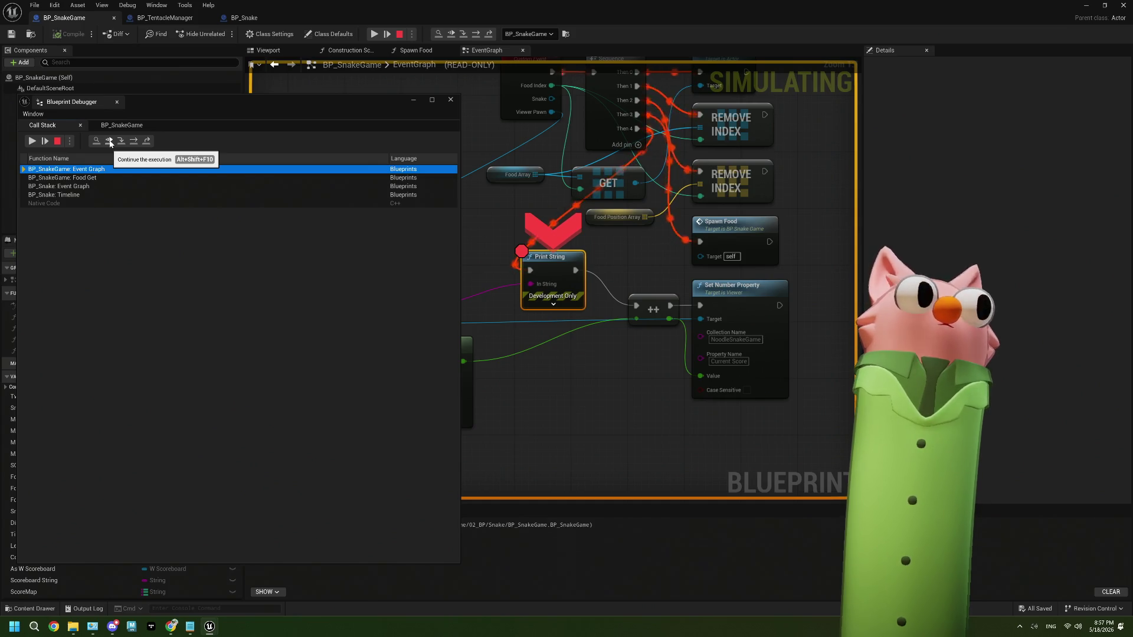
click(109, 141)
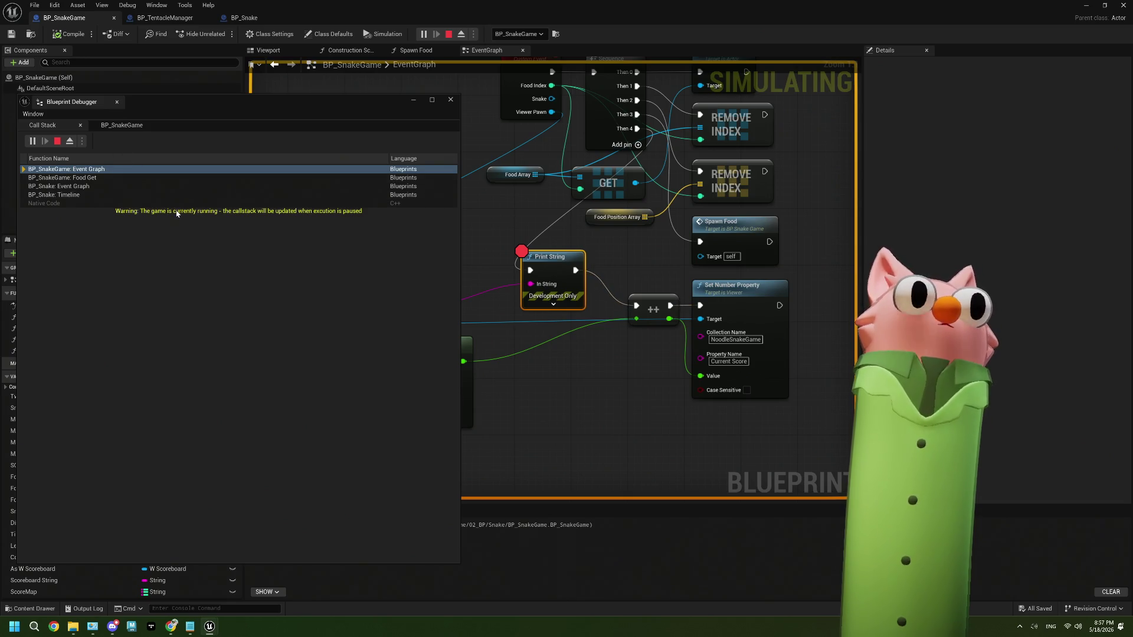
click(57, 141)
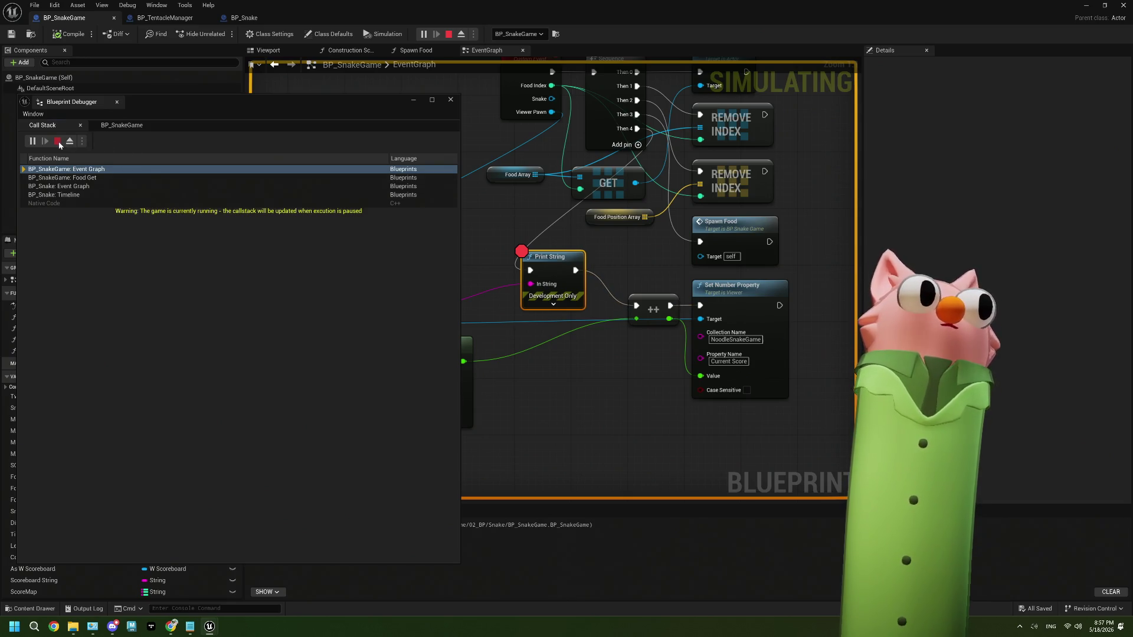
click(25, 170)
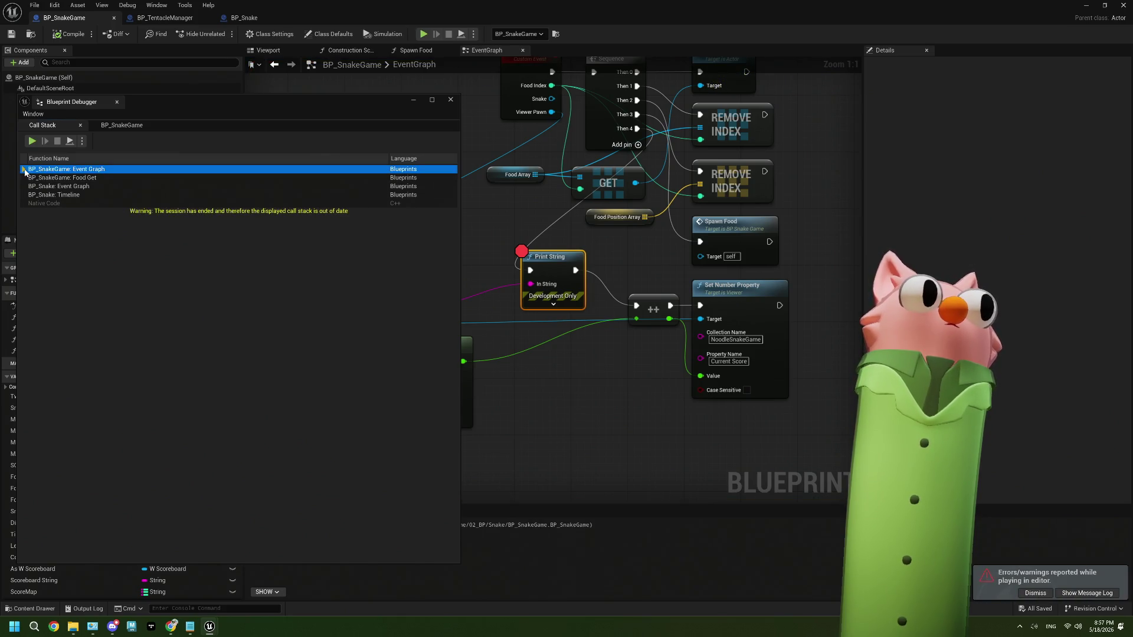
click(126, 129)
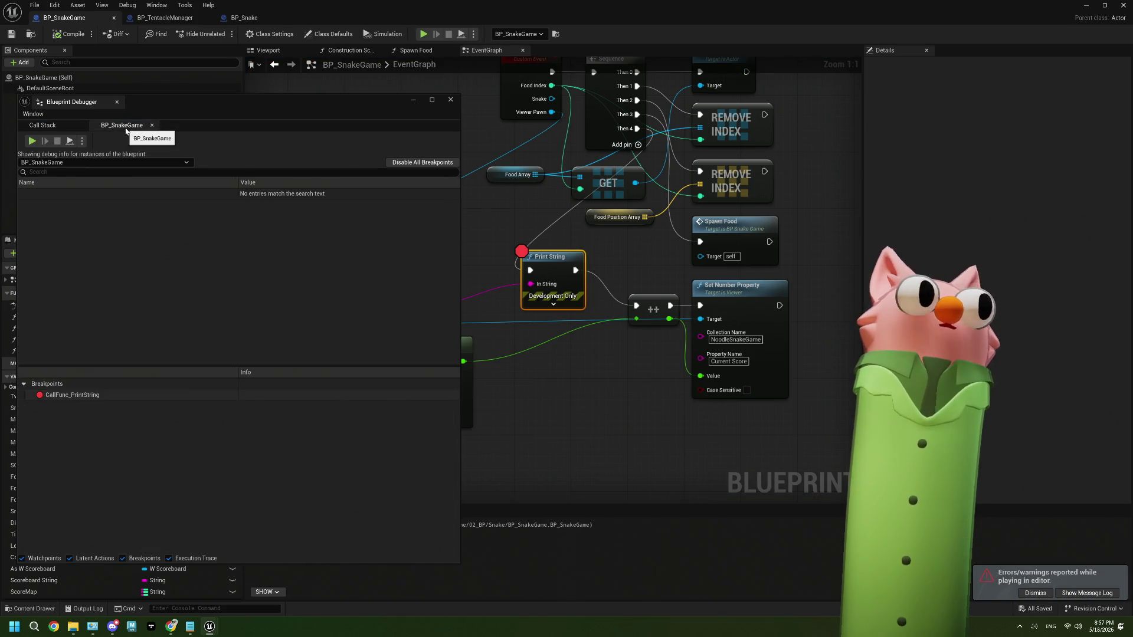
Jump to the CallFunc_PrintString breakpoint and drag the Print String node up and left.
click(65, 396)
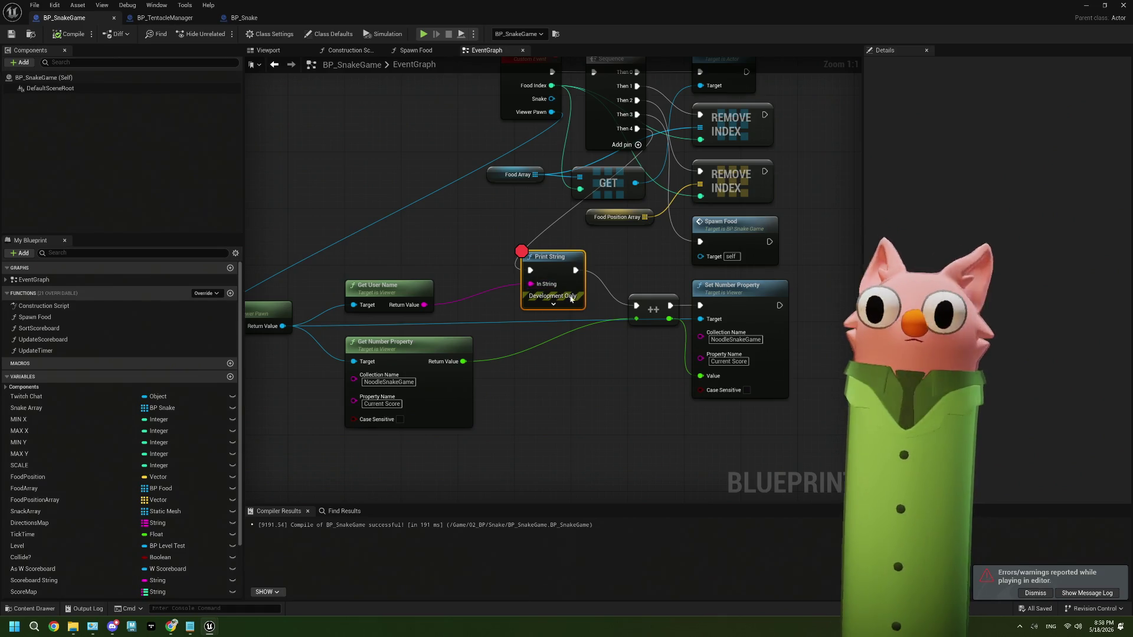
drag(497, 290, 459, 279)
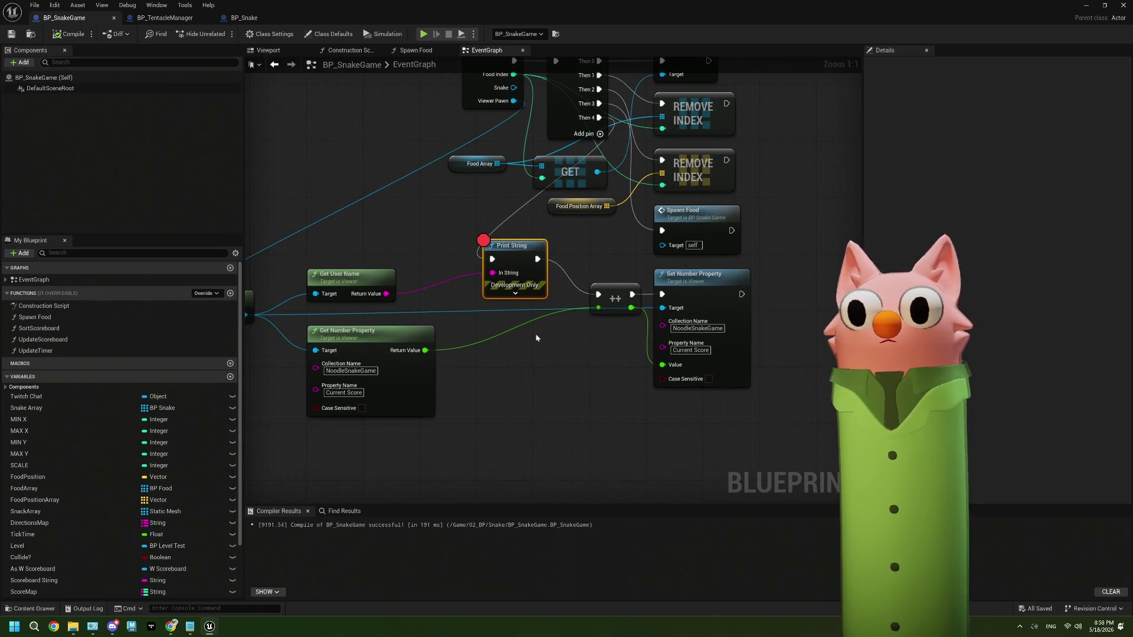
drag(536, 337, 600, 373)
drag(577, 293, 534, 279)
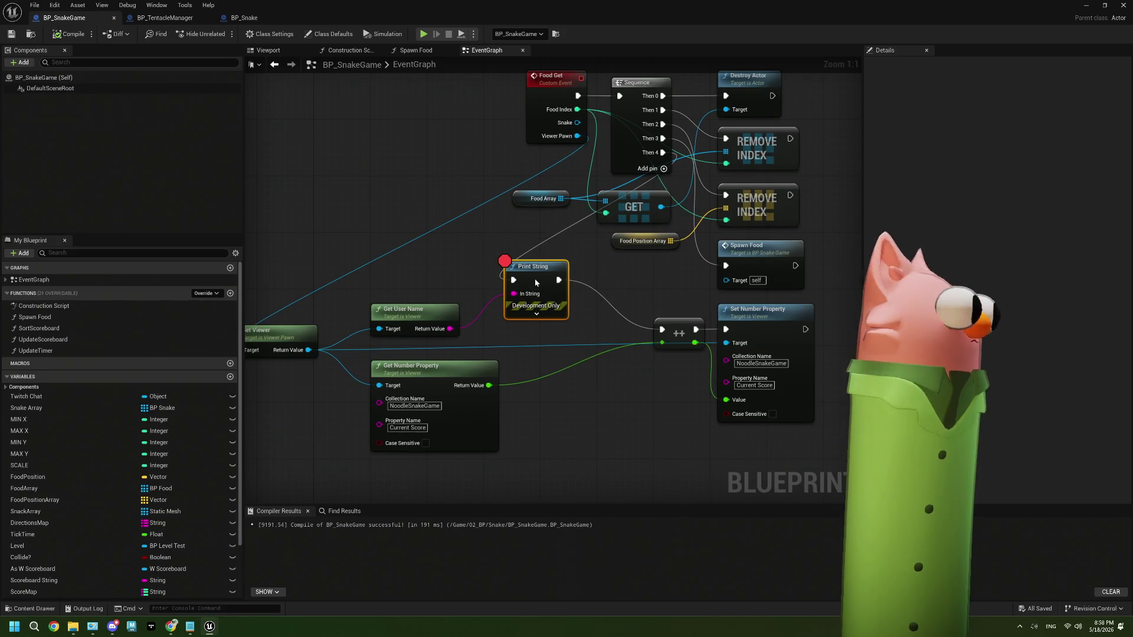
drag(546, 209, 655, 229)
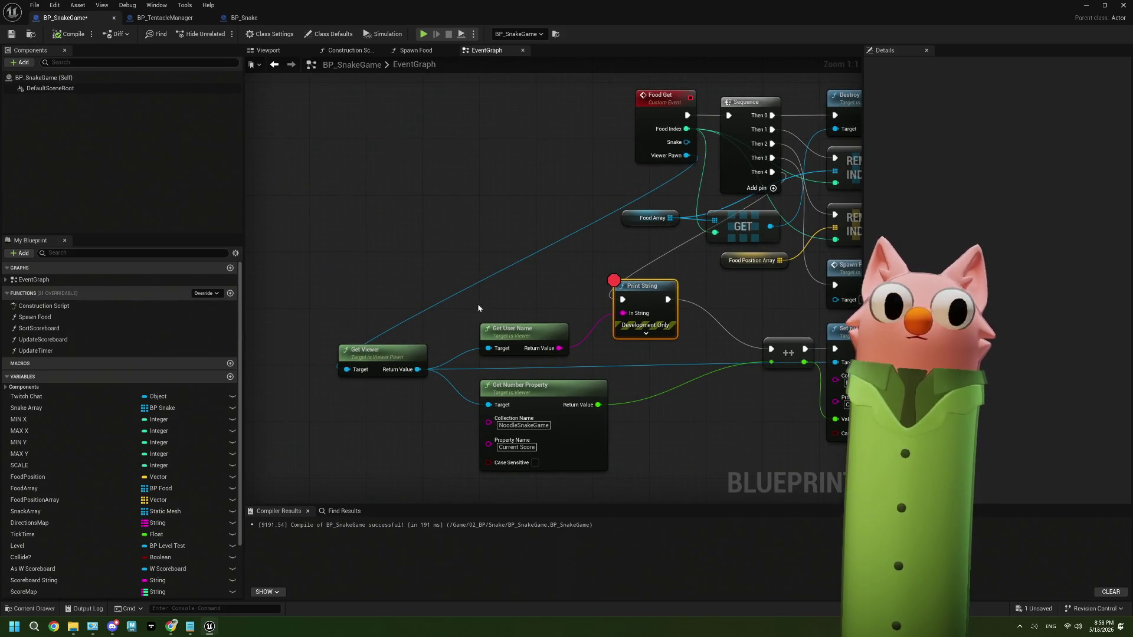
Place Get User Name beside Get Viewer, then play and steer the snake until the breakpoint hits.
mouse_move(511, 340)
mouse_down()
mouse_move(374, 283)
mouse_move(370, 311)
mouse_up()
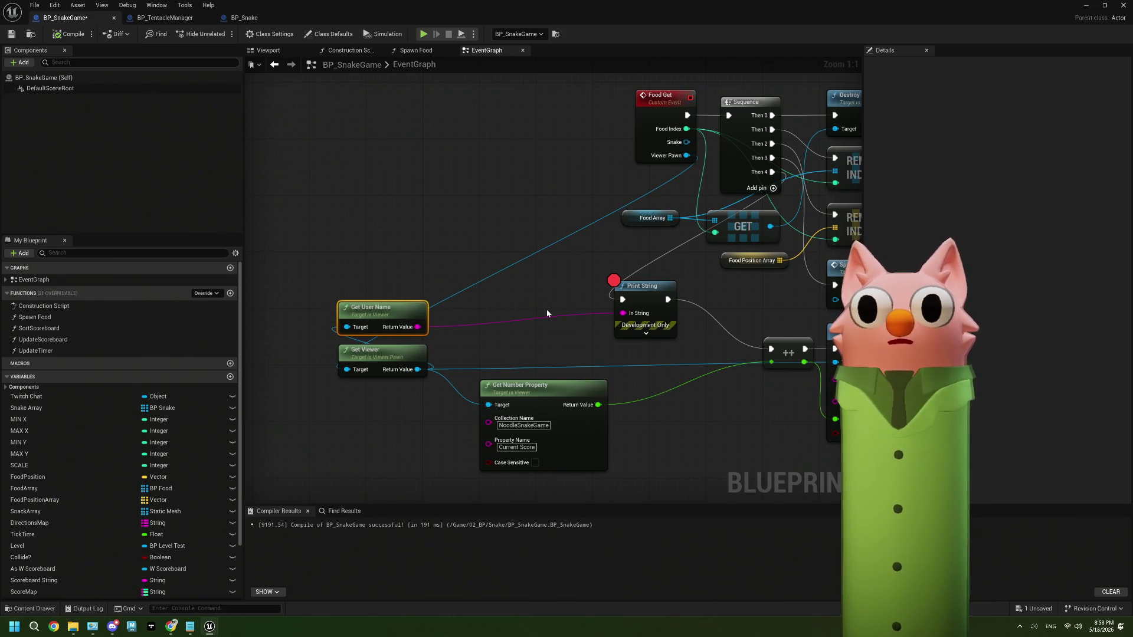
click(423, 34)
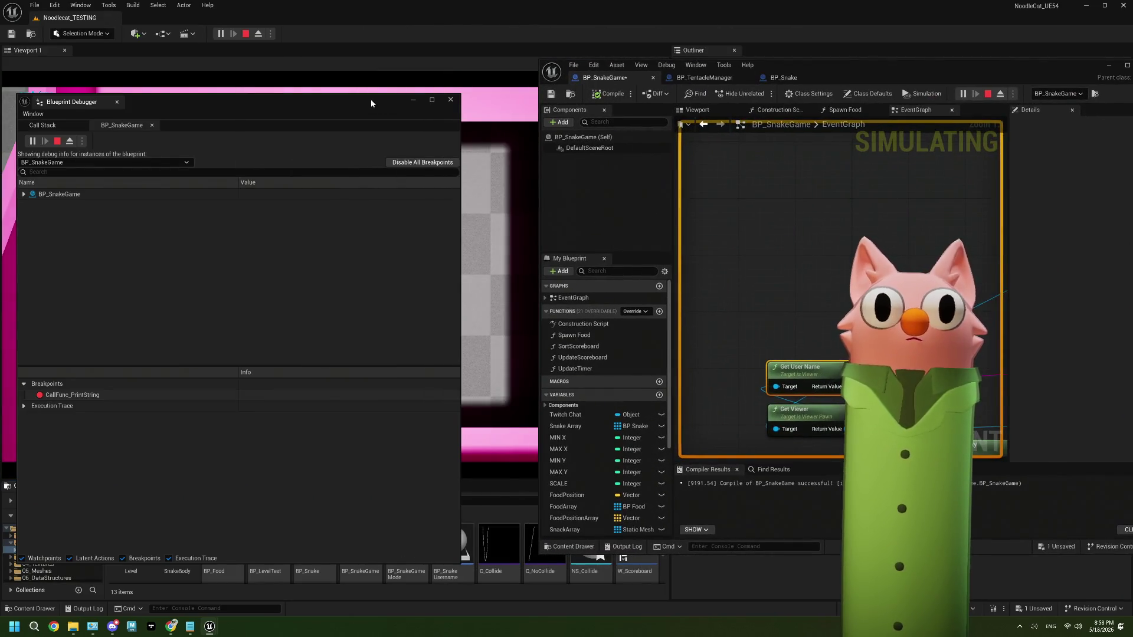
mouse_move(371, 99)
mouse_down()
mouse_move(423, 321)
mouse_move(410, 419)
mouse_up()
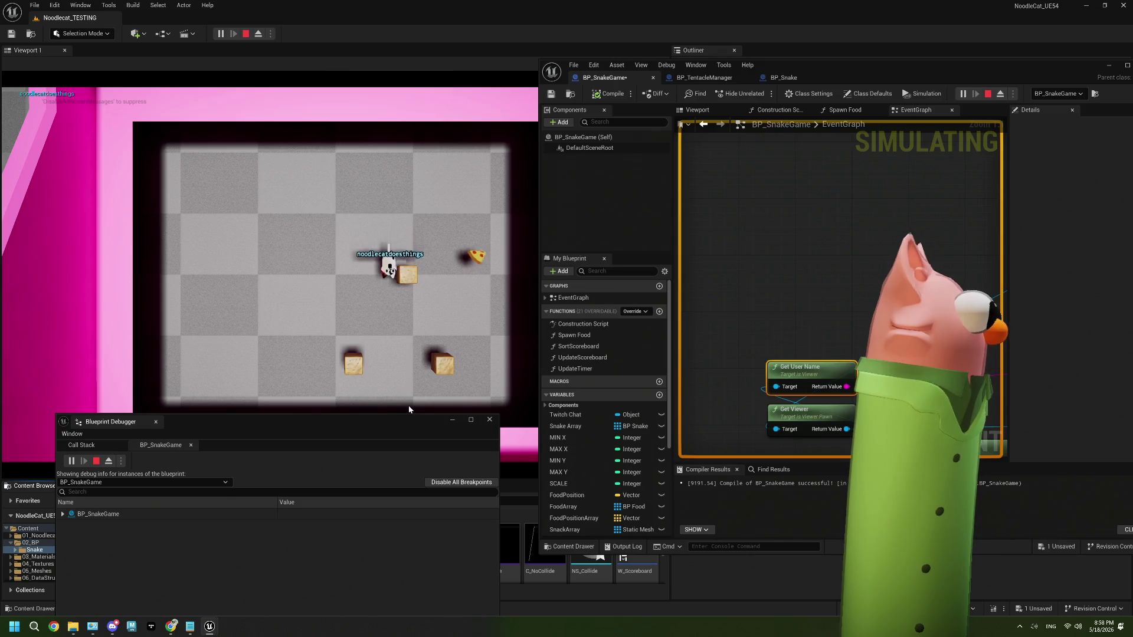
click(409, 409)
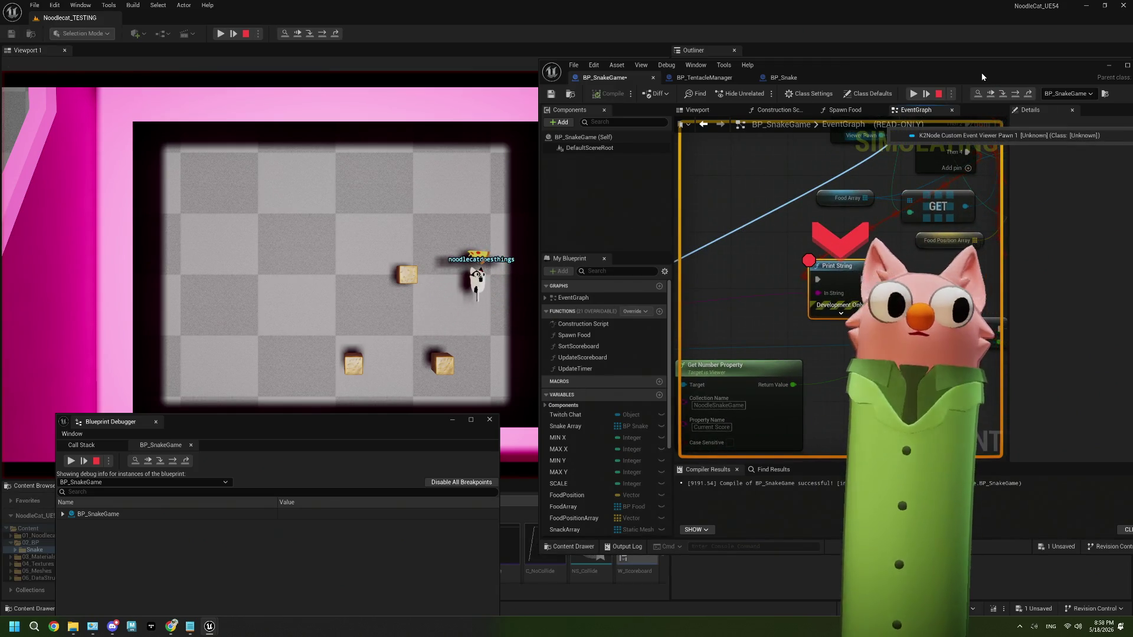
Move the debugger to the top and follow the Execution Trace to the Sequence and Print String nodes.
drag(982, 72, 945, 73)
mouse_move(405, 423)
mouse_down()
mouse_move(392, 134)
mouse_move(379, 98)
mouse_up()
click(36, 403)
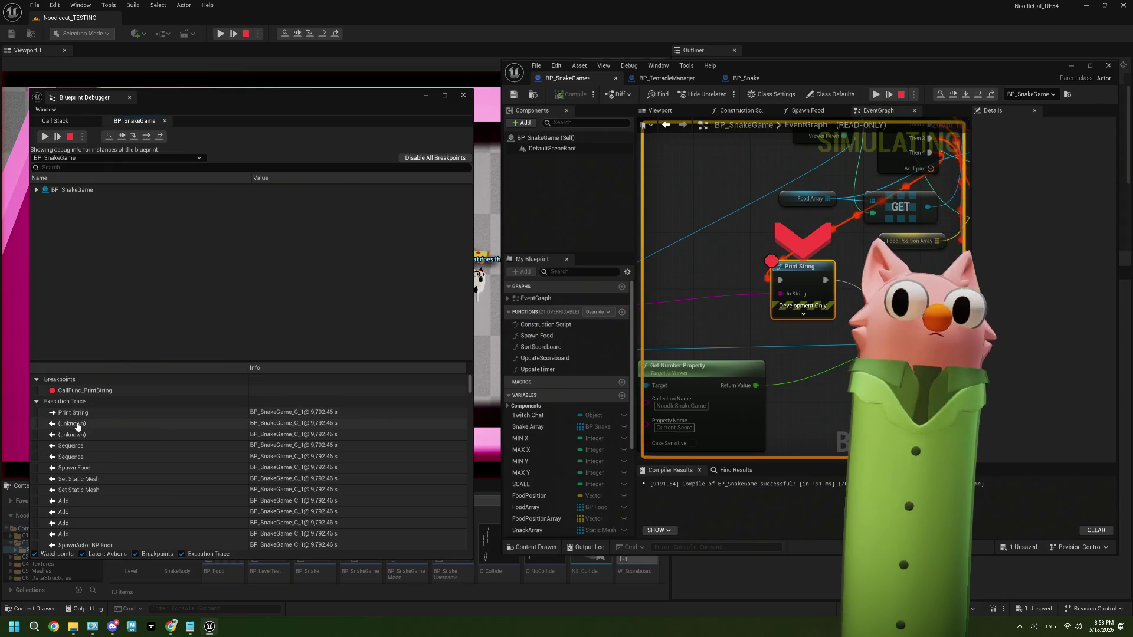
click(80, 448)
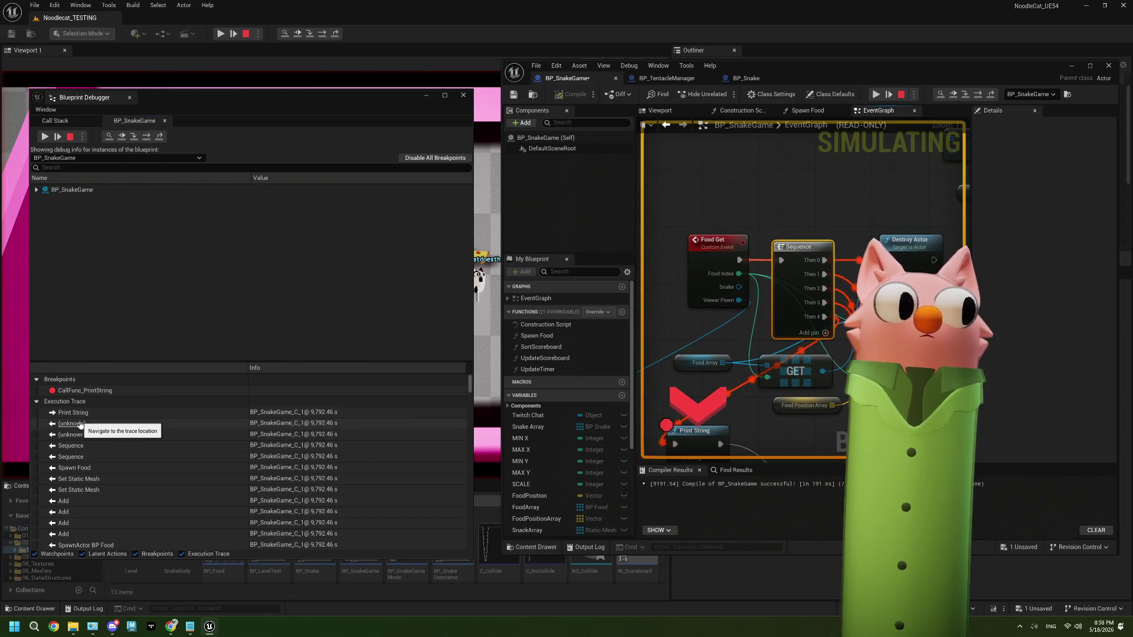
click(80, 424)
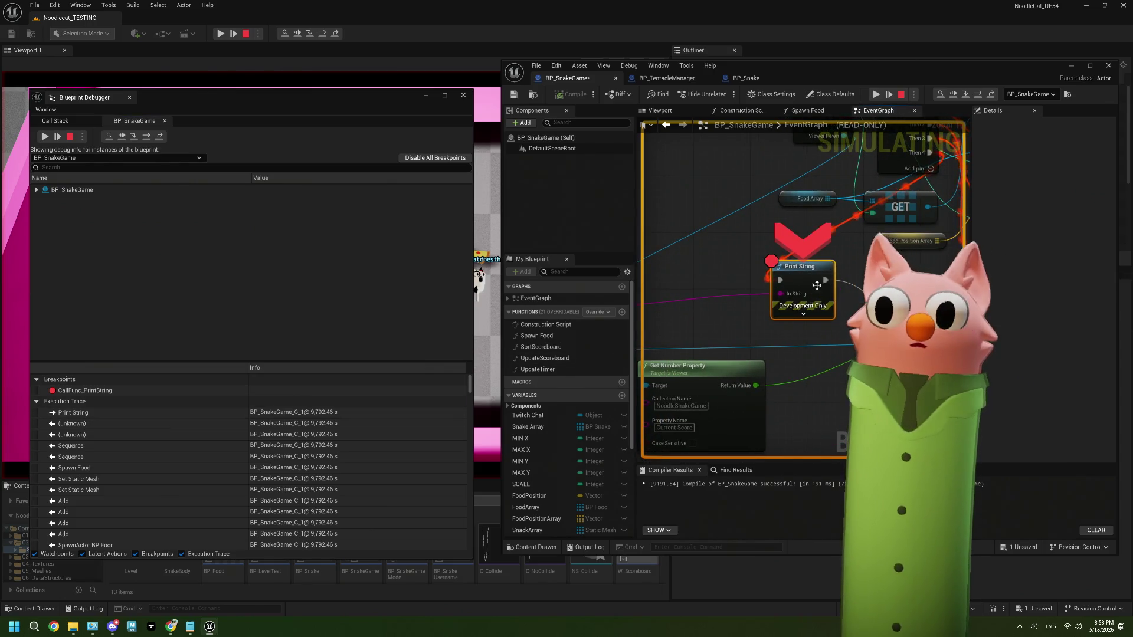
mouse_move(782, 294)
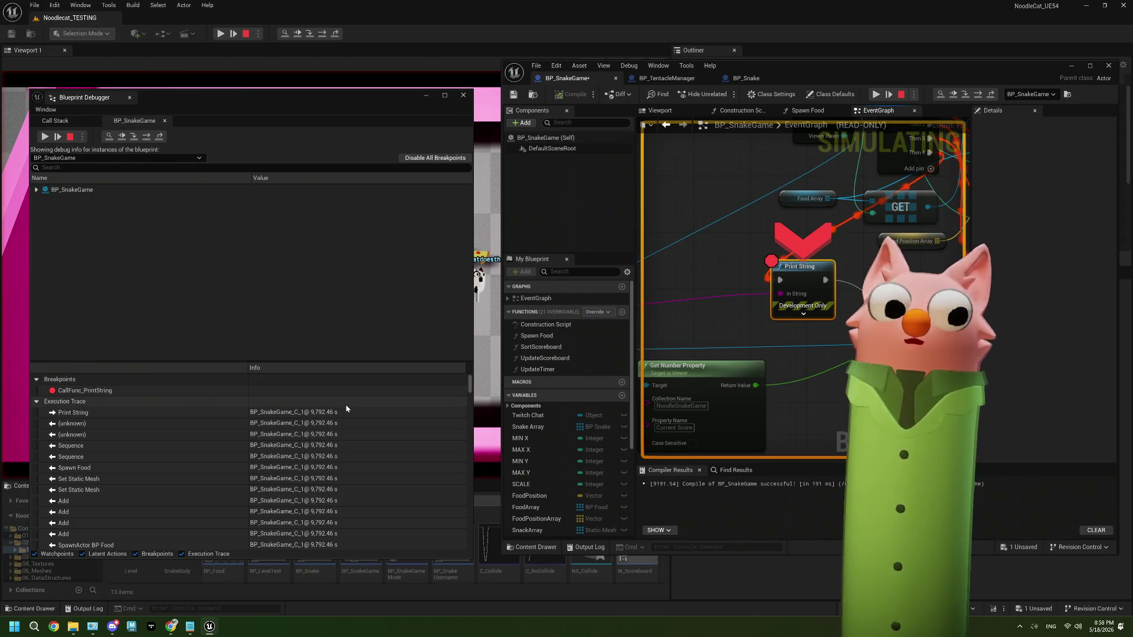
Expand BP_SnakeGame > Self to read live variable values, then show the Call Stack.
click(36, 189)
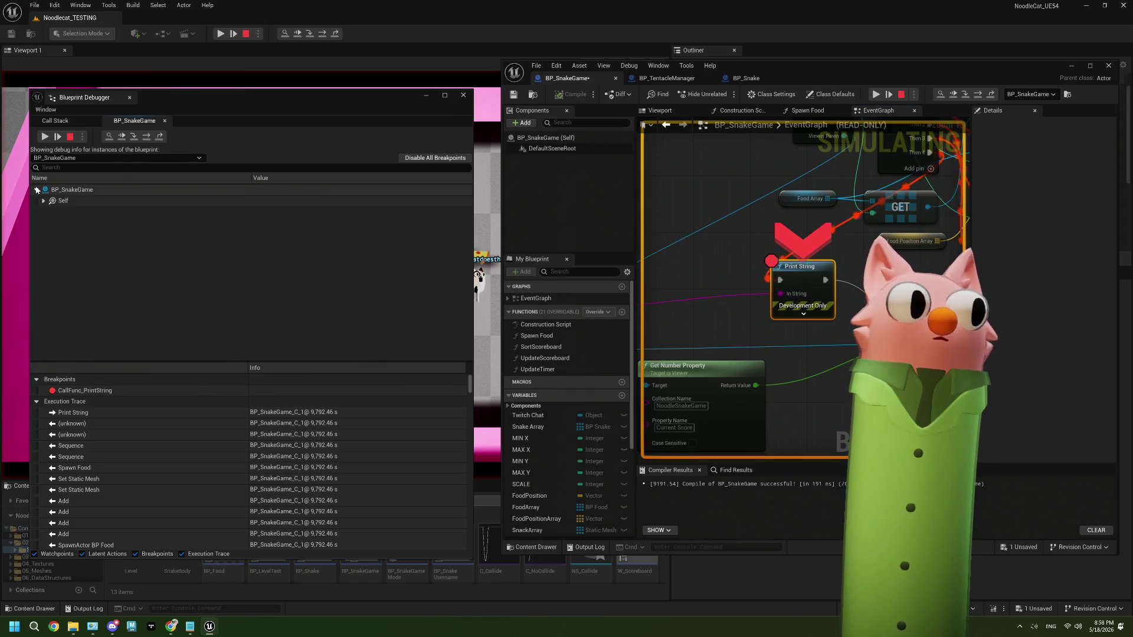
click(43, 201)
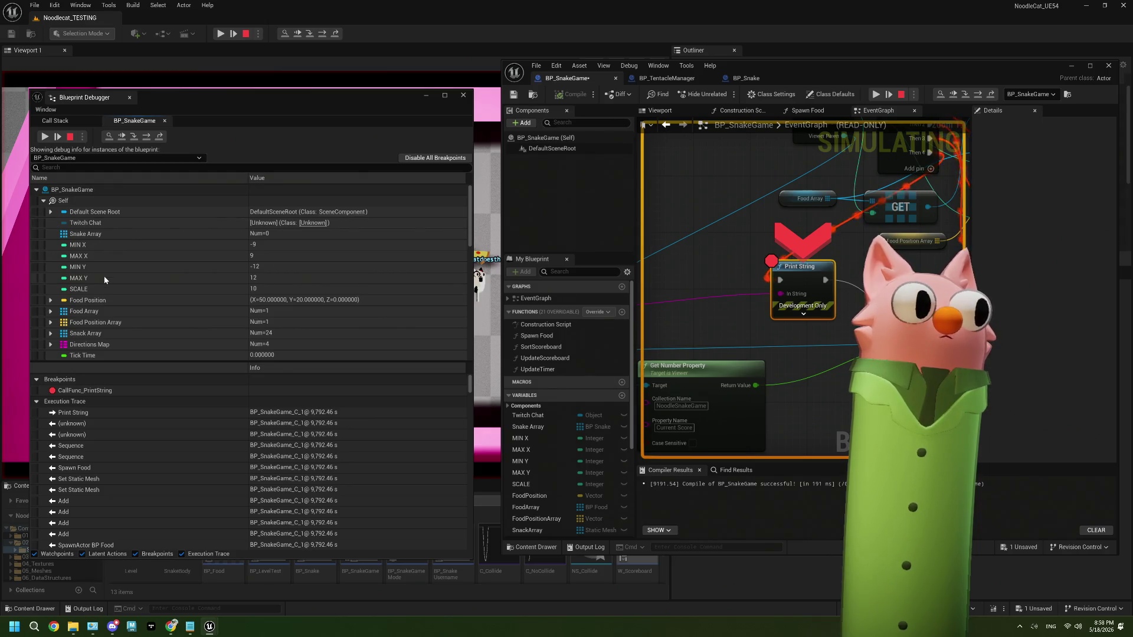
scroll(104, 275, down, 10)
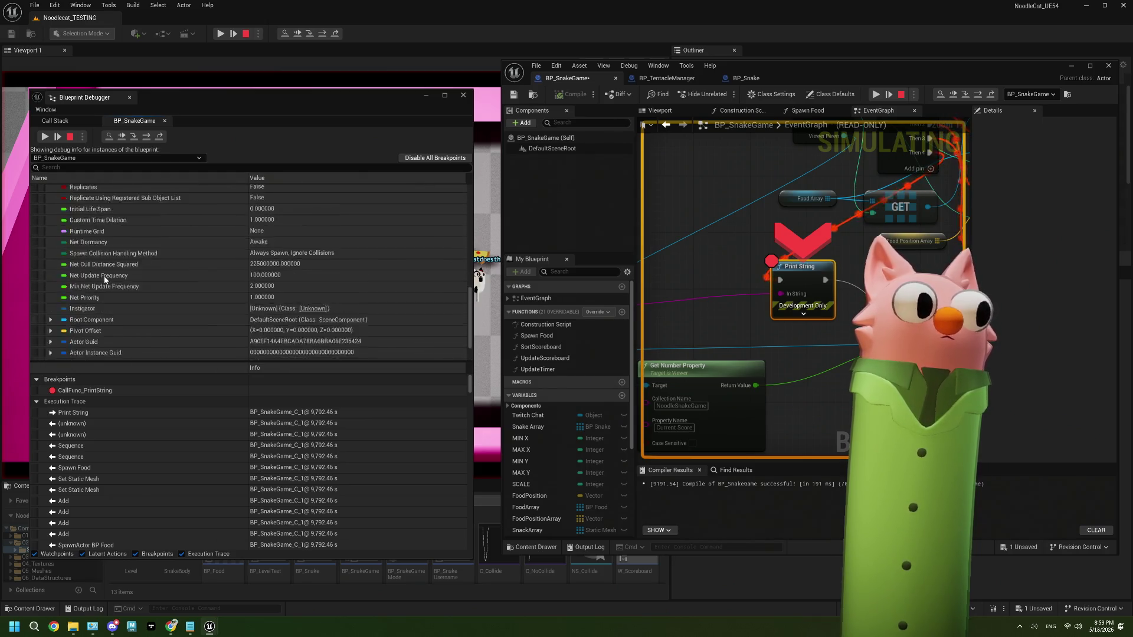
click(54, 121)
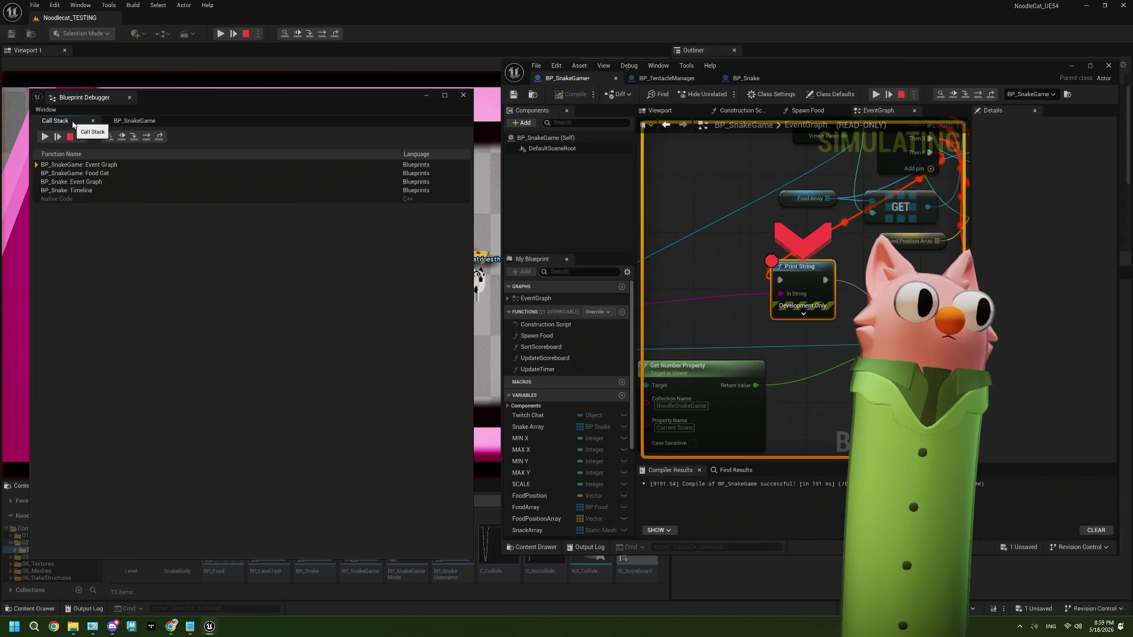
Click through the BP_SnakeGame stack entries and jump to BP_Snake's Food Get call in UpdateSnakeMacro.
click(51, 166)
right_click(52, 167)
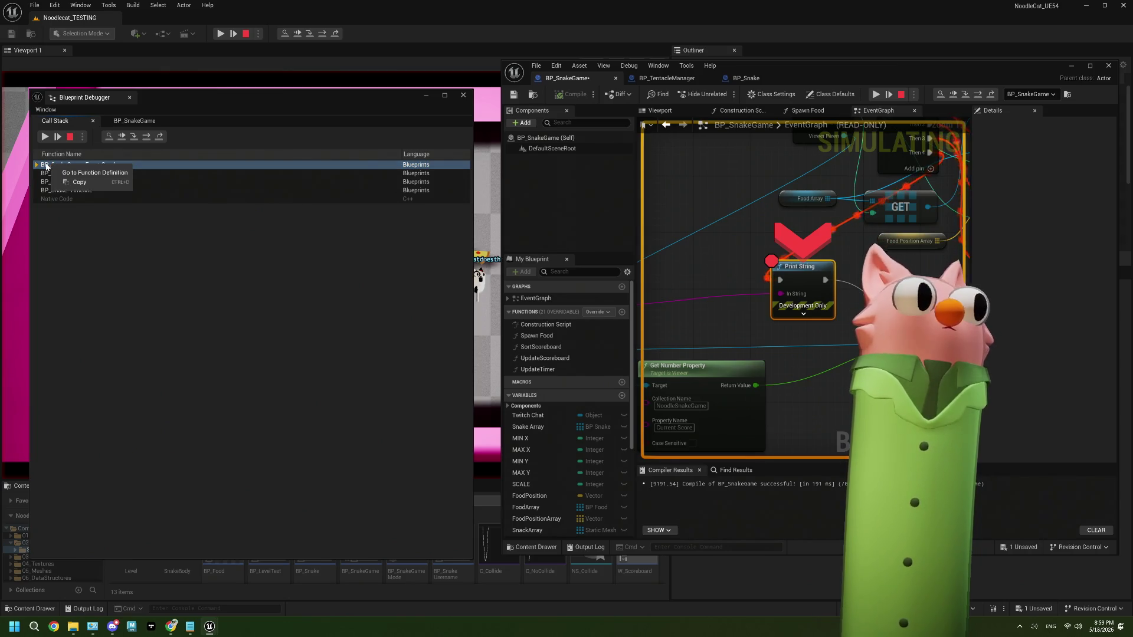
click(39, 167)
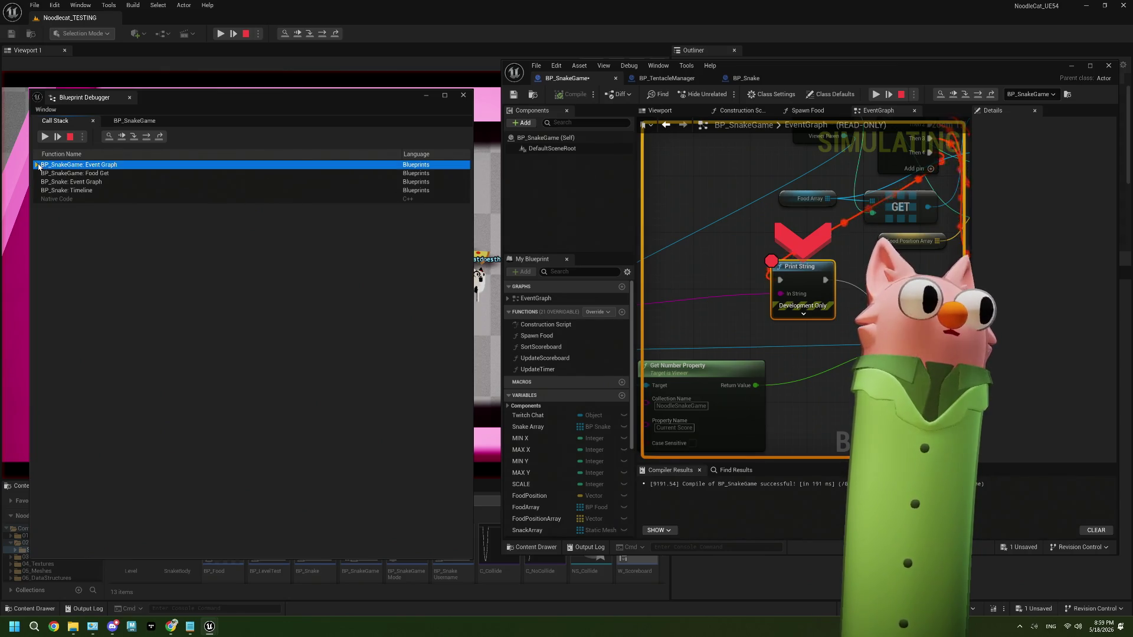
click(73, 174)
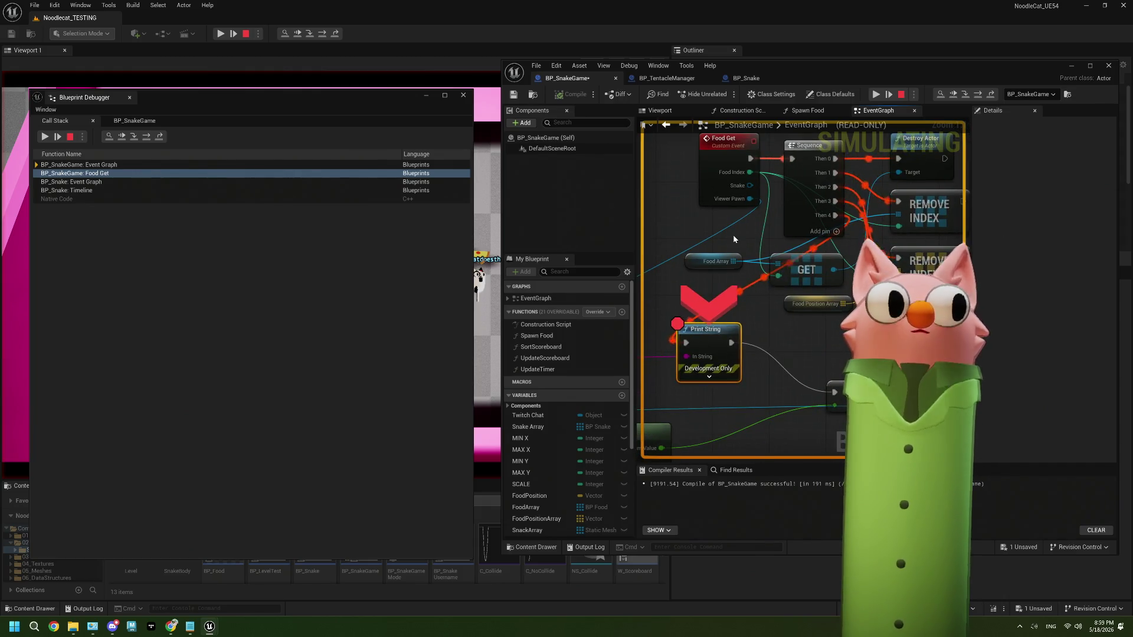
click(118, 166)
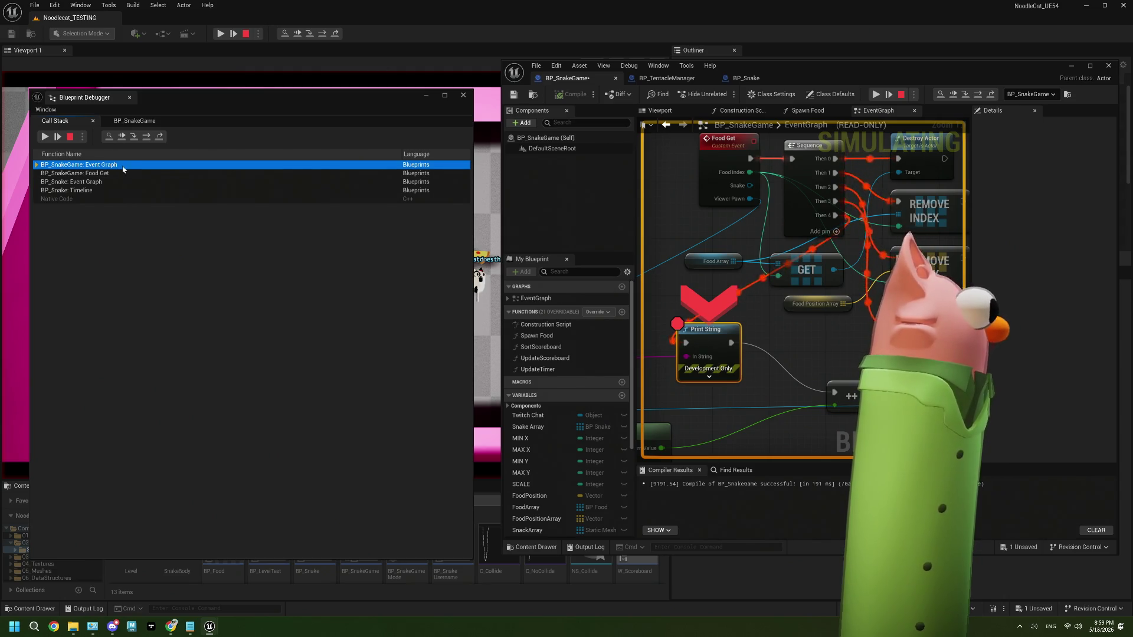
click(91, 172)
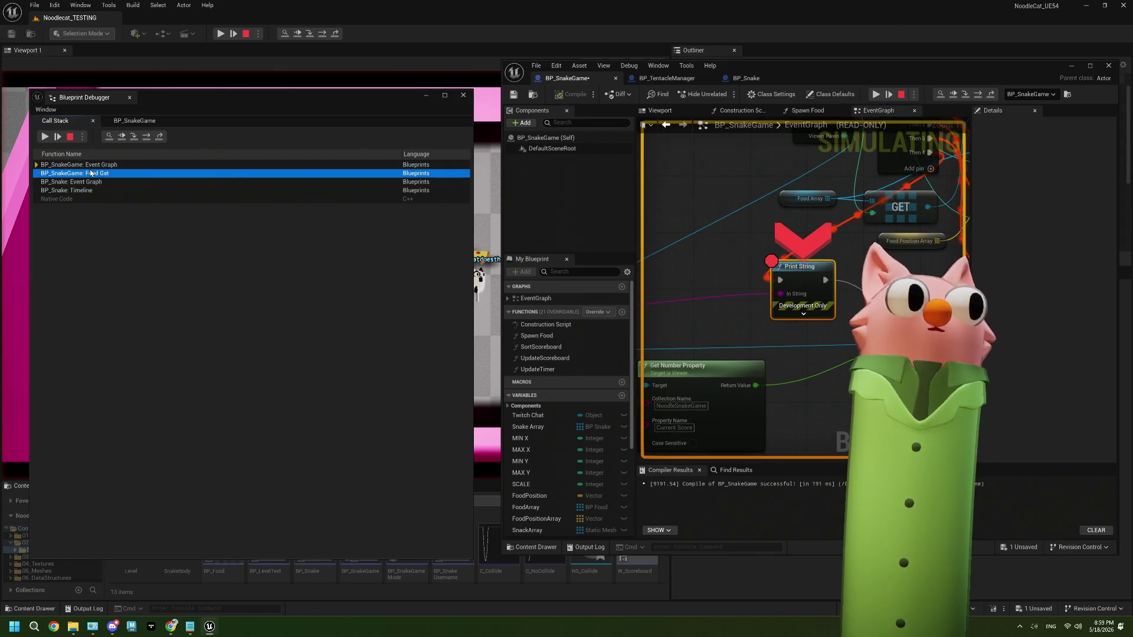
click(91, 183)
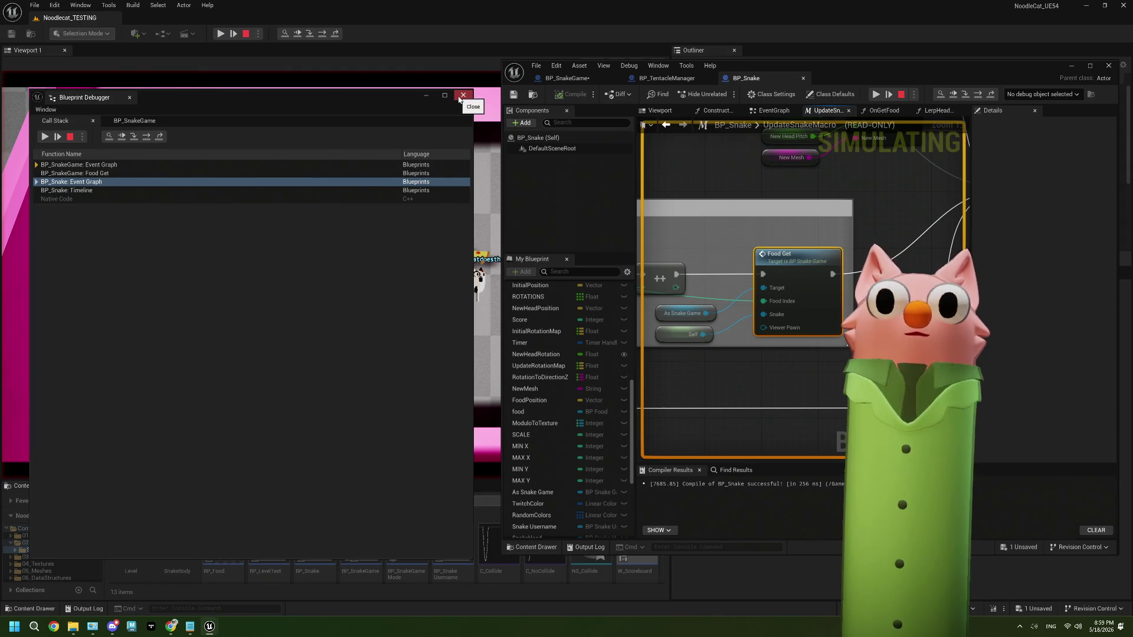
Close the debugger, stop the simulation, and maximize BP_Snake around the Grow and Food Get nodes.
click(461, 96)
click(902, 95)
double_click(890, 76)
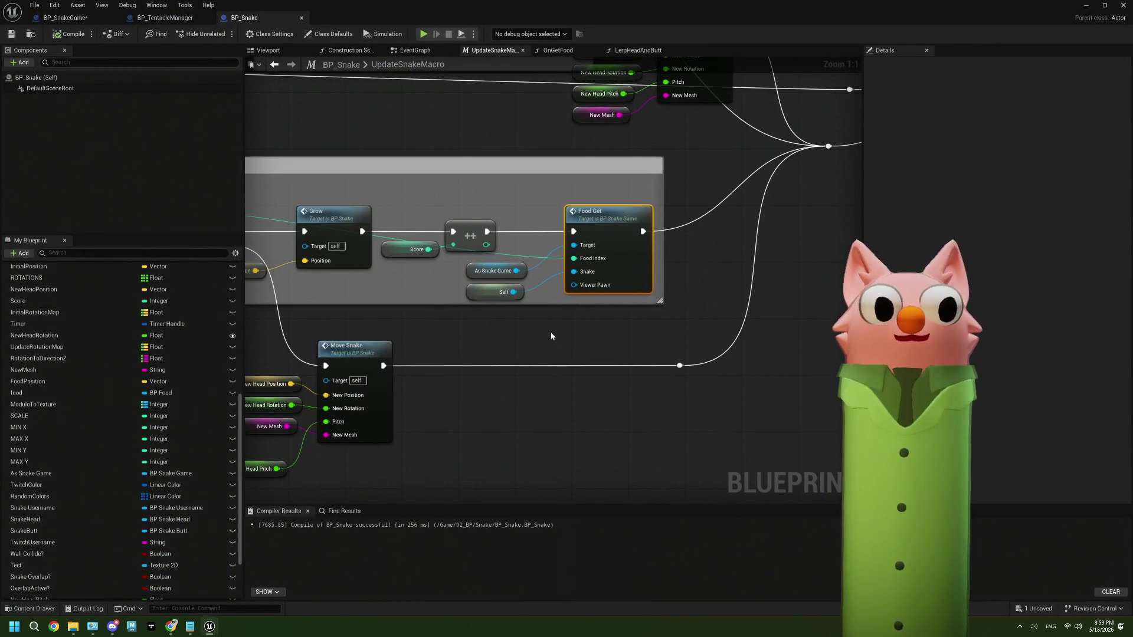
drag(550, 332, 607, 335)
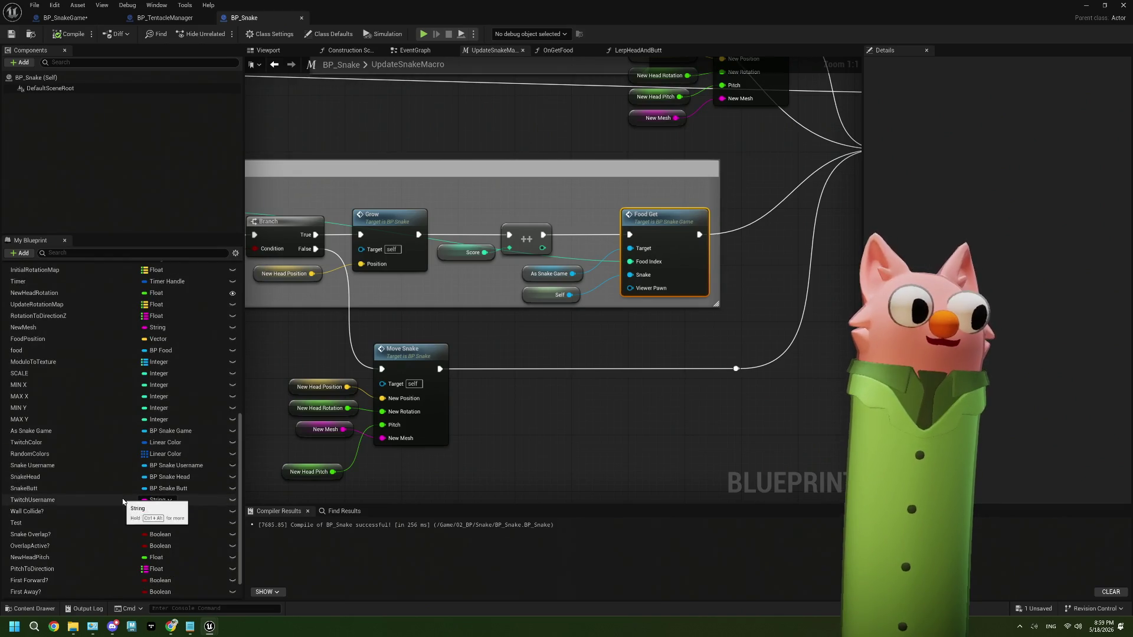
scroll(123, 500, down, 3)
Add a Viewer Pawn getter and wire it into Food Get's Viewer Pawn input.
mouse_move(27, 581)
mouse_down()
mouse_move(521, 400)
mouse_move(506, 354)
mouse_move(522, 313)
mouse_move(637, 294)
mouse_up()
click(543, 322)
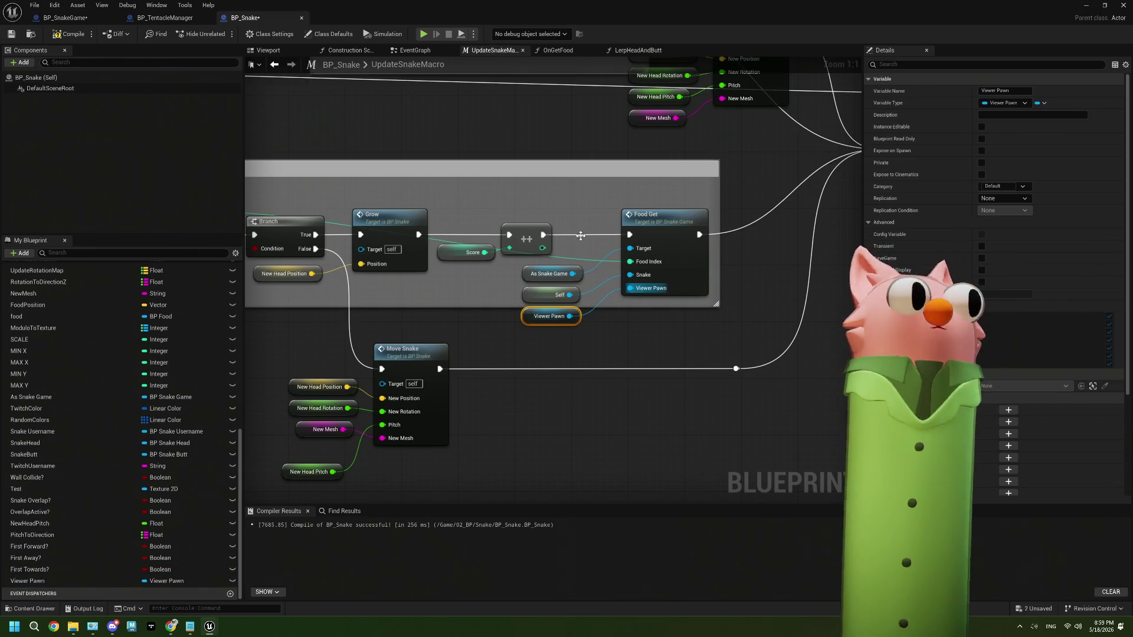
click(670, 226)
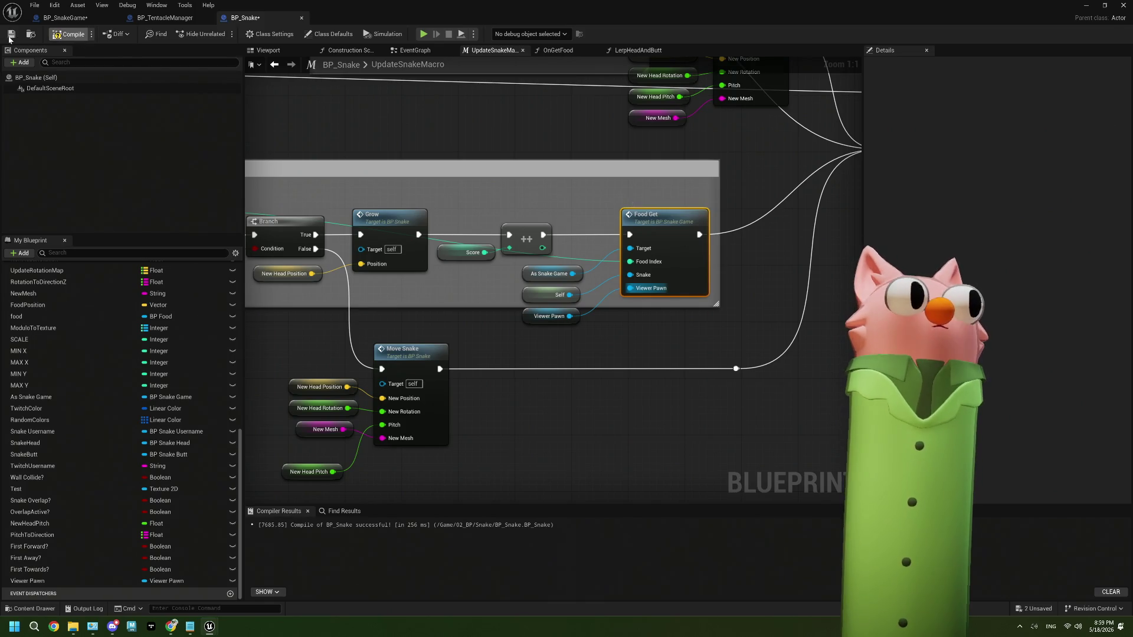
click(76, 19)
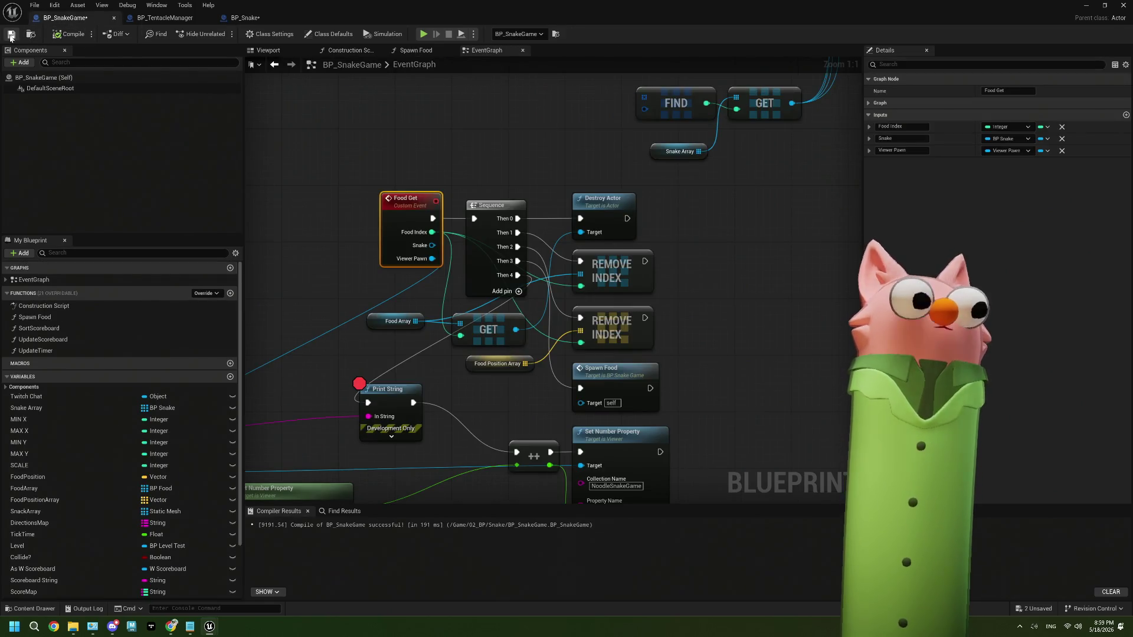
Remove the Print String breakpoint, compile and save BP_SnakeGame, then minimize its editor.
right_click(380, 399)
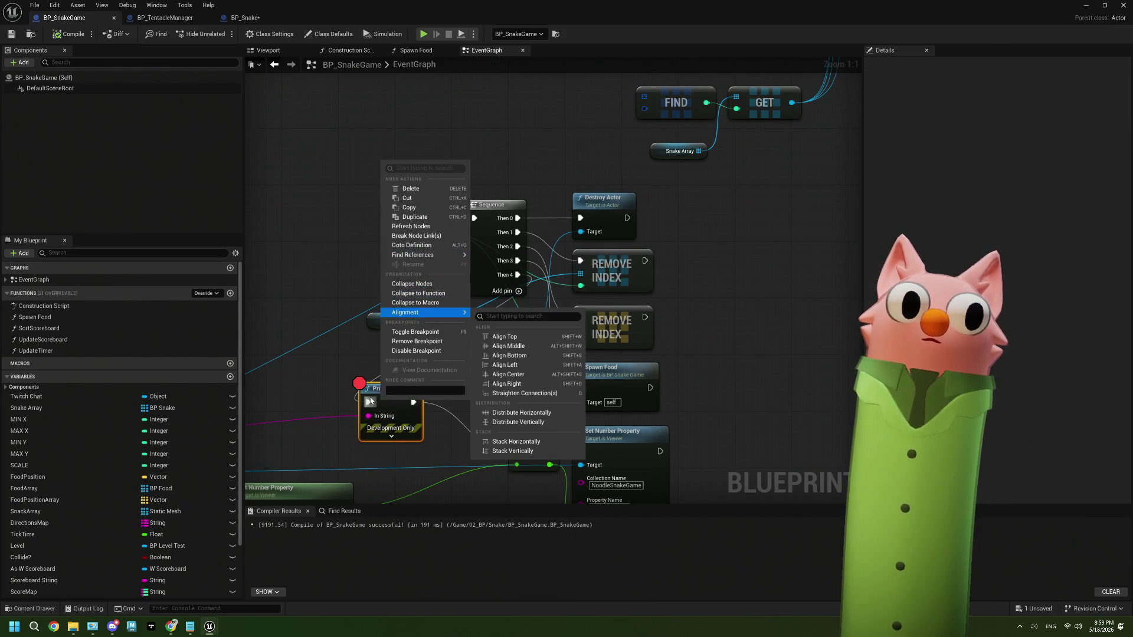
click(372, 397)
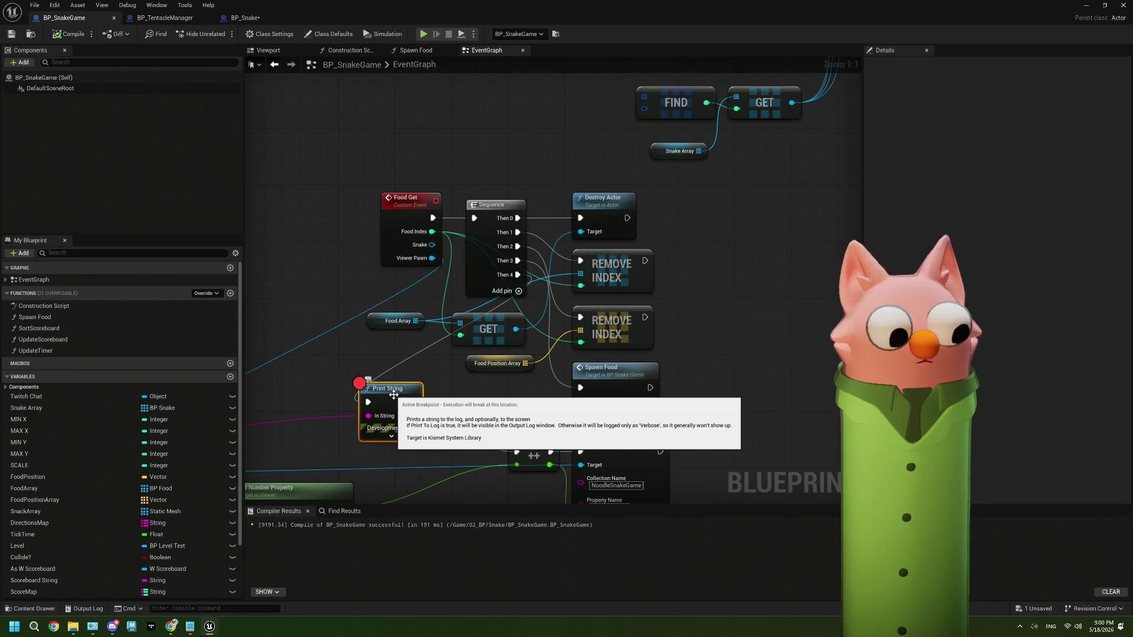
click(676, 367)
click(69, 33)
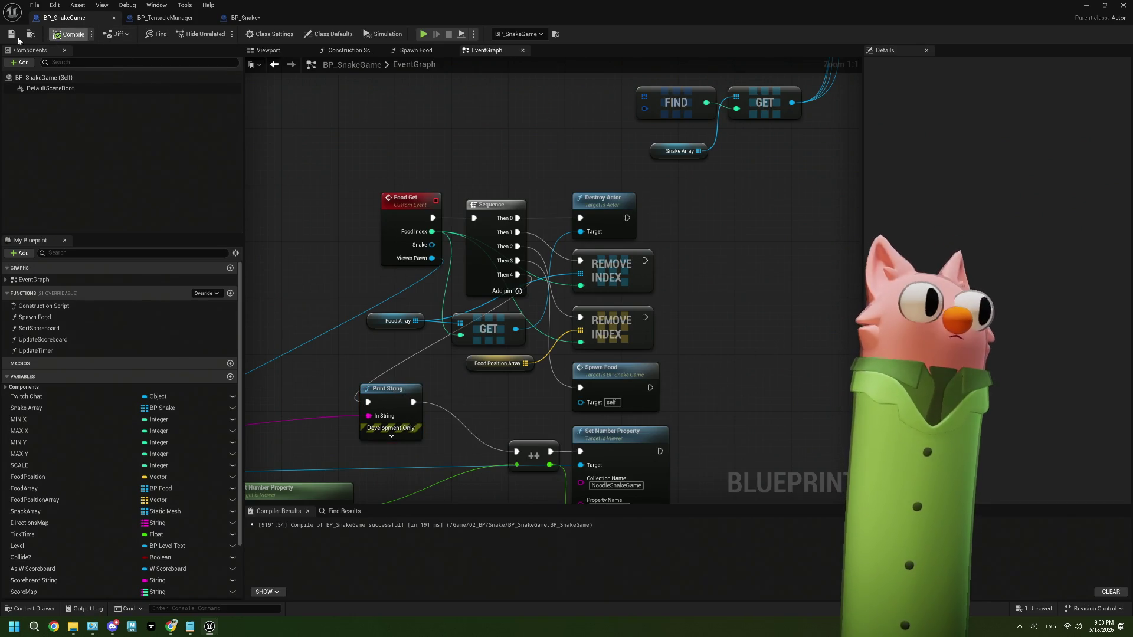
click(11, 34)
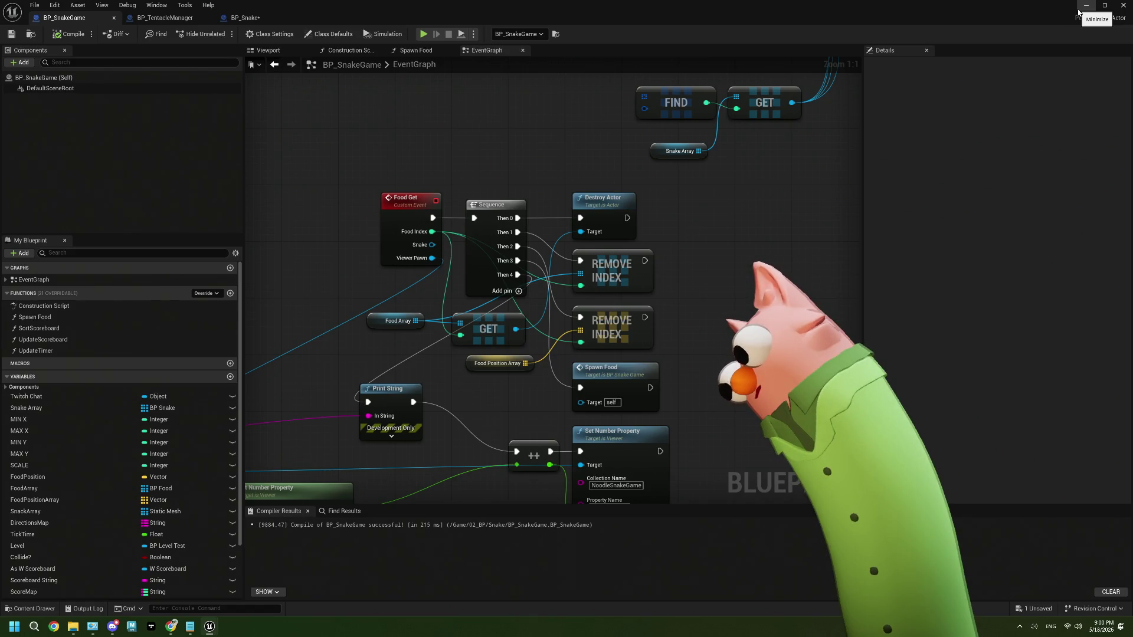
click(1079, 10)
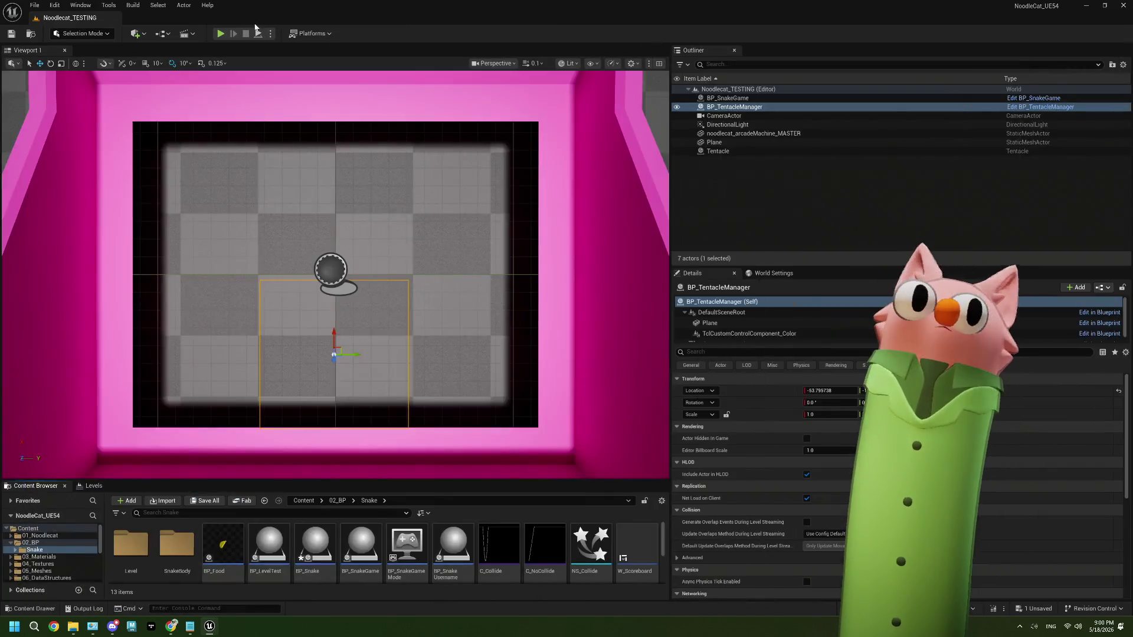
Play-test the snake level in the editor, ending with an Accessed None error in BP_CamPawn.
click(219, 33)
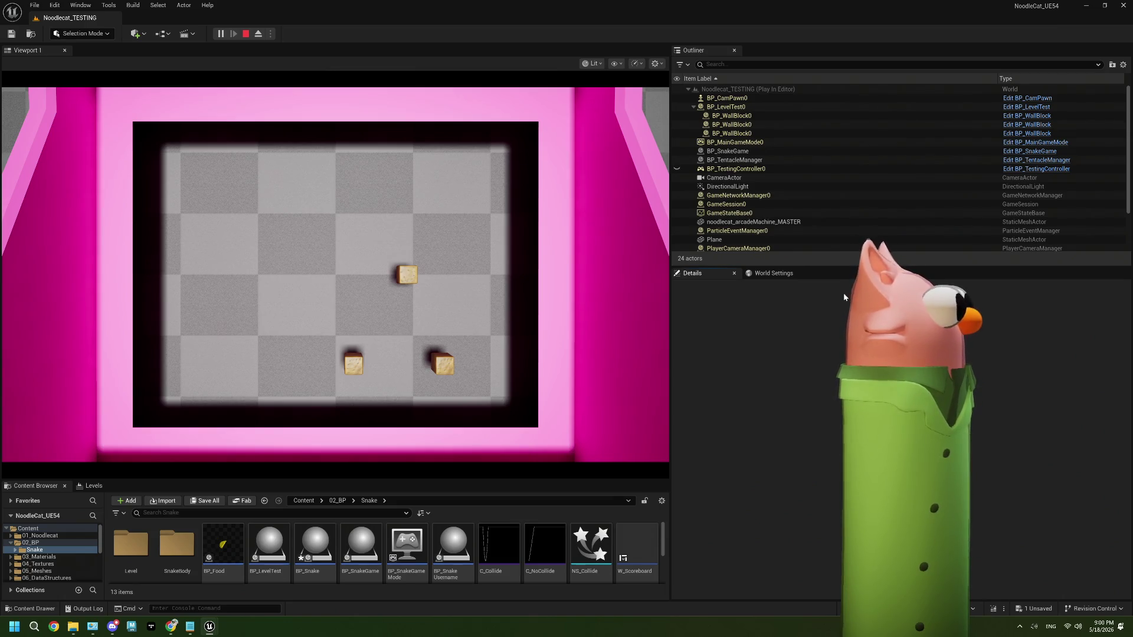
click(494, 260)
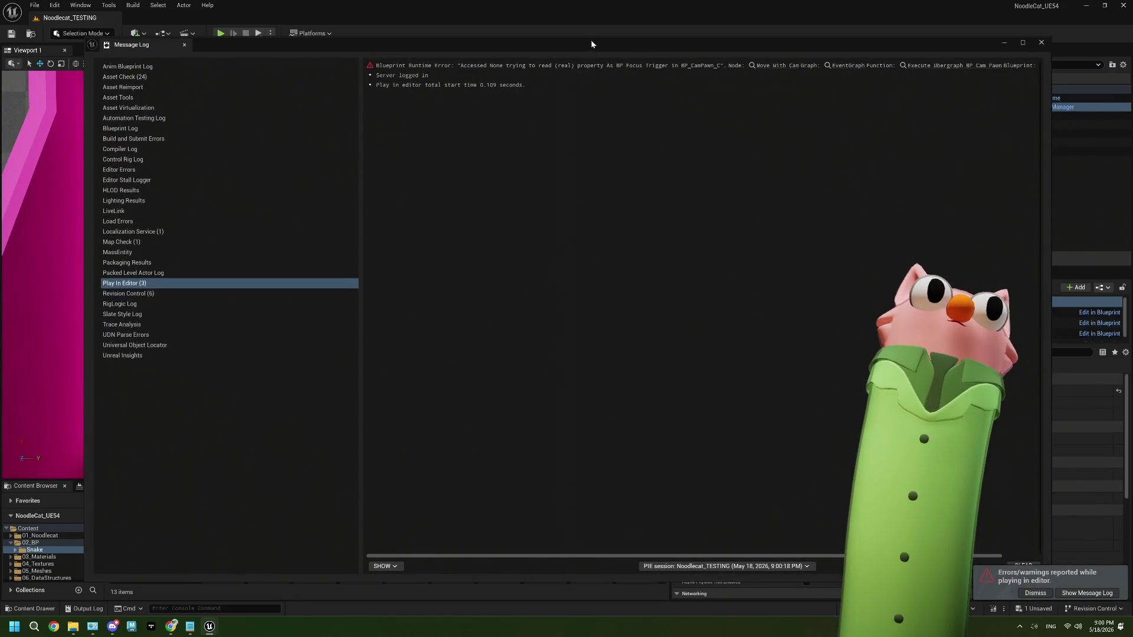
Move the Message Log window aside and close it.
drag(590, 44, 384, 76)
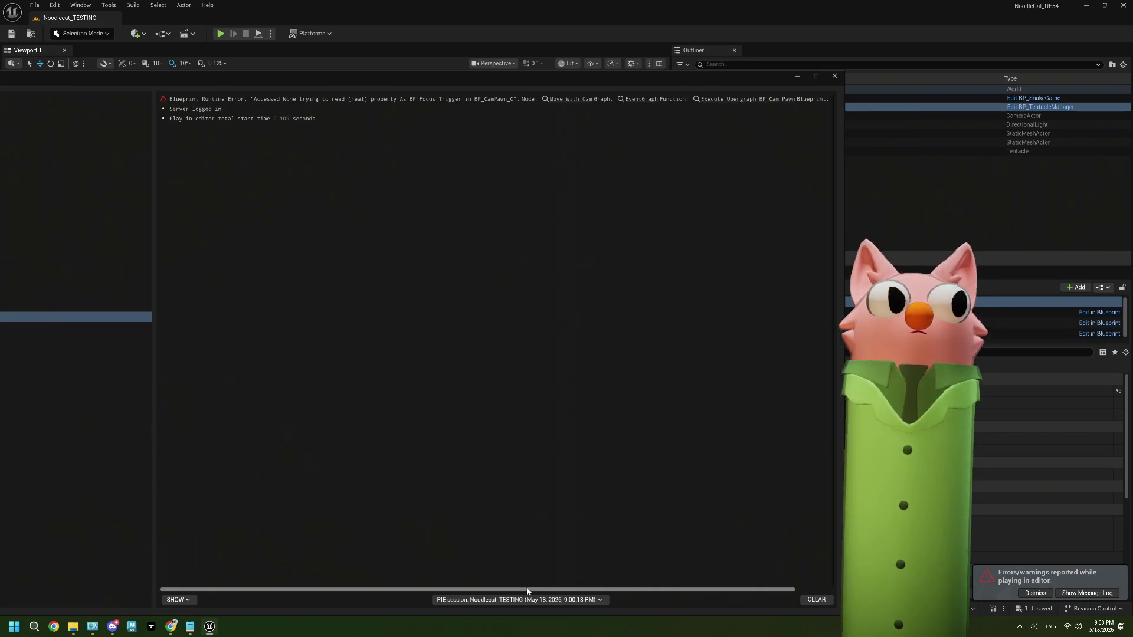
click(835, 77)
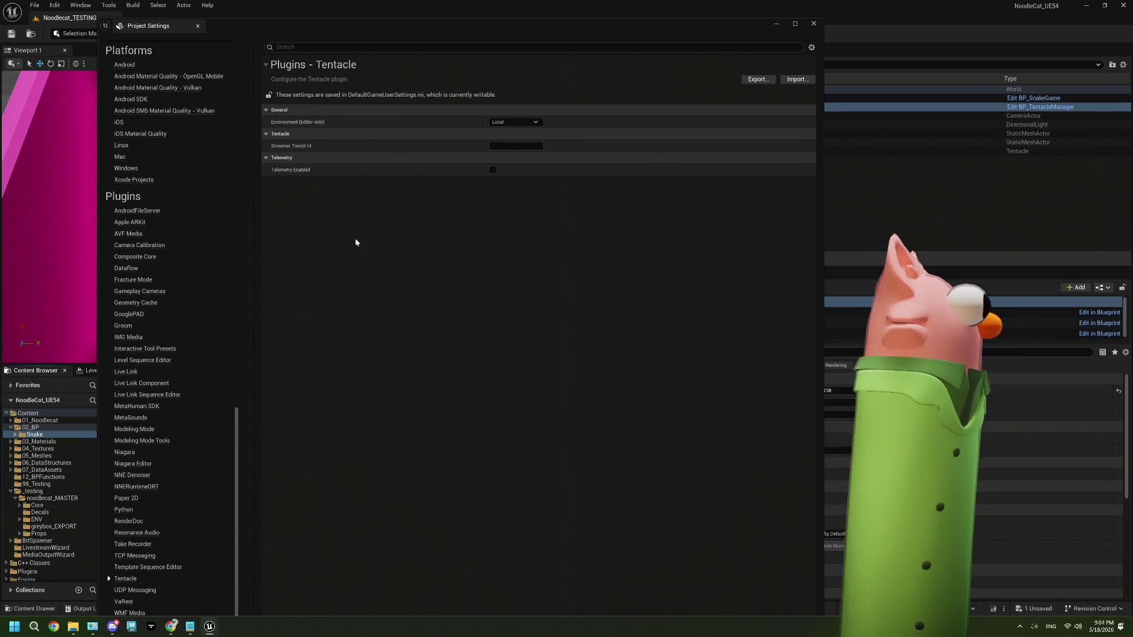
Set Tentacle's editor Environment to Live Production, minimize Project Settings, and start another play test.
click(516, 122)
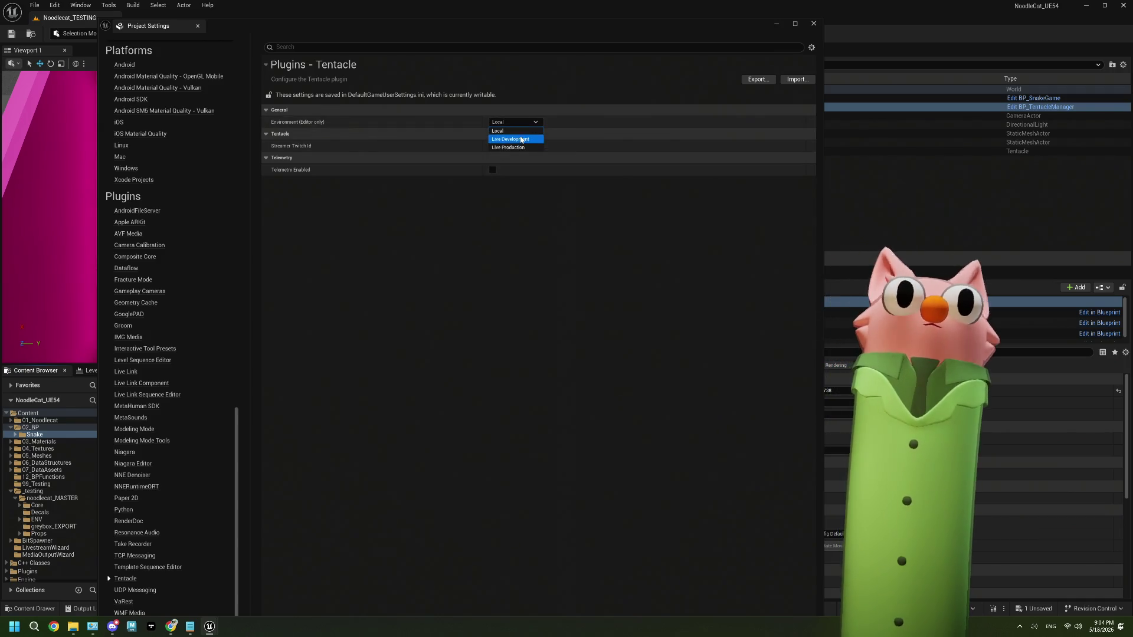
click(509, 147)
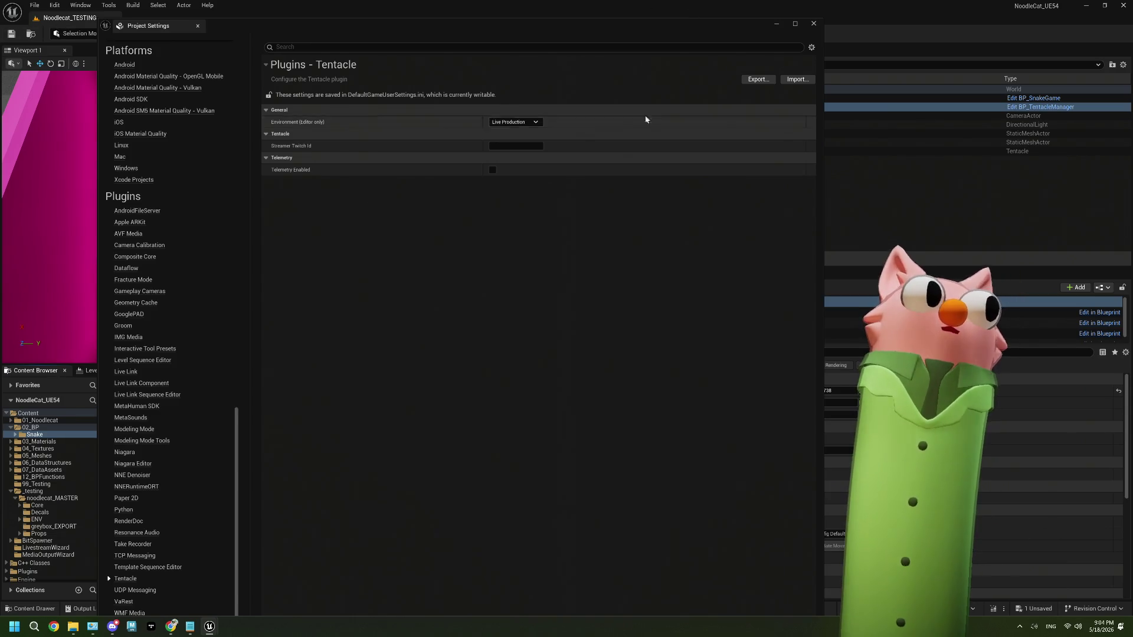
click(777, 24)
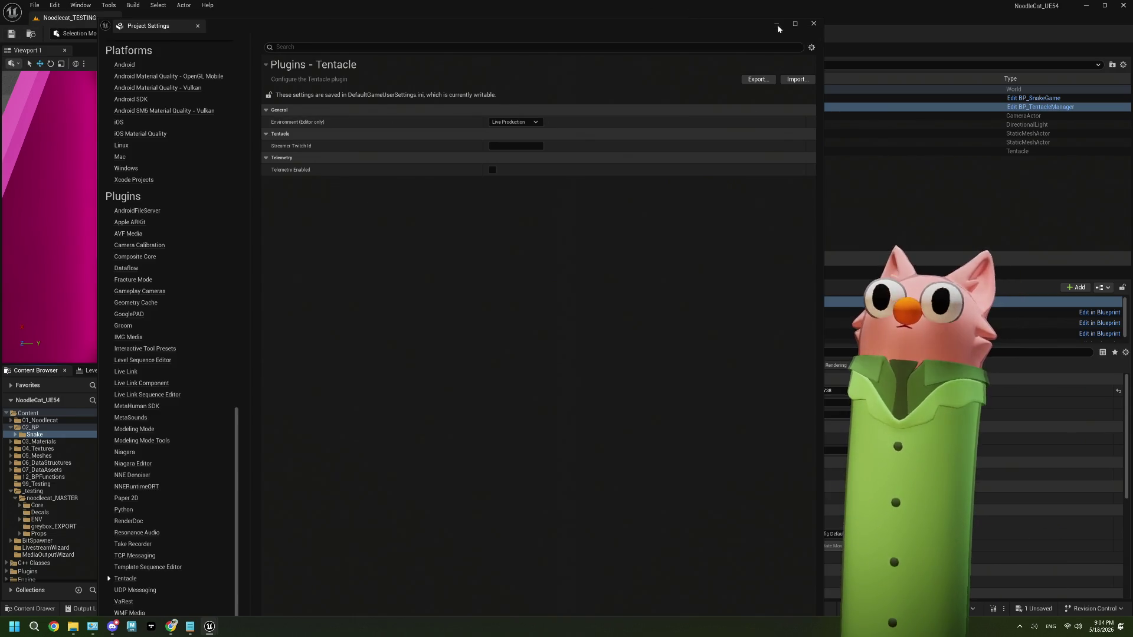
click(220, 34)
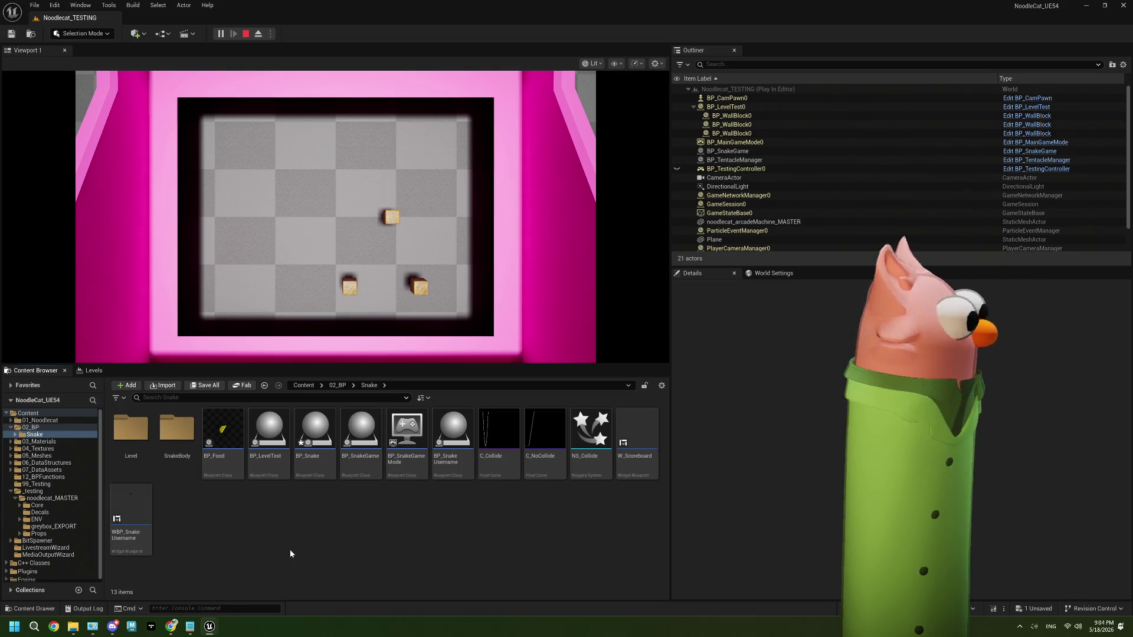
Run the snake game, stop it with Esc, and close the Message Log.
click(215, 330)
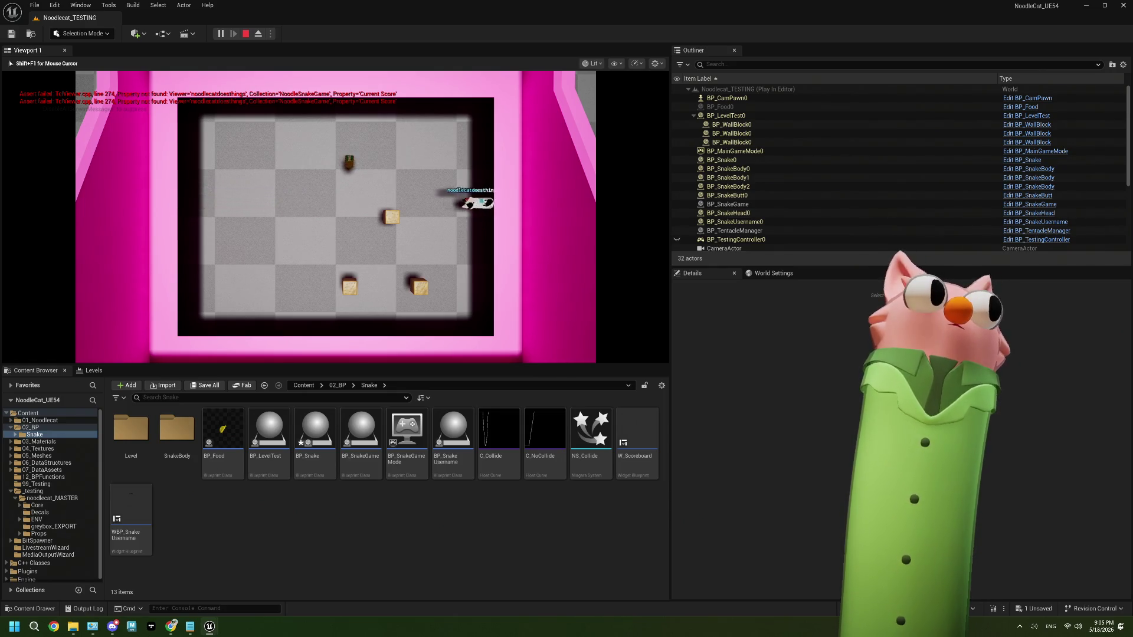
key(Escape)
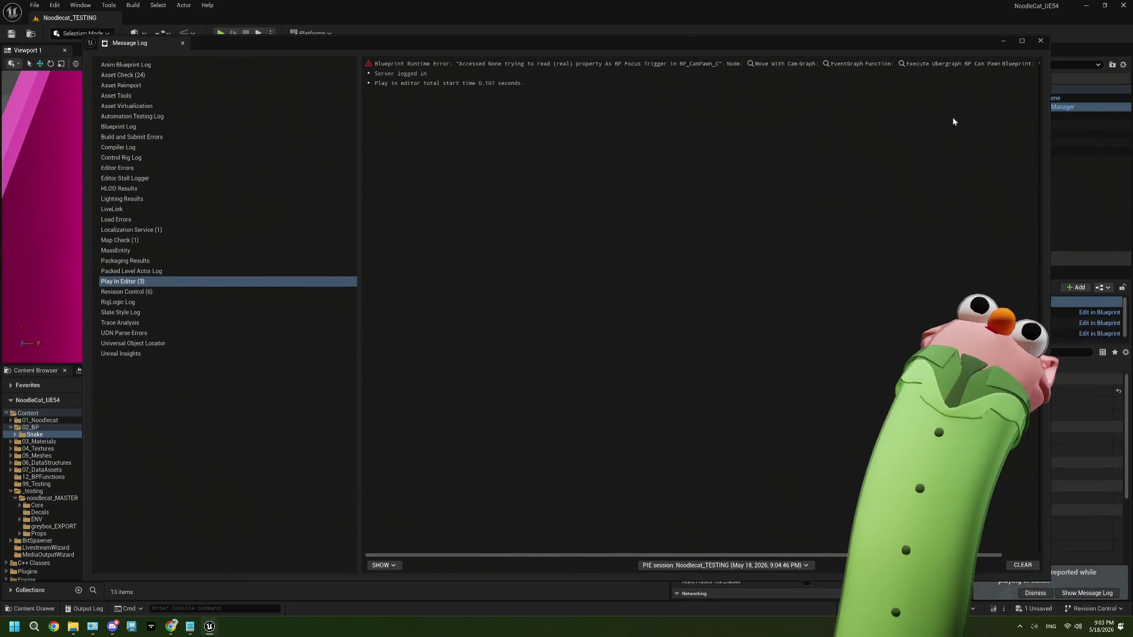
click(1040, 41)
Bring up the Tentacle dashboard and open the collections' viewer properties.
mouse_move(172, 625)
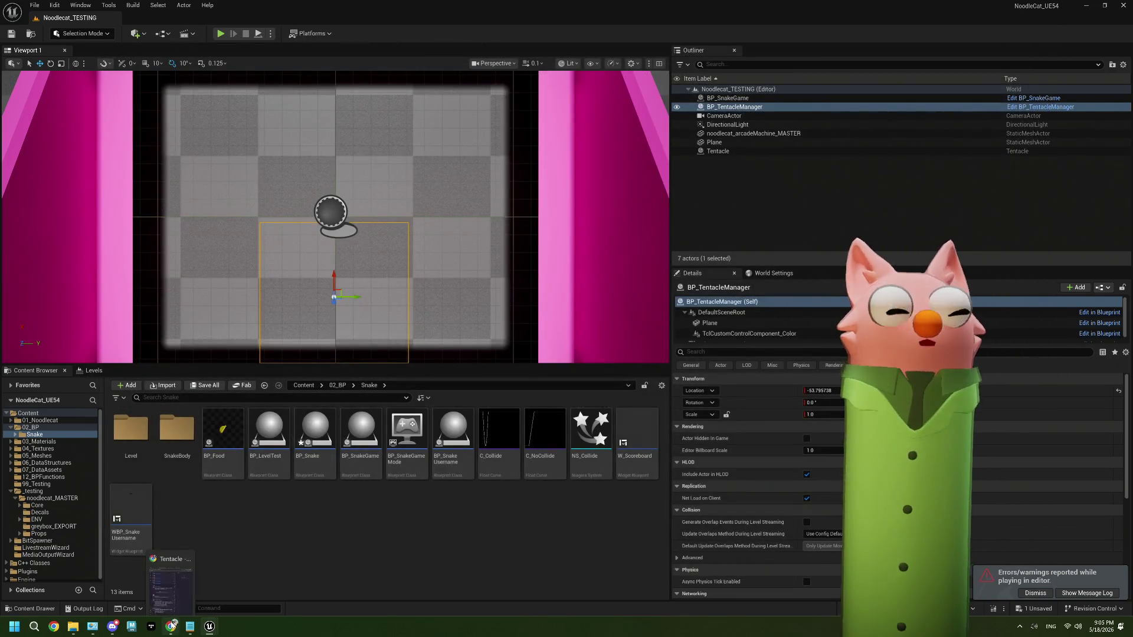
click(177, 585)
click(63, 171)
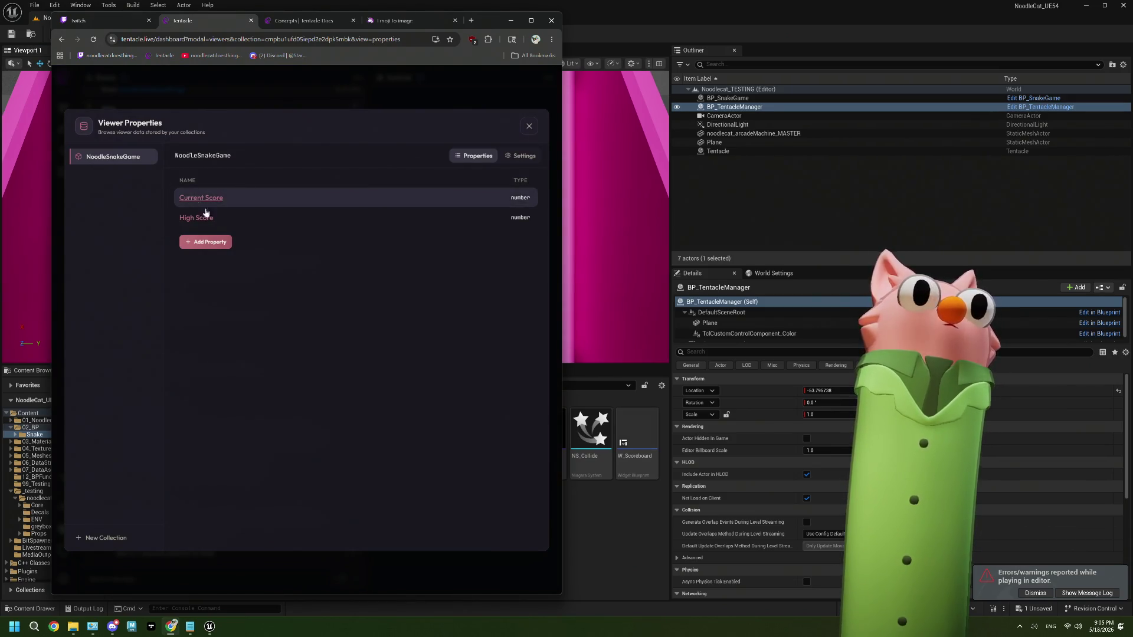
Switch from the Tentacle dashboard back to the Unreal editor.
click(636, 556)
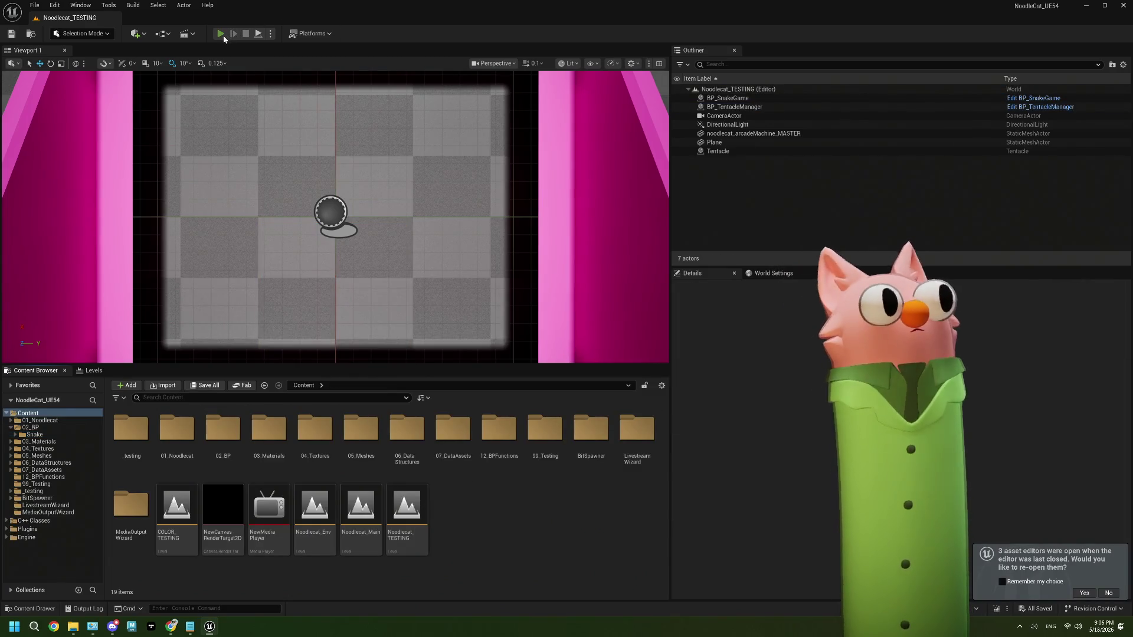
click(222, 35)
click(650, 329)
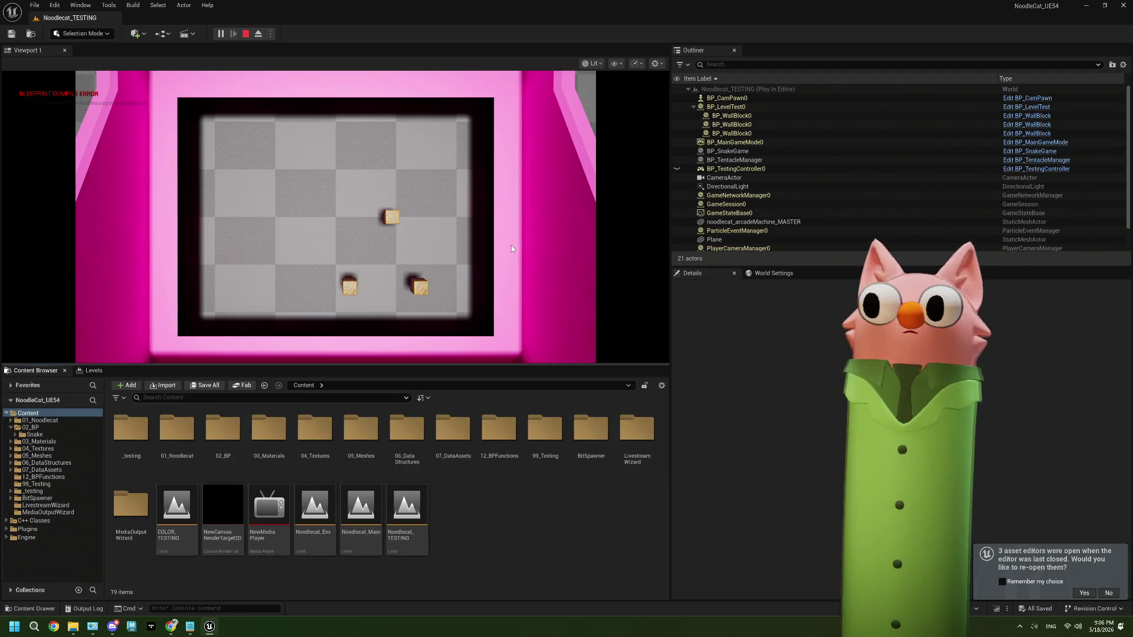
click(247, 33)
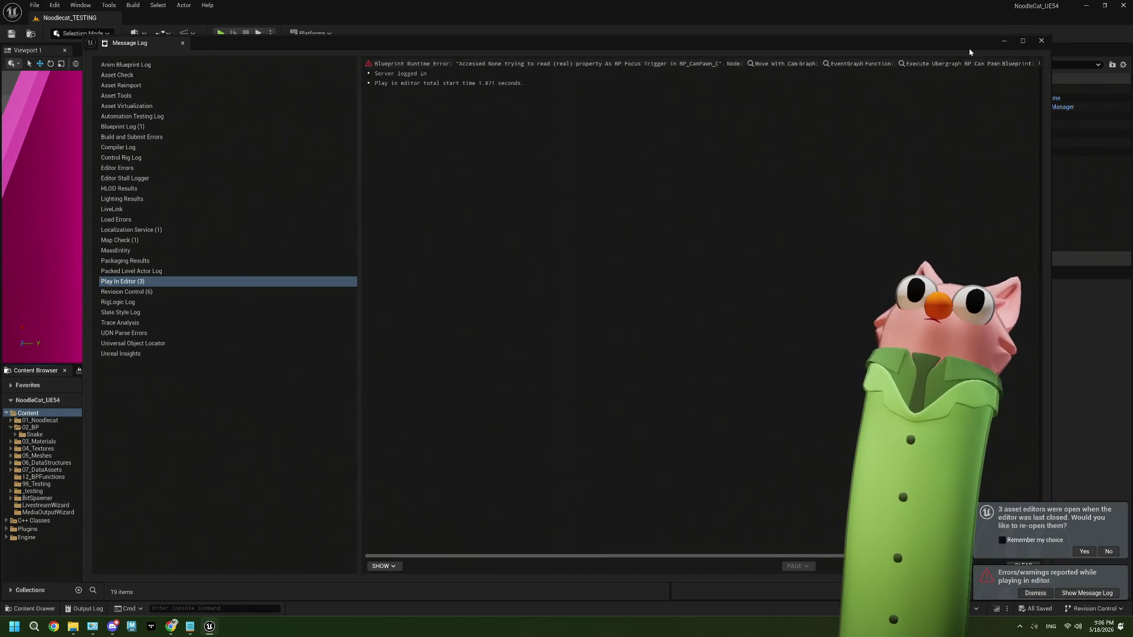
click(1042, 40)
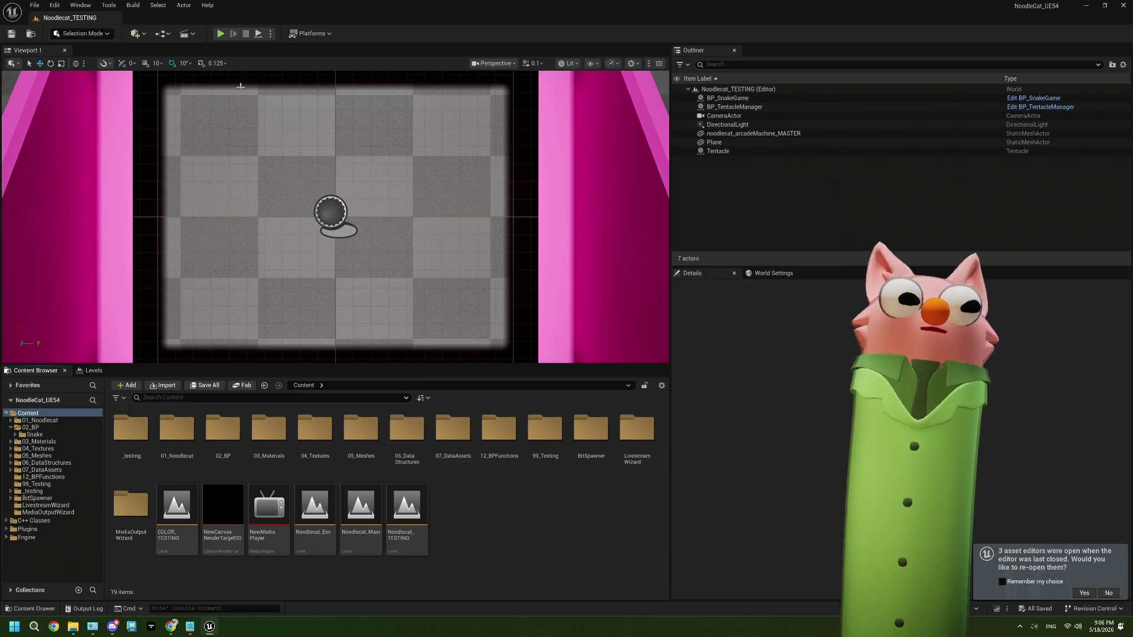
click(170, 626)
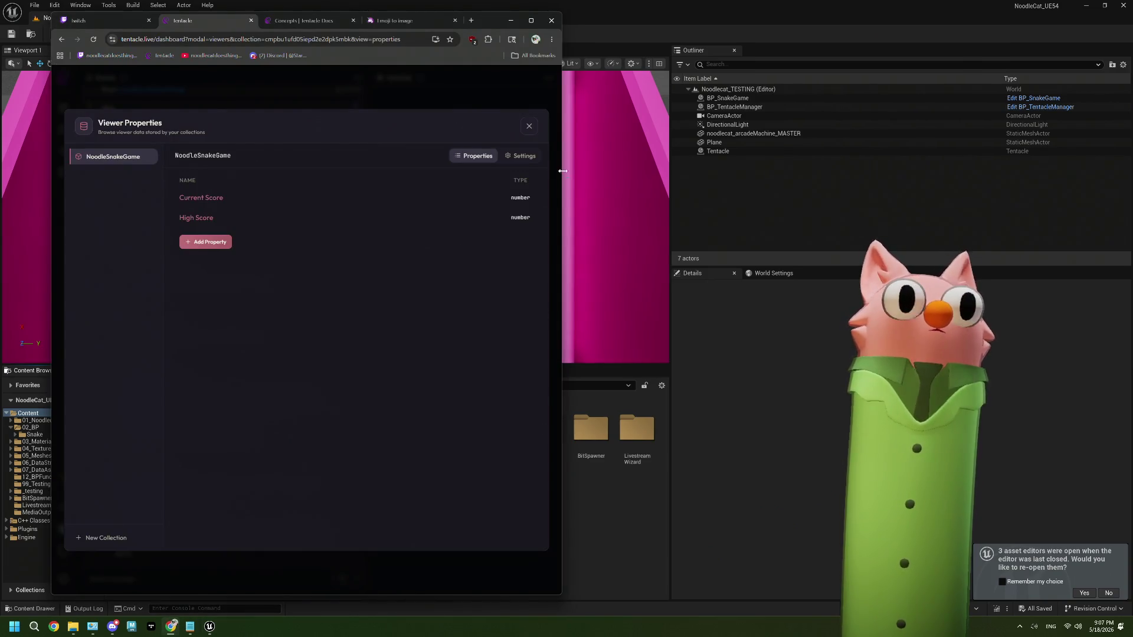
click(529, 127)
click(511, 20)
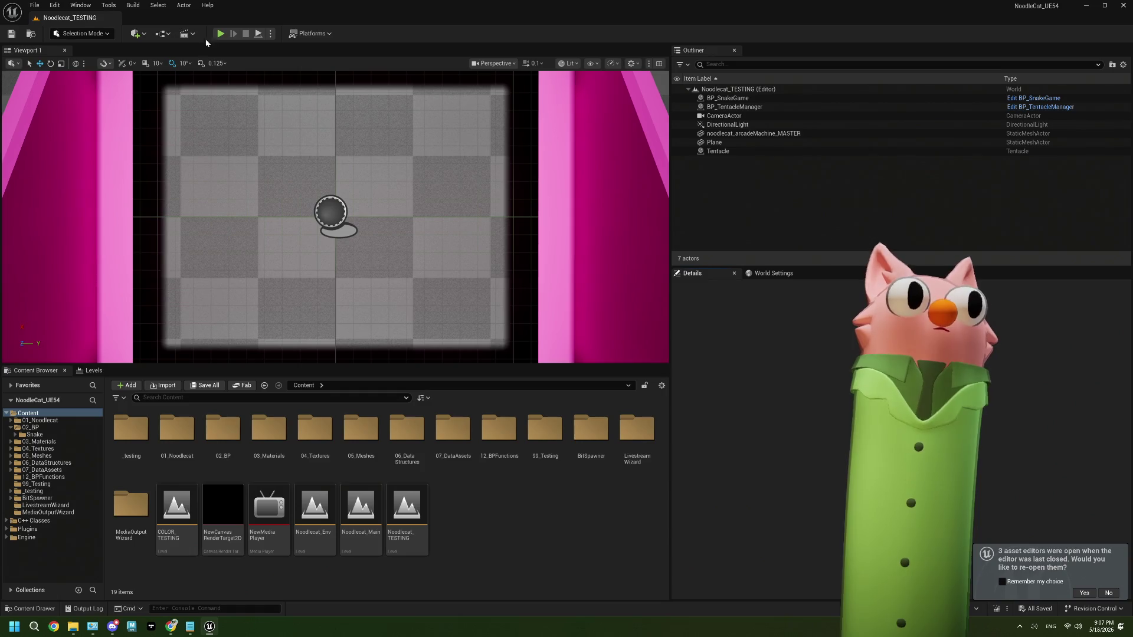
click(220, 33)
Check the Tentacle dashboard in Chrome, then return to the Unreal editor with the game running.
click(170, 627)
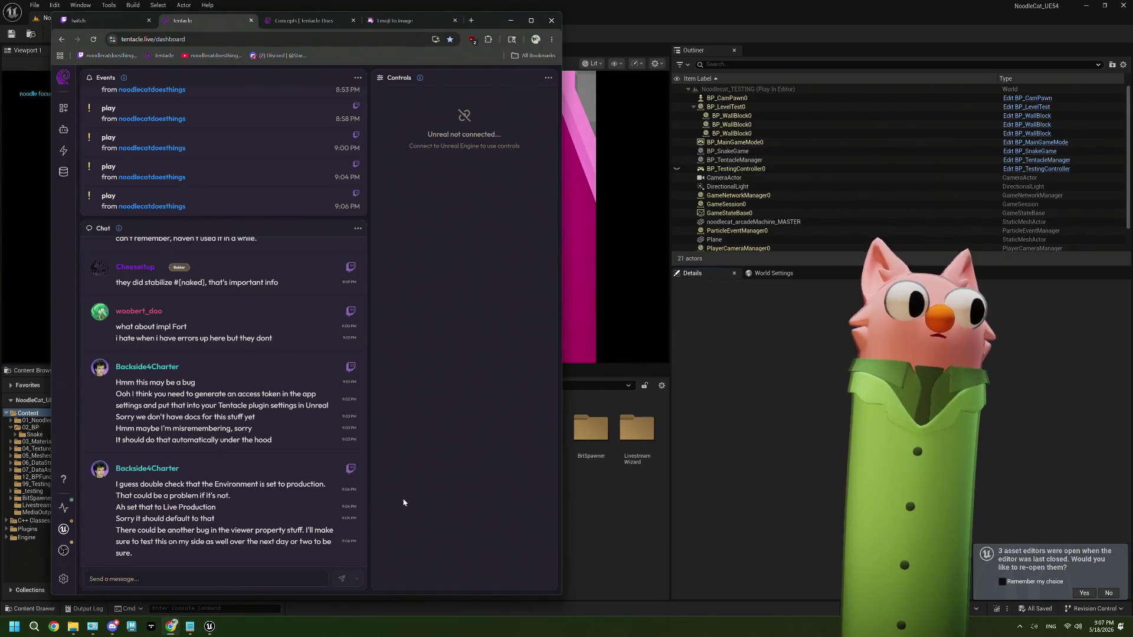
click(626, 519)
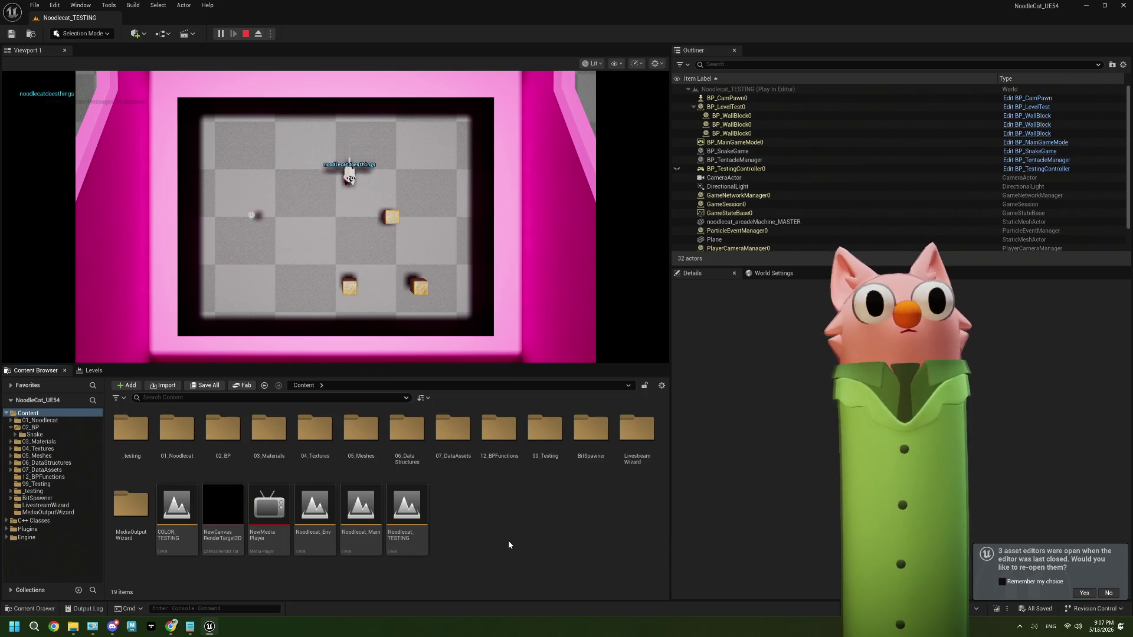
Play the snake game until the snake spawns, stop it, and close the Current Score error log.
click(490, 343)
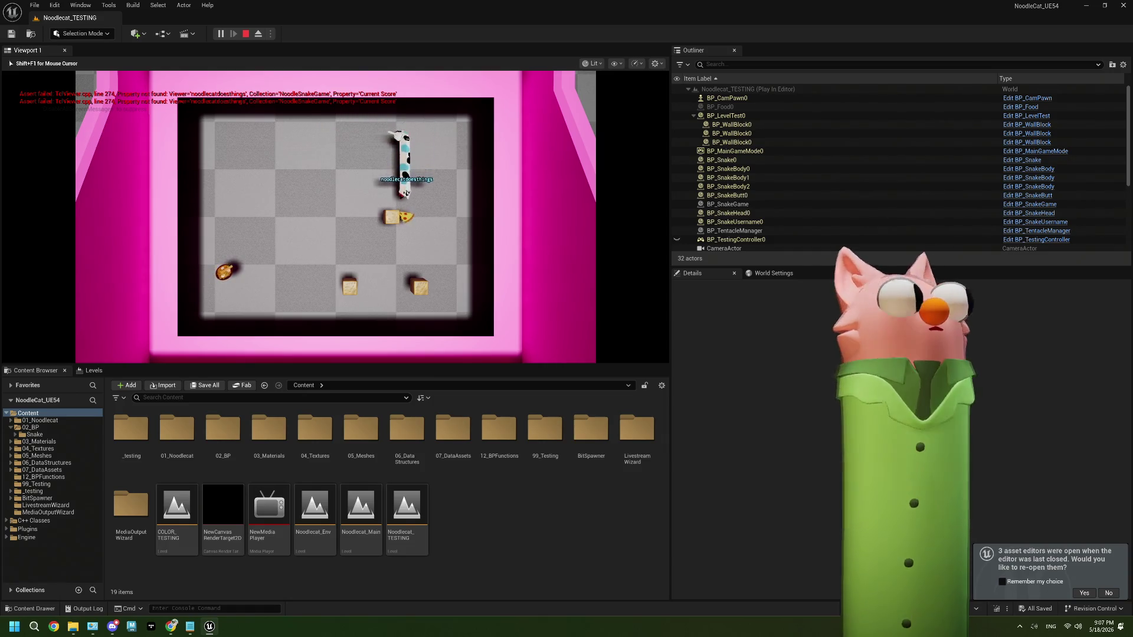
key(Escape)
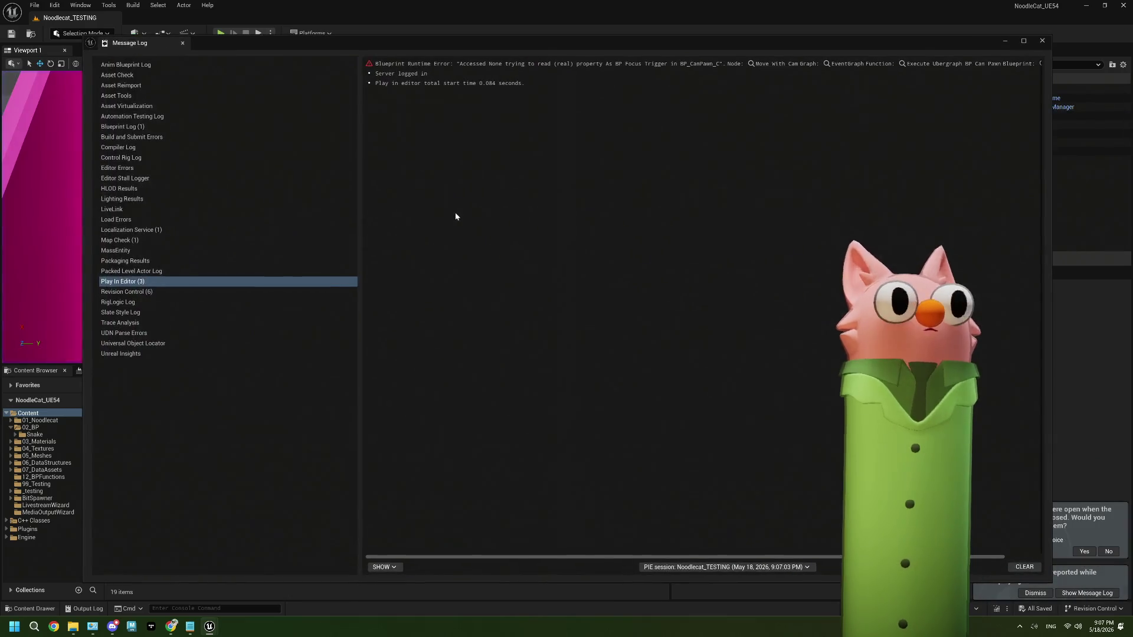
click(1042, 41)
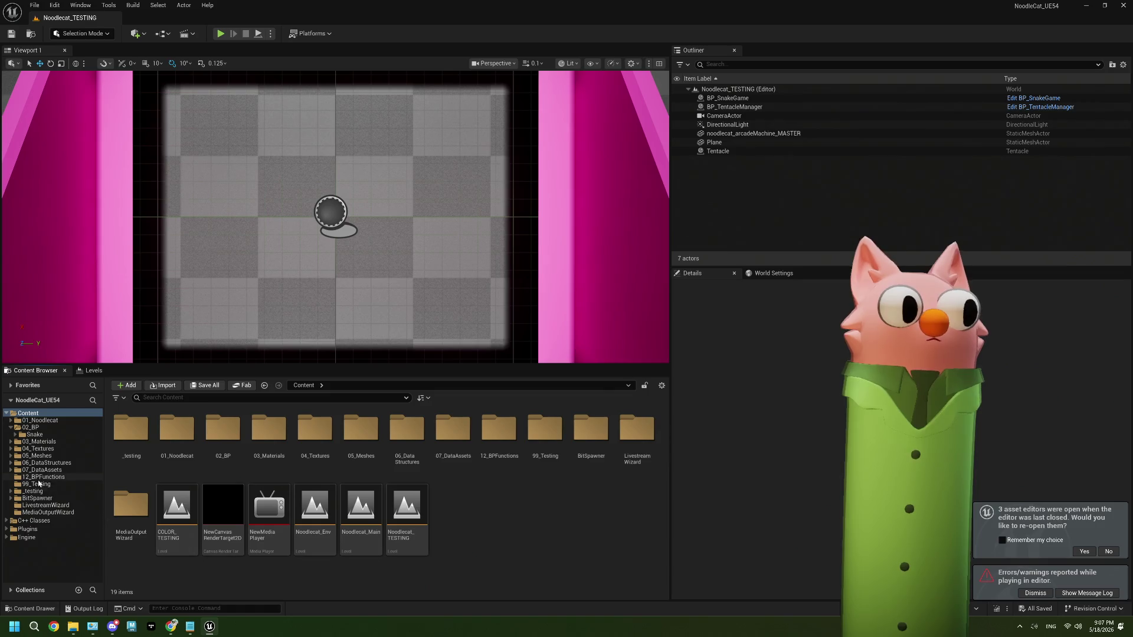
Open BP_TentacleManager from the Core folder and BP_SnakeGame from the Snake folder.
click(11, 491)
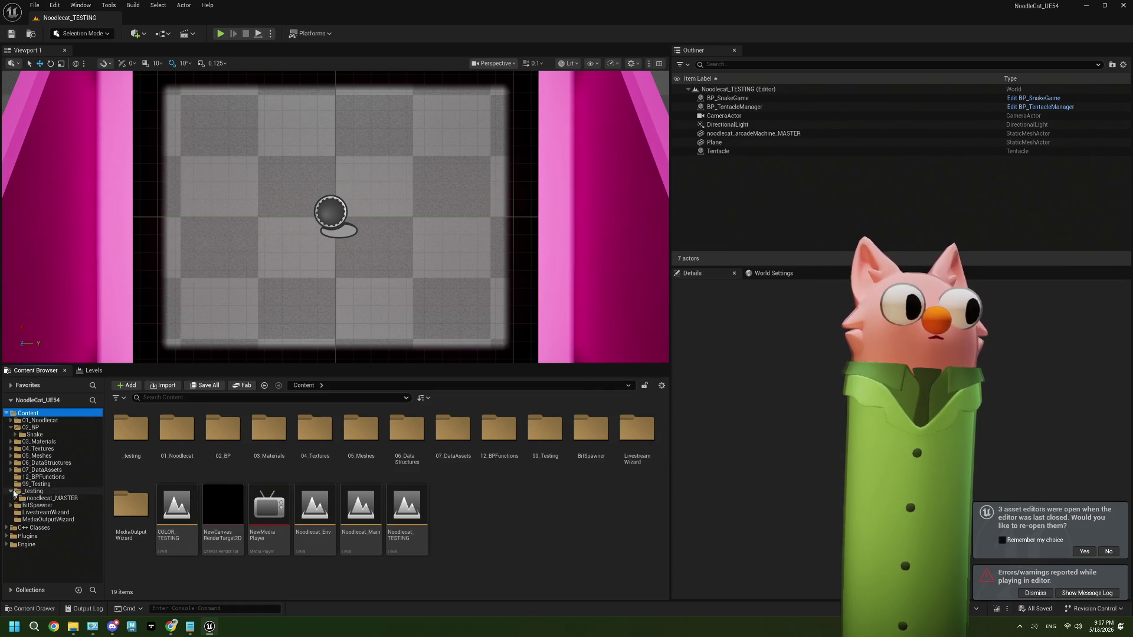
click(15, 499)
double_click(36, 505)
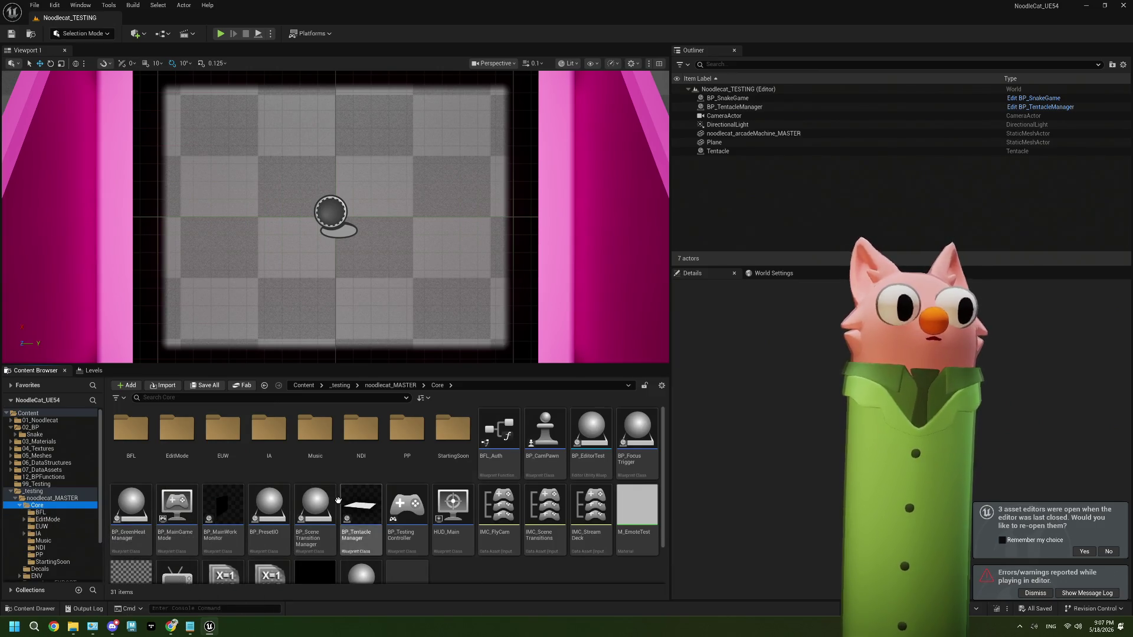
scroll(361, 513, down, 1)
scroll(502, 505, up, 1)
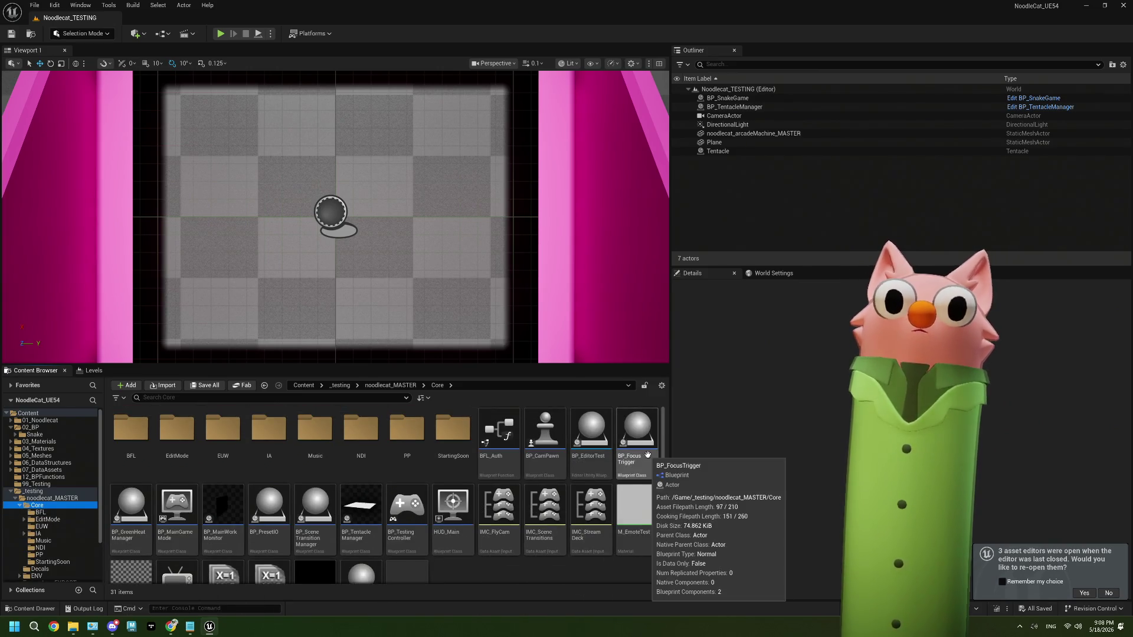
double_click(360, 507)
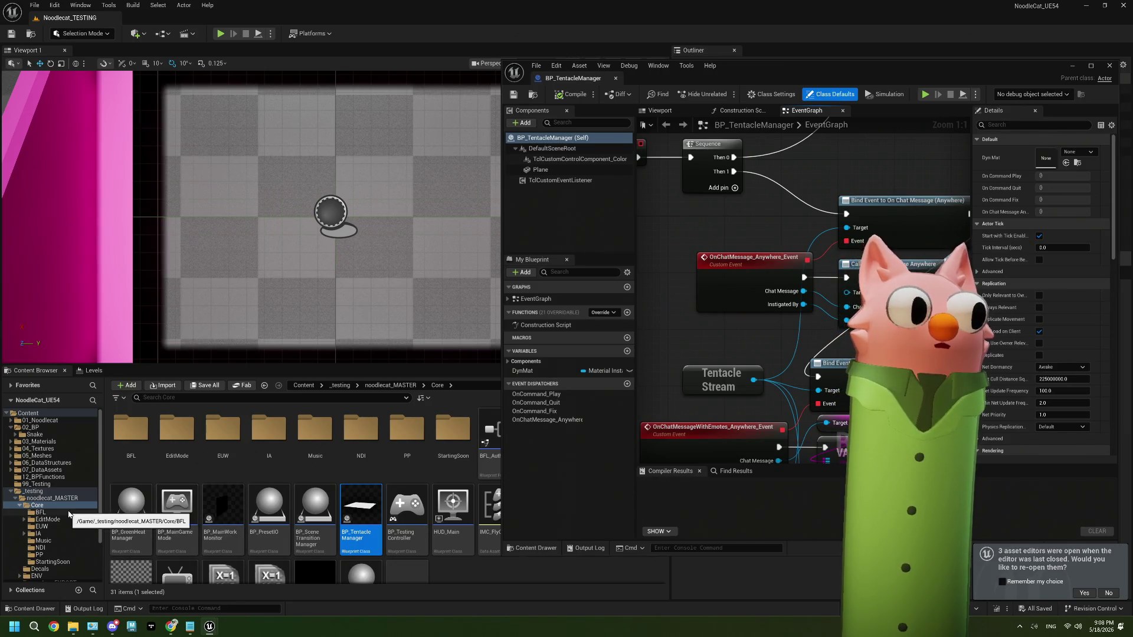
click(36, 435)
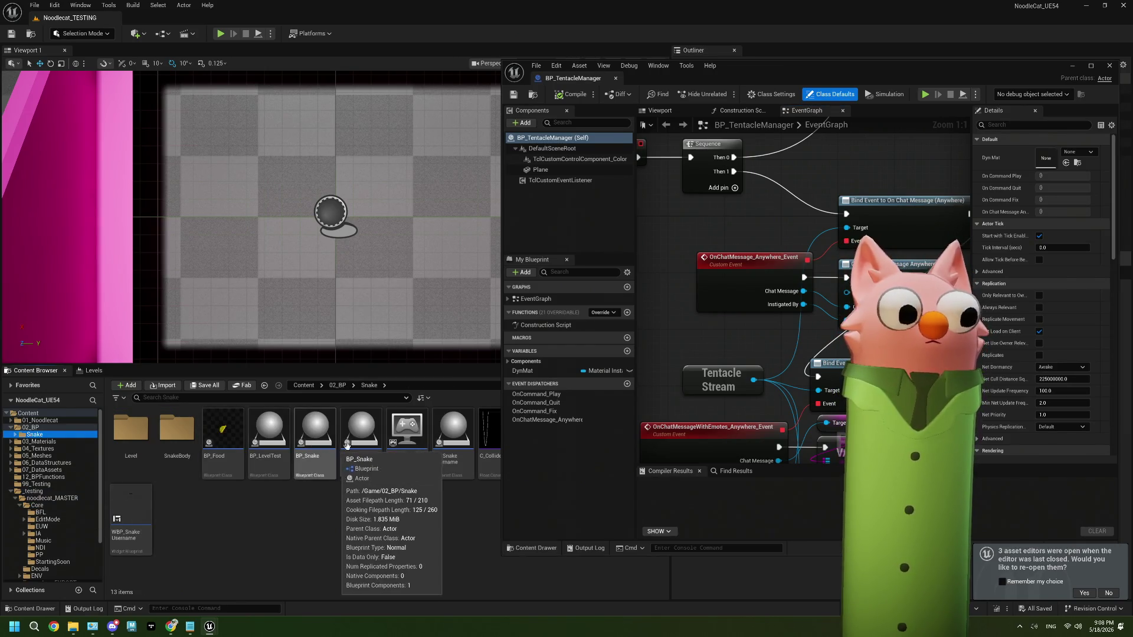
double_click(378, 442)
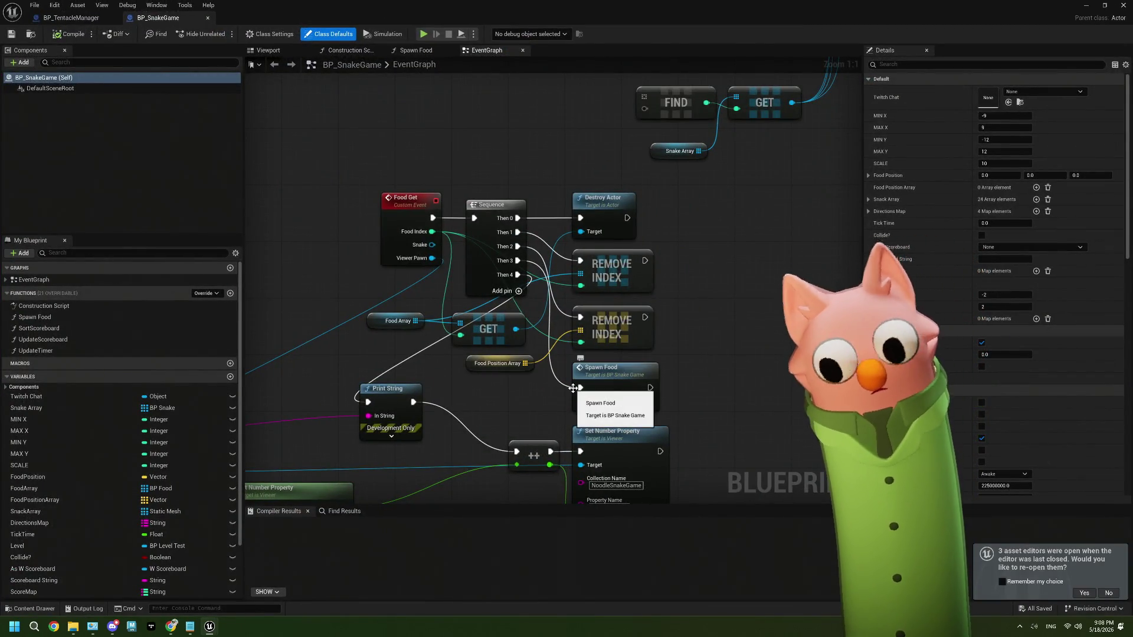
Set Get Number Property's name to 'Current Score' and search 'get pro' from Get Viewer's output.
mouse_move(368, 244)
mouse_down()
mouse_move(378, 269)
mouse_move(467, 152)
mouse_move(520, 259)
mouse_move(519, 346)
mouse_up()
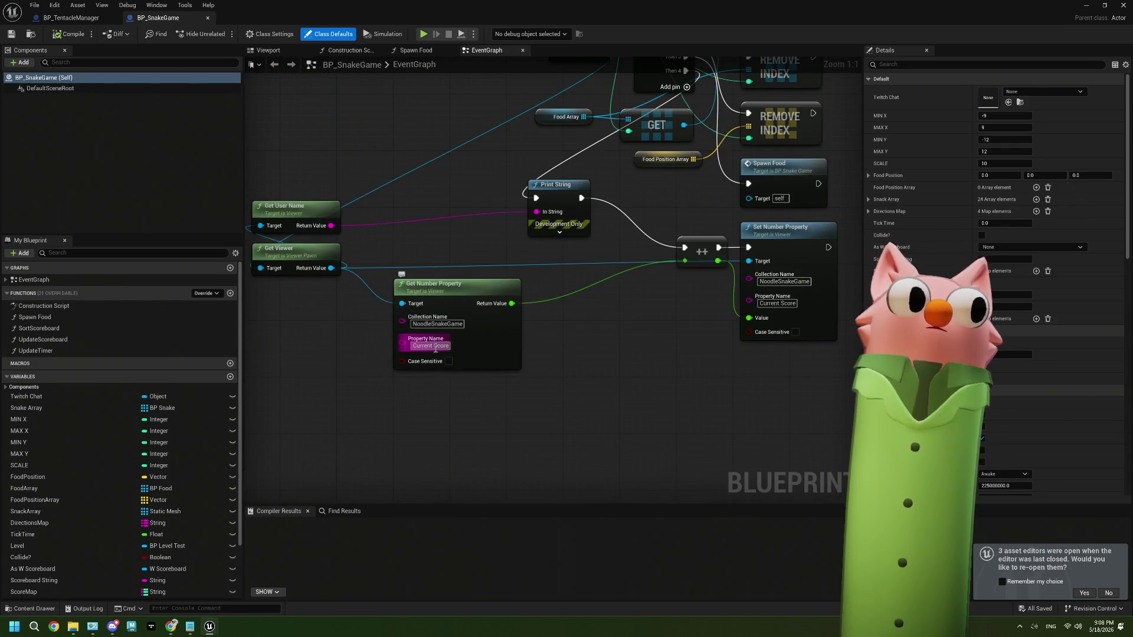
click(435, 347)
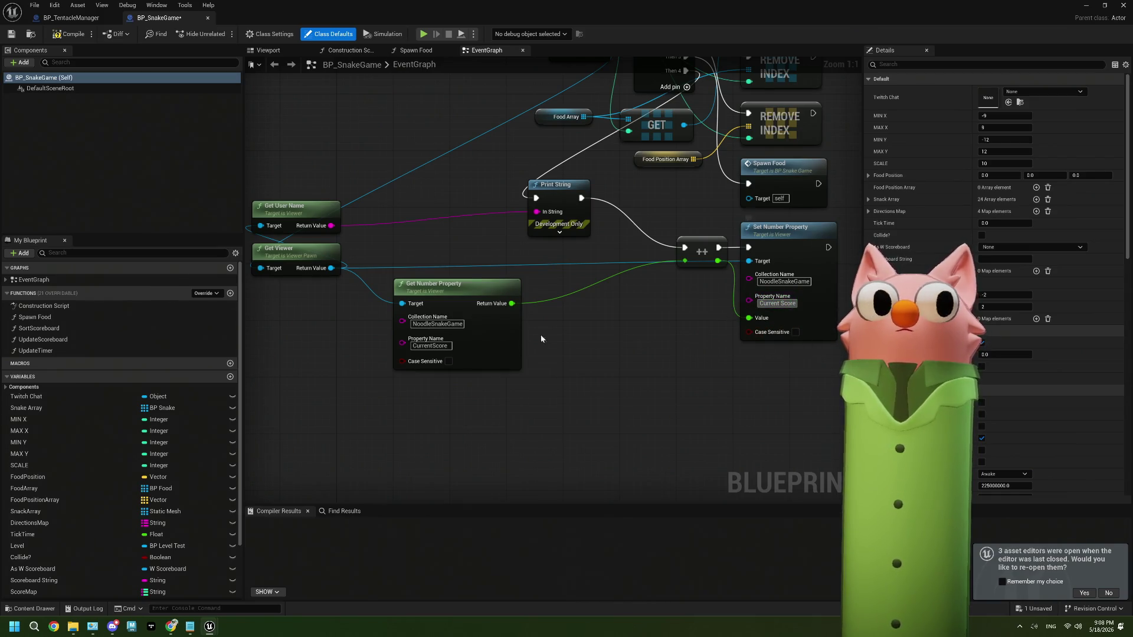
click(453, 346)
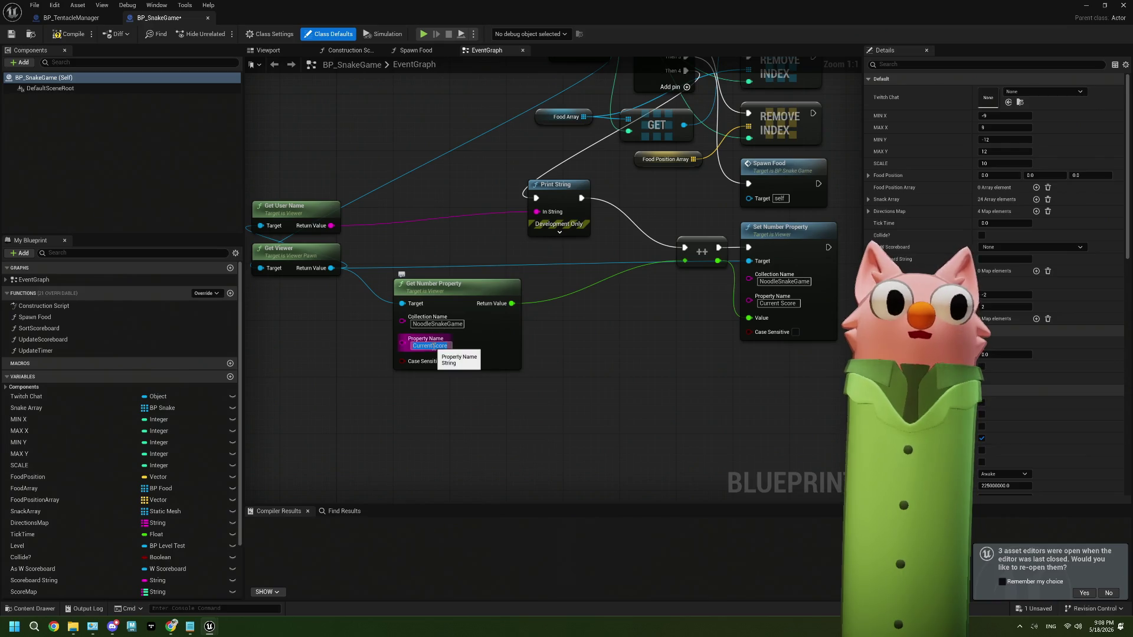
mouse_move(304, 244)
mouse_down()
mouse_move(471, 234)
mouse_move(444, 291)
mouse_move(446, 444)
mouse_move(419, 425)
mouse_up()
text(get pro)
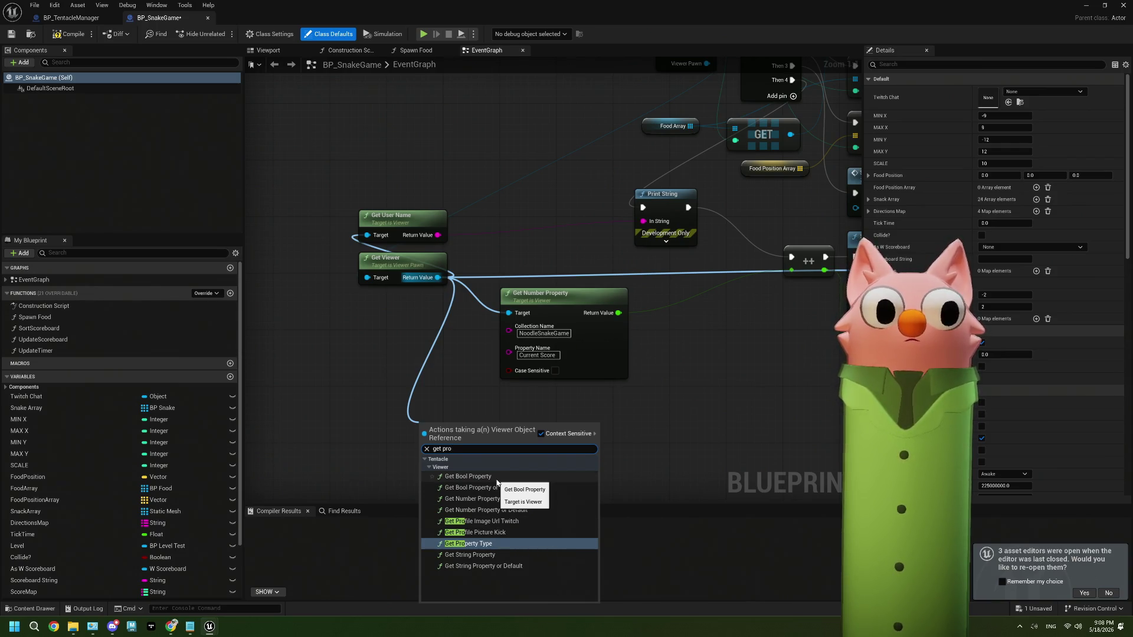
Add and then delete a Get Property Type node, and shift the Get Number Property node left.
key(Return)
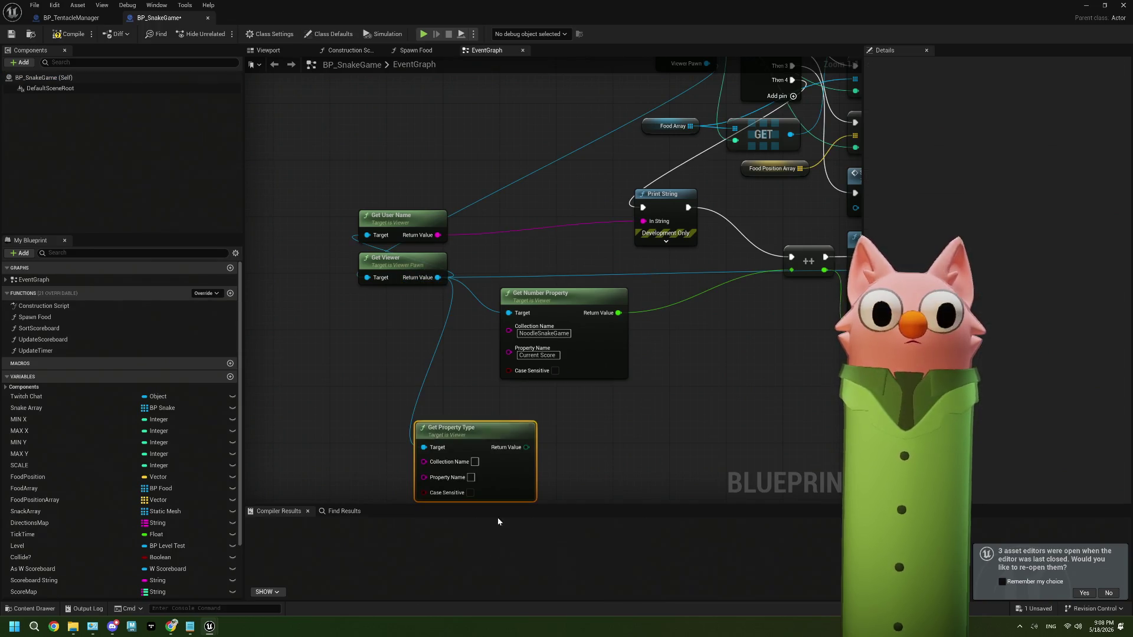
drag(486, 441, 517, 415)
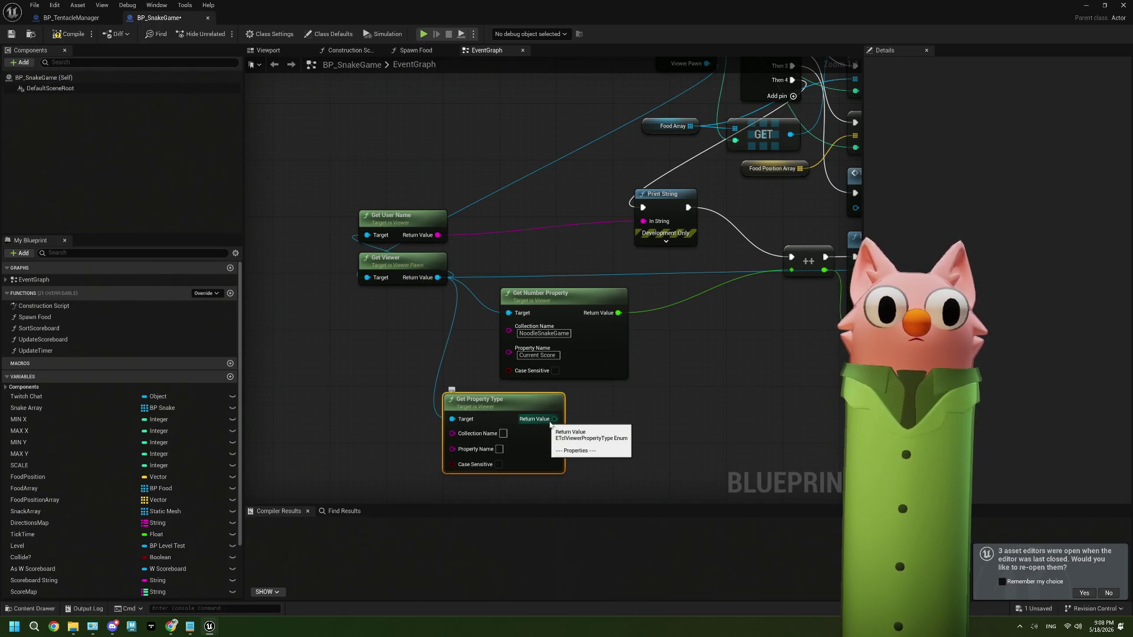
drag(581, 448, 539, 410)
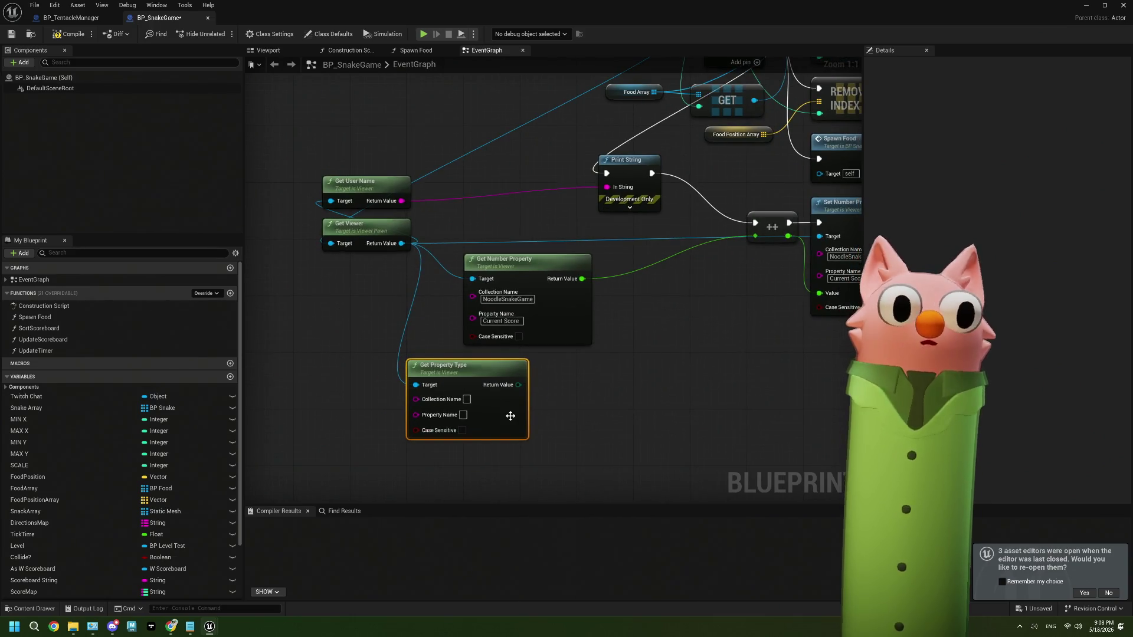
key(Delete)
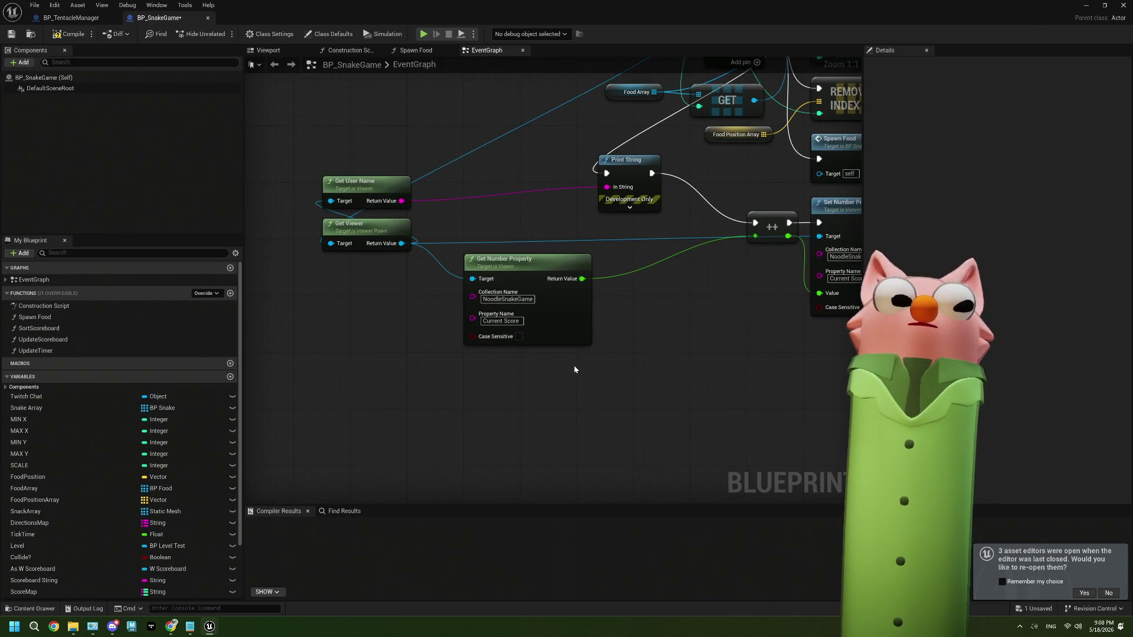
drag(574, 370, 529, 376)
click(512, 334)
mouse_move(512, 334)
mouse_down()
mouse_move(474, 334)
mouse_move(498, 270)
mouse_up()
Search 'viewer proper' from Get Viewer's output, then dismiss the list without adding a node.
mouse_move(409, 181)
mouse_down()
mouse_move(413, 392)
mouse_move(405, 388)
mouse_up()
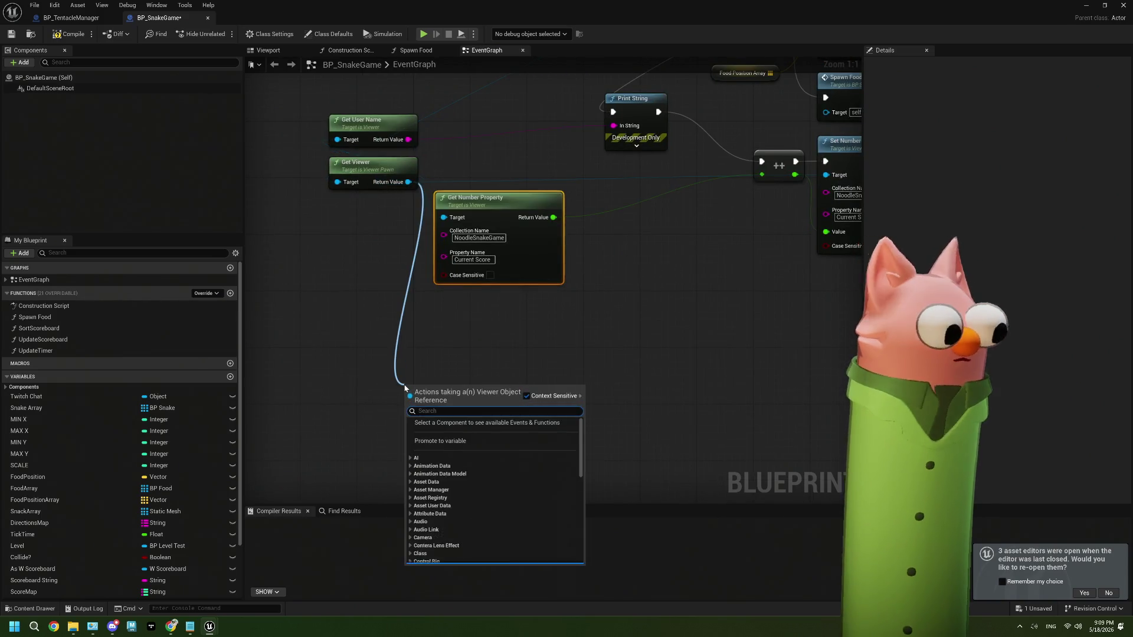
text(view)
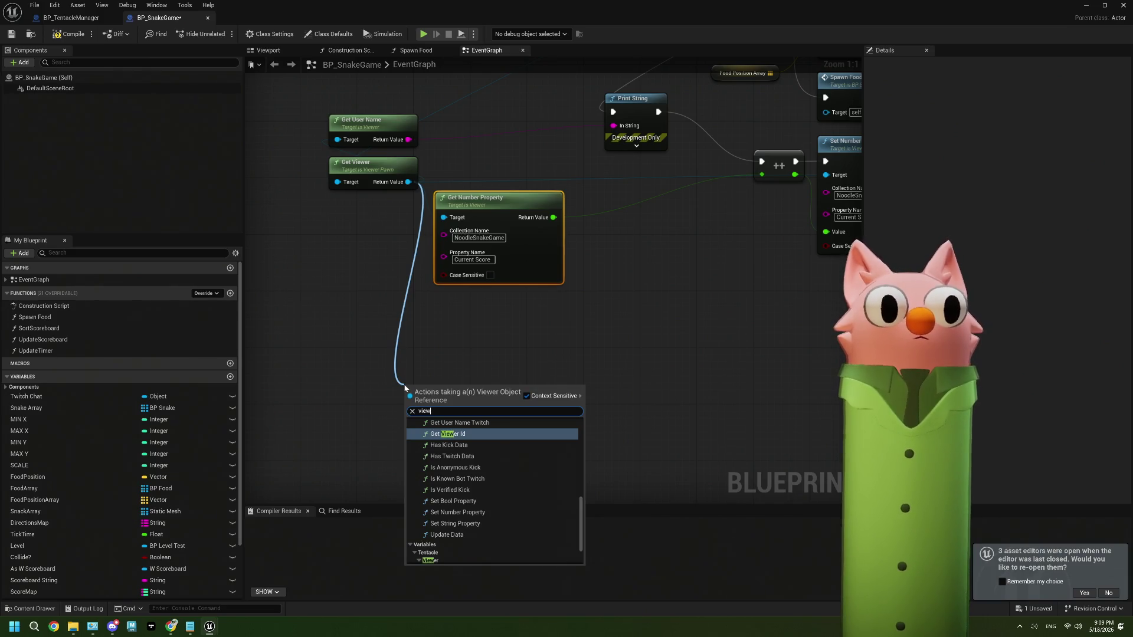
text(er proper)
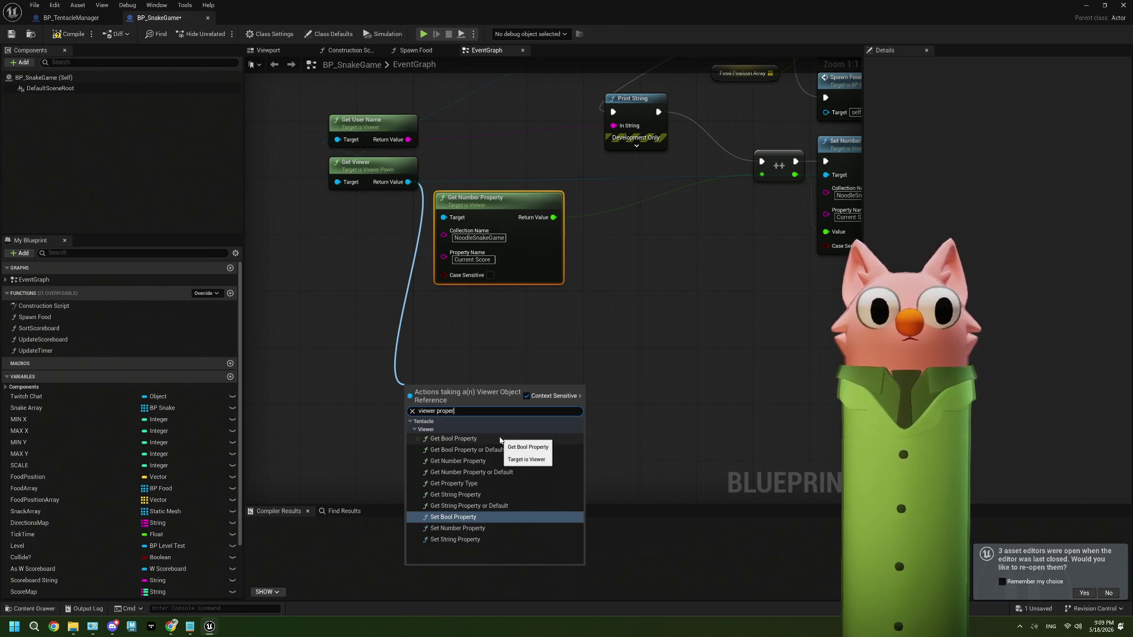
click(497, 299)
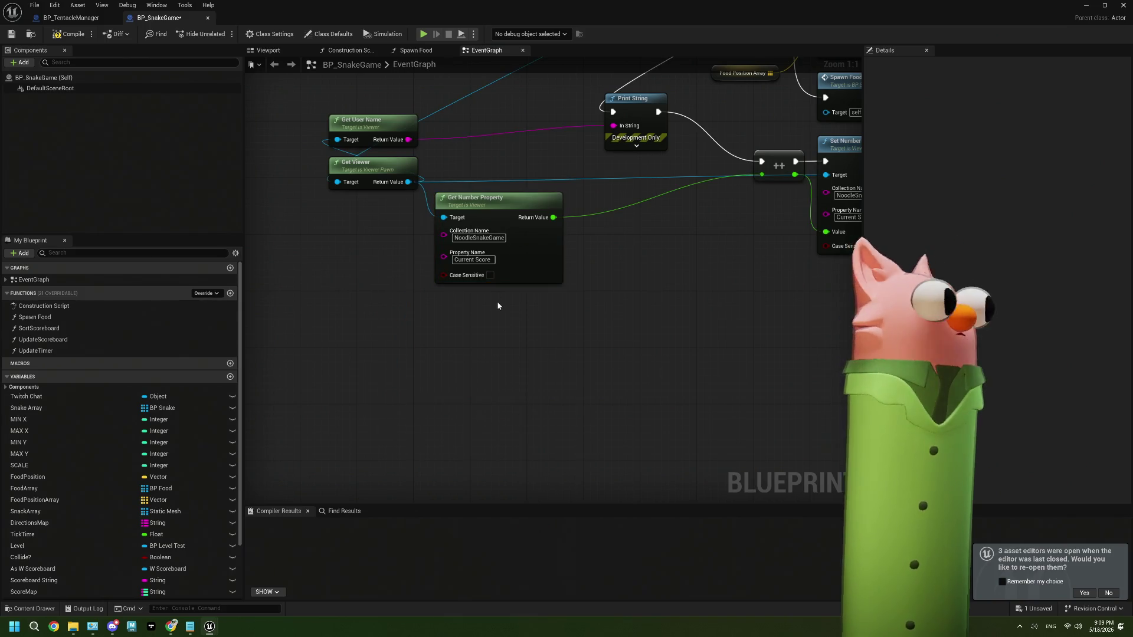
drag(498, 306, 477, 359)
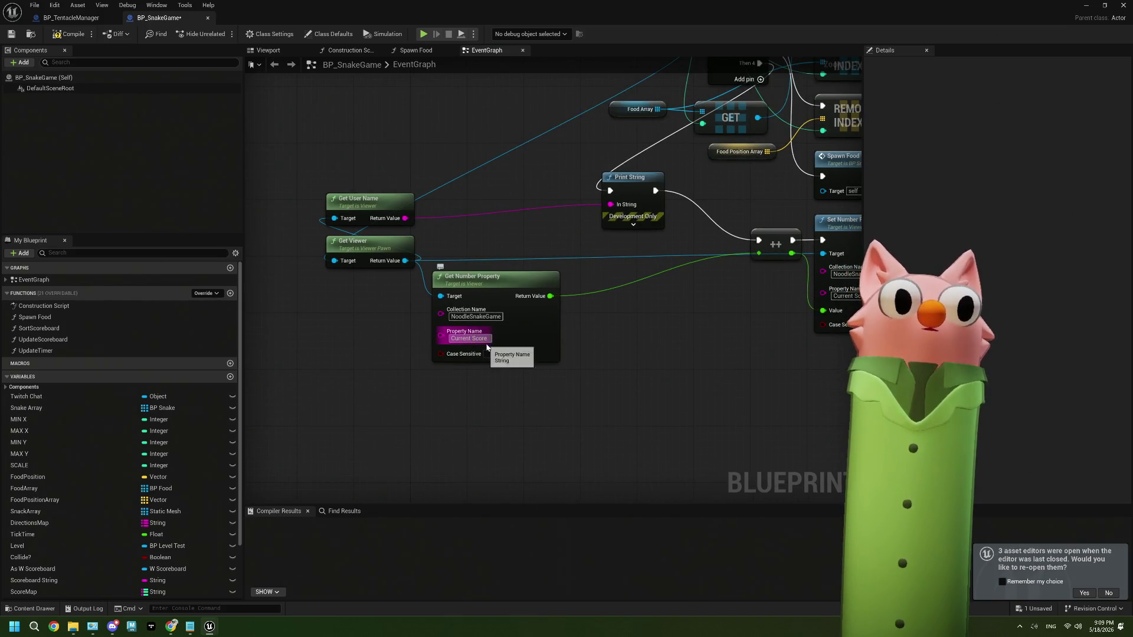
drag(615, 344, 425, 381)
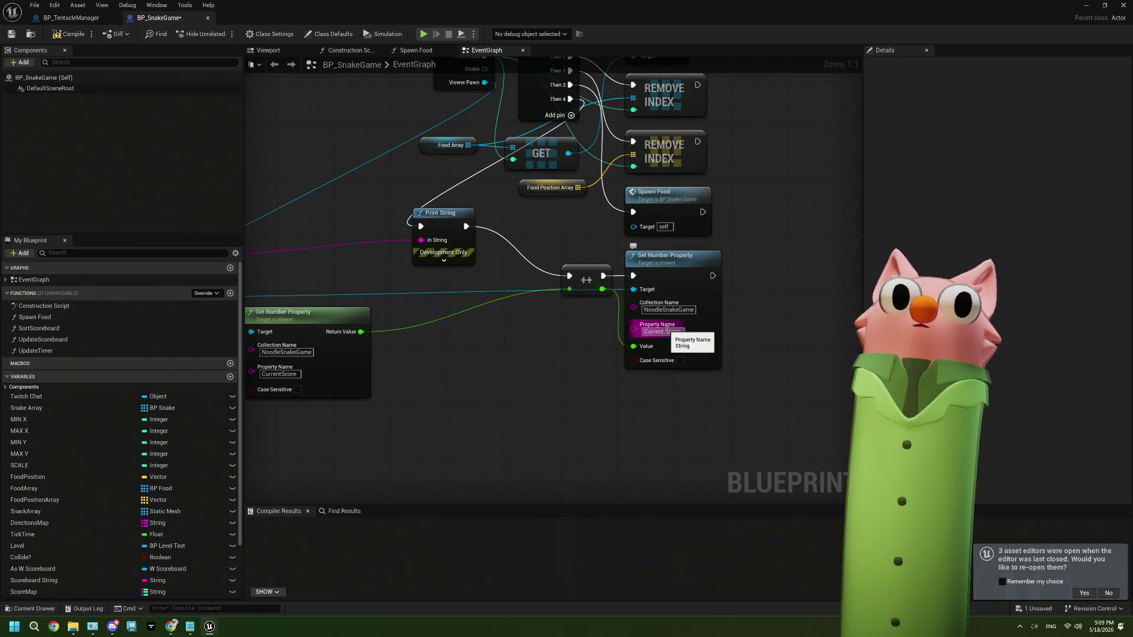
scroll(537, 152, down, 5)
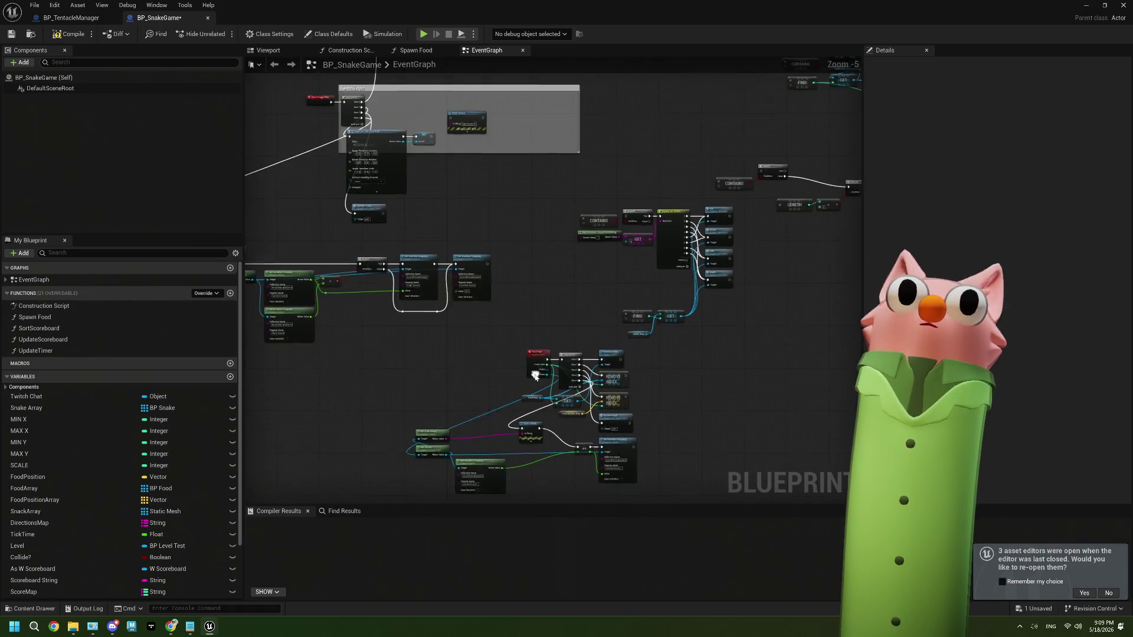
Delete the Print String, Get User Name and Get Viewer nodes near the snake-spawning logic.
mouse_move(537, 152)
mouse_down()
mouse_move(531, 331)
mouse_move(613, 254)
mouse_move(662, 289)
mouse_up()
scroll(688, 287, up, 4)
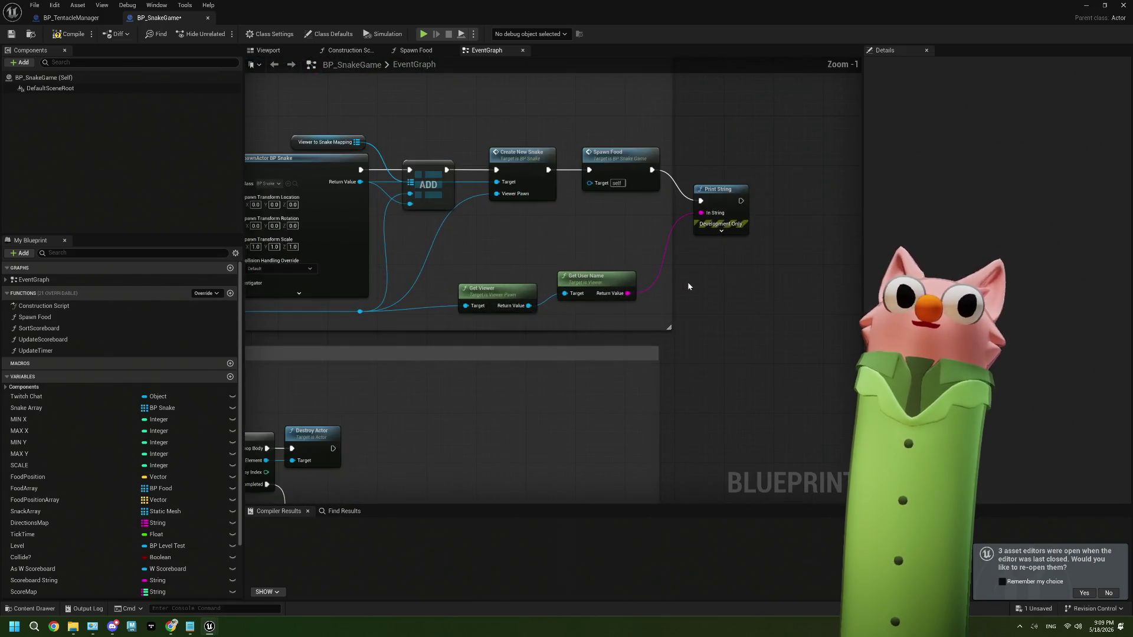
key(Delete)
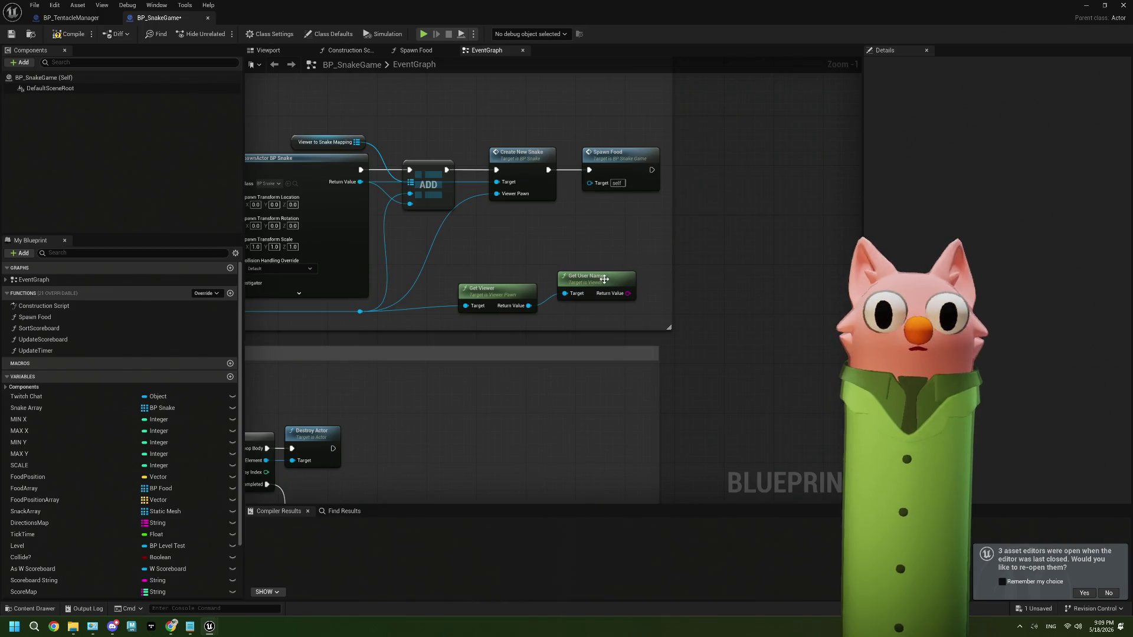
click(596, 278)
key(Delete)
click(516, 293)
key(Delete)
scroll(517, 294, down, 4)
mouse_move(516, 293)
mouse_down()
mouse_move(561, 329)
mouse_move(488, 384)
mouse_up()
scroll(412, 342, up, 3)
drag(413, 342, 517, 378)
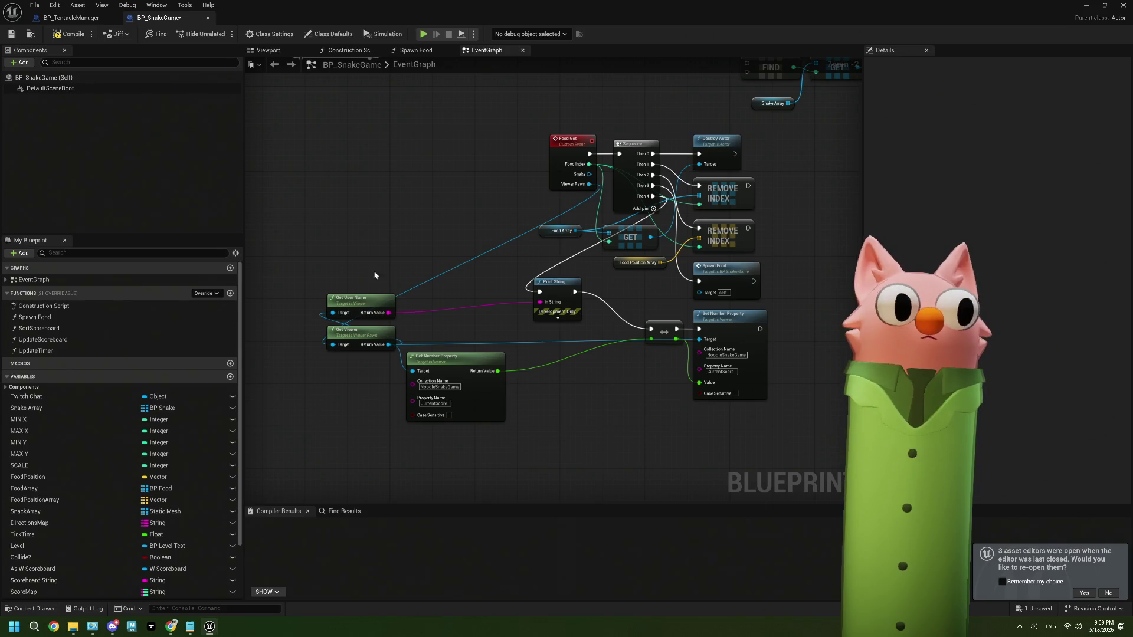
Play-test with Alt+P, stop, close the Message Log, and bring up the Tentacle dashboard.
key(alt+p)
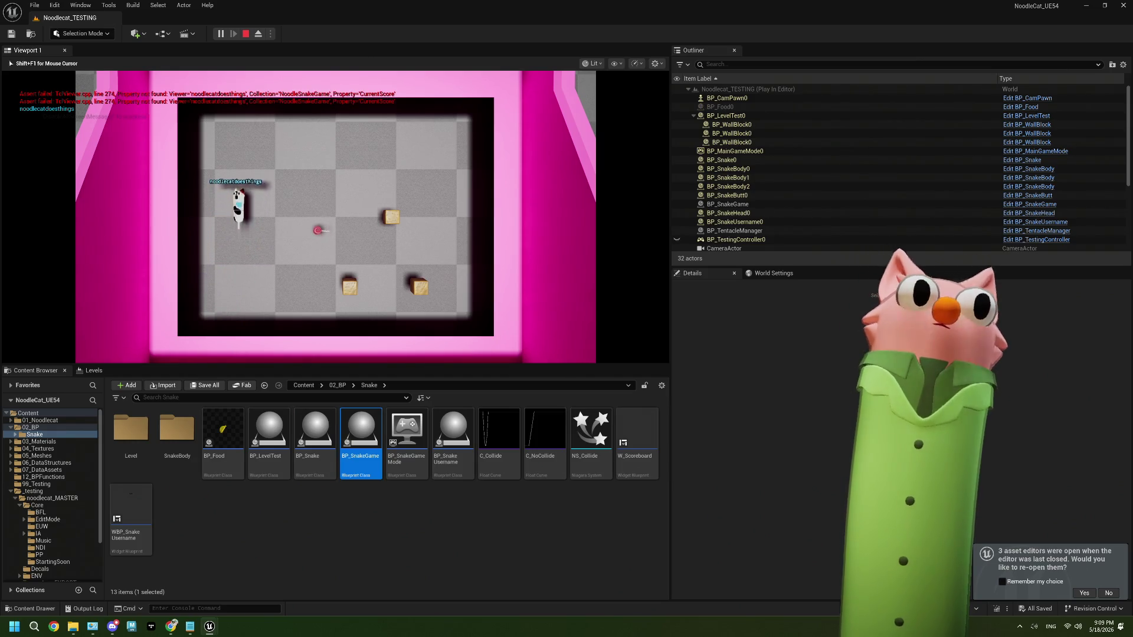
key(Escape)
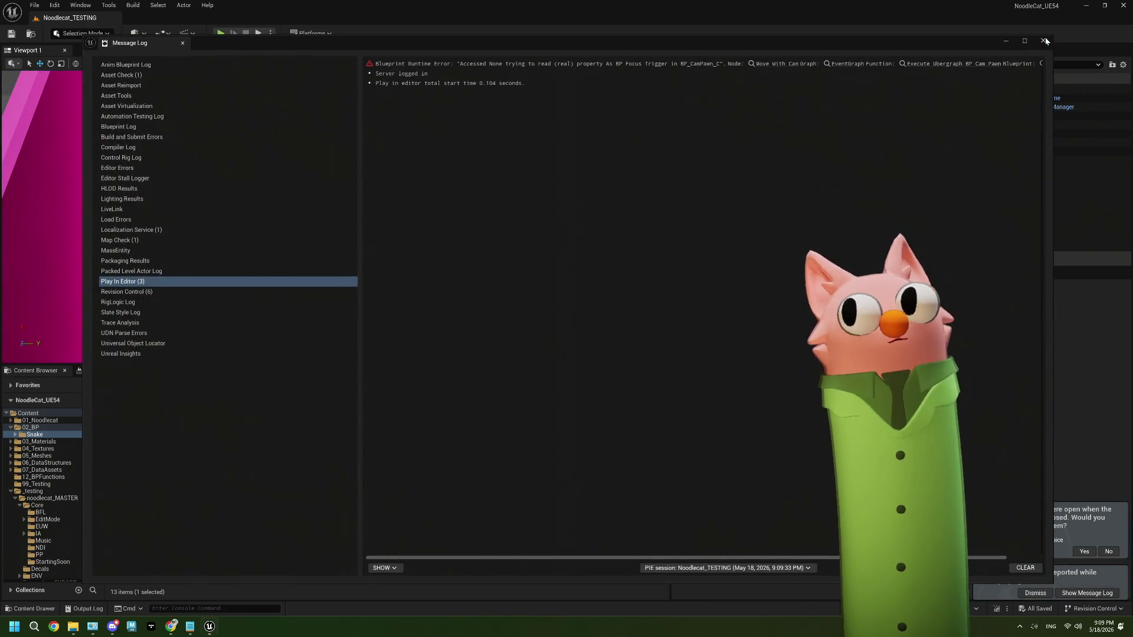
click(1044, 40)
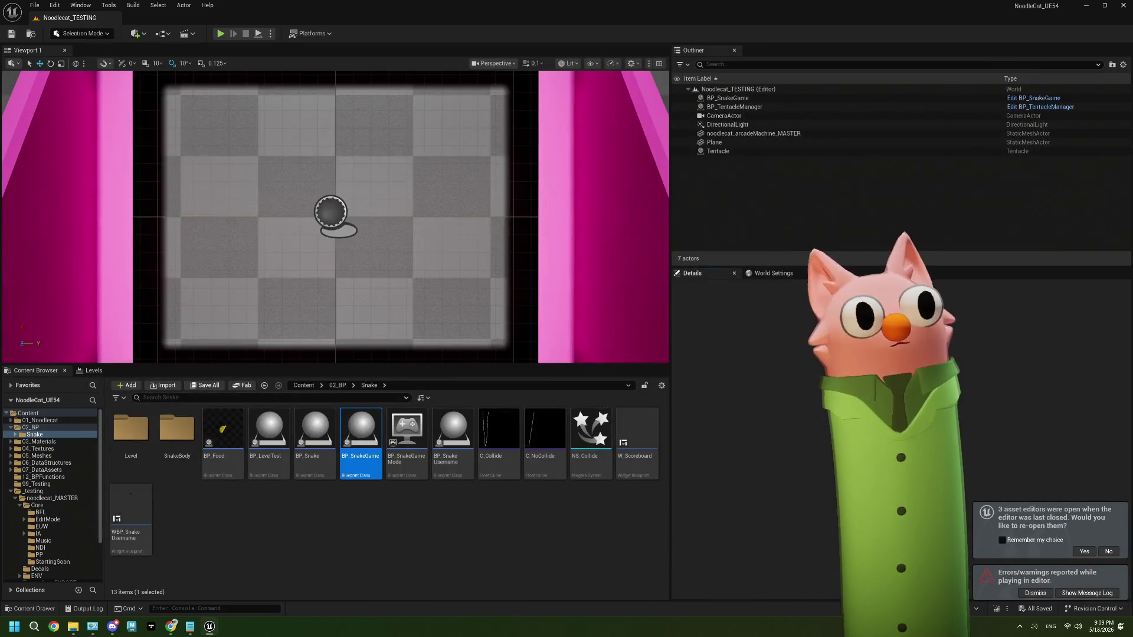
click(171, 627)
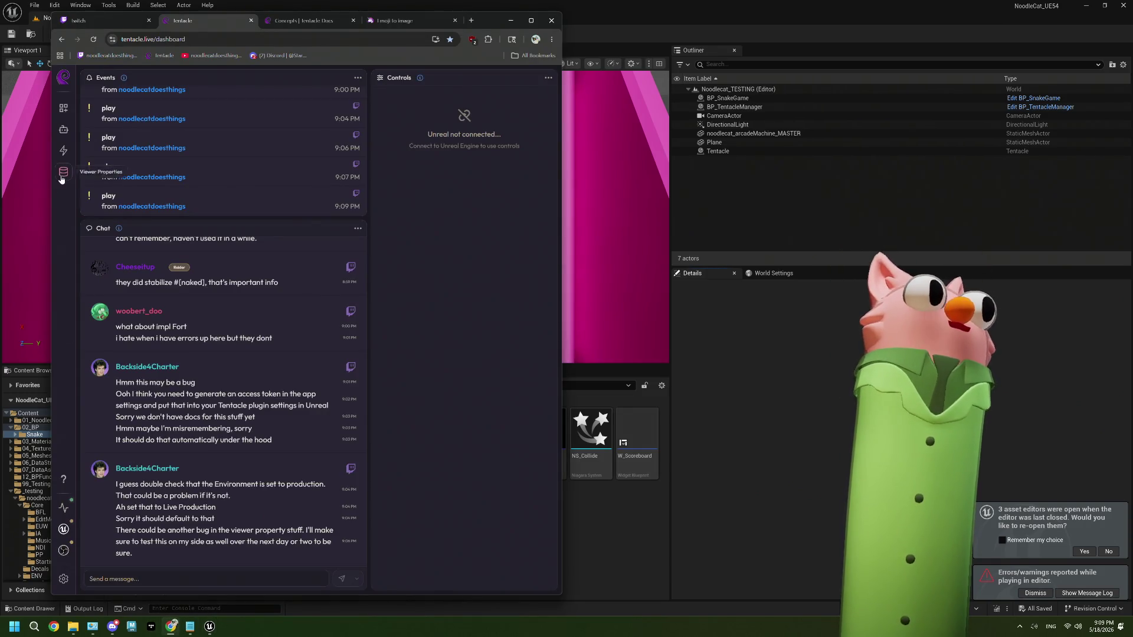
Reset the top viewer's Current Score in NoodleSnakeGame from 5 to the default 0.
click(63, 172)
click(222, 202)
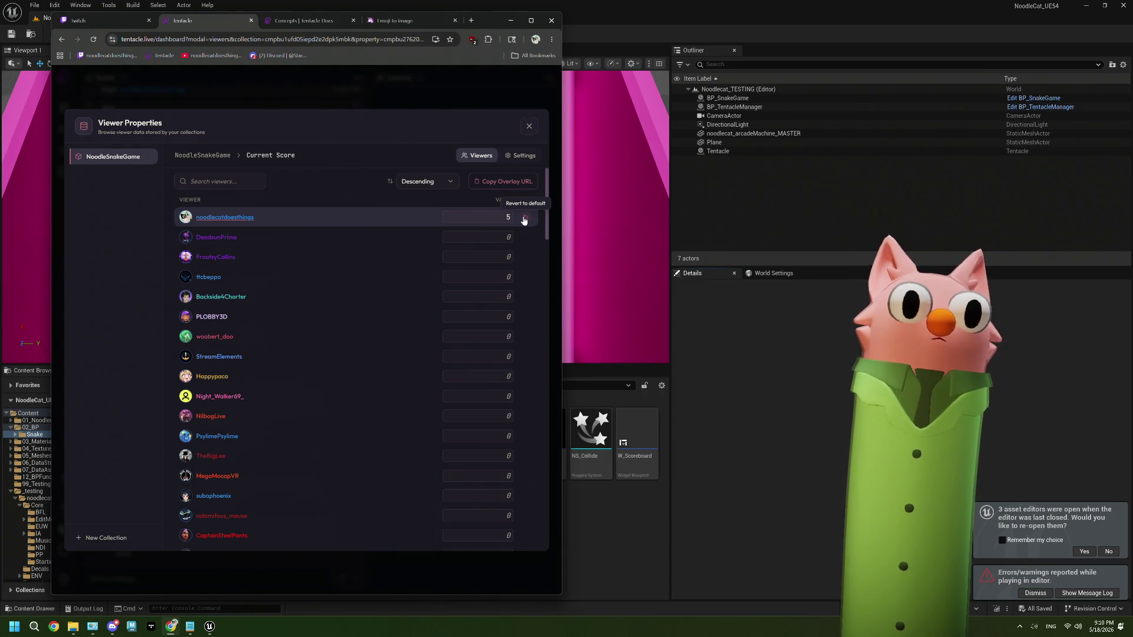
click(524, 219)
click(400, 350)
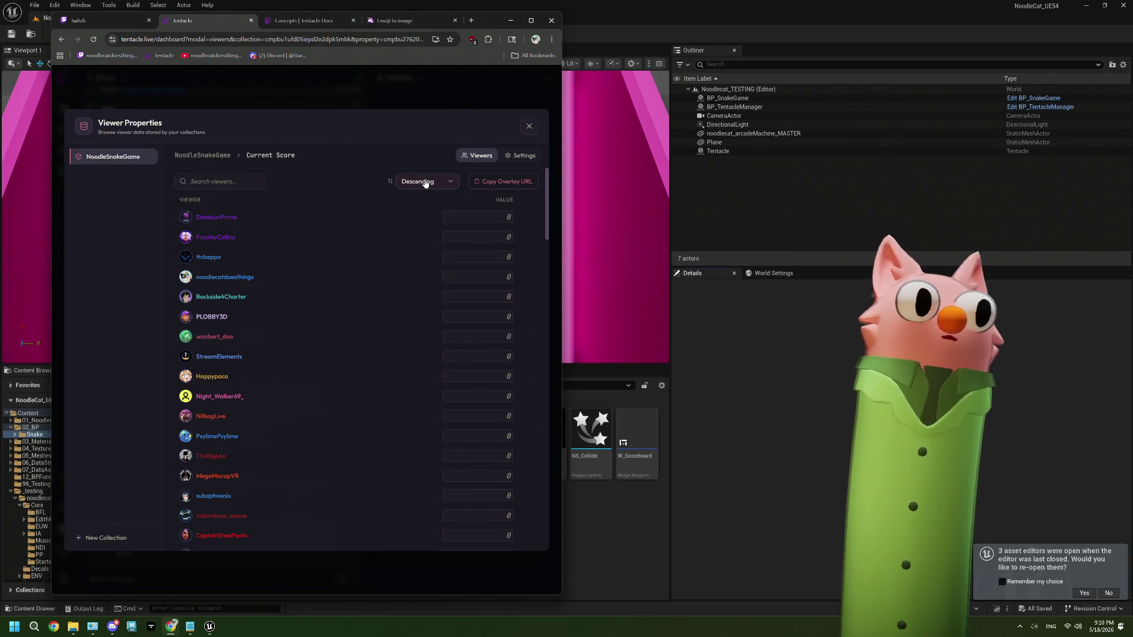
Open the Current Score property settings, then return to the property list and Unreal.
click(524, 158)
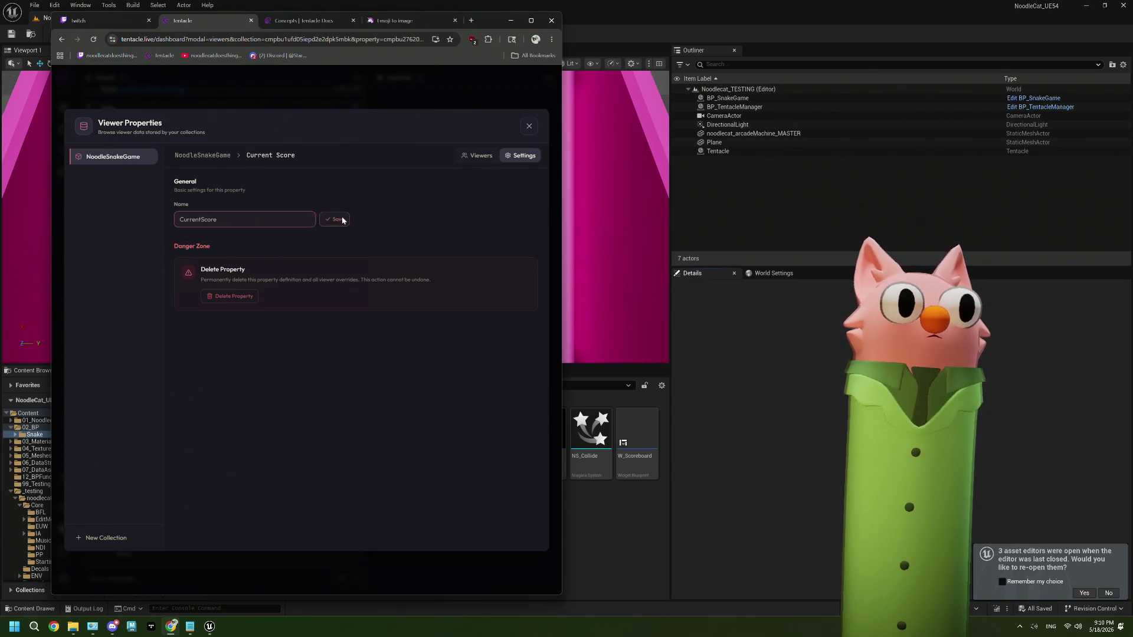
click(216, 155)
click(711, 361)
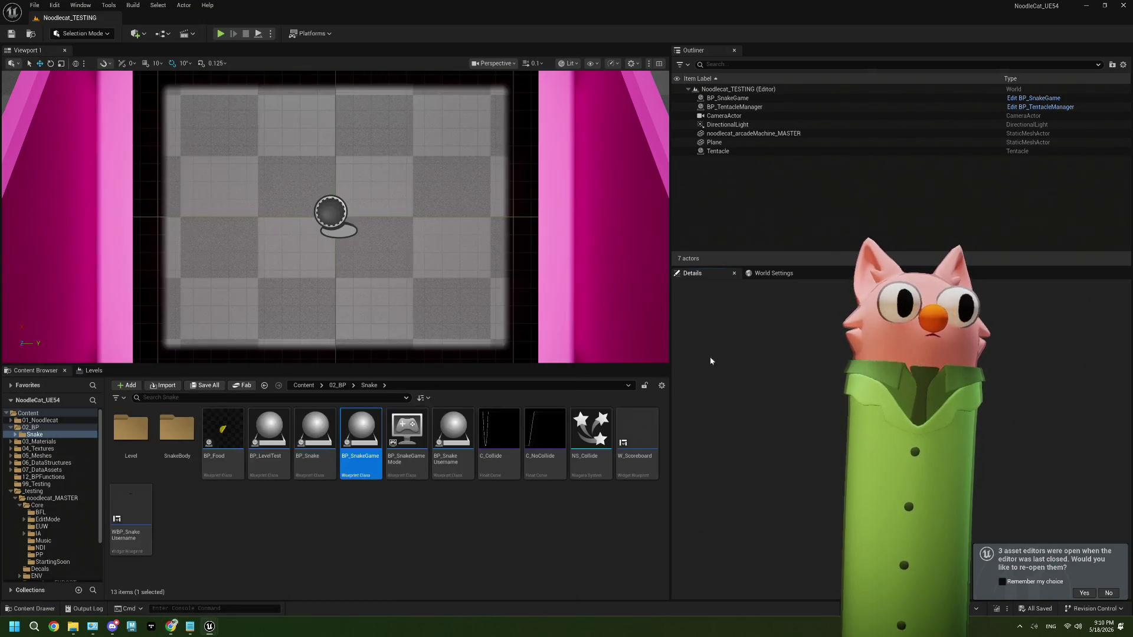
Play a snake test round to a top score of 10, stop it, and close the Message Log.
click(219, 33)
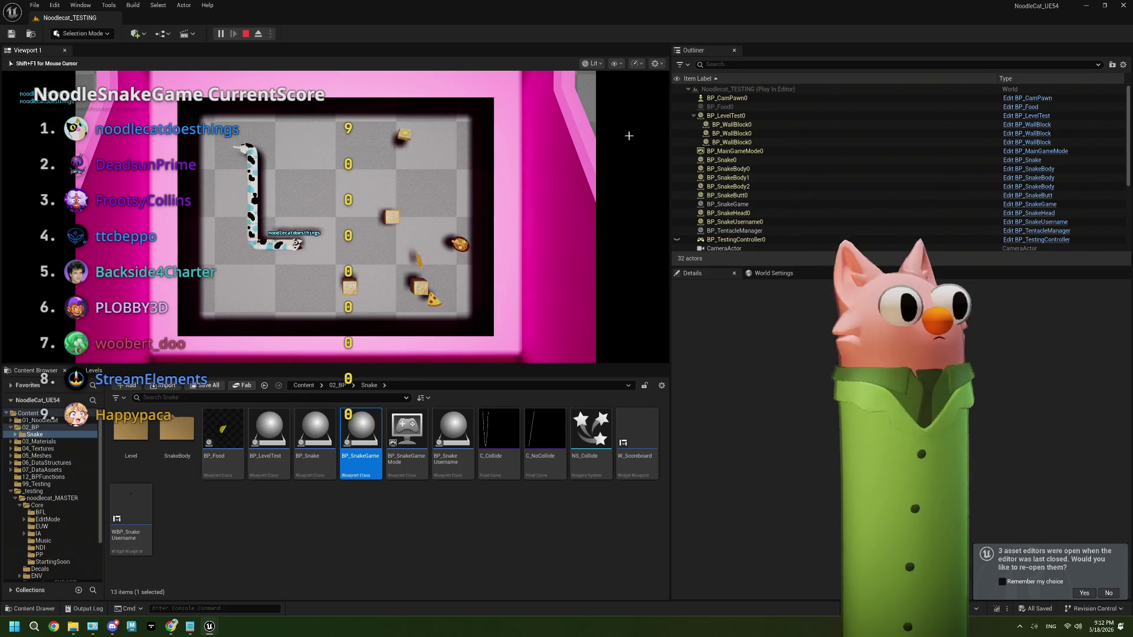
key(Escape)
click(1043, 41)
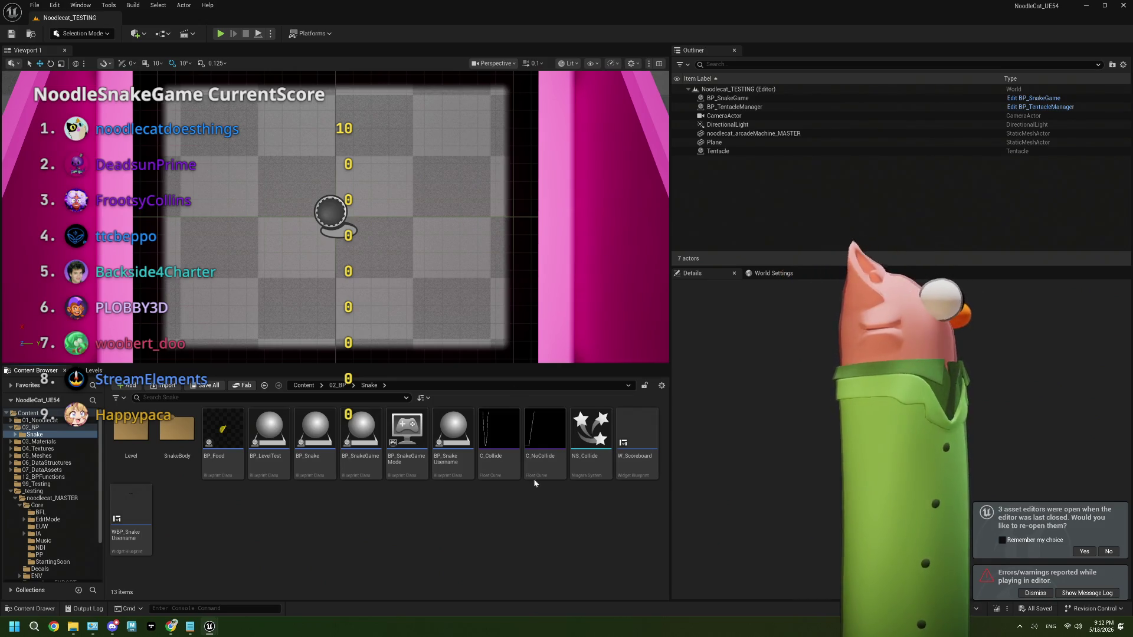
Run another snake play test, ending with a score of 7 and an Accessed None error.
click(220, 33)
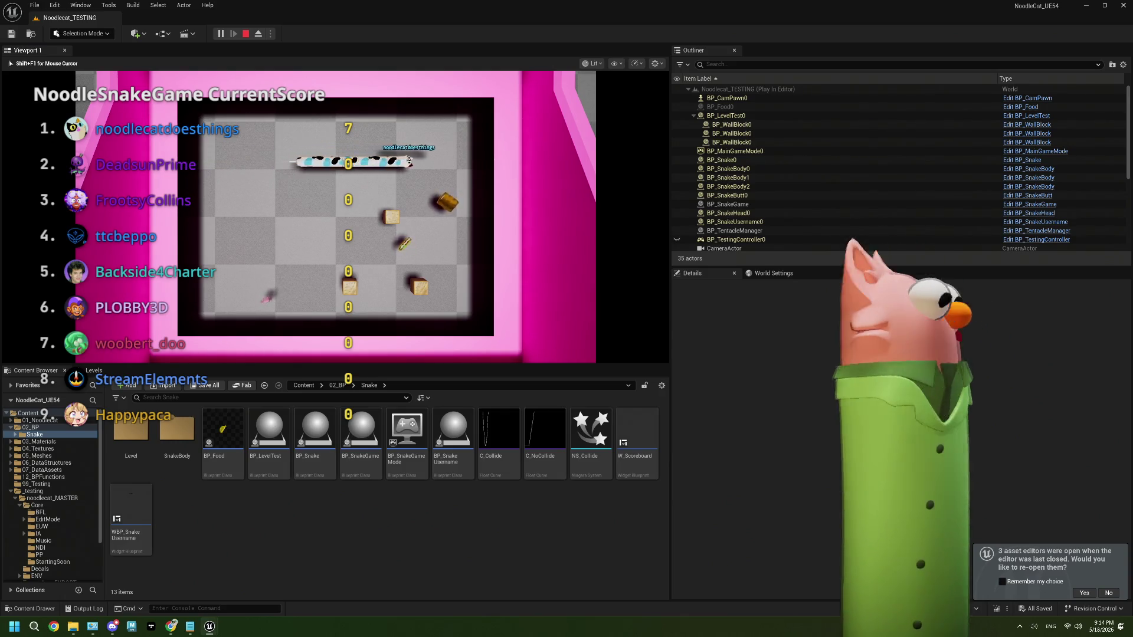
key(Escape)
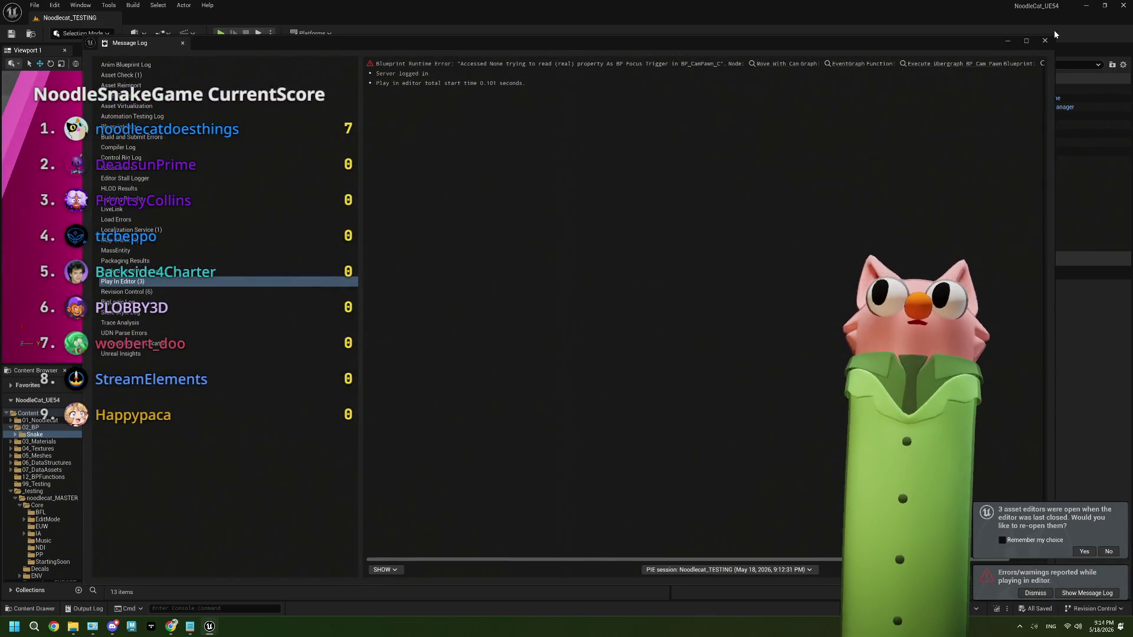
Close the Message Log to reveal the Noodlecat_TESTING level editor and Snake folder.
click(1044, 40)
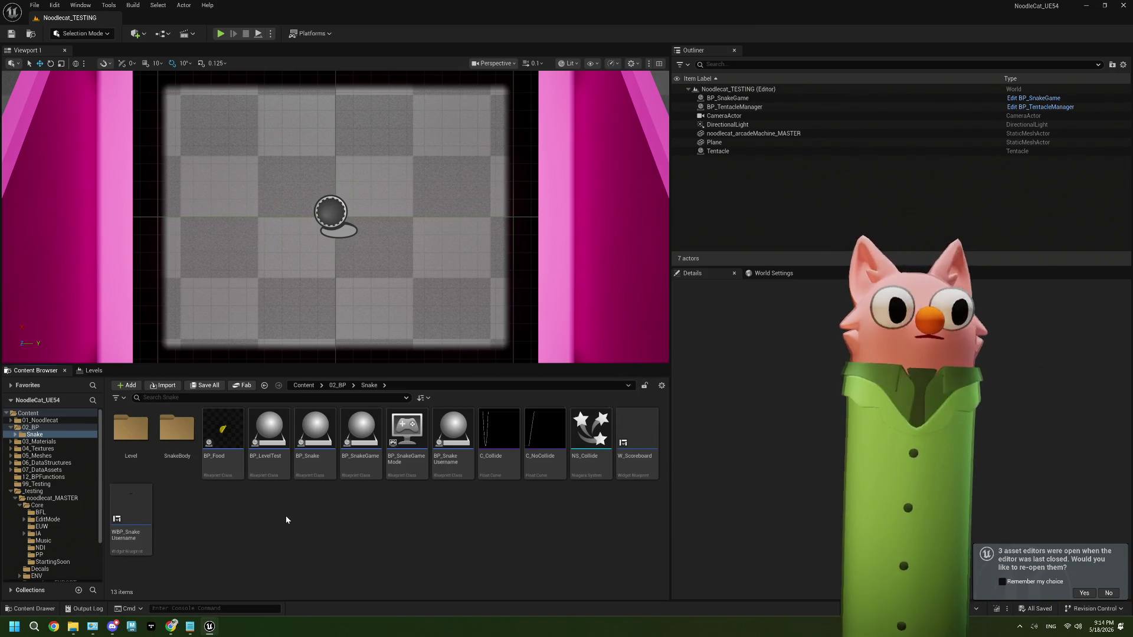
mouse_move(472, 463)
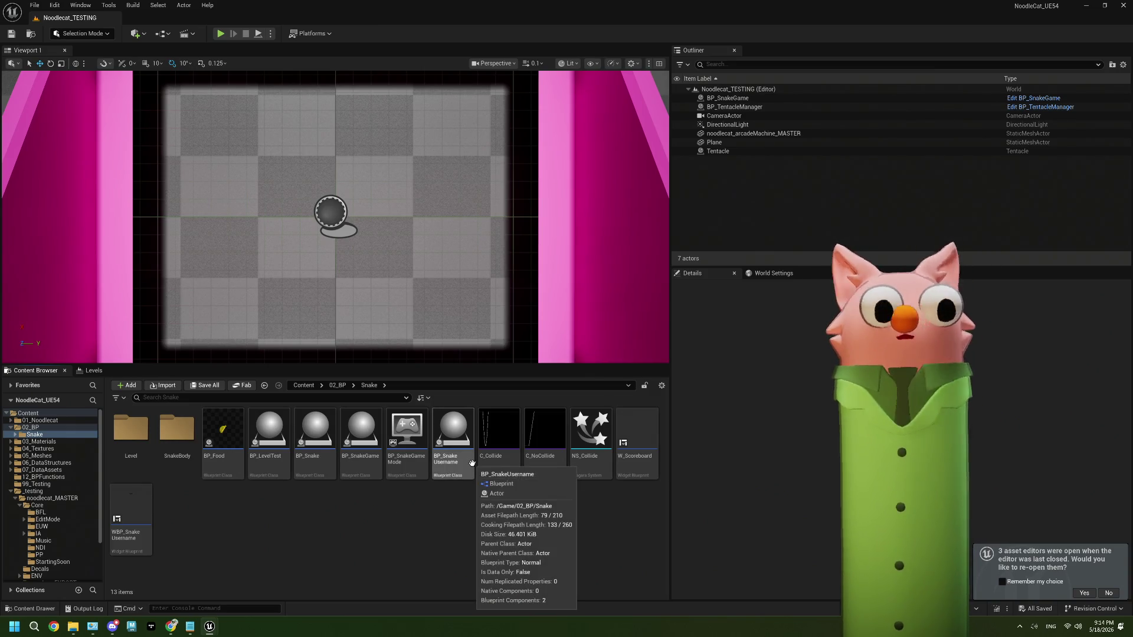
Review the viewers' CurrentScore and High Score values in Tentacle, then reopen BP_SnakeGame in Unreal.
mouse_move(171, 626)
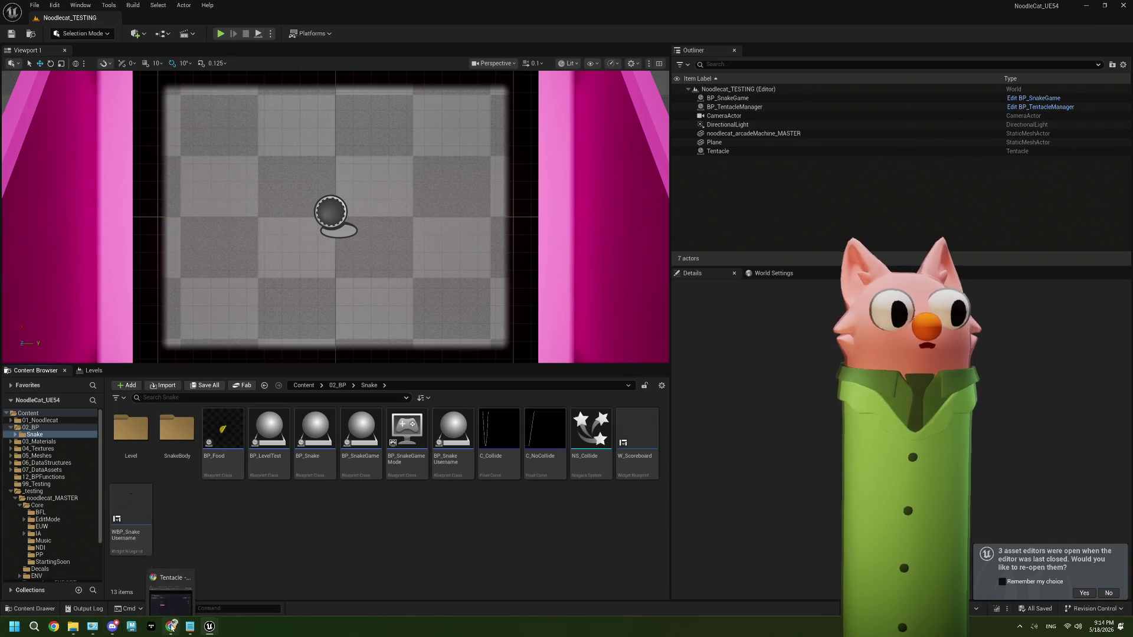
click(172, 576)
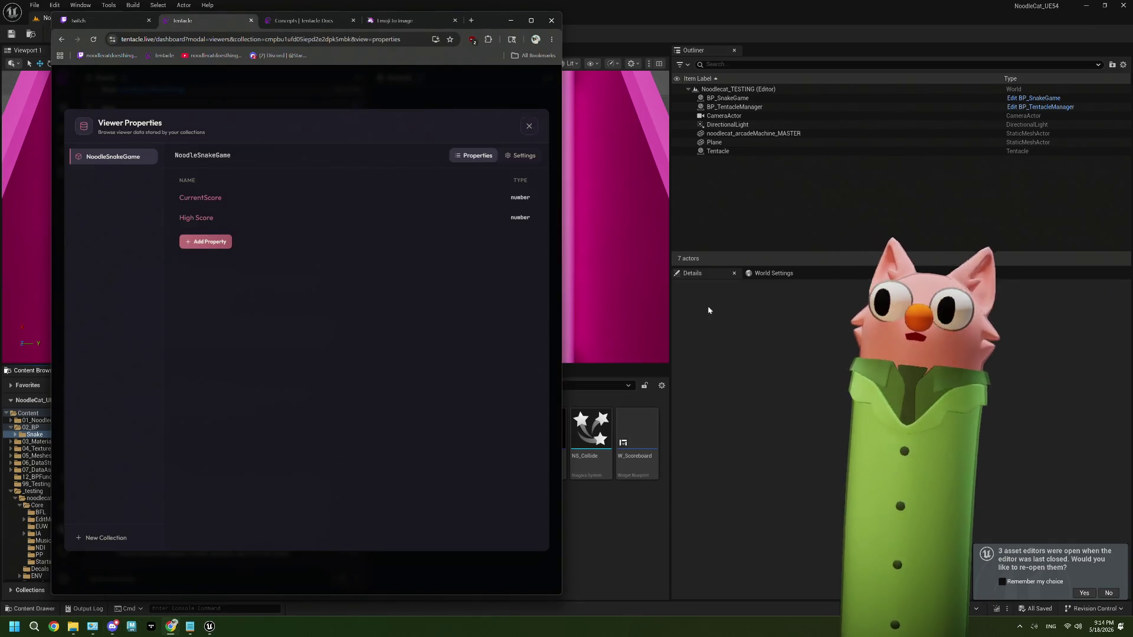
click(245, 198)
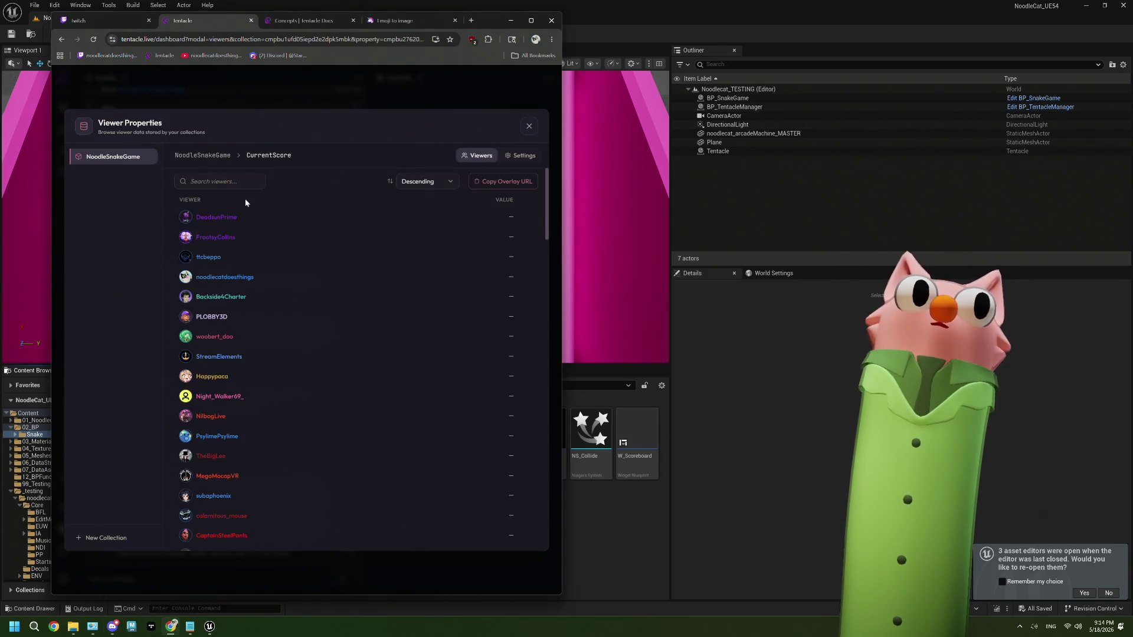
click(221, 154)
click(203, 220)
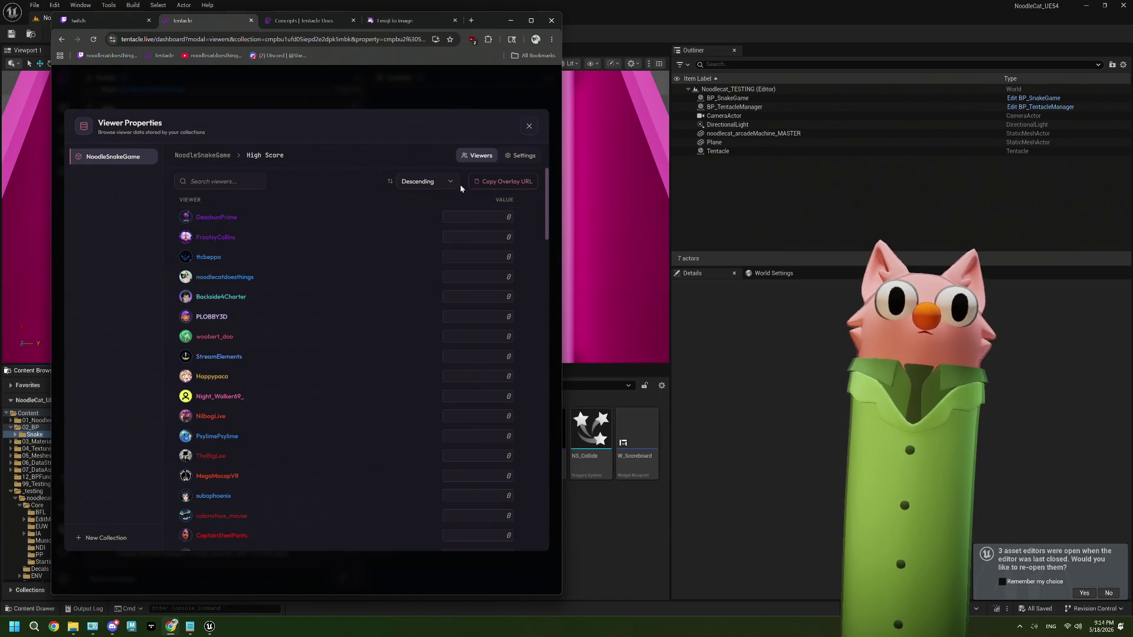
click(781, 385)
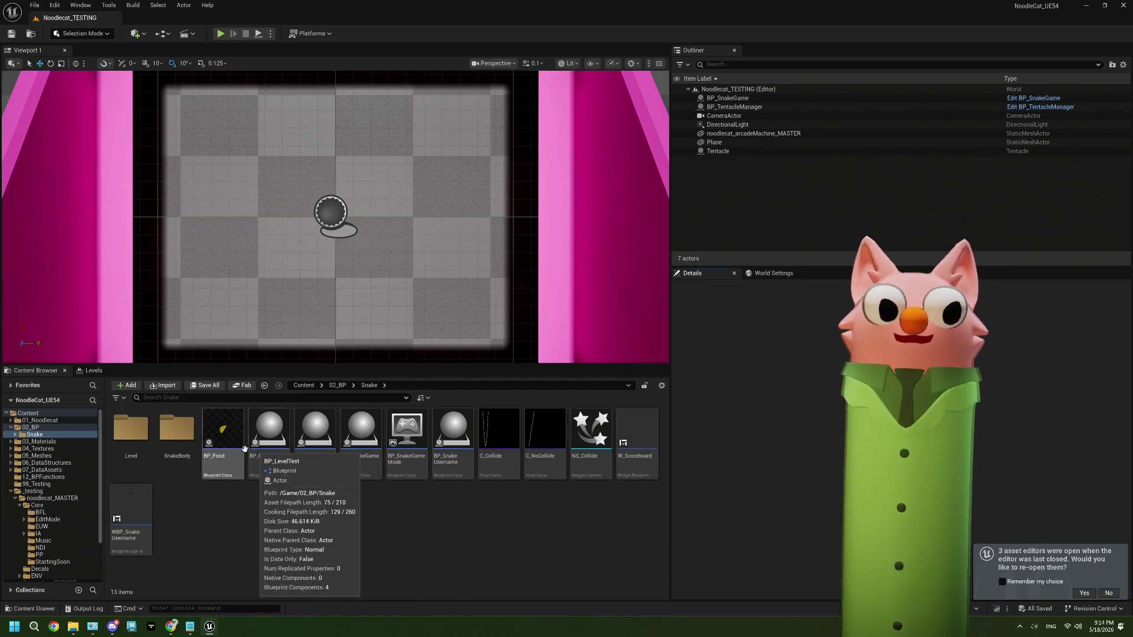
double_click(357, 437)
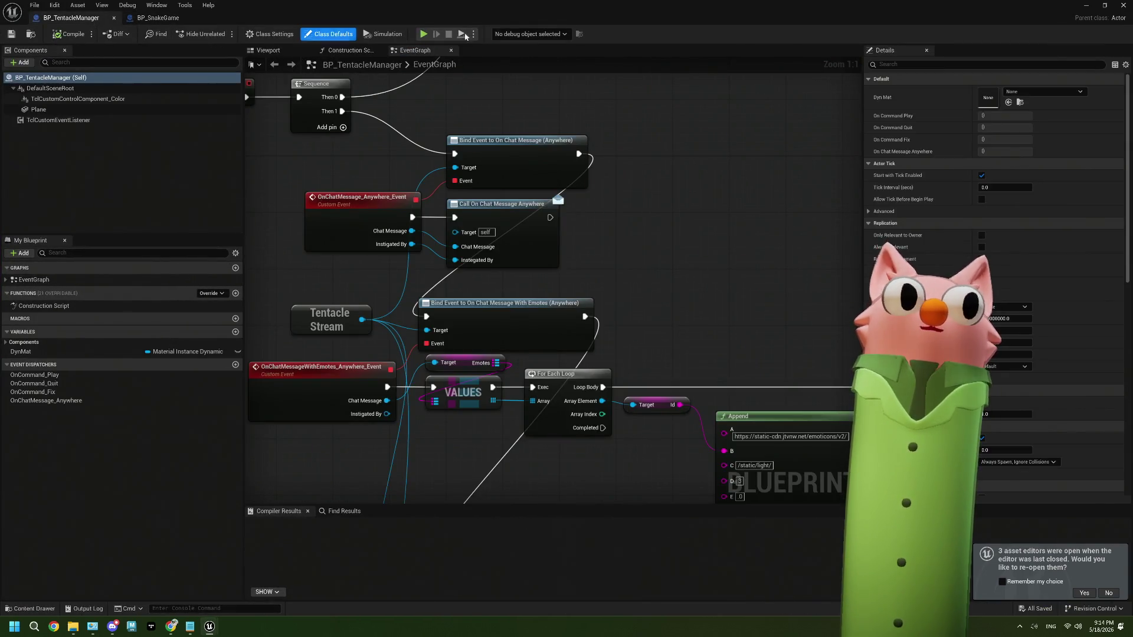
Maximize the BP_SnakeGame graph and add an Event End Play node via 'endpl'.
drag(330, 18, 508, 207)
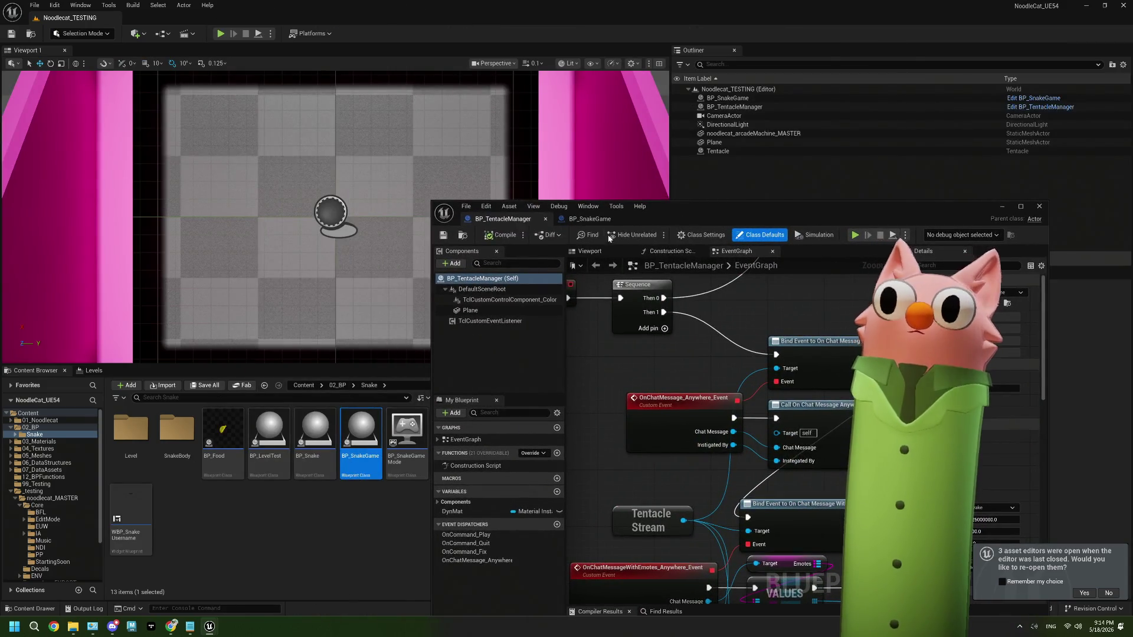
click(590, 220)
double_click(767, 213)
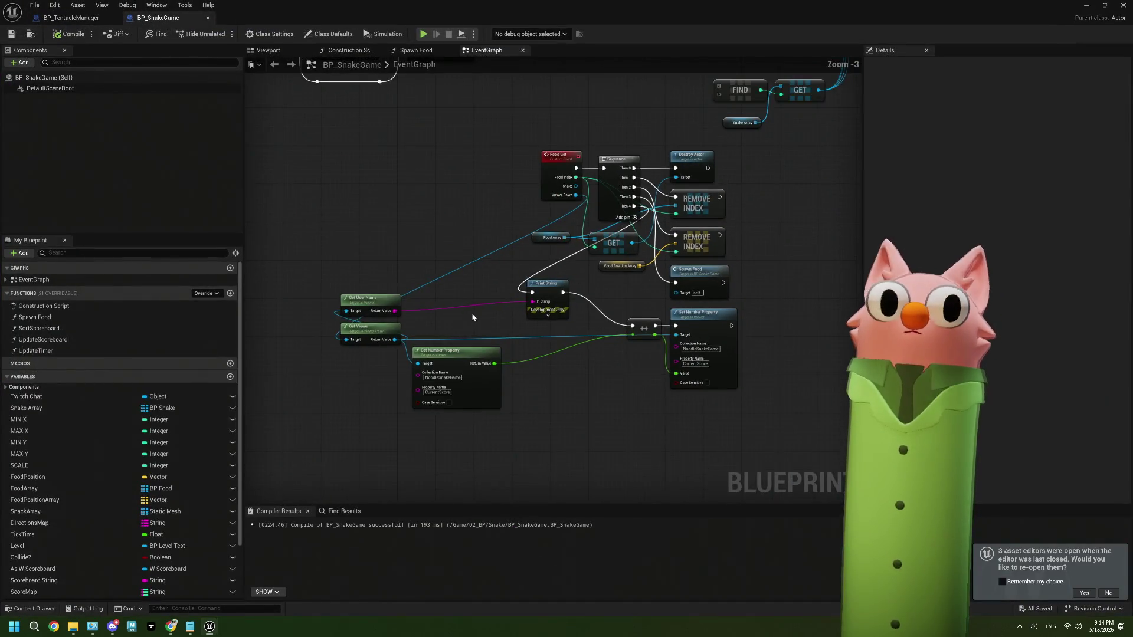
mouse_move(484, 388)
mouse_down()
mouse_move(377, 243)
mouse_move(498, 324)
mouse_move(405, 301)
mouse_up()
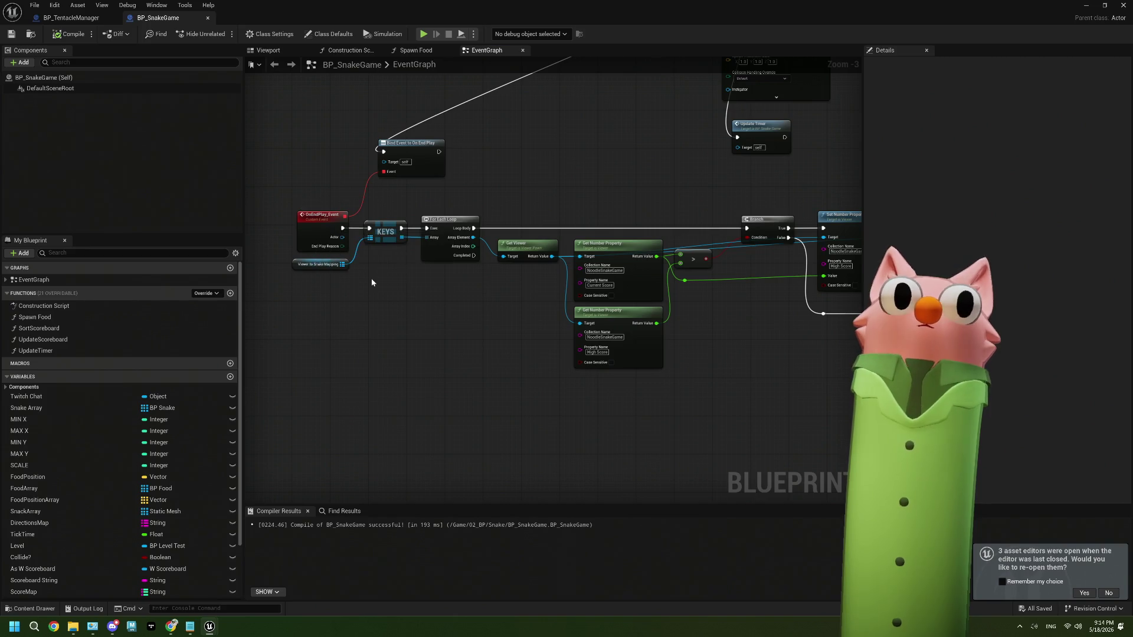
mouse_move(487, 182)
mouse_down()
mouse_move(508, 281)
mouse_move(480, 389)
mouse_move(499, 334)
mouse_up()
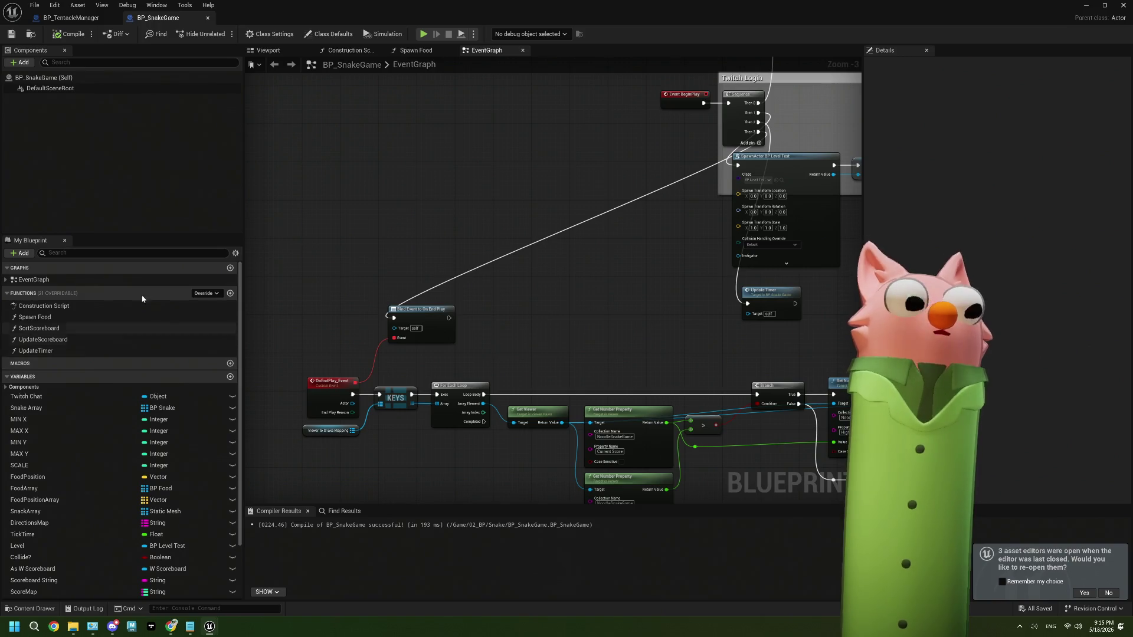
right_click(364, 214)
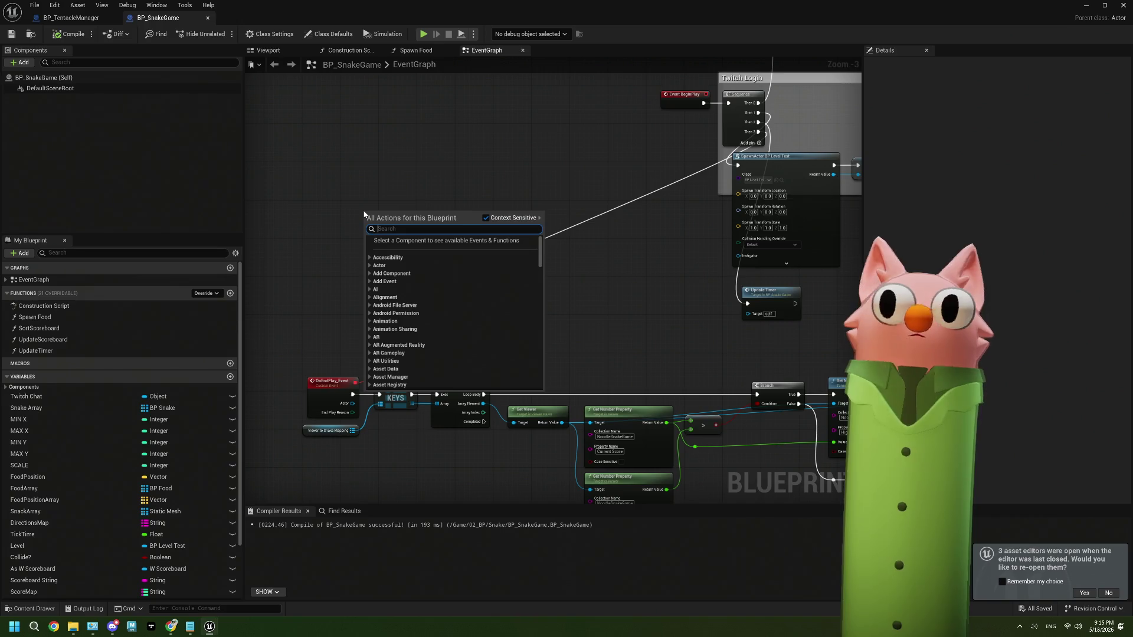
text(endpla)
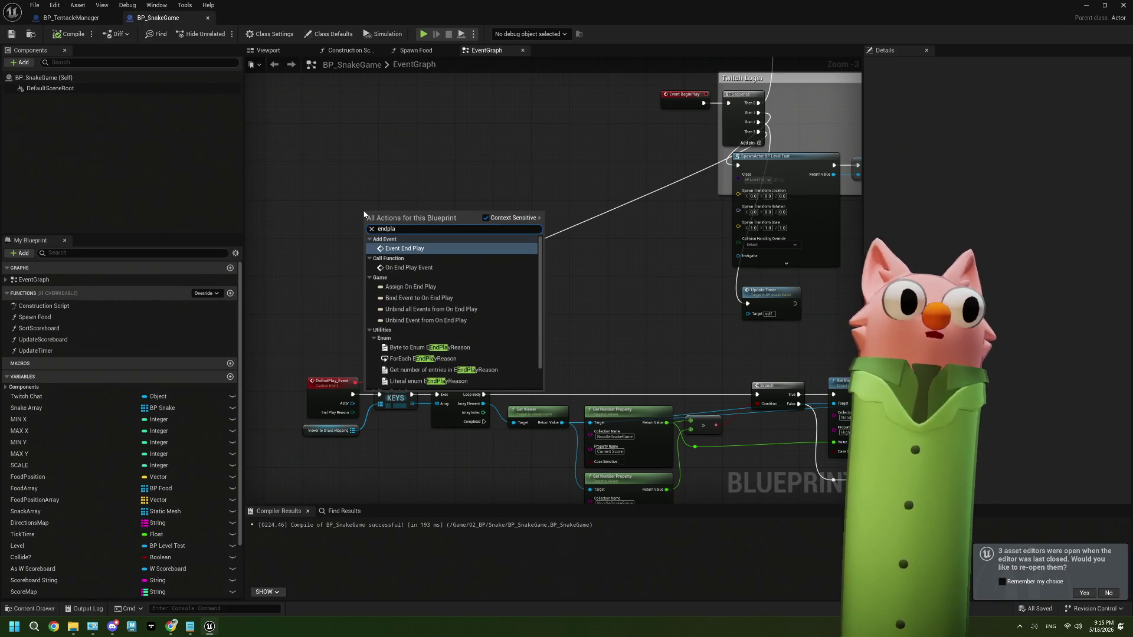
click(395, 250)
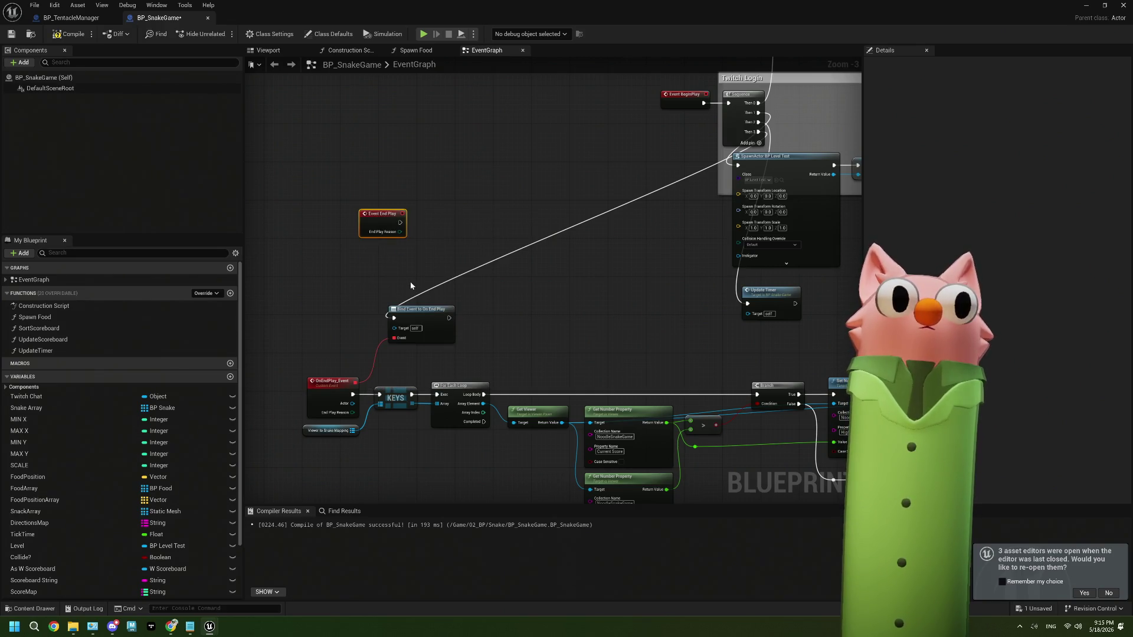
Replace OnEndPlay_Event and its binding by wiring Event End Play into KEYS, then save.
click(354, 389)
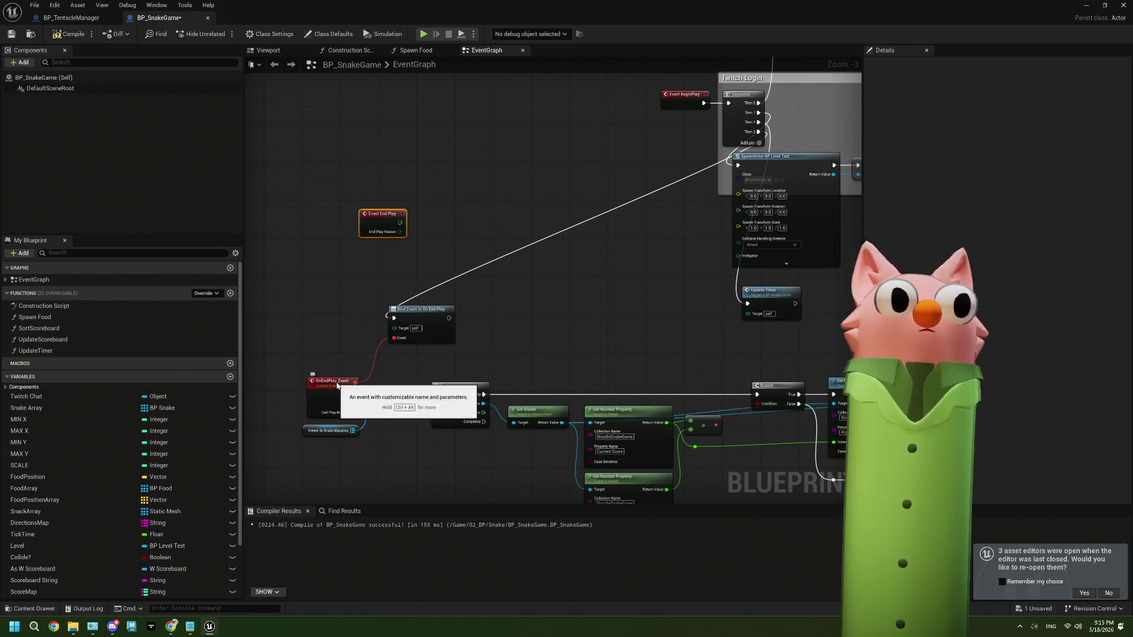
key(Delete)
click(428, 324)
key(Delete)
drag(401, 222, 380, 395)
click(11, 34)
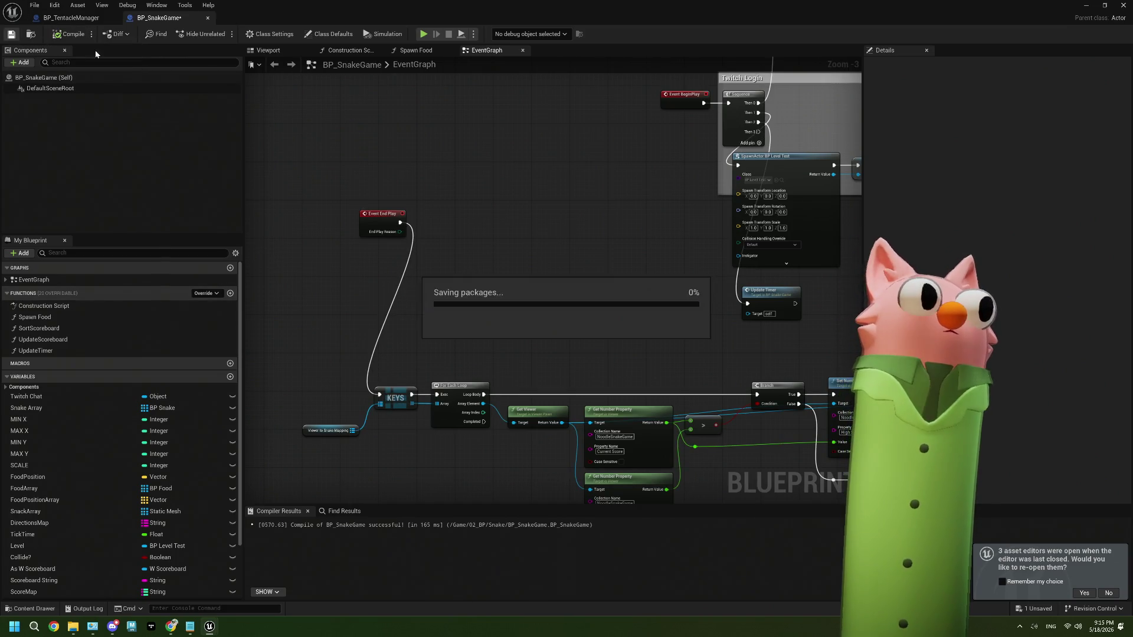
click(1105, 6)
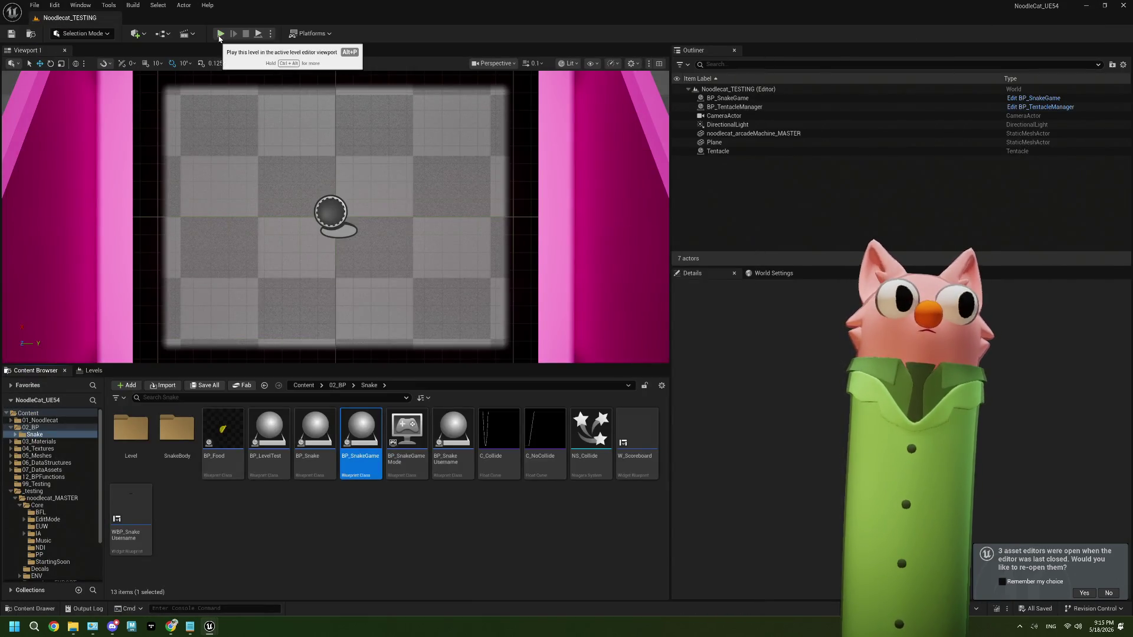
Play-test the snake game to a score of 3, stop it, and close the Message Log.
click(220, 33)
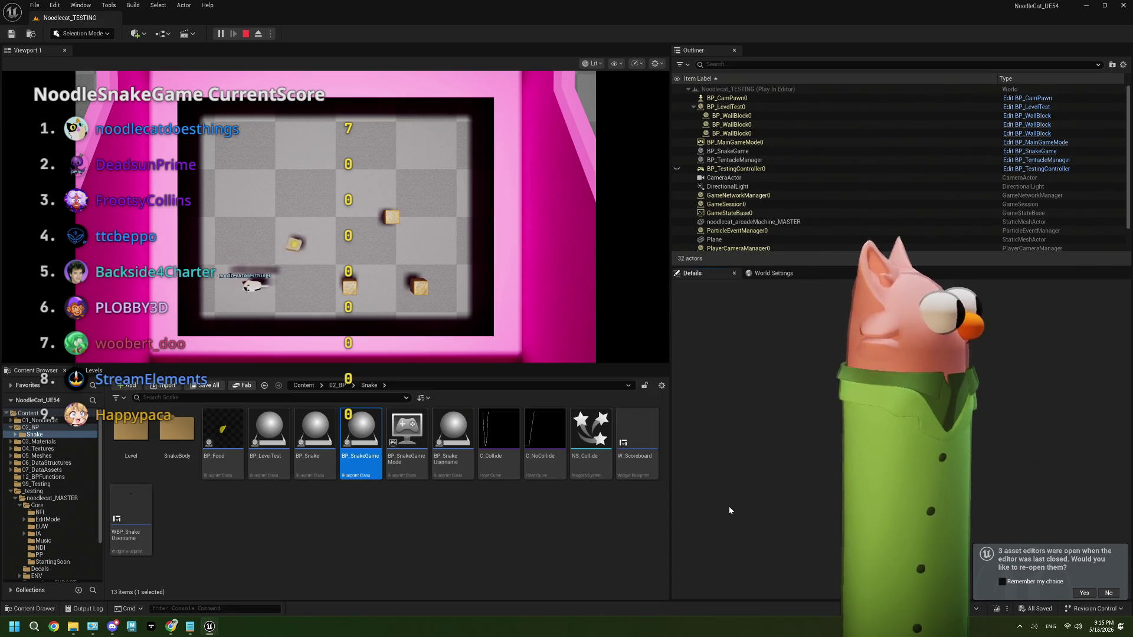
click(508, 362)
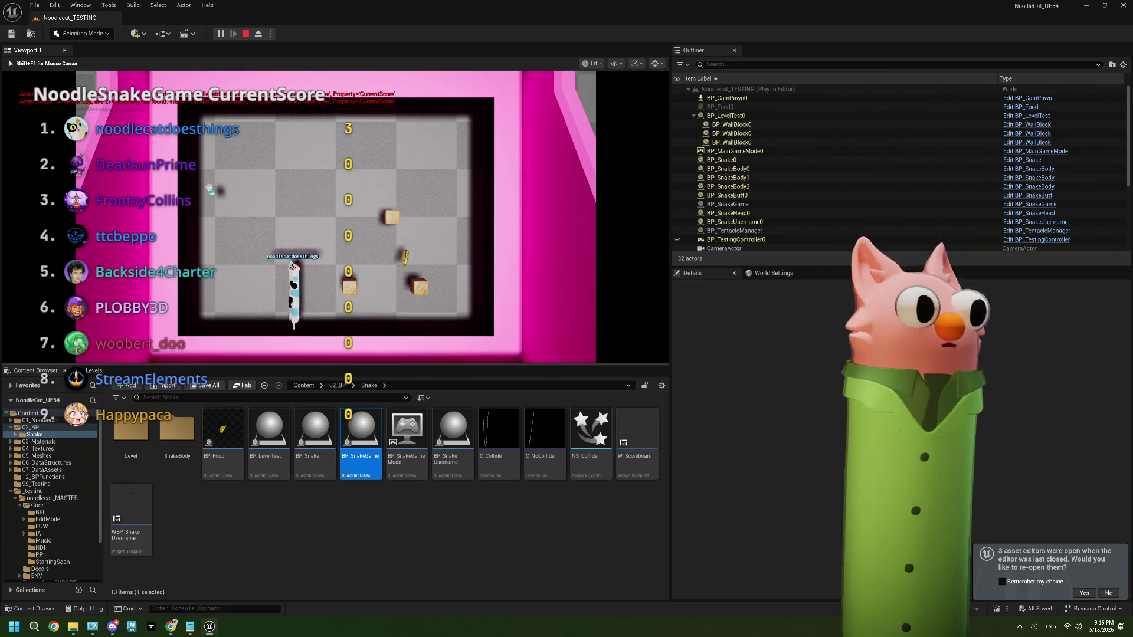
key(Escape)
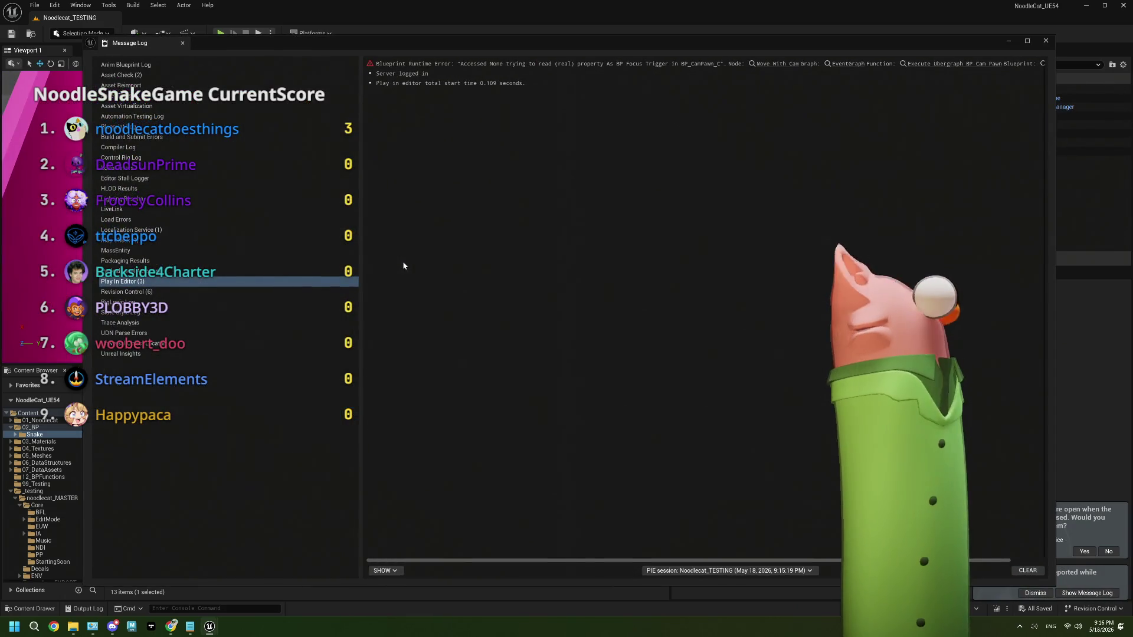
click(1046, 40)
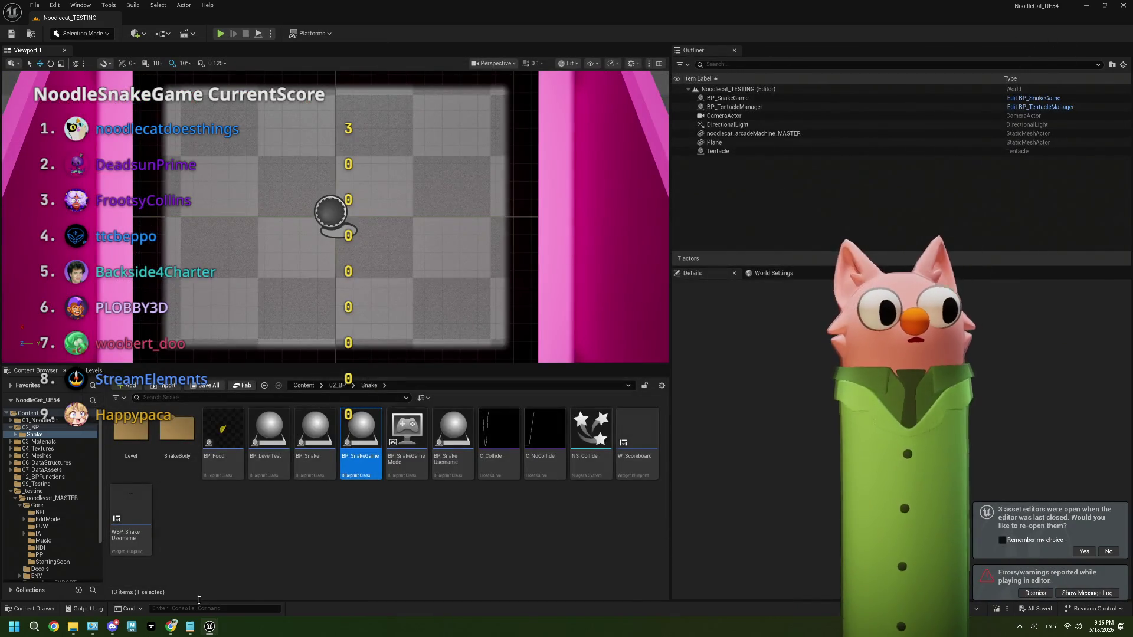
click(174, 626)
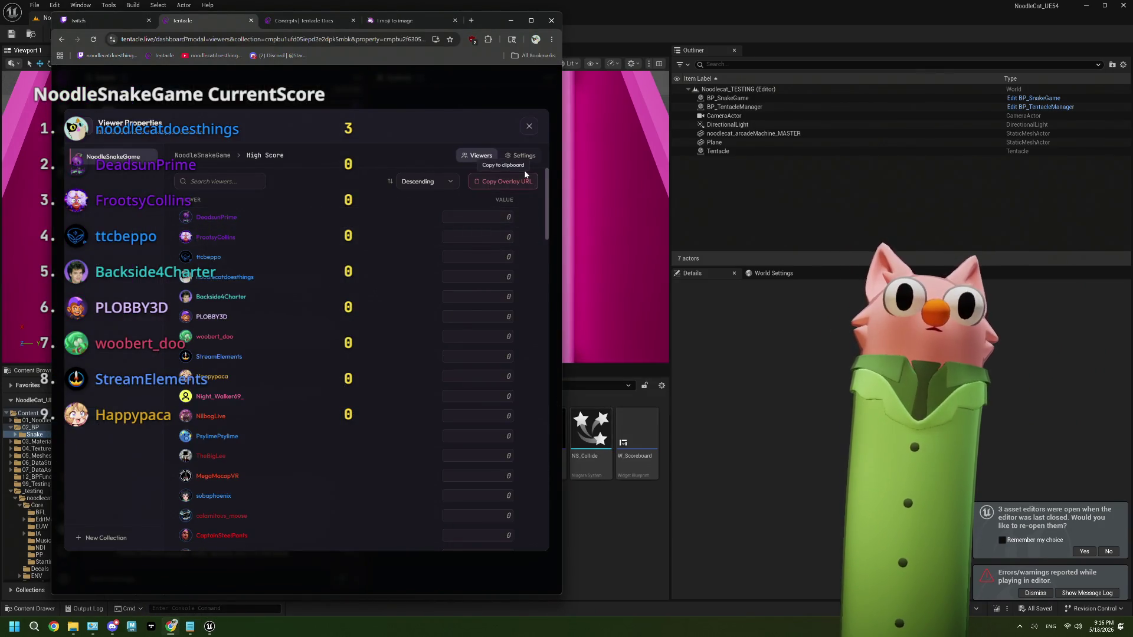
Check NoodleSnakeGame's CurrentScore (top viewer at 3) and High Score values, then return to Unreal.
click(184, 156)
click(216, 200)
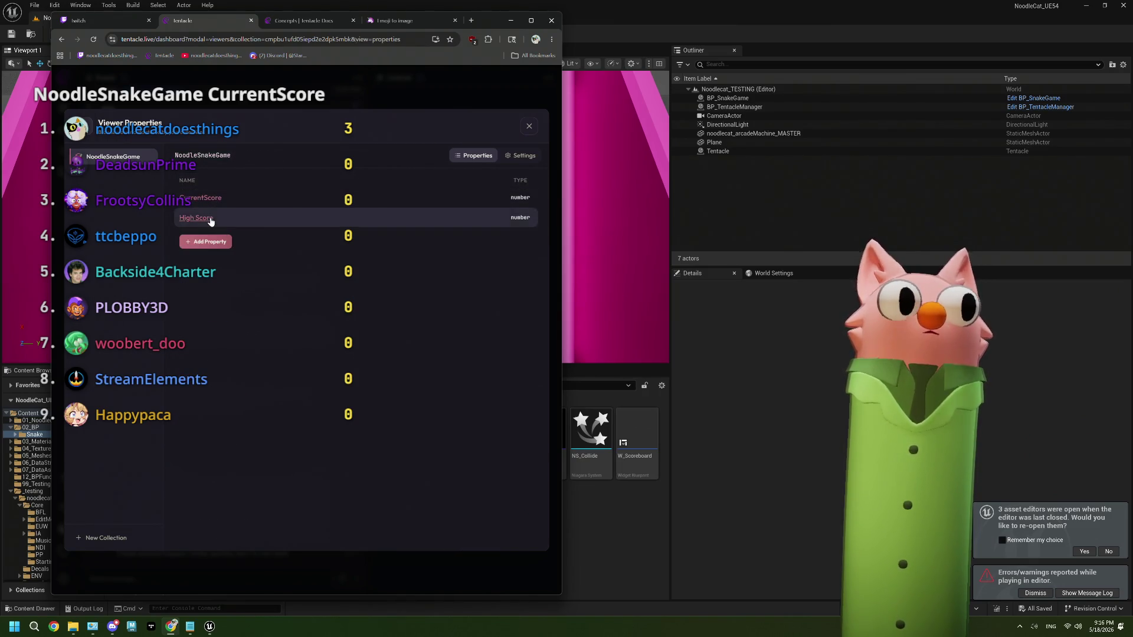
click(214, 219)
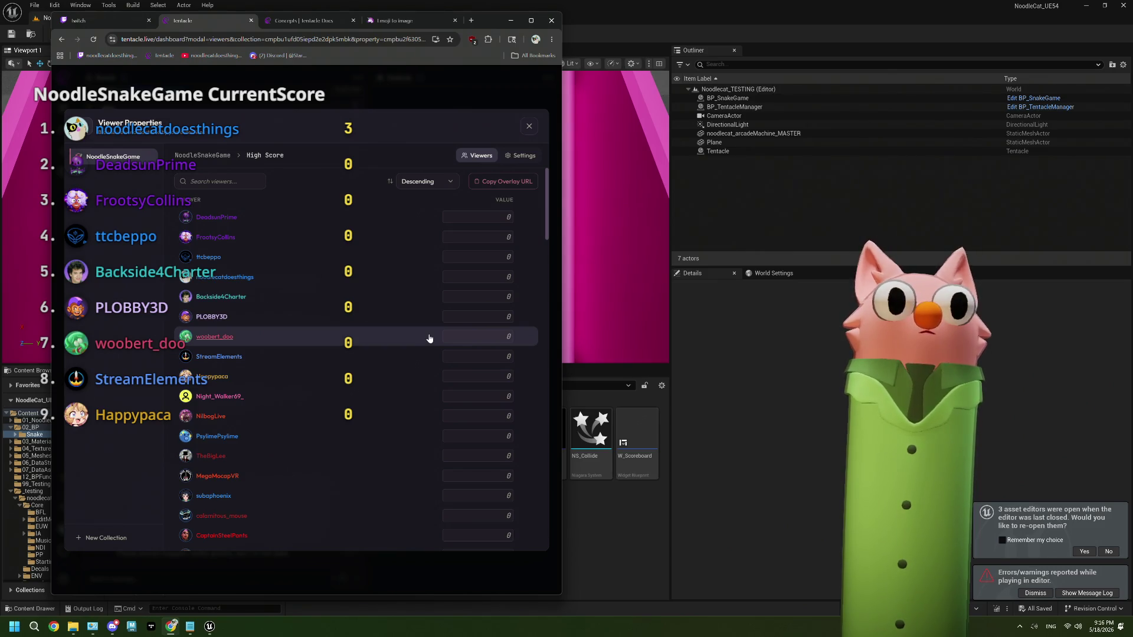
click(832, 314)
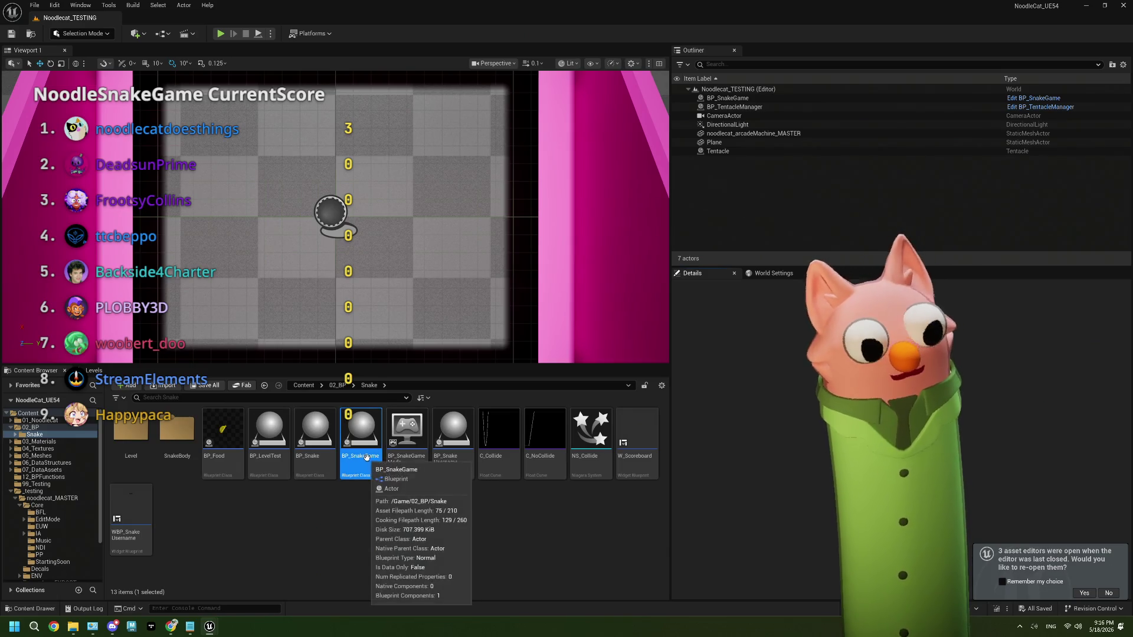
Open BP_SnakeGame and bring the commented end-play node groups into view.
double_click(367, 434)
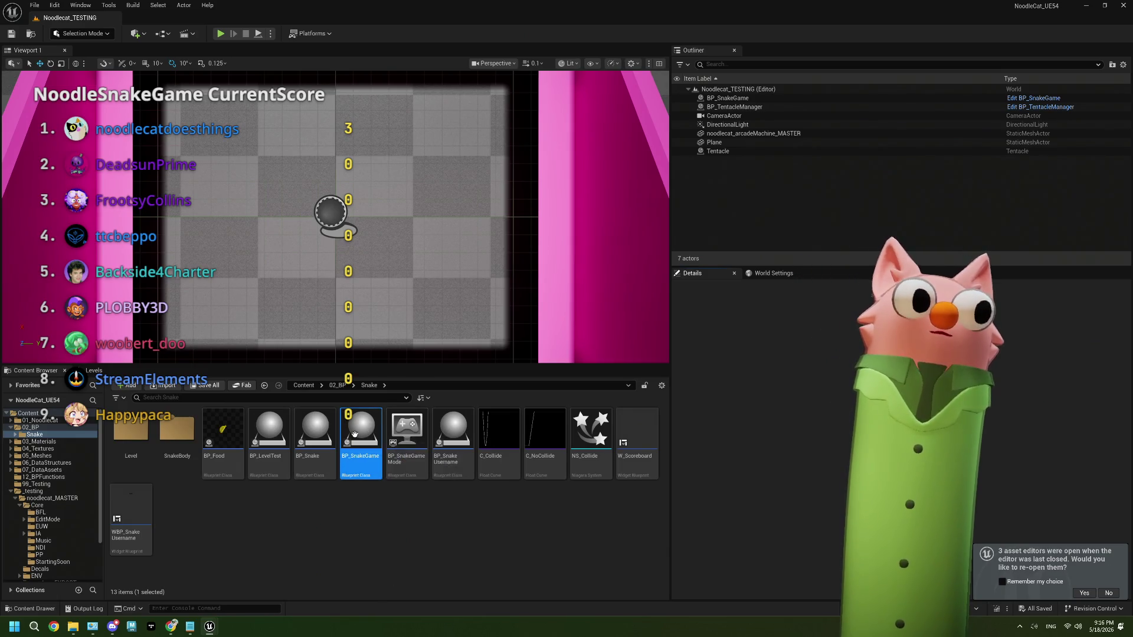
scroll(466, 395, up, 2)
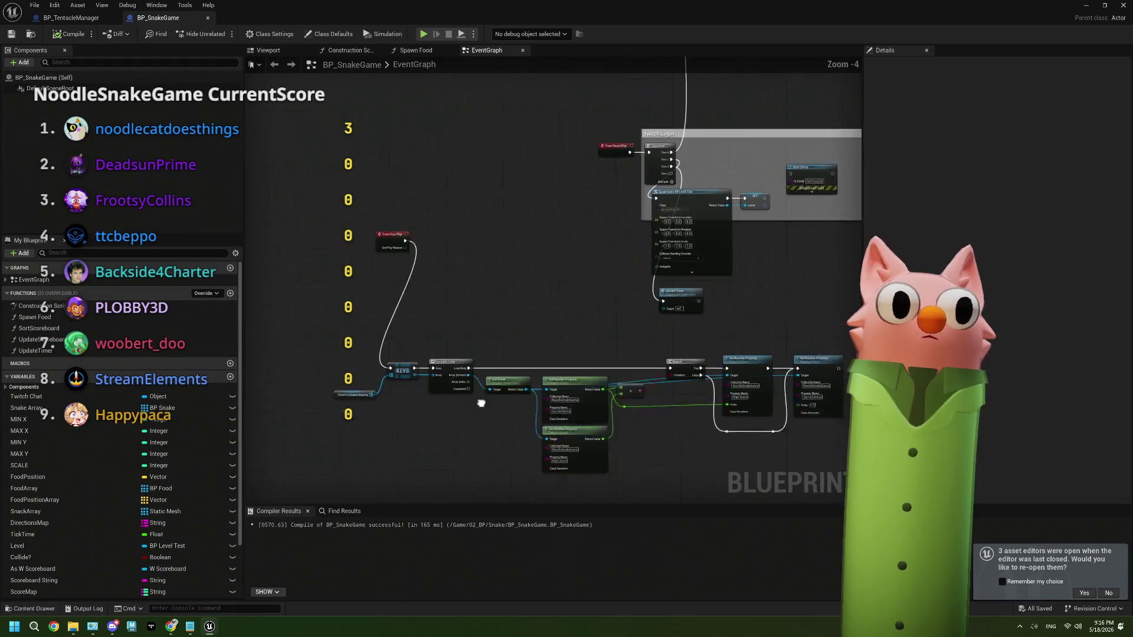
mouse_move(452, 364)
mouse_down()
mouse_move(529, 375)
mouse_move(468, 357)
mouse_move(401, 382)
mouse_up()
scroll(532, 413, down, 5)
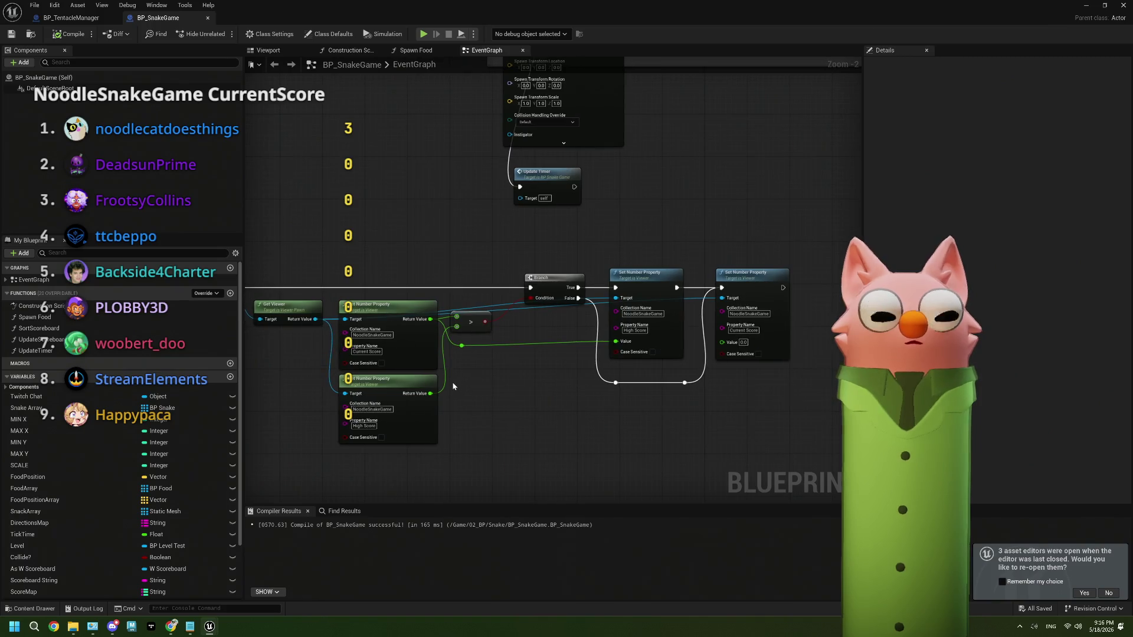
mouse_move(525, 417)
mouse_down()
mouse_move(537, 392)
mouse_move(533, 306)
mouse_move(502, 260)
mouse_move(532, 201)
mouse_up()
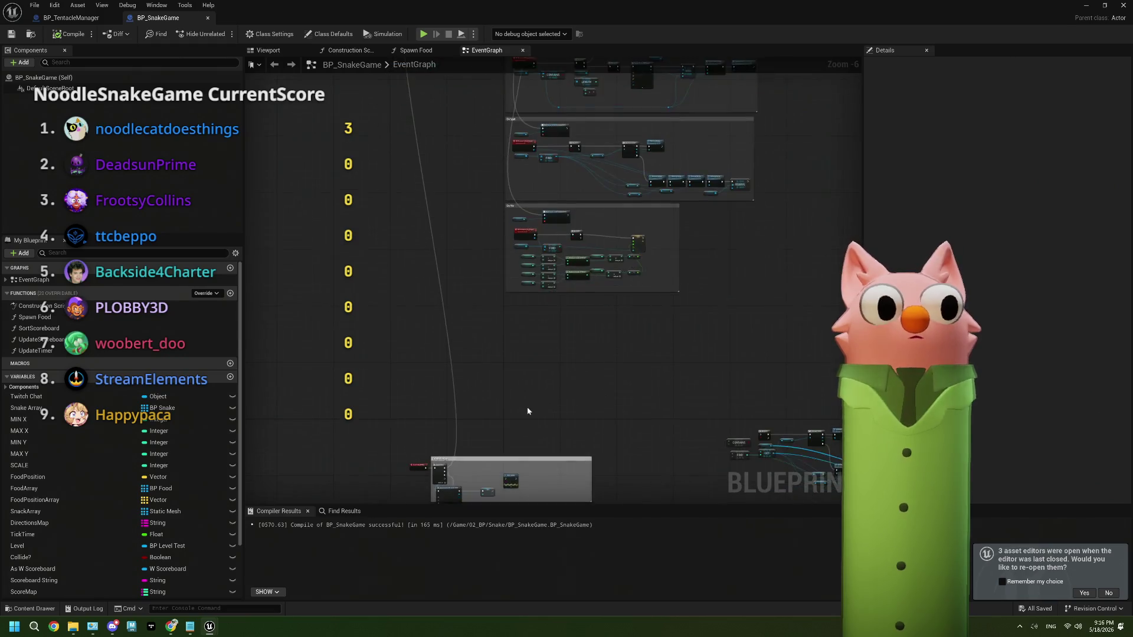
scroll(583, 355, up, 3)
scroll(472, 295, up, 2)
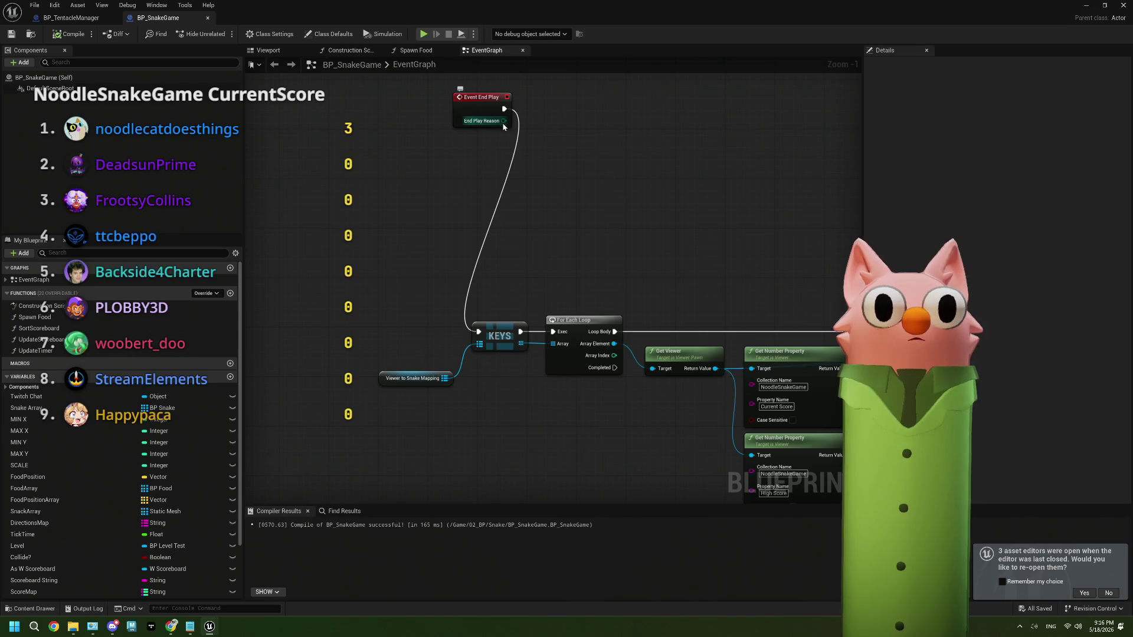
Add a Switch on EEndPlayReason from End Play Reason, then delete it again.
drag(503, 121, 410, 229)
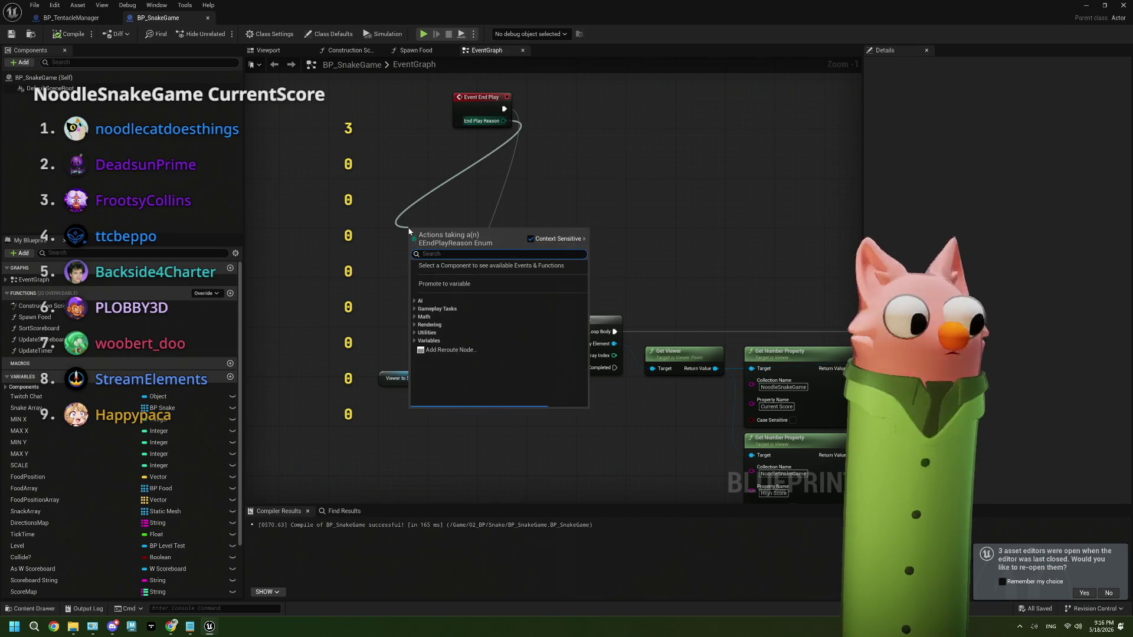
text(end)
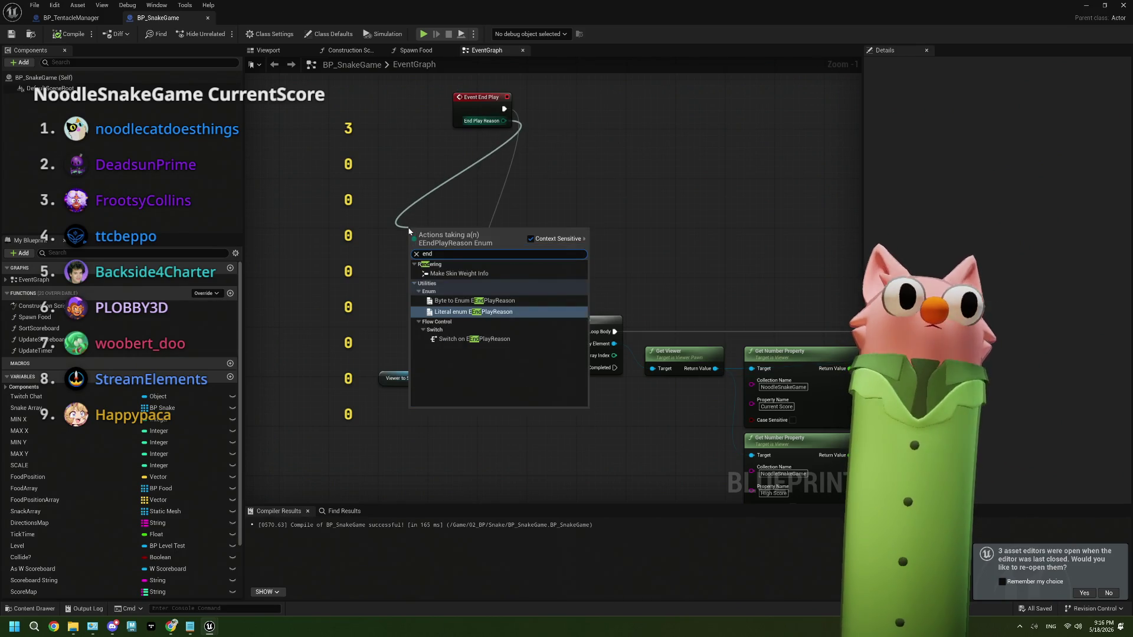
click(475, 338)
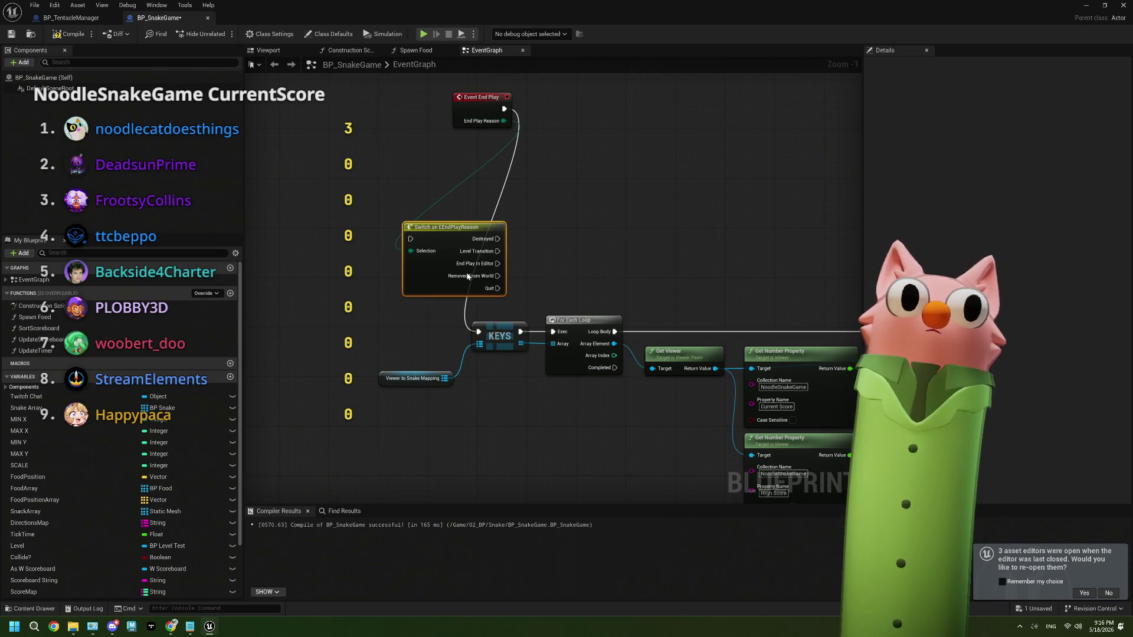
drag(445, 262, 381, 261)
scroll(378, 319, up, 1)
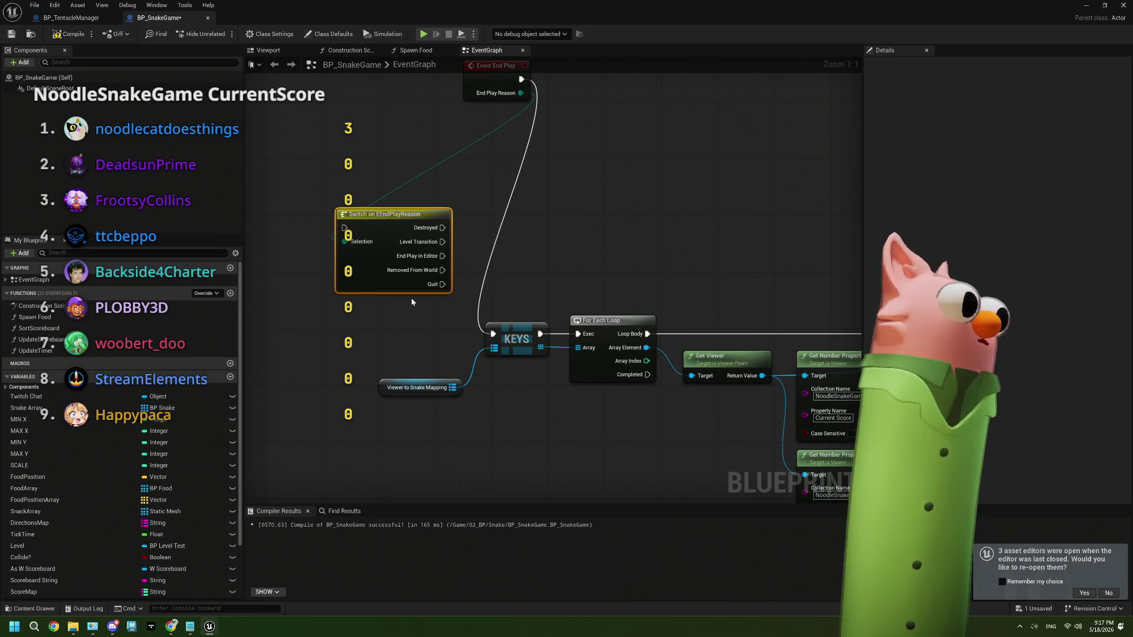
key(Delete)
Move Event End Play ahead of KEYS and insert a Print String saying Hello between them.
mouse_move(380, 247)
mouse_down()
mouse_move(387, 341)
mouse_move(454, 209)
mouse_move(509, 176)
mouse_up()
mouse_move(486, 106)
mouse_down()
mouse_move(408, 328)
mouse_move(287, 315)
mouse_move(426, 226)
mouse_up()
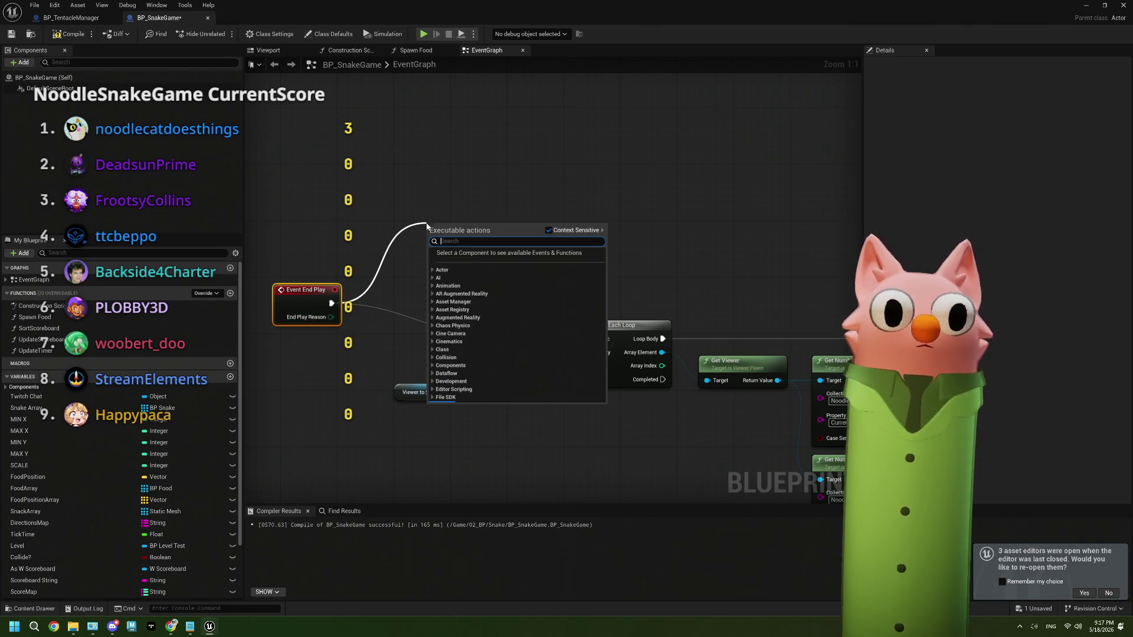
text(print)
key(Return)
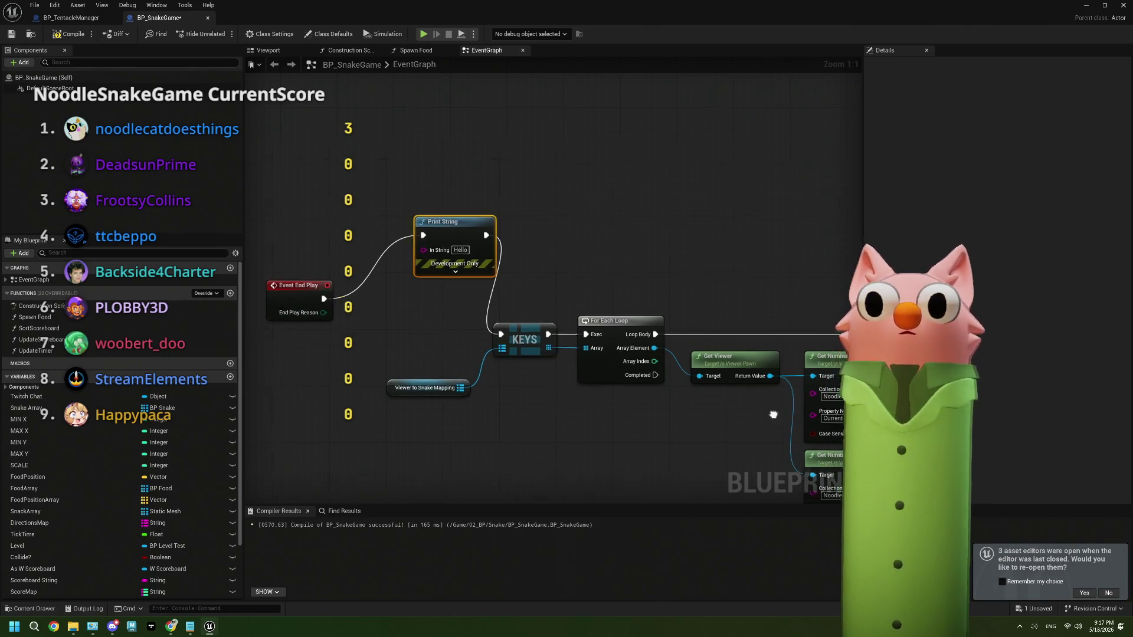
mouse_move(815, 462)
mouse_down()
mouse_move(652, 384)
mouse_move(526, 372)
mouse_up()
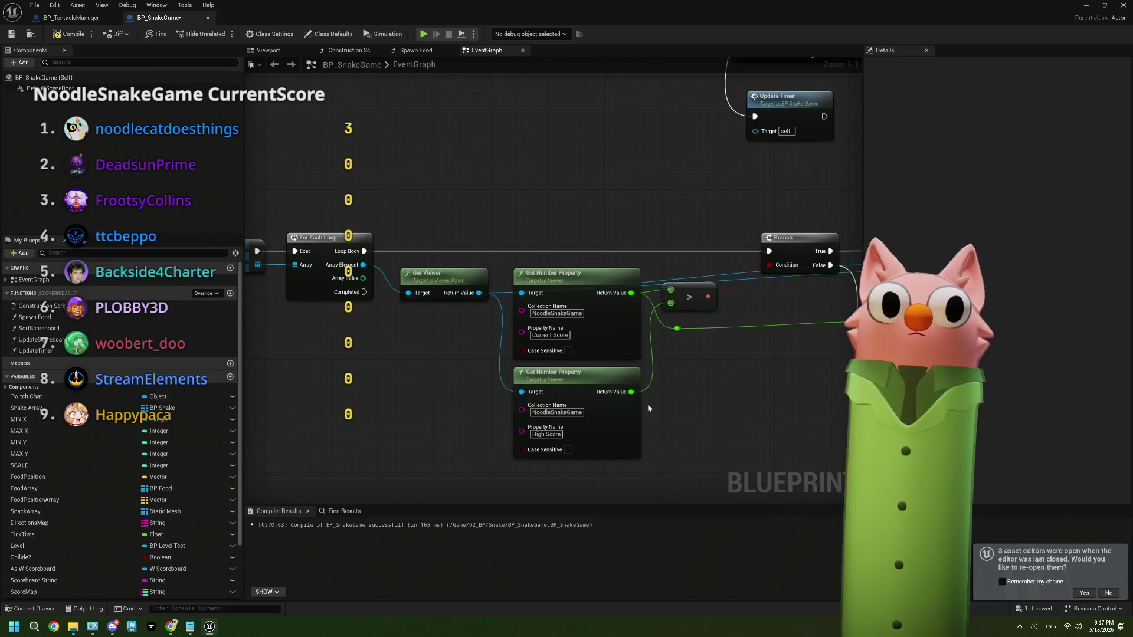
Change the Current Score property name references to CurrentScore without a space.
click(549, 334)
text(CurrentScore)
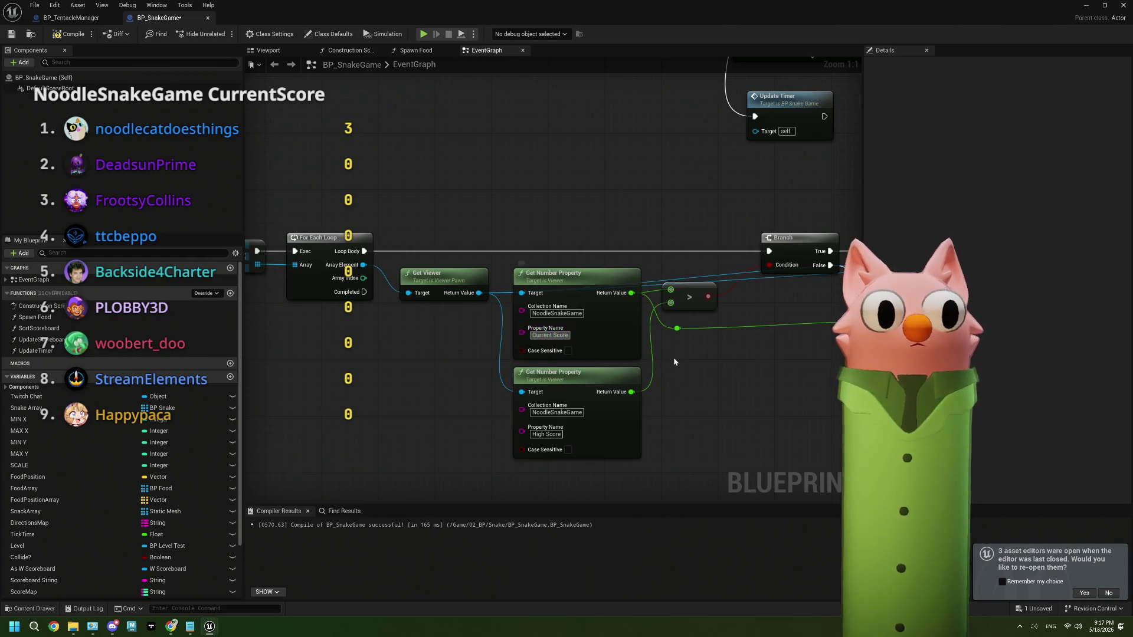
key(Return)
scroll(691, 373, down, 1)
drag(720, 409, 590, 413)
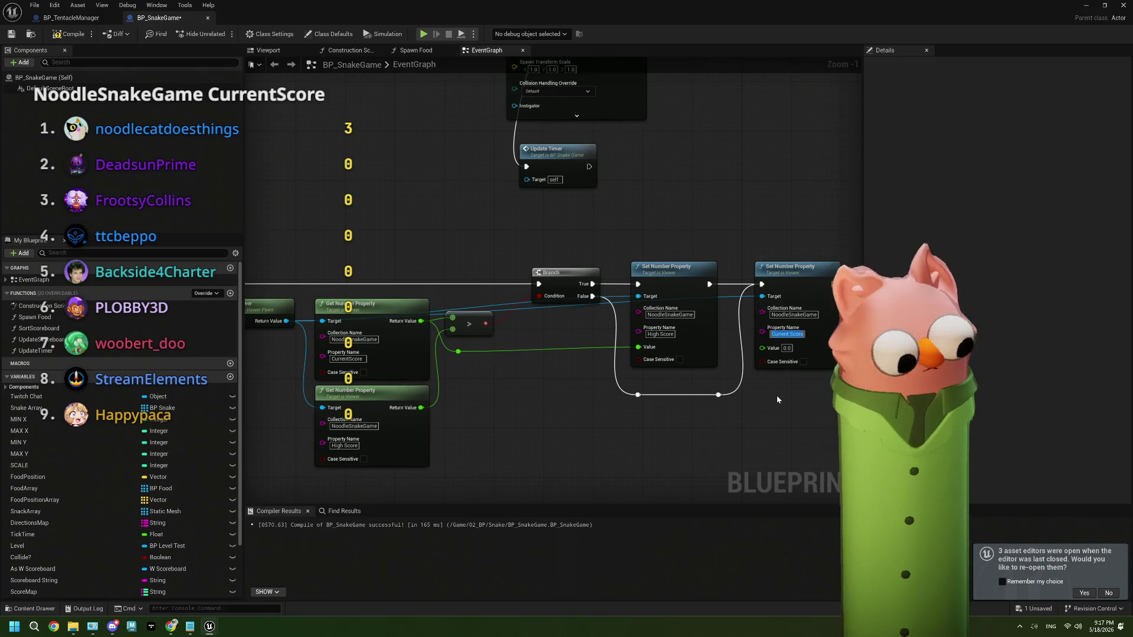
key(ctrl+Left)
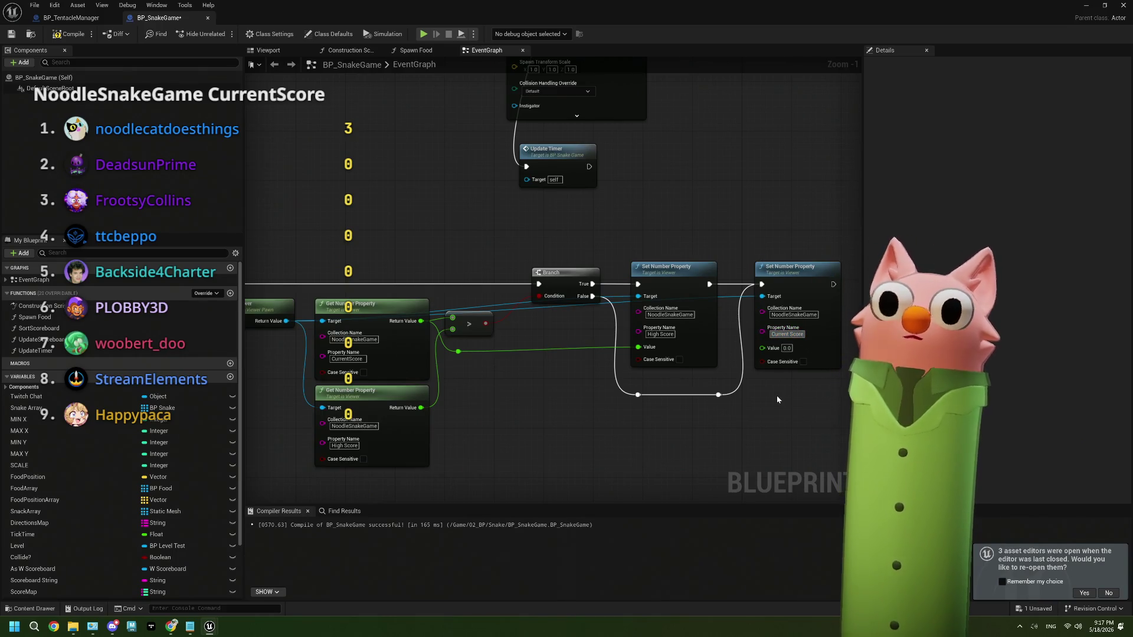
Compile and save BP_SnakeGame, then start a play test with Alt+P.
click(70, 33)
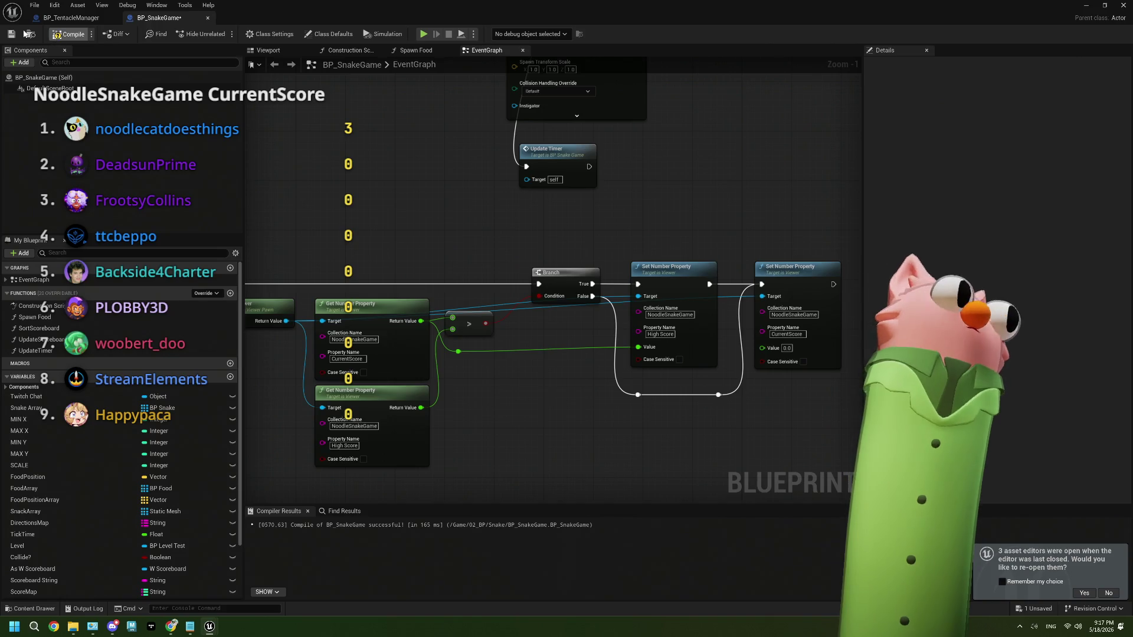
key(ctrl+s)
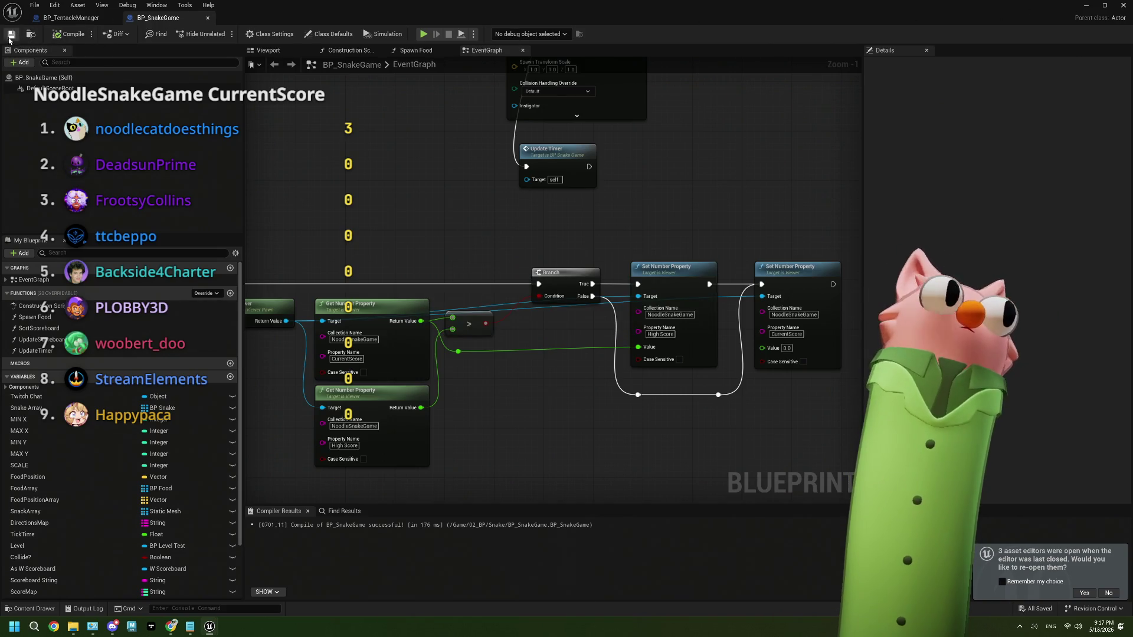
key(alt+p)
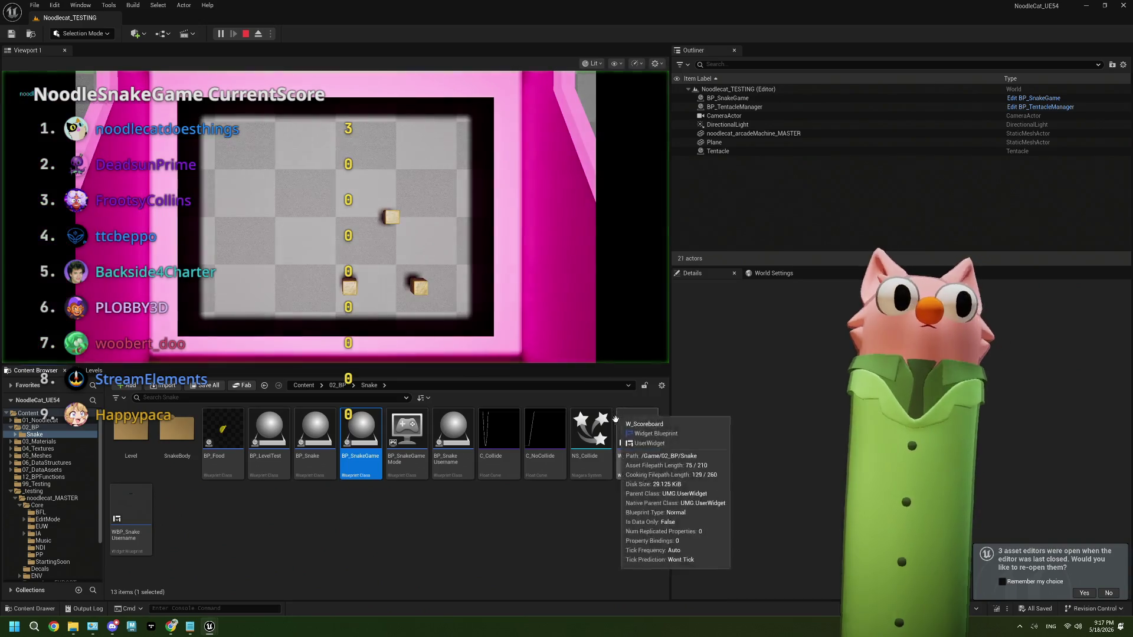
Play a test round, steering the snake to score 2, then stop and close the Message Log.
click(472, 564)
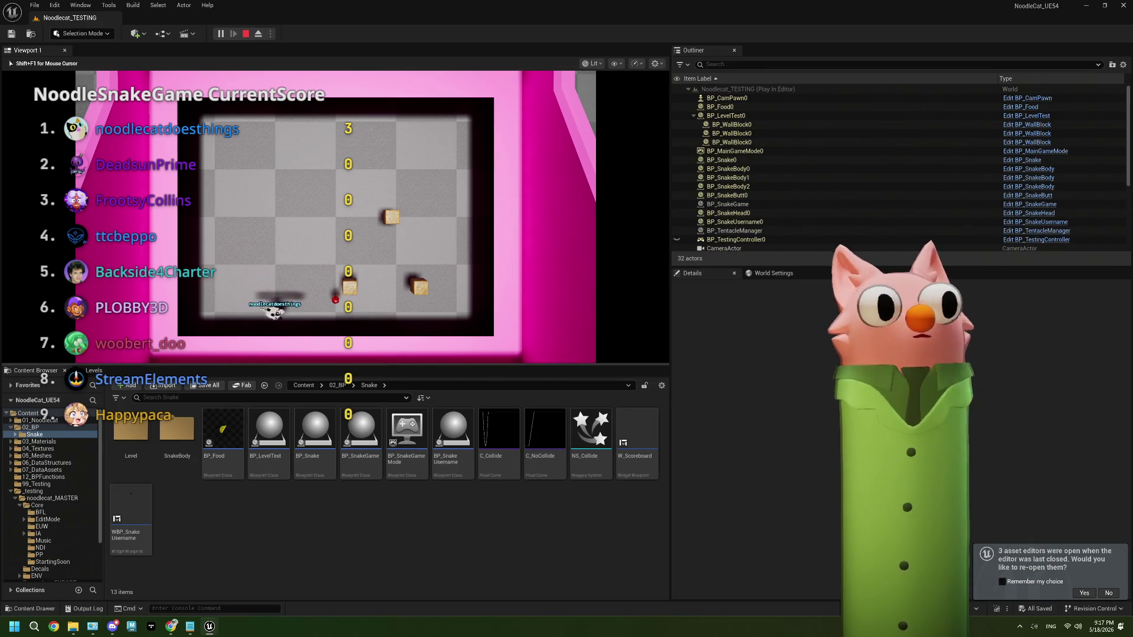
key(Up)
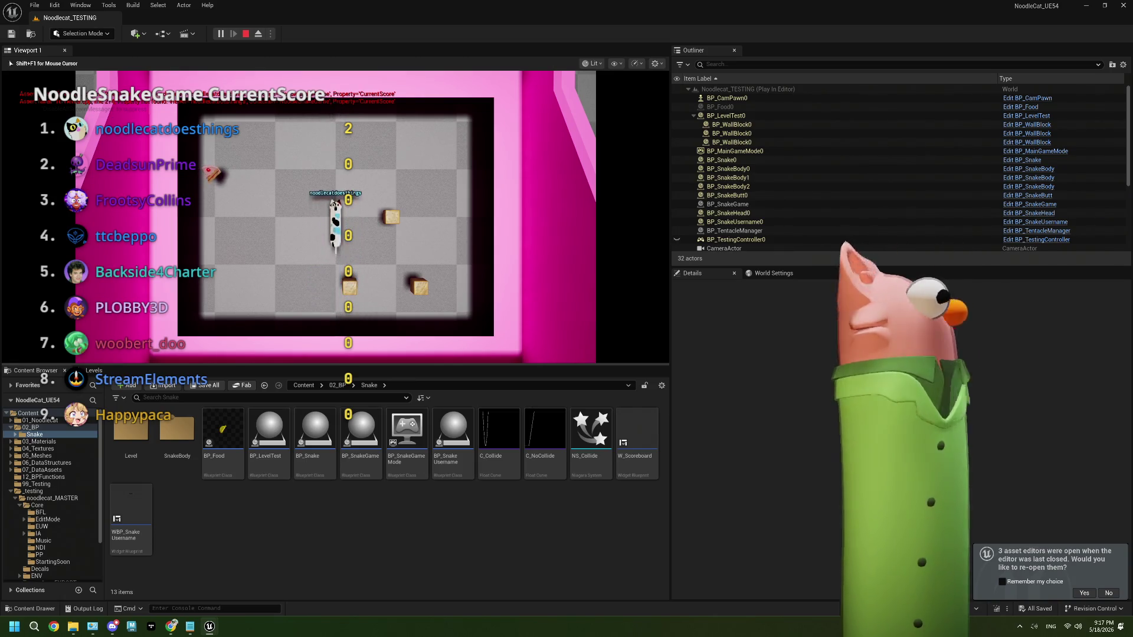
key(Escape)
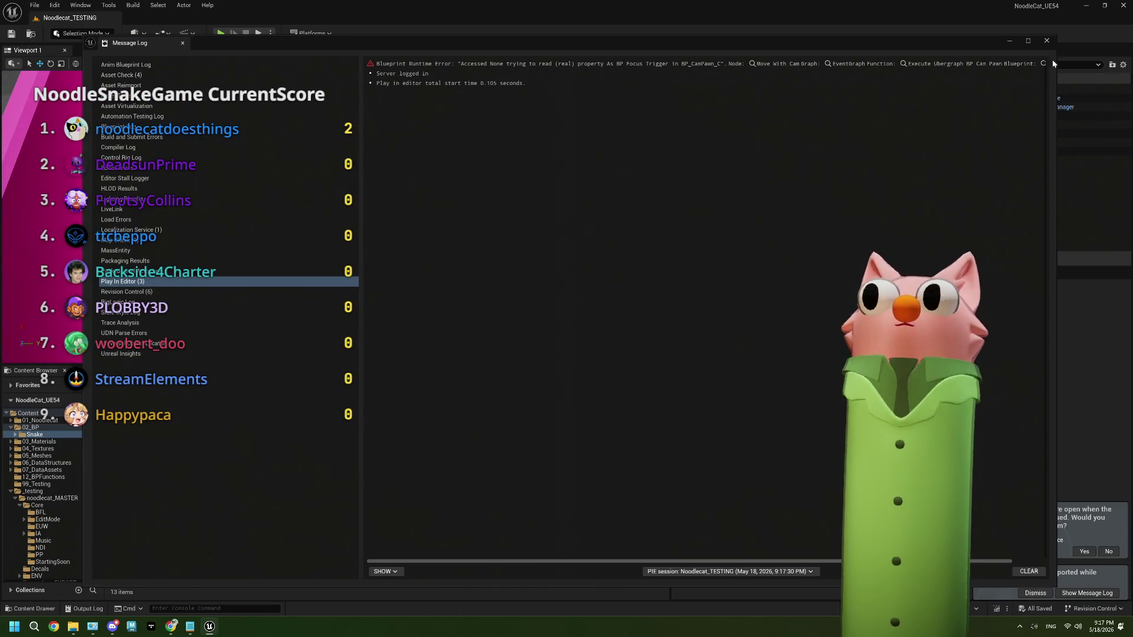
click(1045, 41)
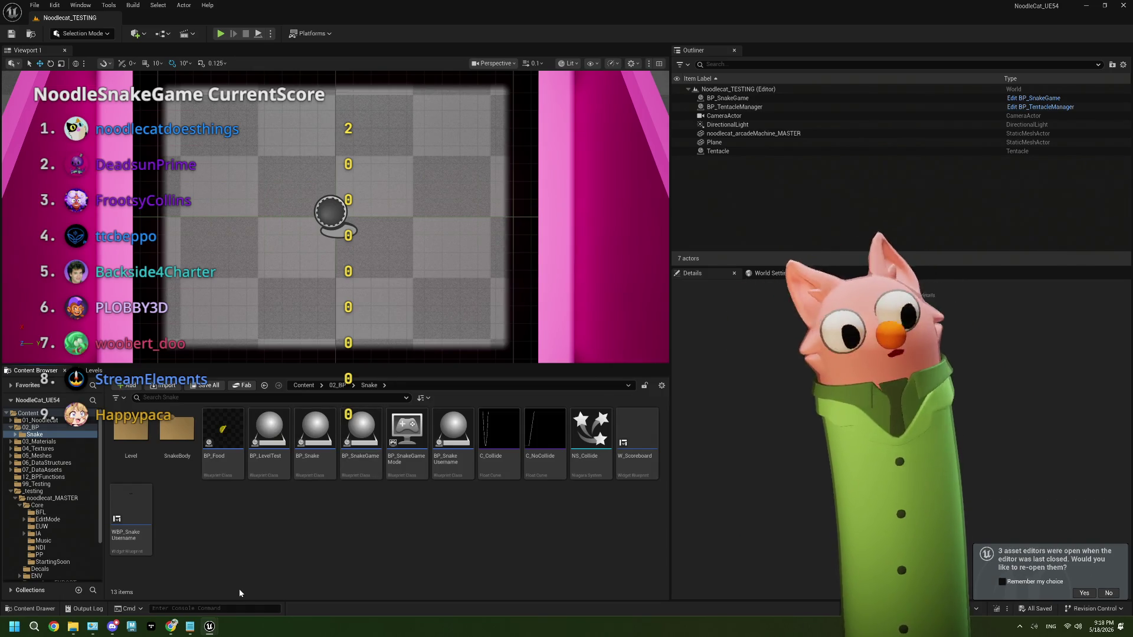
mouse_move(172, 626)
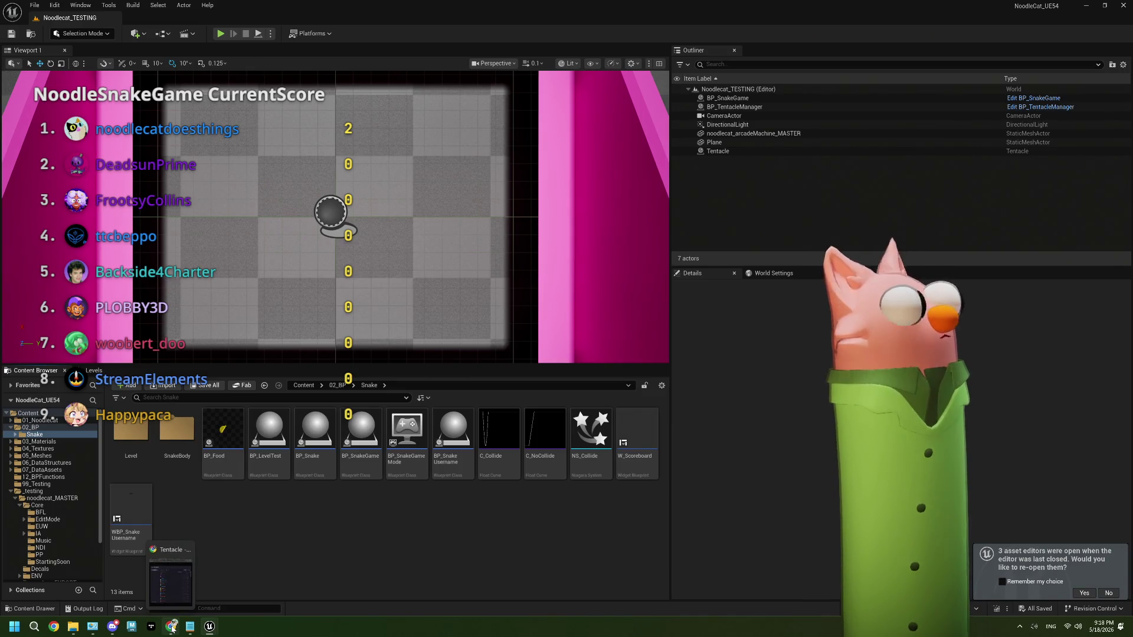
On tentacle.live, compare CurrentScore and High Score viewer values, then open High Score's settings.
click(172, 600)
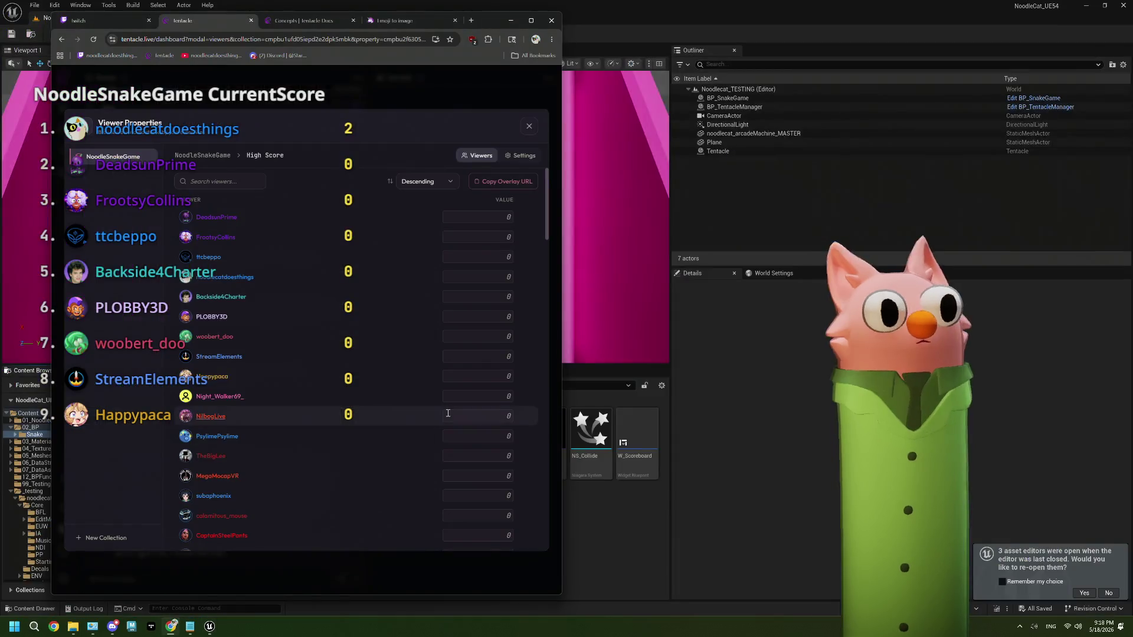
click(206, 155)
click(226, 196)
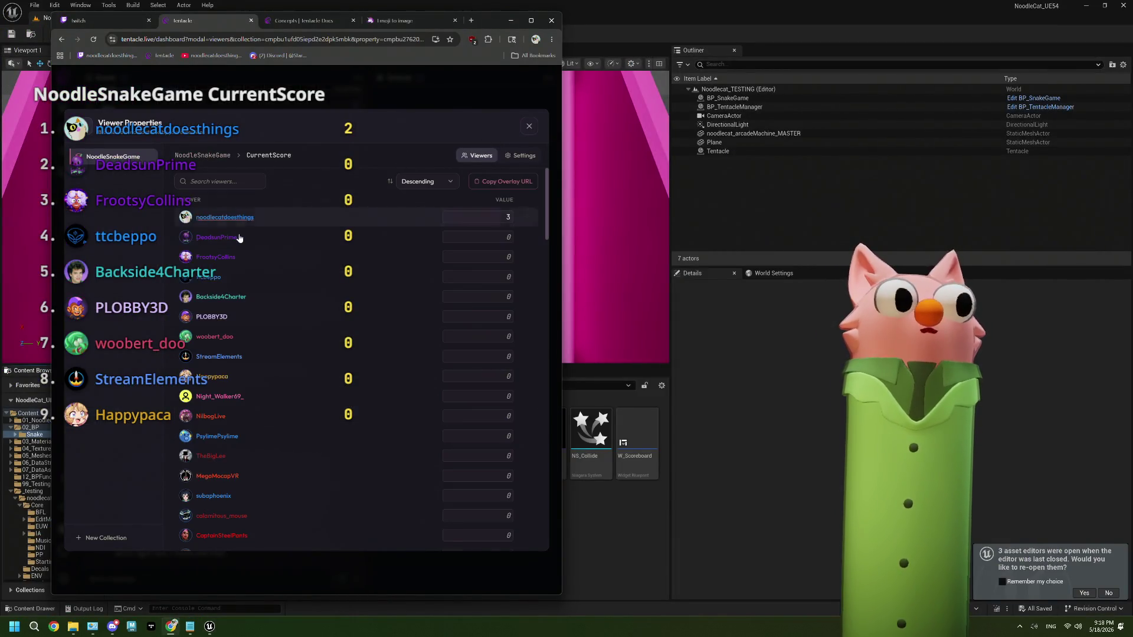
click(220, 161)
click(211, 219)
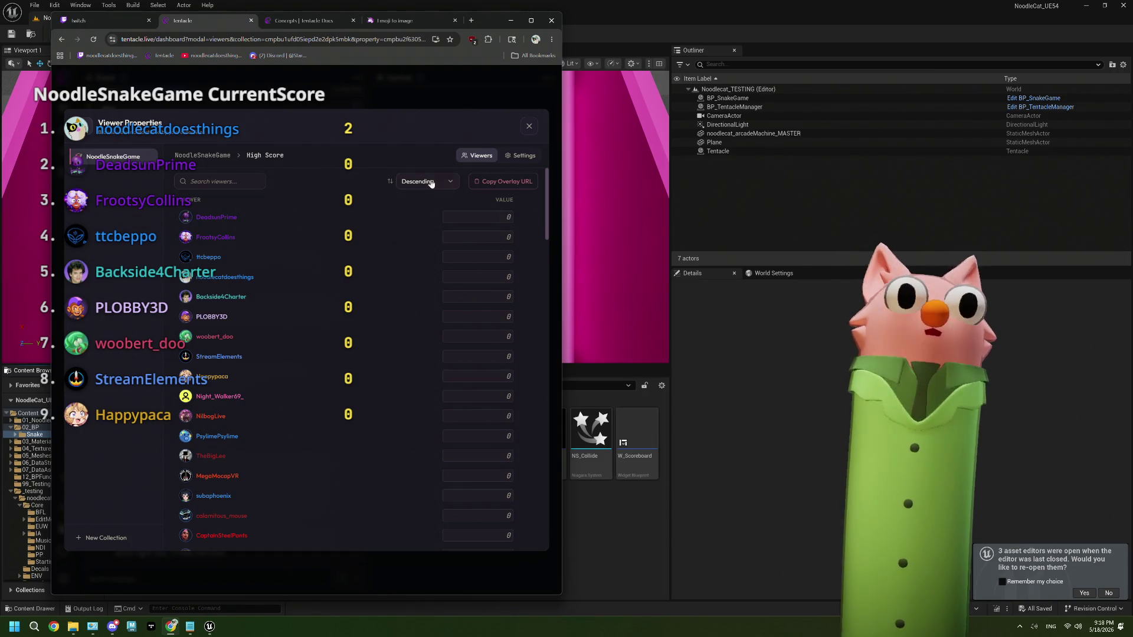
click(521, 156)
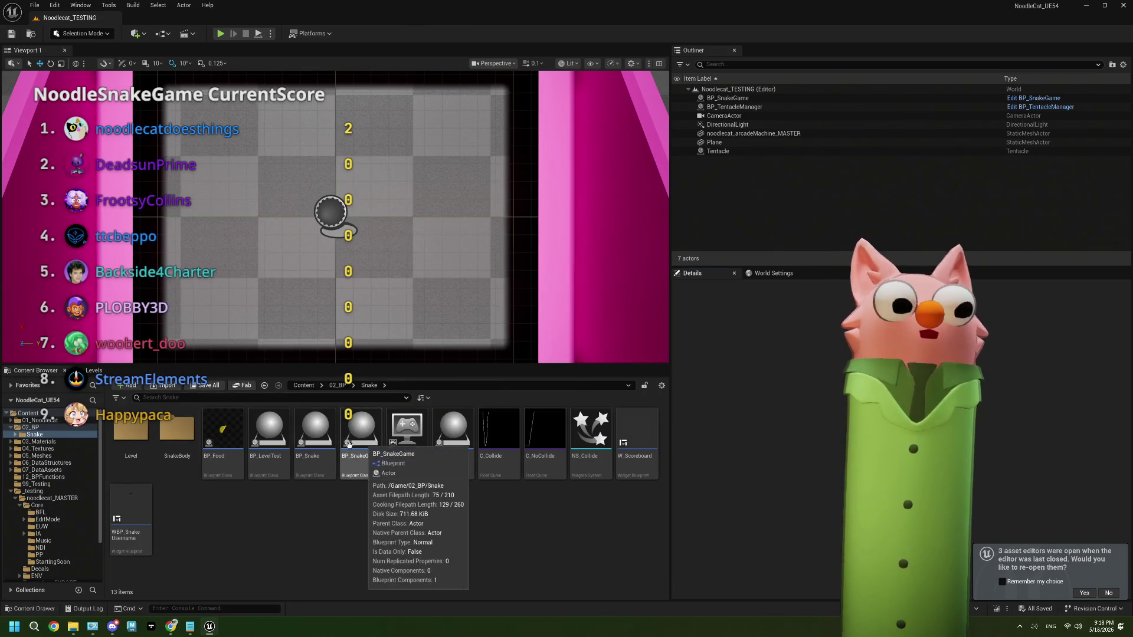
In BP_SnakeGame, point the Get and Set Number Property nodes at HighScore, then save.
double_click(361, 434)
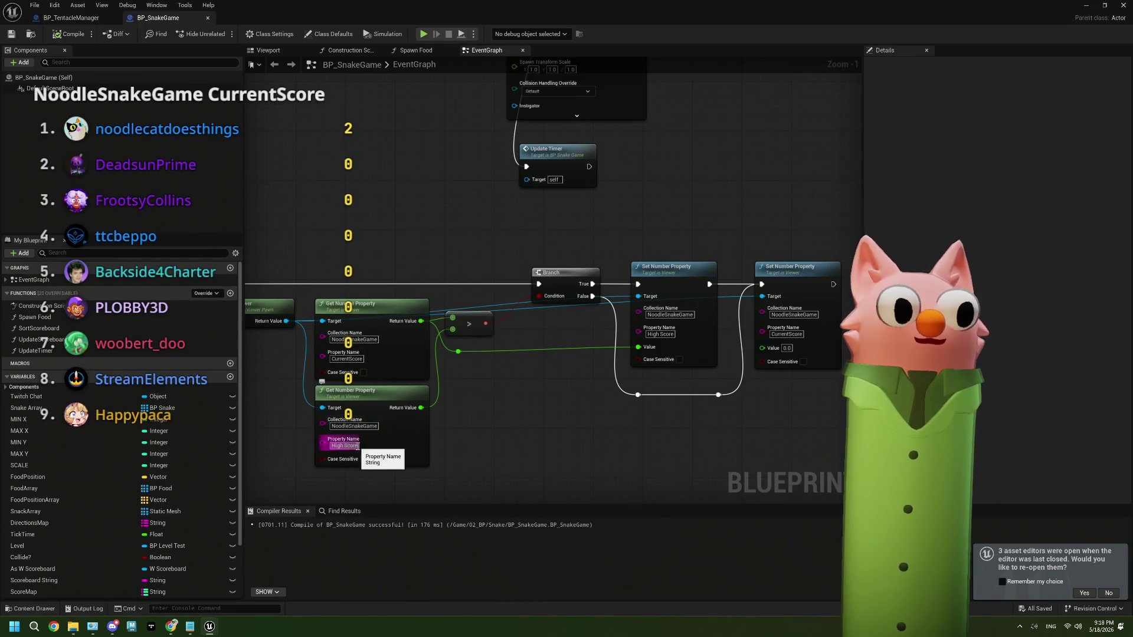
mouse_move(530, 420)
mouse_down()
mouse_move(498, 433)
mouse_move(359, 439)
mouse_up()
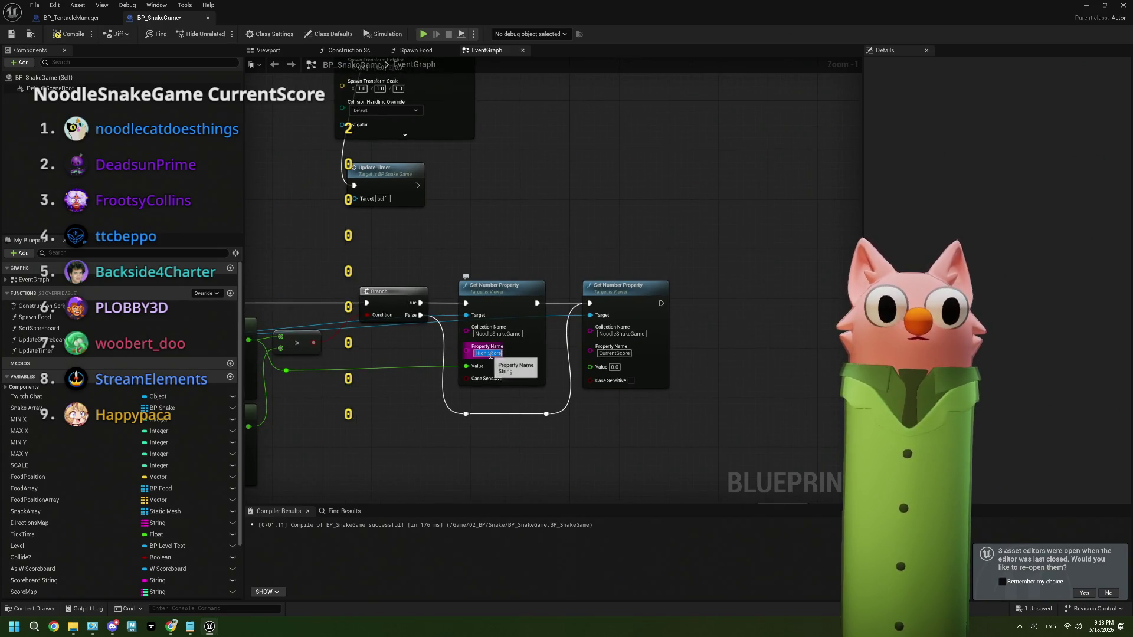
mouse_move(423, 427)
mouse_down()
mouse_move(441, 412)
mouse_move(556, 395)
mouse_move(530, 394)
mouse_move(543, 392)
mouse_up()
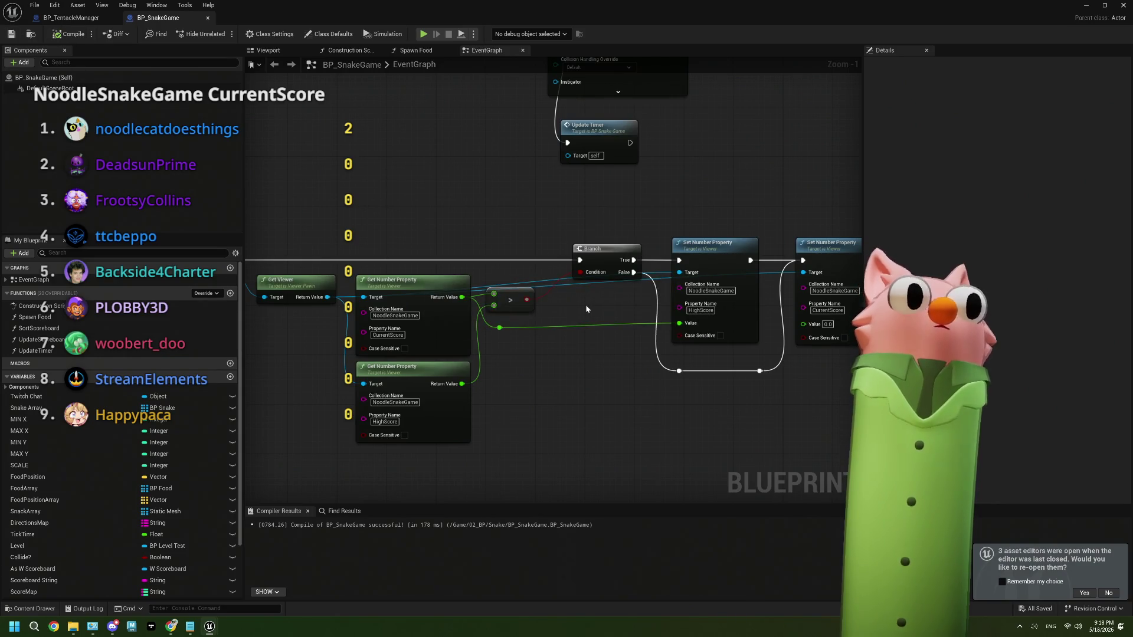
drag(579, 310, 529, 317)
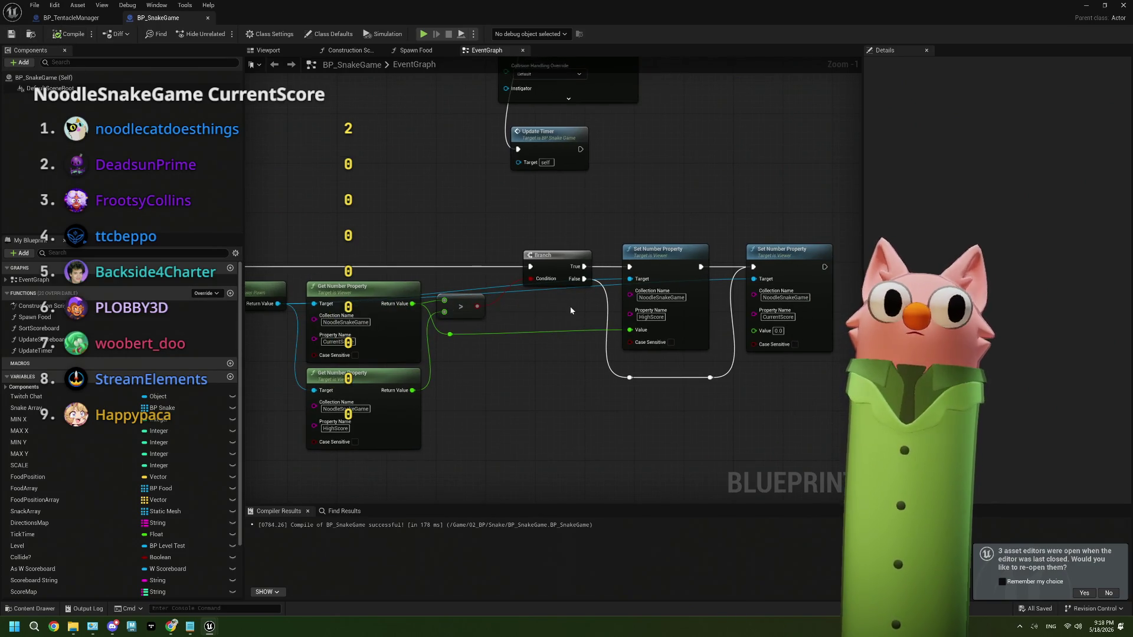
scroll(465, 303, up, 1)
drag(465, 303, 543, 306)
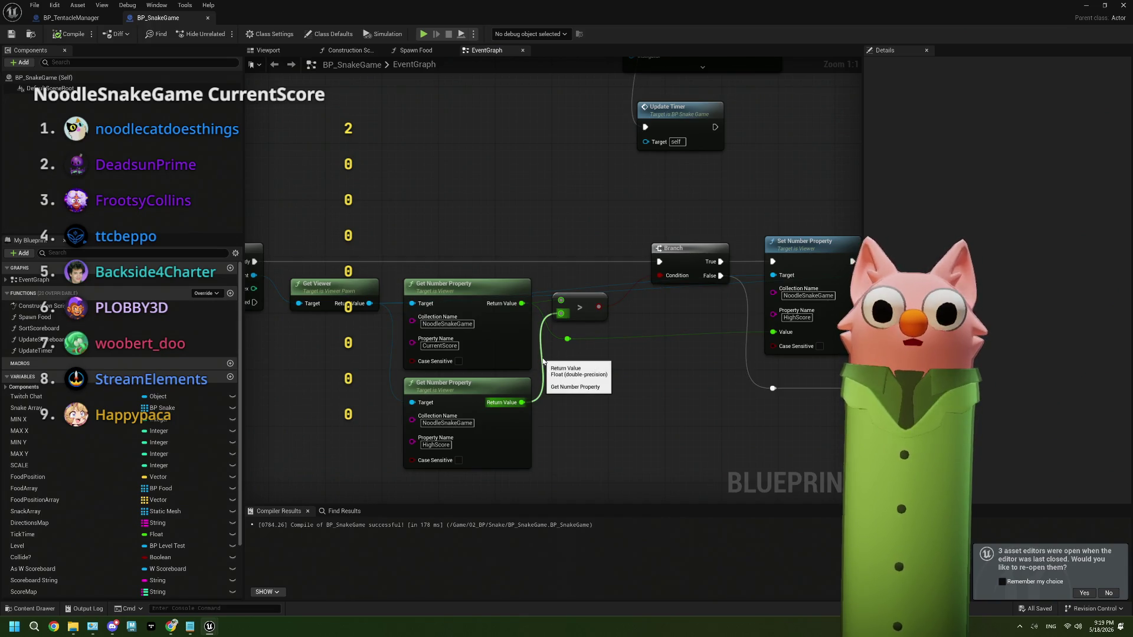
drag(647, 310, 532, 321)
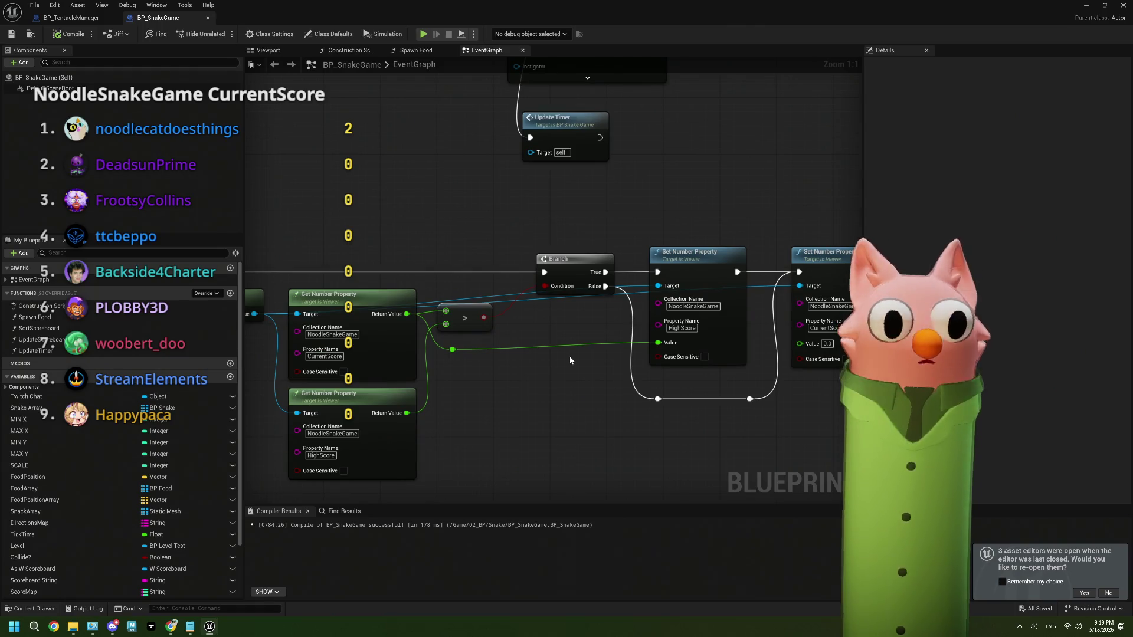
click(11, 34)
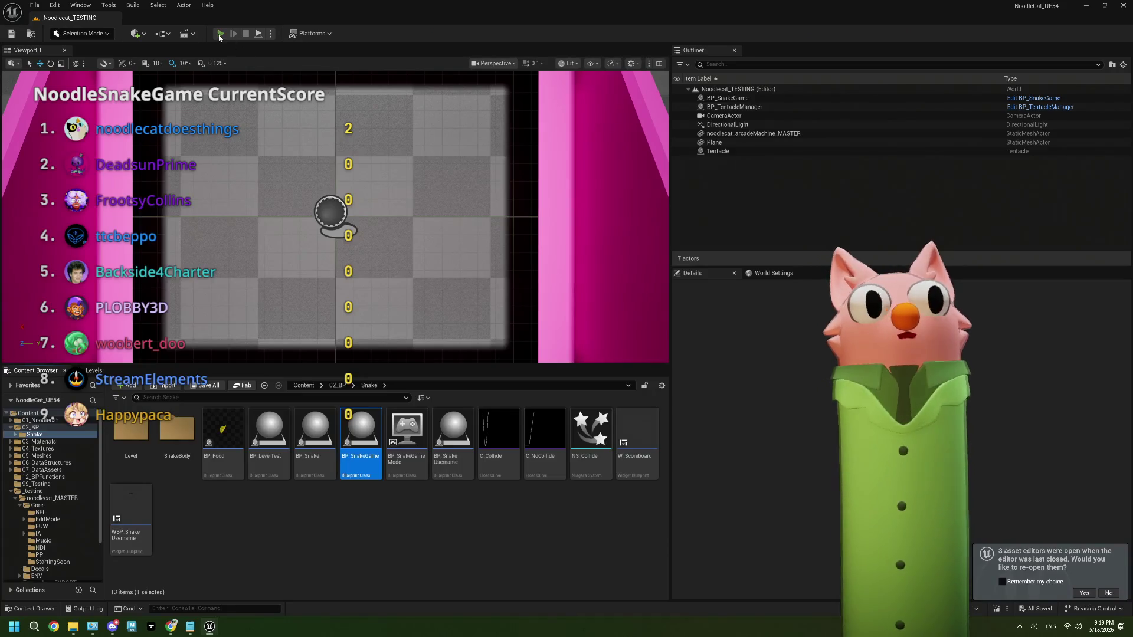
Run another play test reaching a score of 3, stop it, close the Message Log, and return to Tentacle.
click(220, 33)
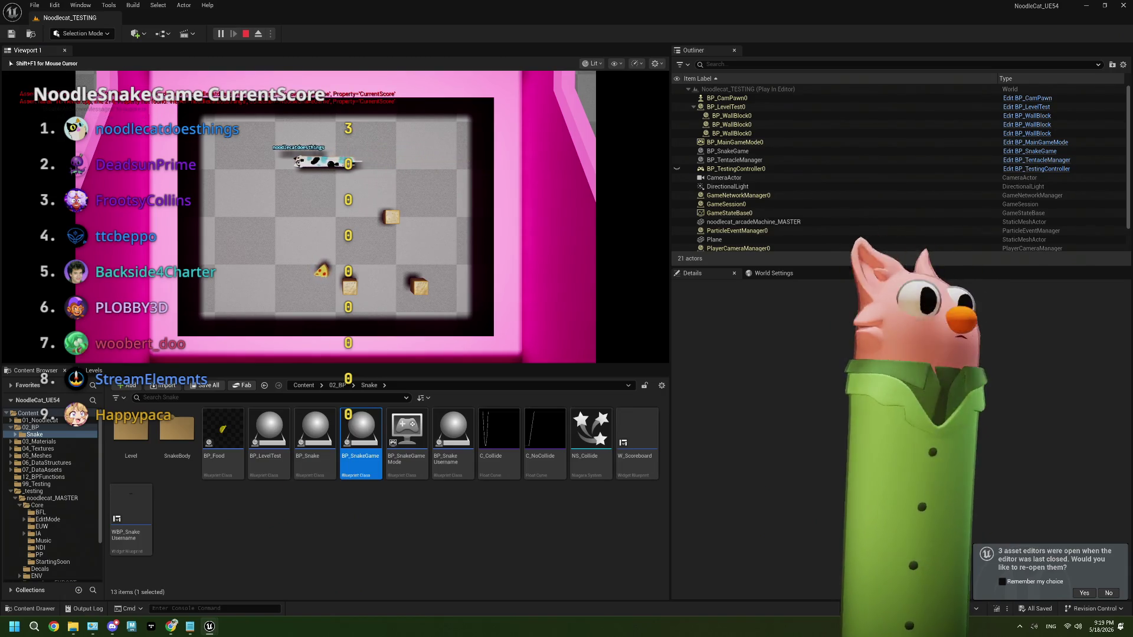
key(Escape)
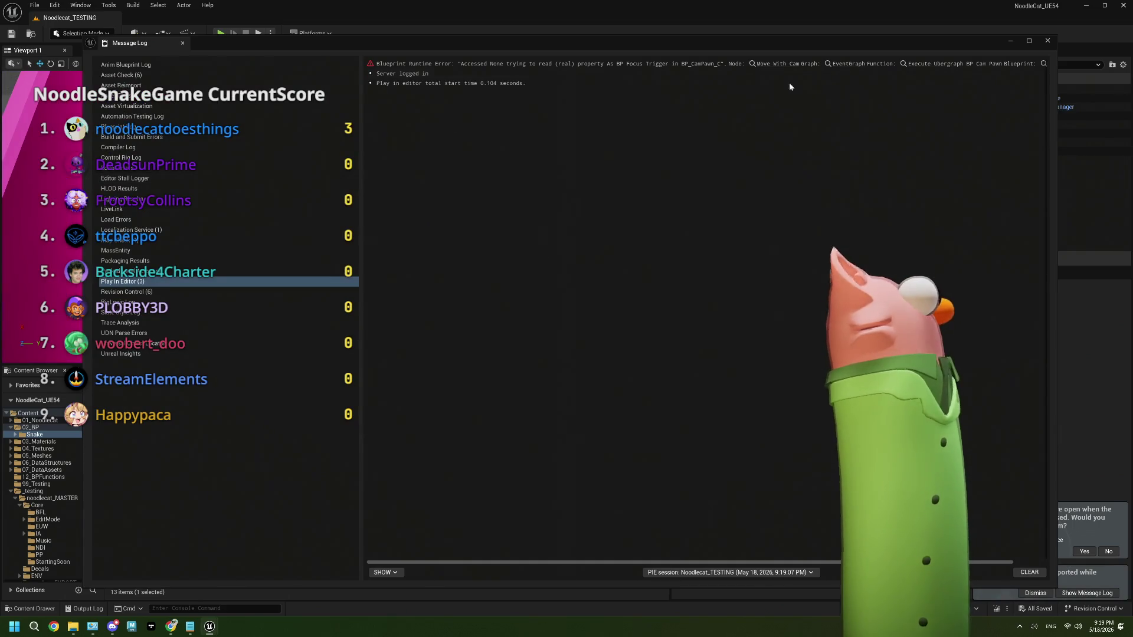
click(1049, 40)
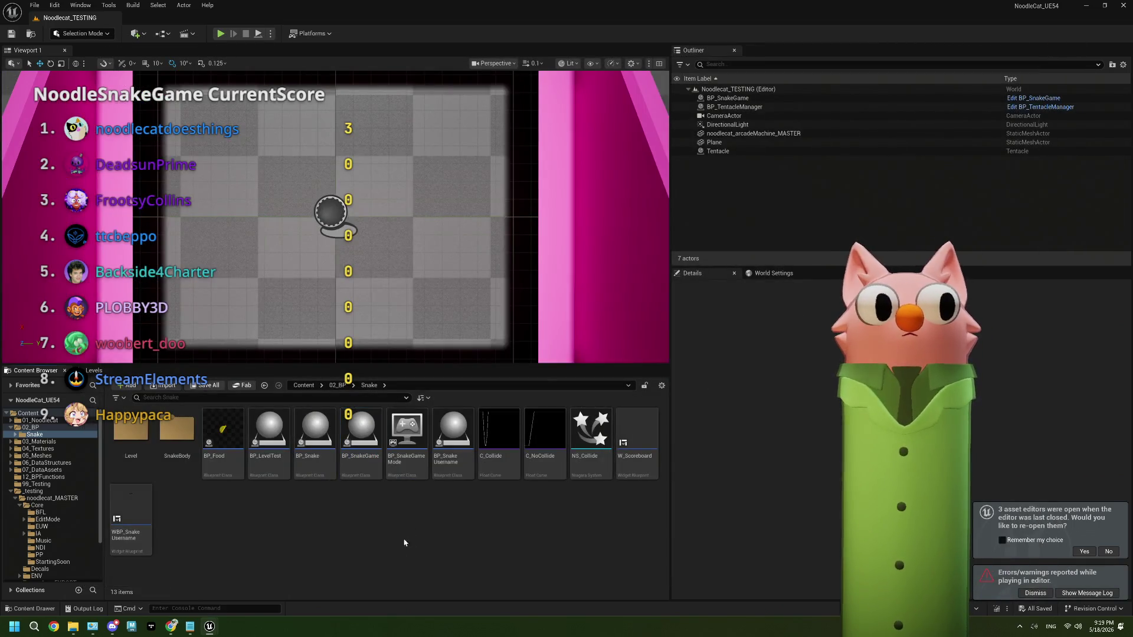
mouse_move(208, 633)
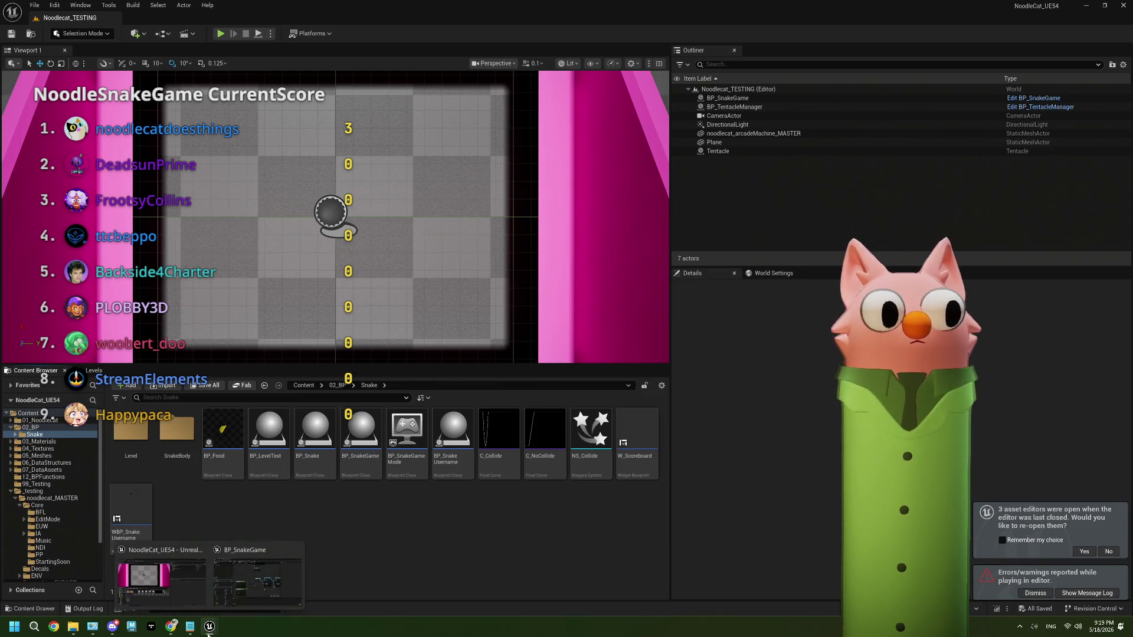
click(171, 627)
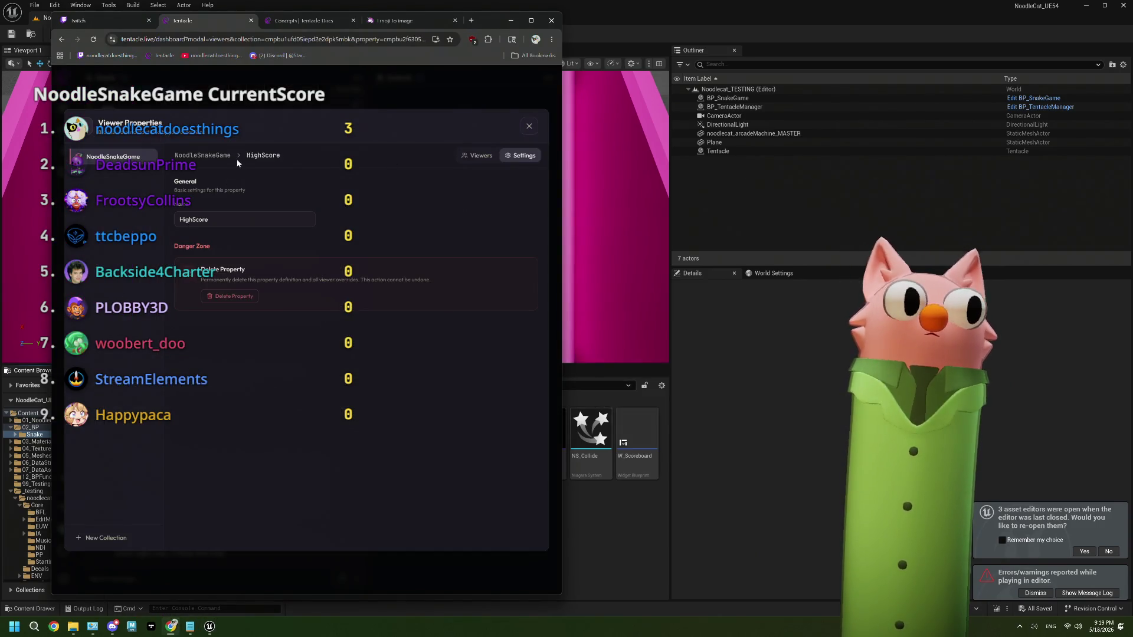
Flip between the HighScore and CurrentScore viewer values in the NoodleSnakeGame collection.
click(209, 157)
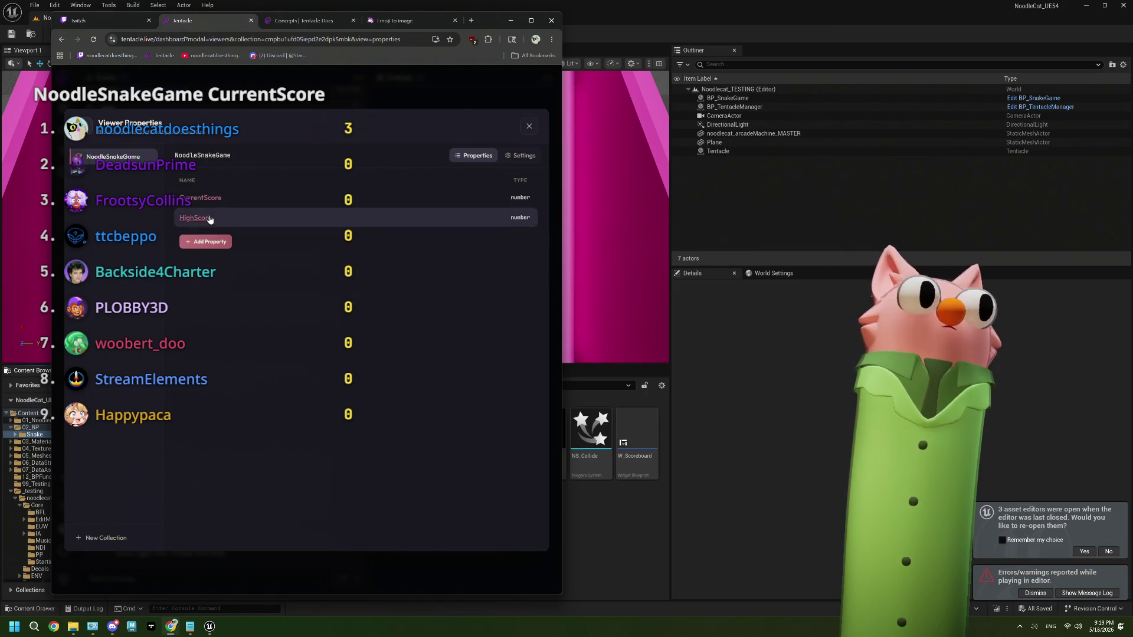
click(196, 217)
click(203, 156)
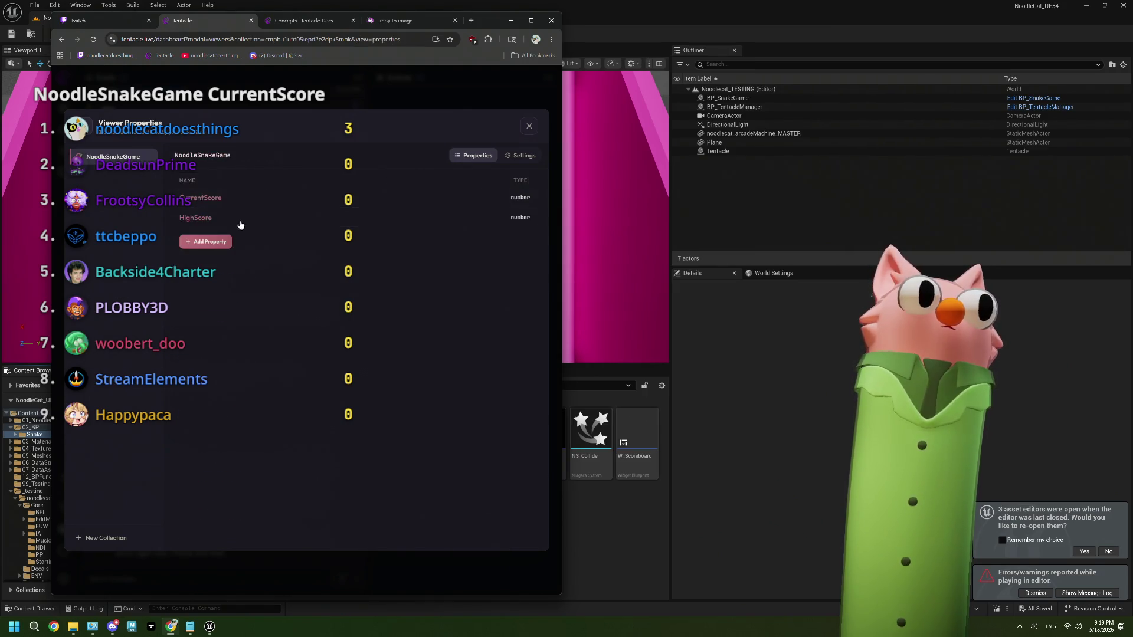
click(301, 198)
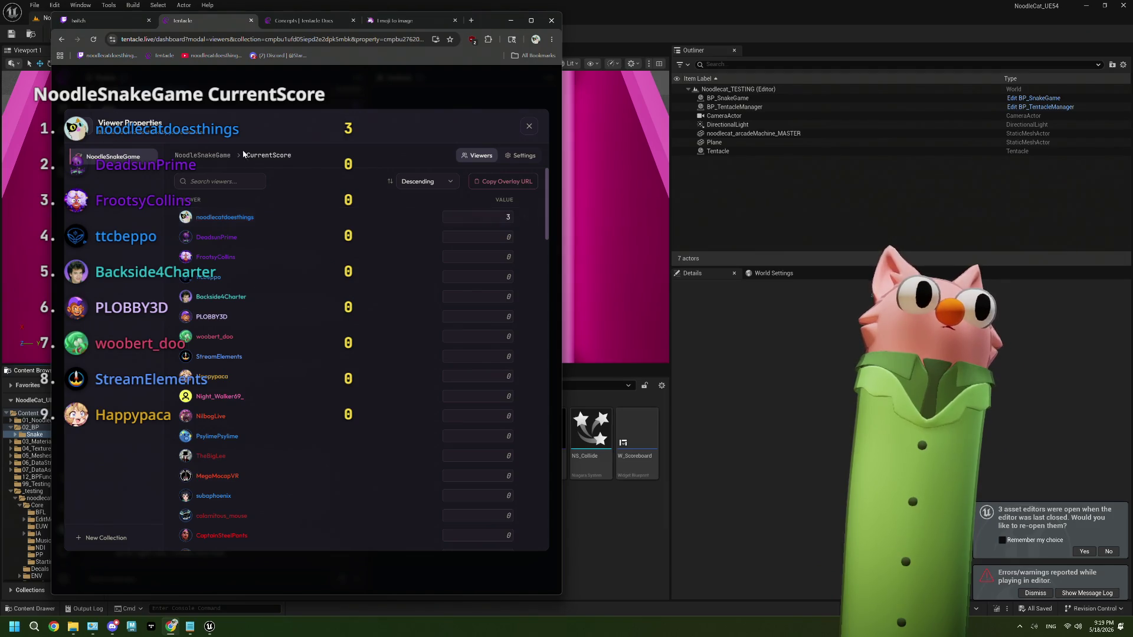
click(202, 155)
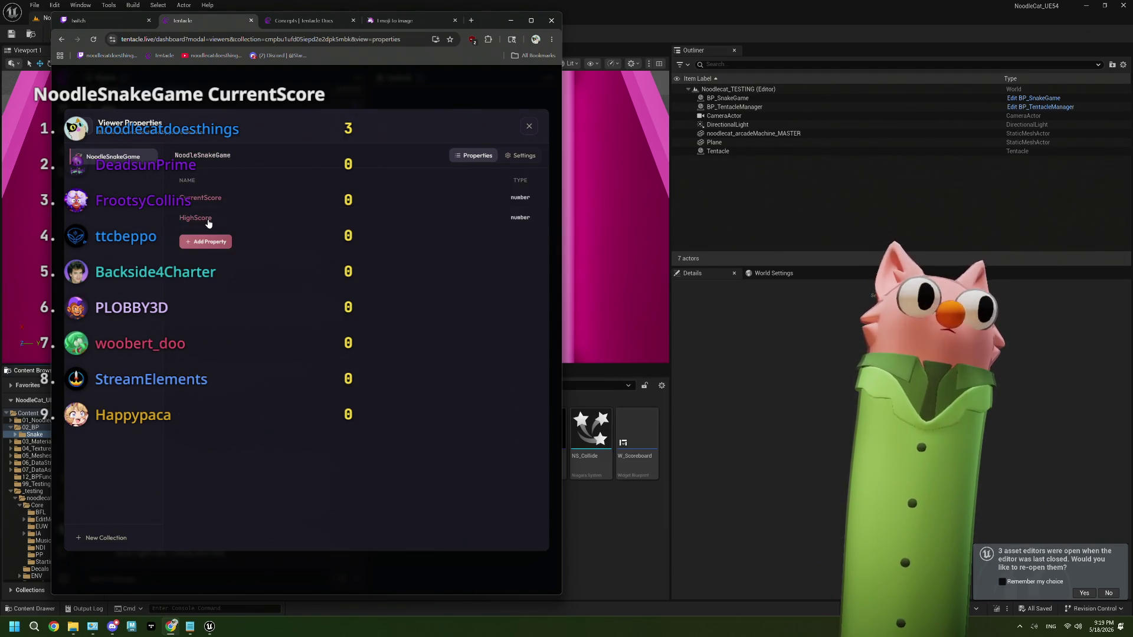
click(318, 238)
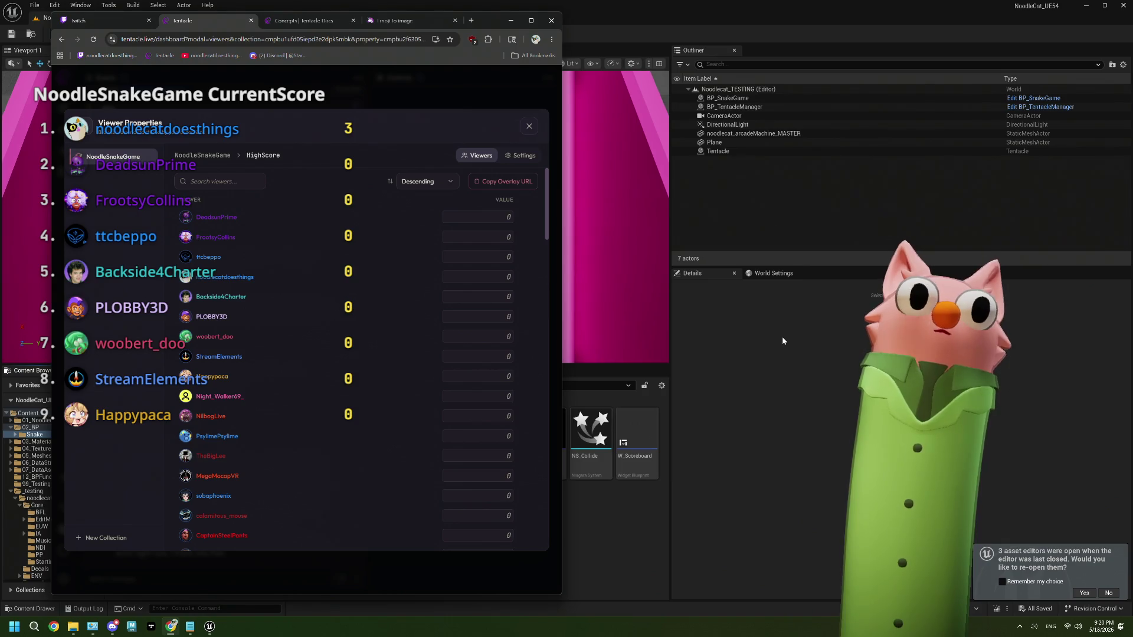
Glance at HighScore's settings, close the browser, and reopen the BP_SnakeGame event graph.
click(520, 155)
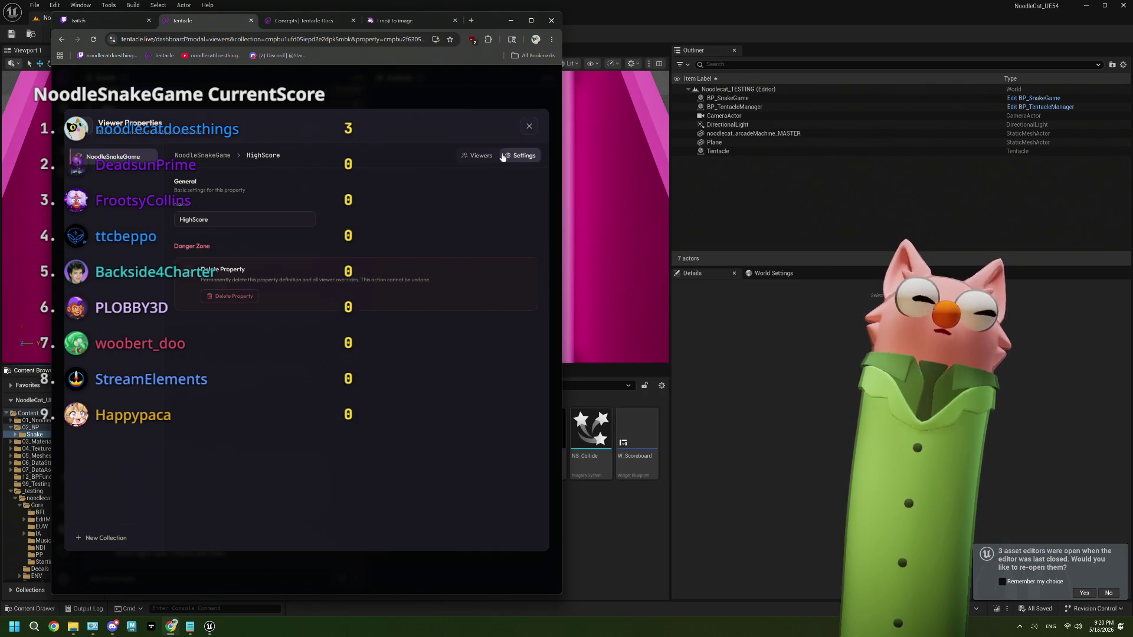
click(478, 156)
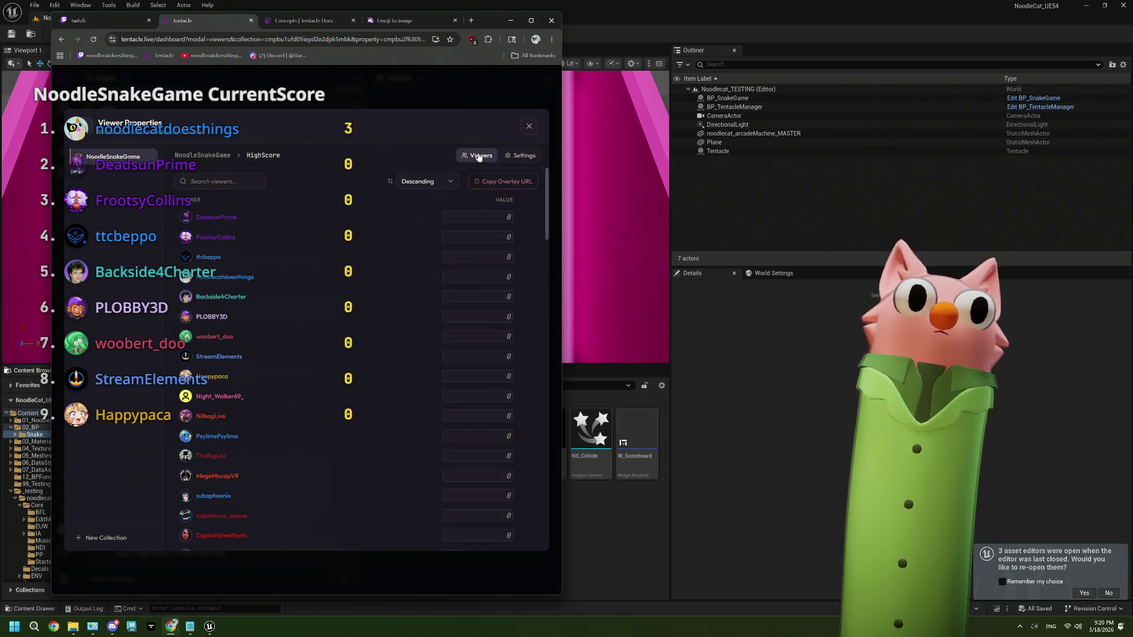
click(820, 410)
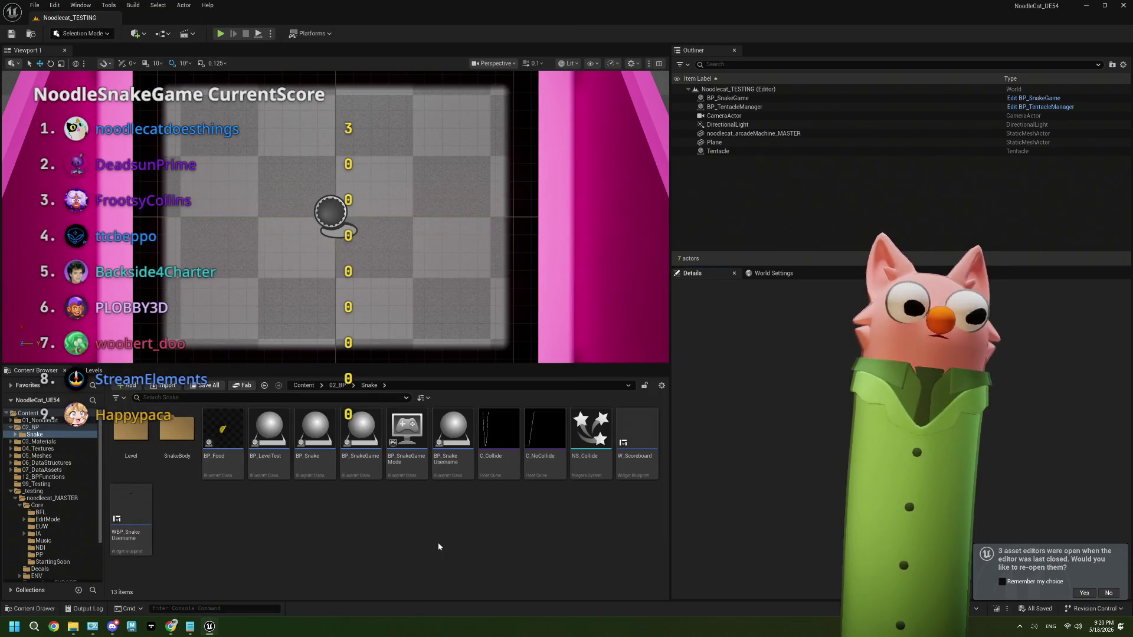
double_click(361, 434)
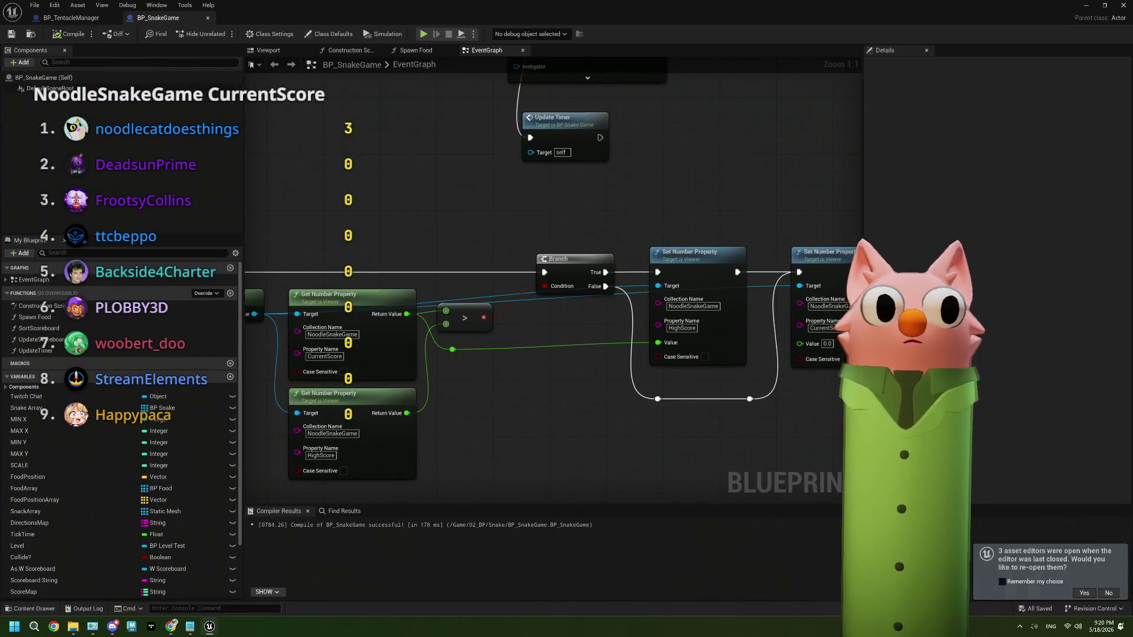
Pan the event graph to centre the Branch and the HighScore/CurrentScore Set Number Property nodes.
mouse_move(470, 430)
mouse_down()
mouse_move(468, 418)
mouse_move(392, 407)
mouse_up()
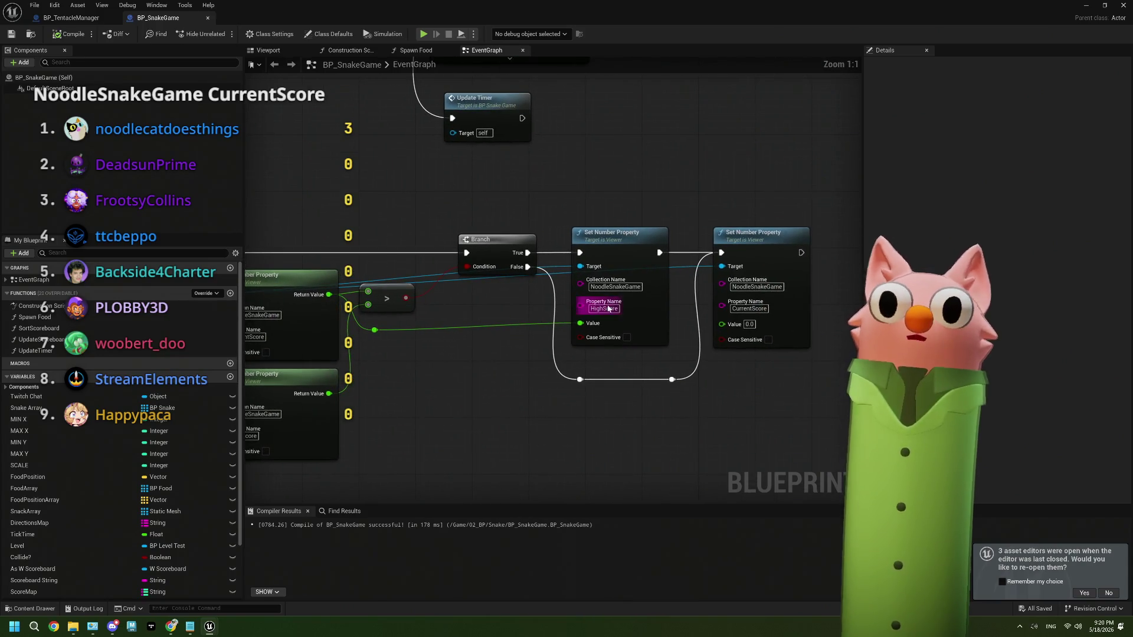
drag(469, 373, 491, 376)
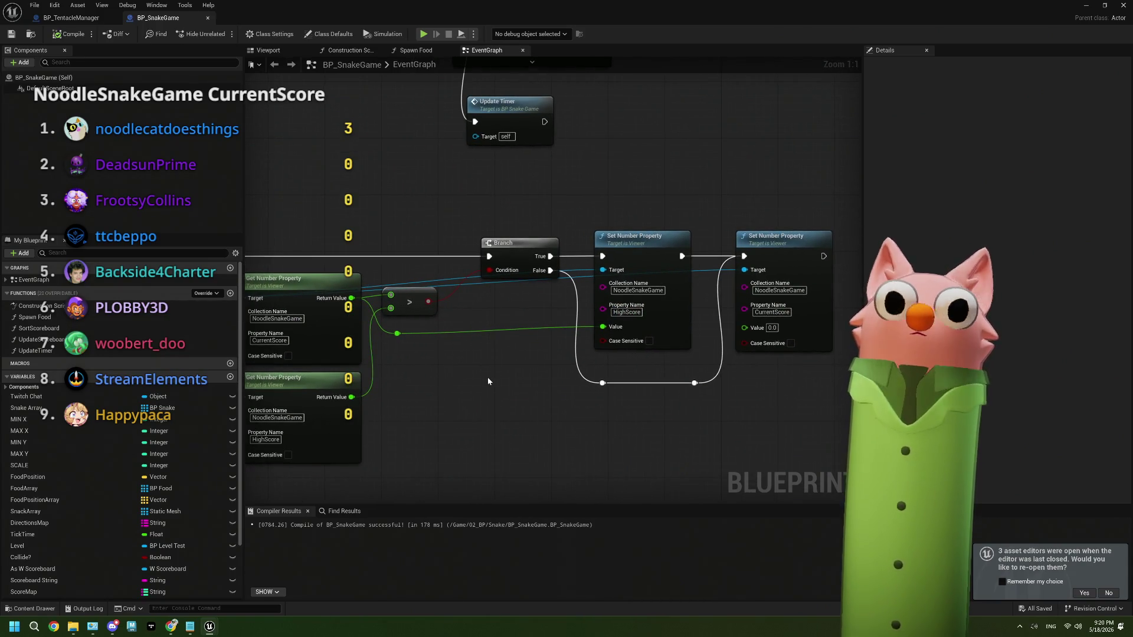
mouse_move(605, 369)
mouse_down()
mouse_move(554, 365)
mouse_move(499, 395)
mouse_up()
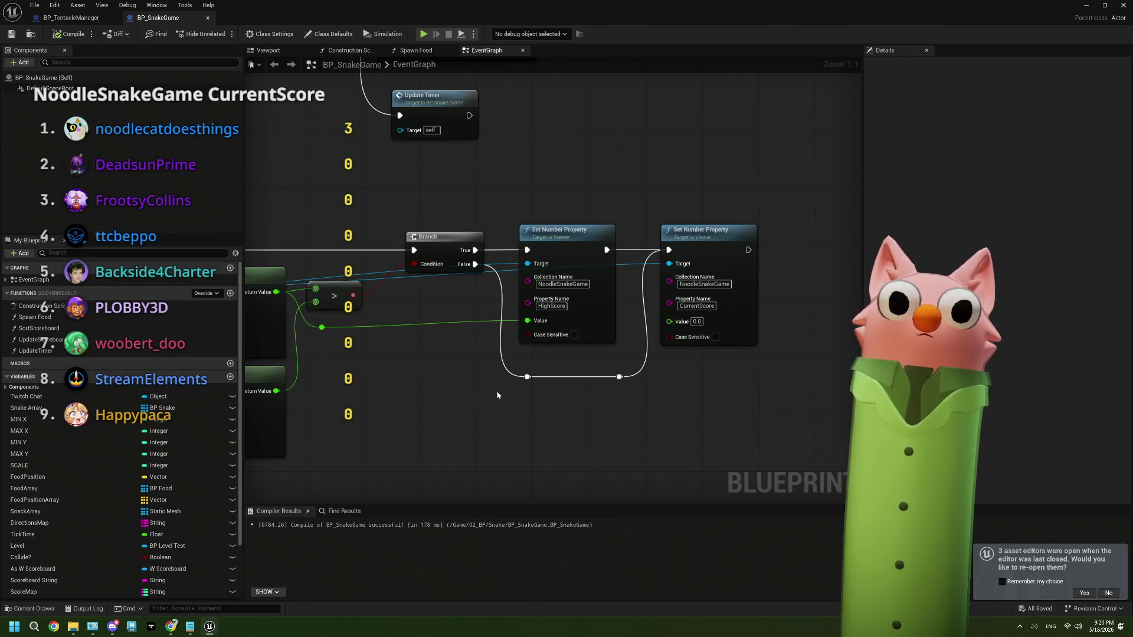
drag(497, 391, 691, 374)
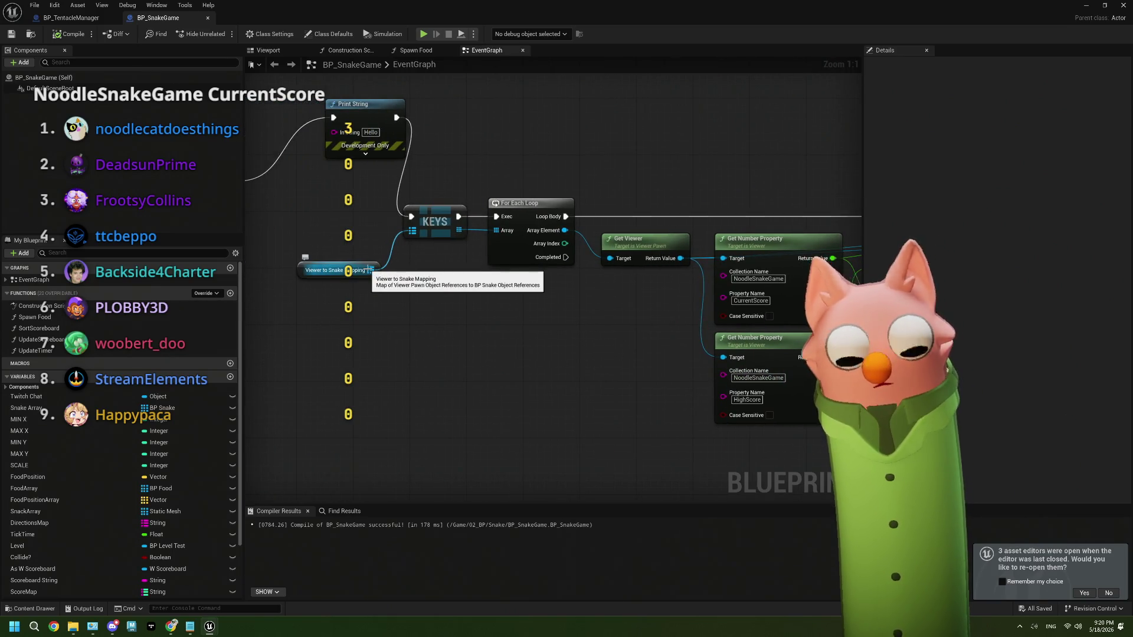
drag(663, 337, 496, 333)
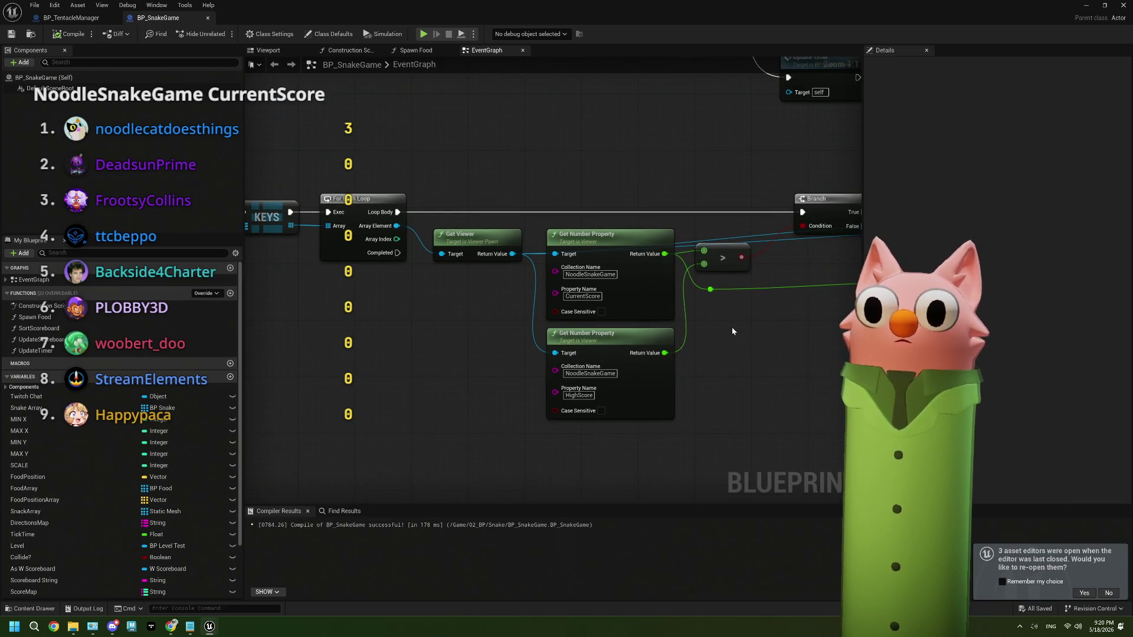
drag(732, 331, 504, 342)
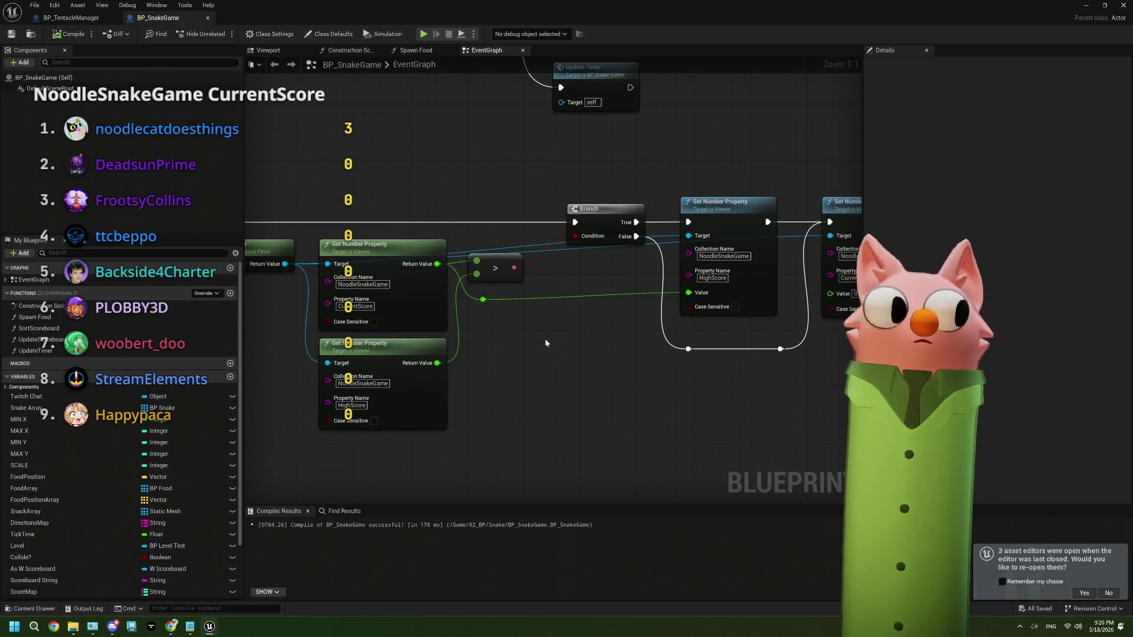
drag(577, 348, 504, 342)
drag(588, 314, 498, 342)
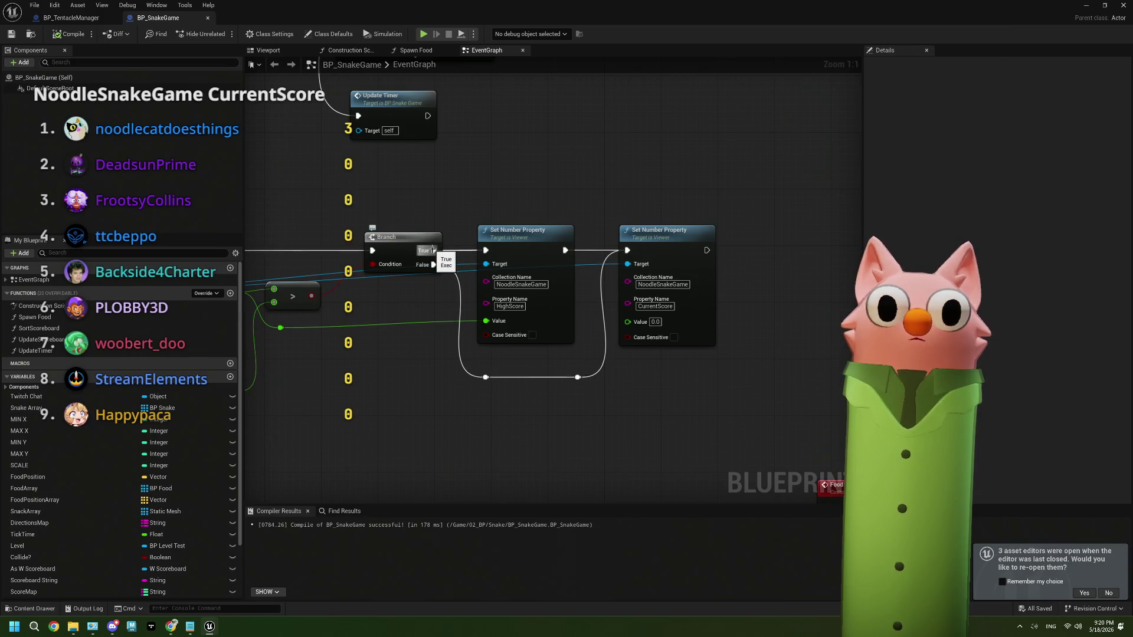
Add a Print String node off the Branch's True output, placed above the Set nodes.
drag(433, 250, 479, 191)
text(print)
key(Return)
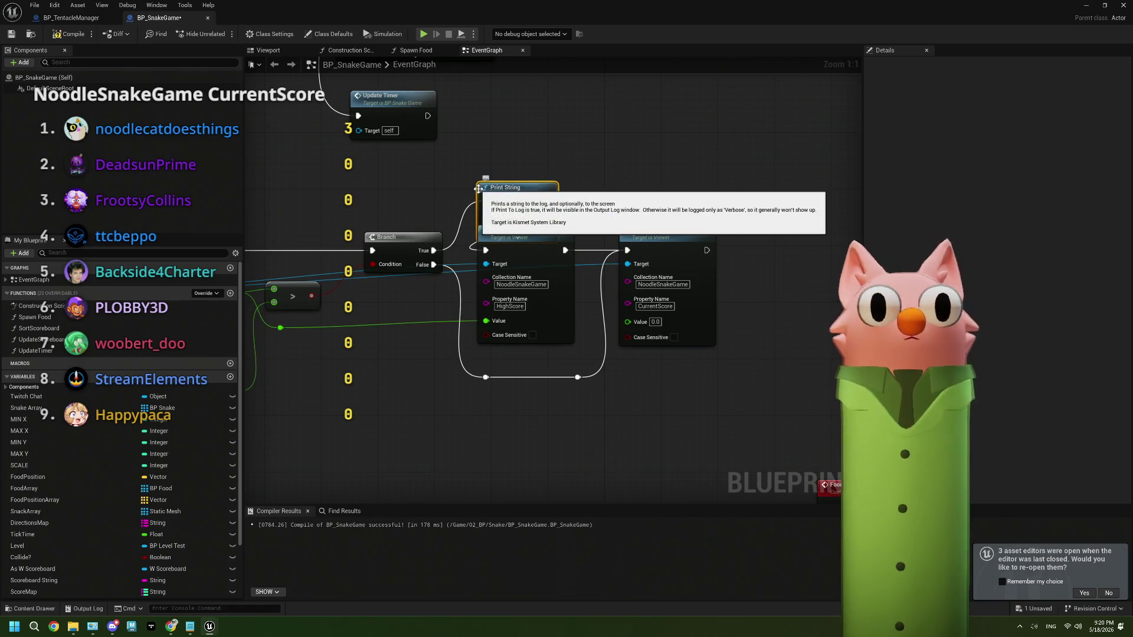
mouse_move(514, 236)
mouse_down()
mouse_move(577, 144)
mouse_move(464, 181)
mouse_up()
Feed the print an Append of 'new high score:' plus the score converted to string.
text(appen)
key(Return)
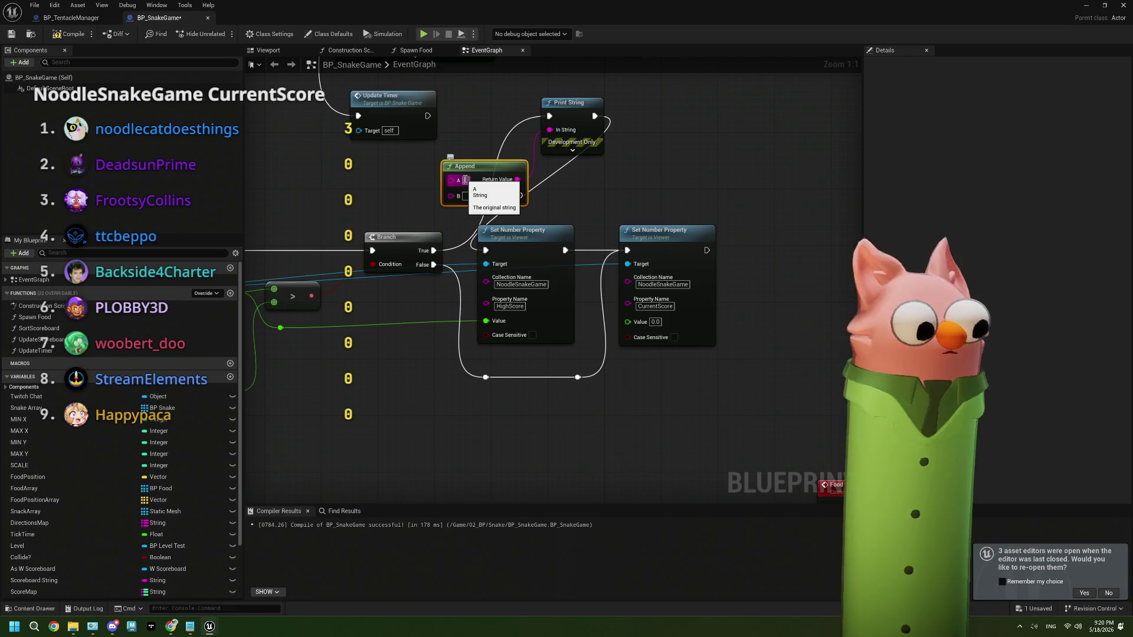
text(highsc)
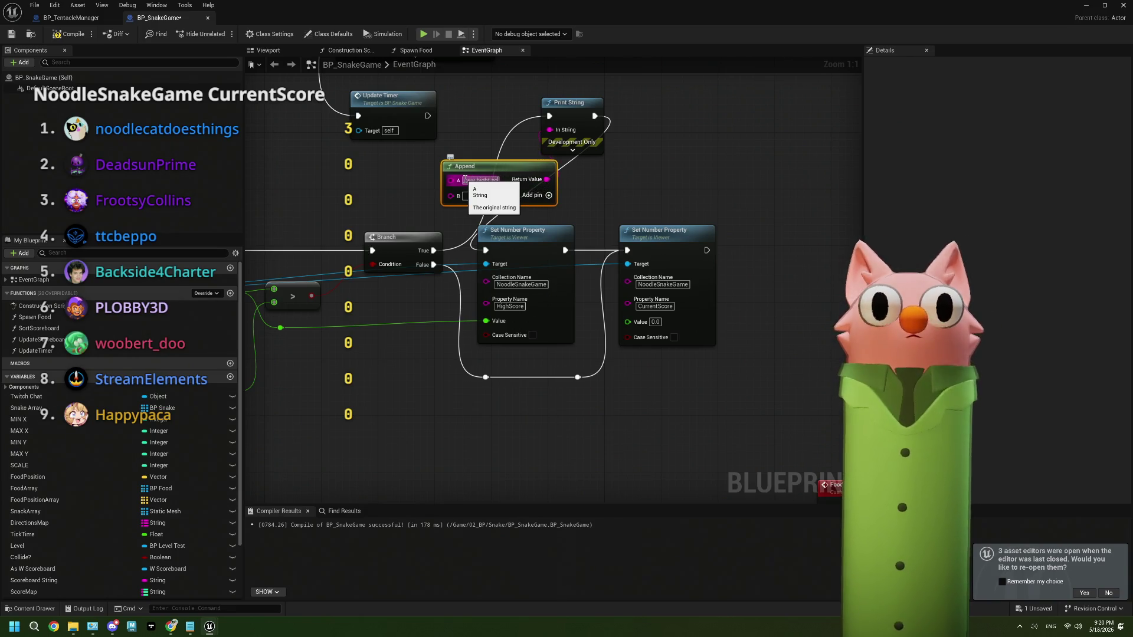
text( s)
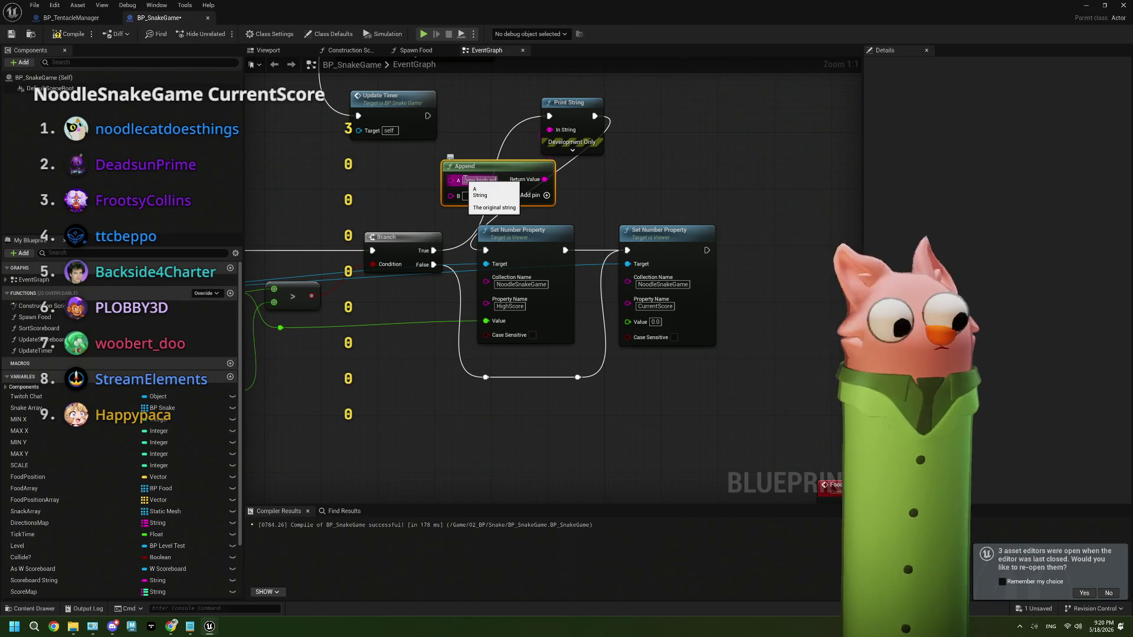
text(core:)
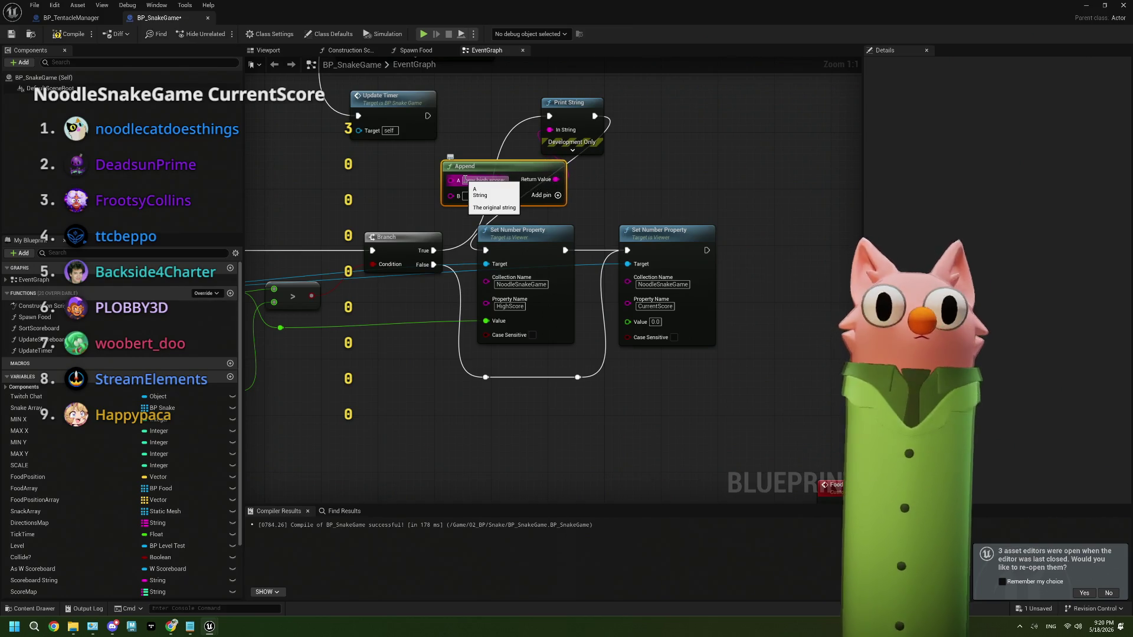
key(Return)
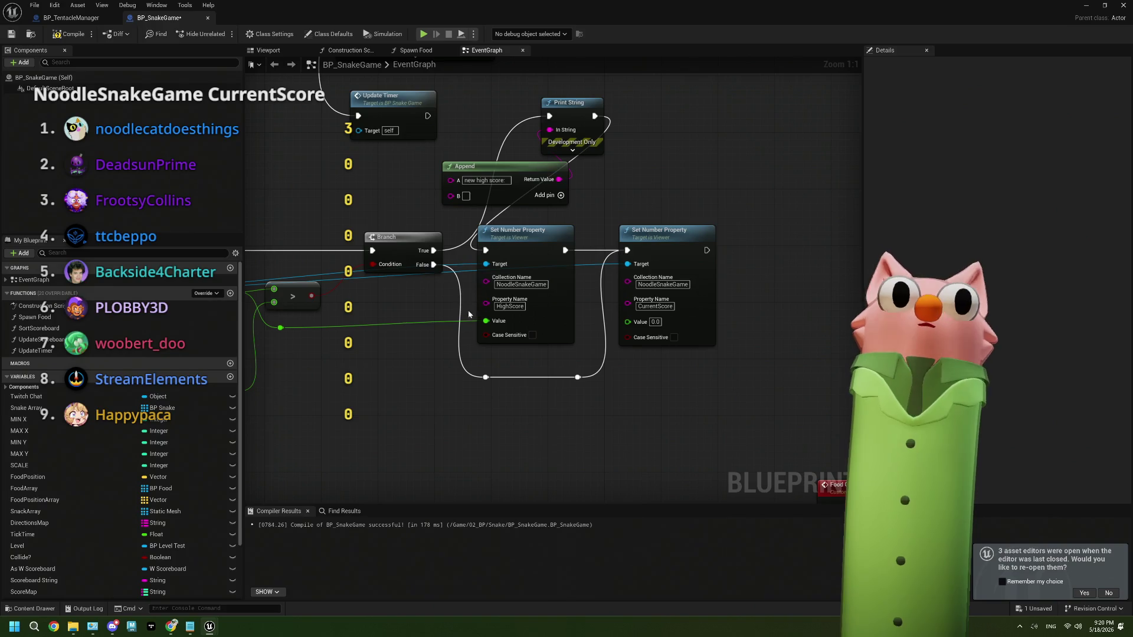
drag(281, 328, 458, 197)
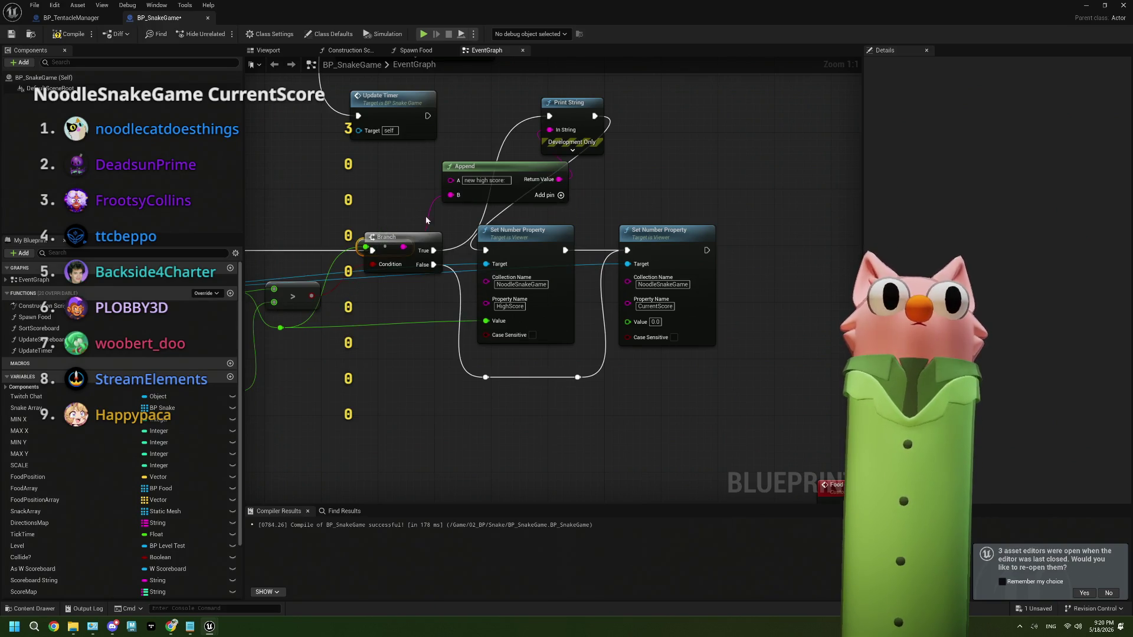
mouse_move(384, 246)
mouse_down()
mouse_move(385, 208)
mouse_move(607, 167)
mouse_up()
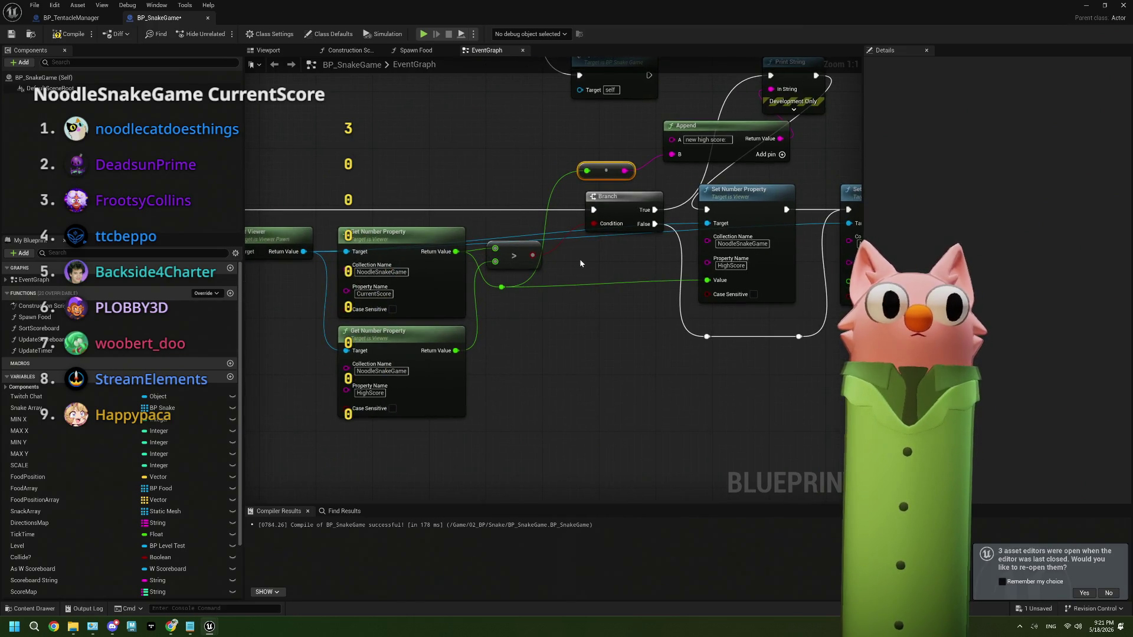
drag(581, 264, 389, 318)
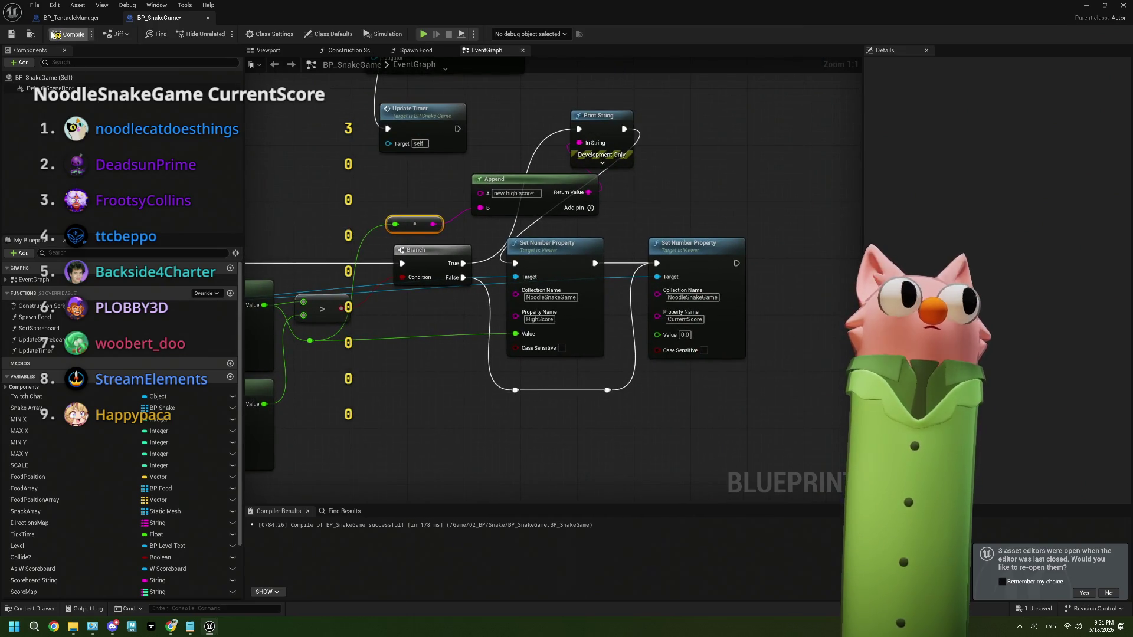
click(1084, 8)
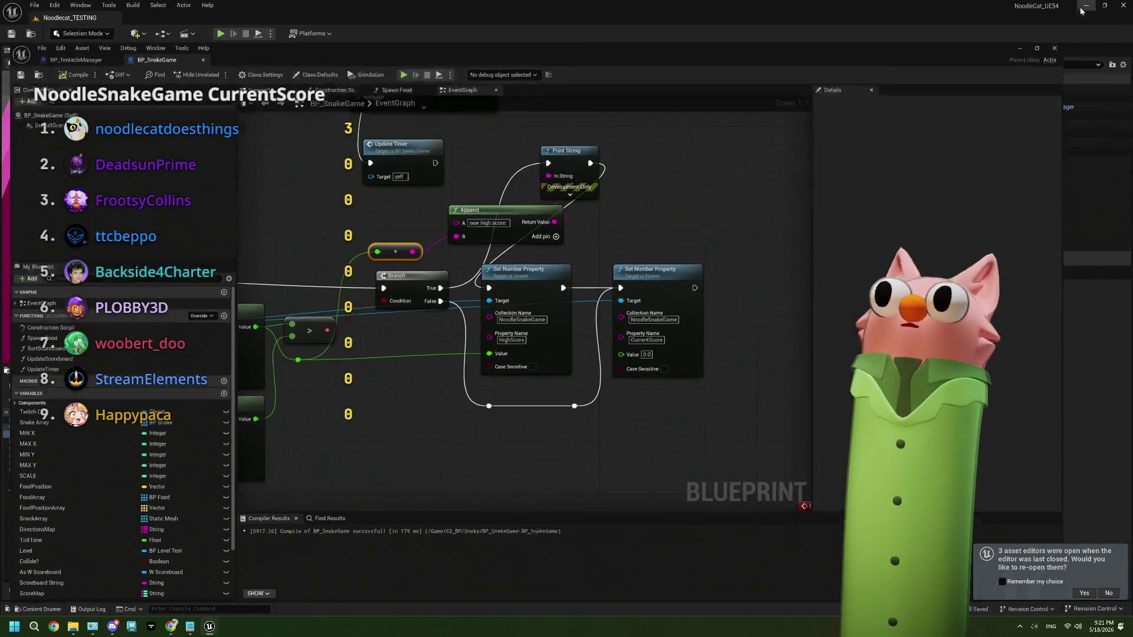
Play a round steering right then down to score 1, stop it, and close the Message Log.
key(alt+p)
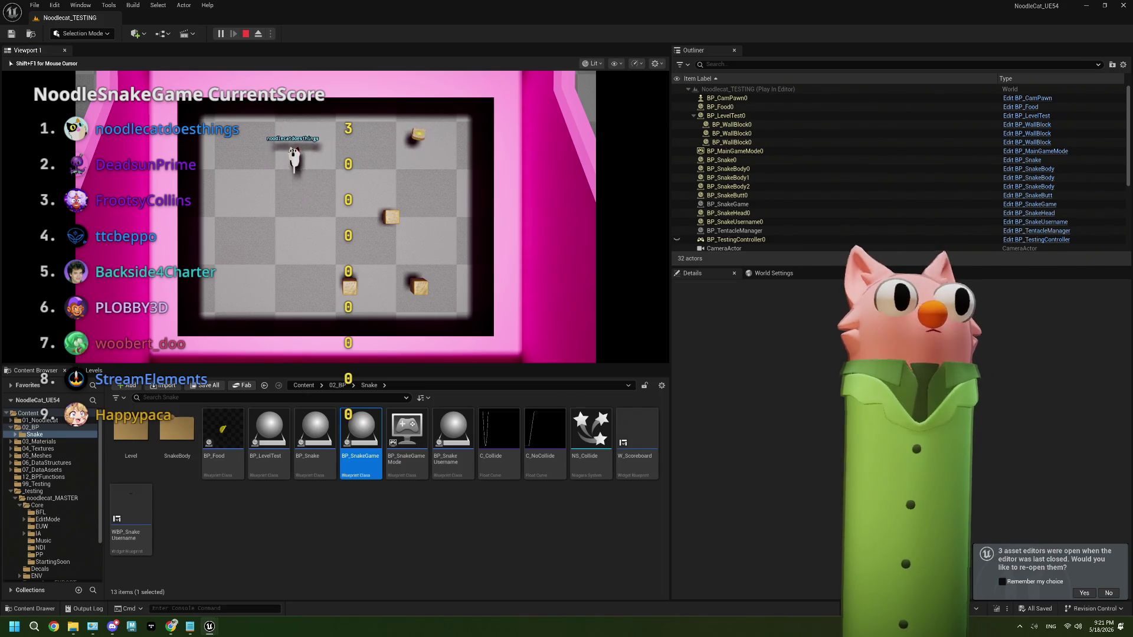
key(Right)
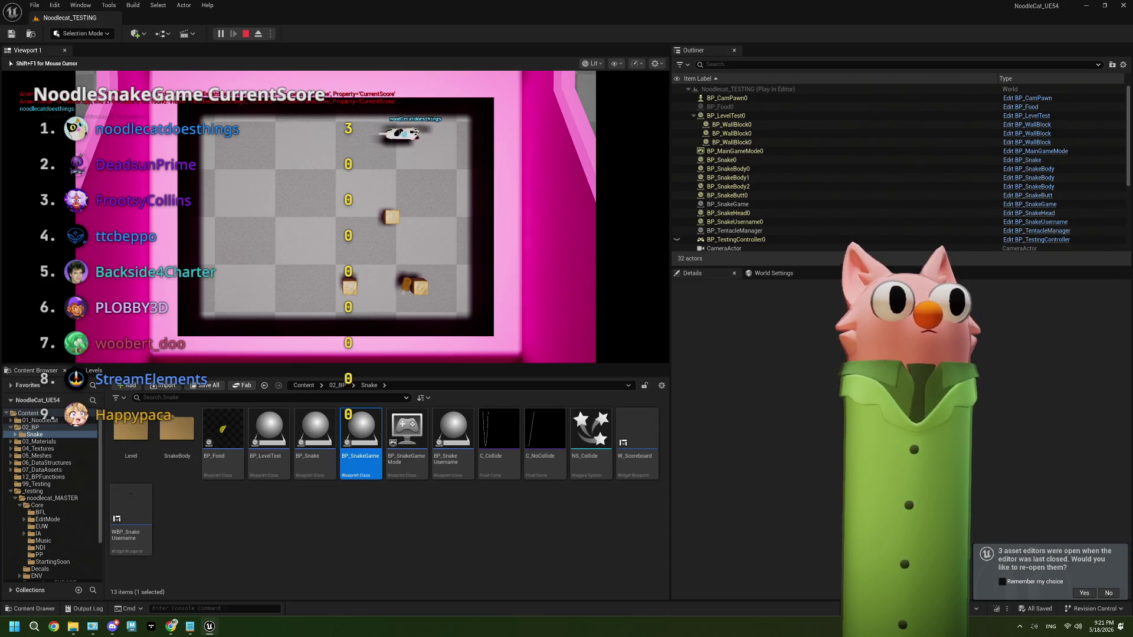
key(Down)
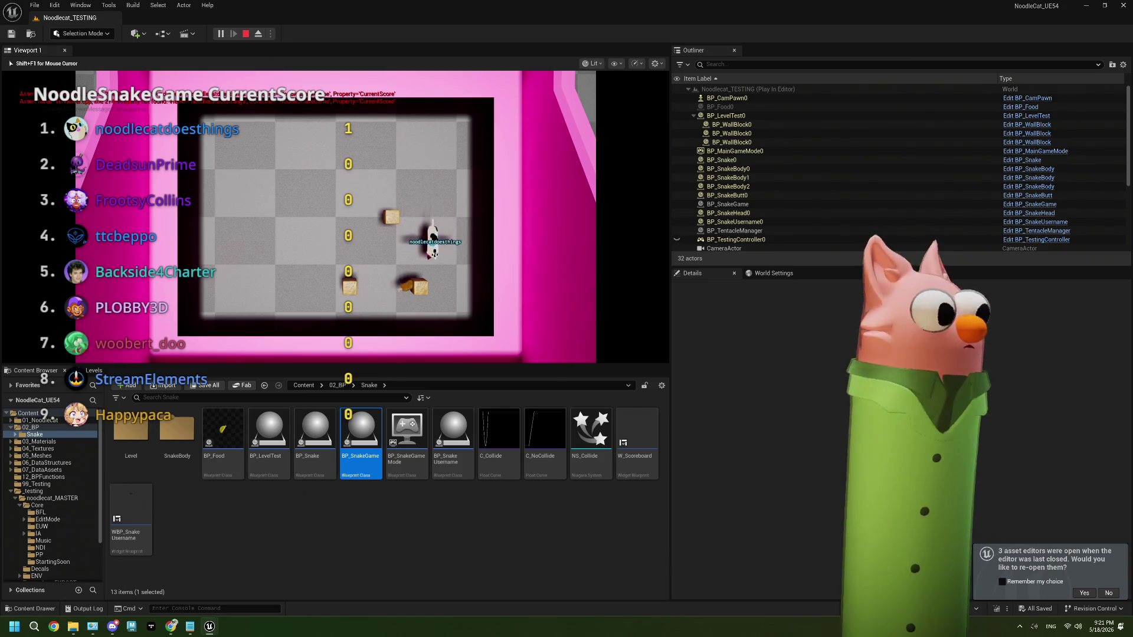
key(Escape)
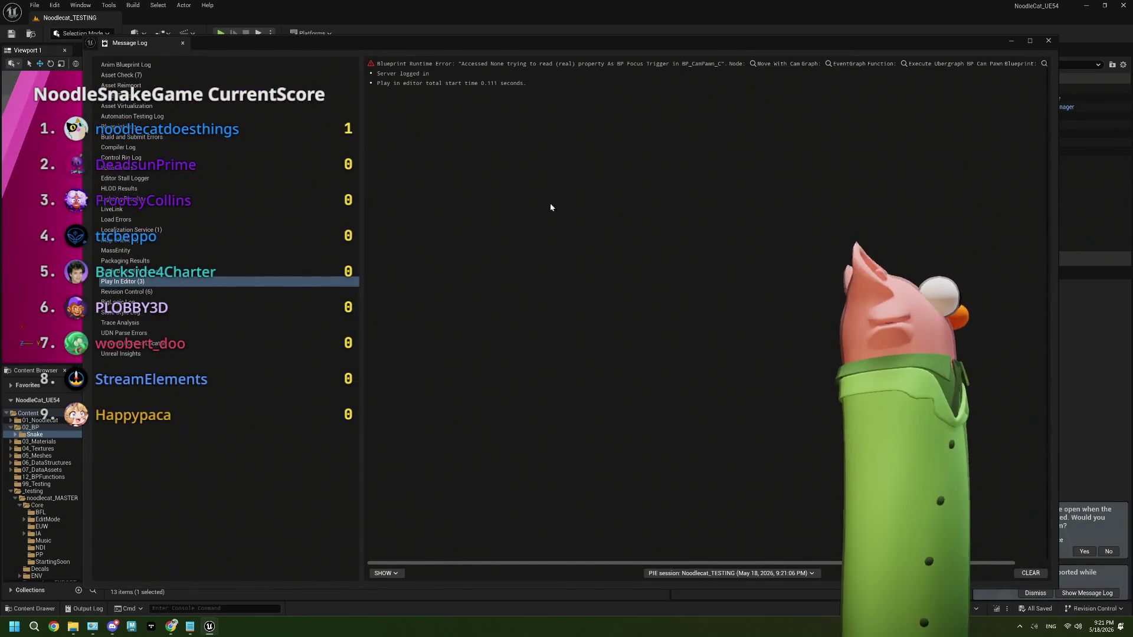
click(1052, 41)
click(343, 575)
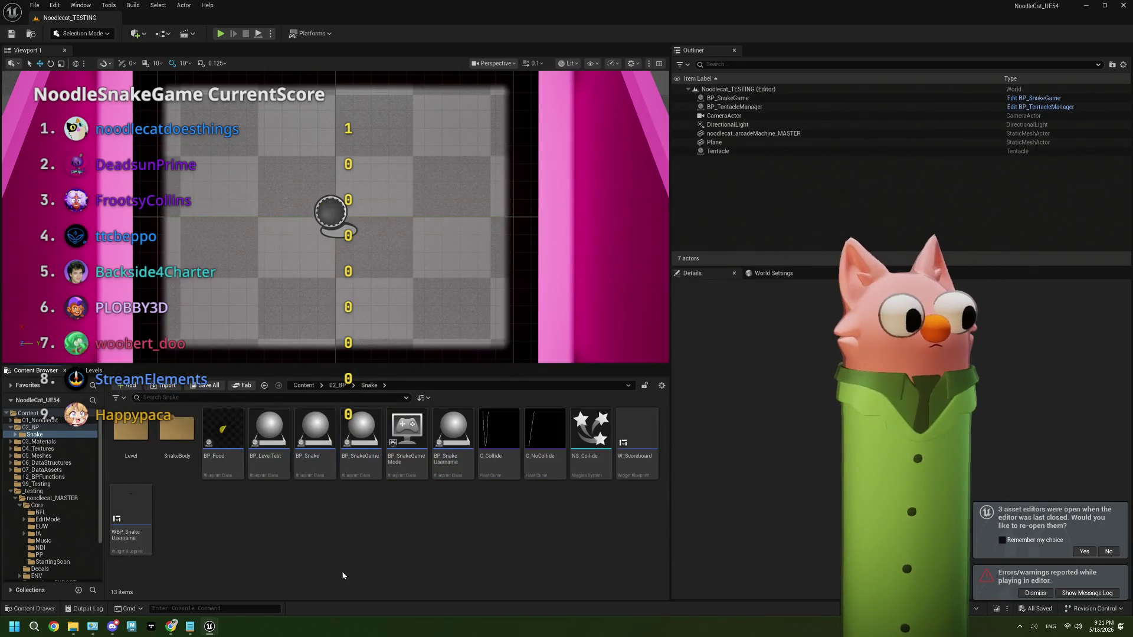
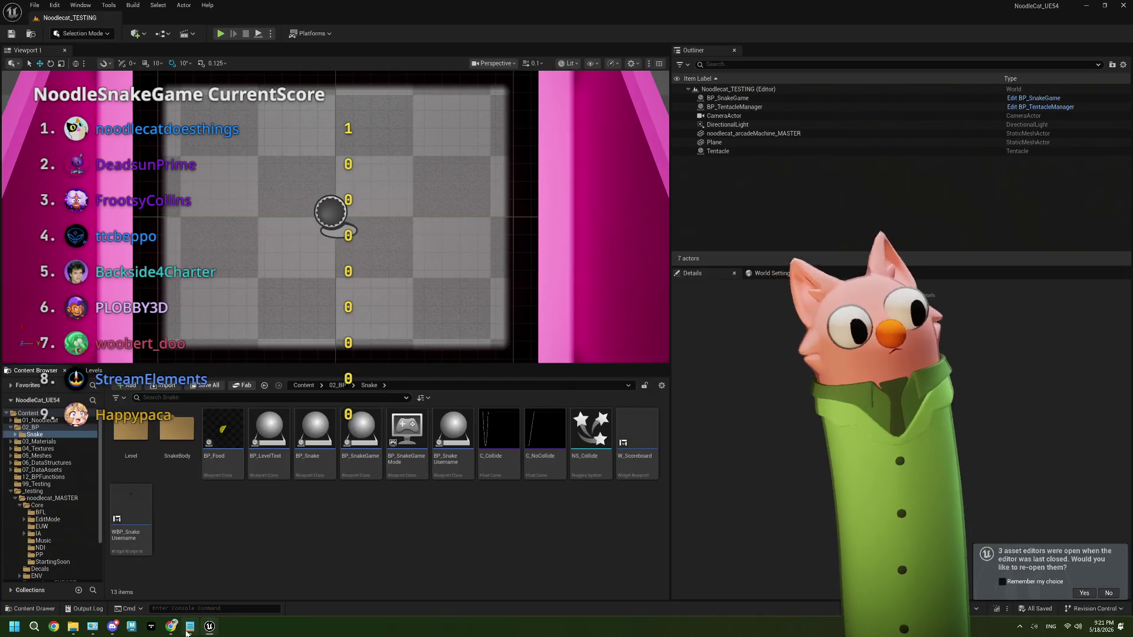
Review each viewer's NoodleSnakeGame HighScore value in Tentacle, then return to Unreal.
click(179, 632)
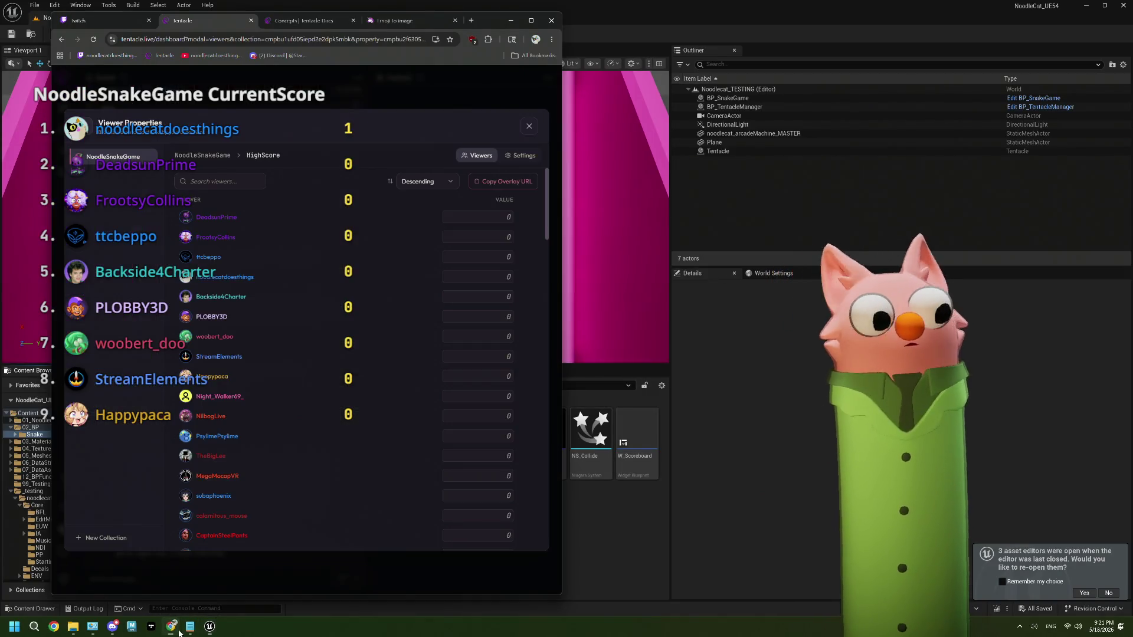
click(202, 156)
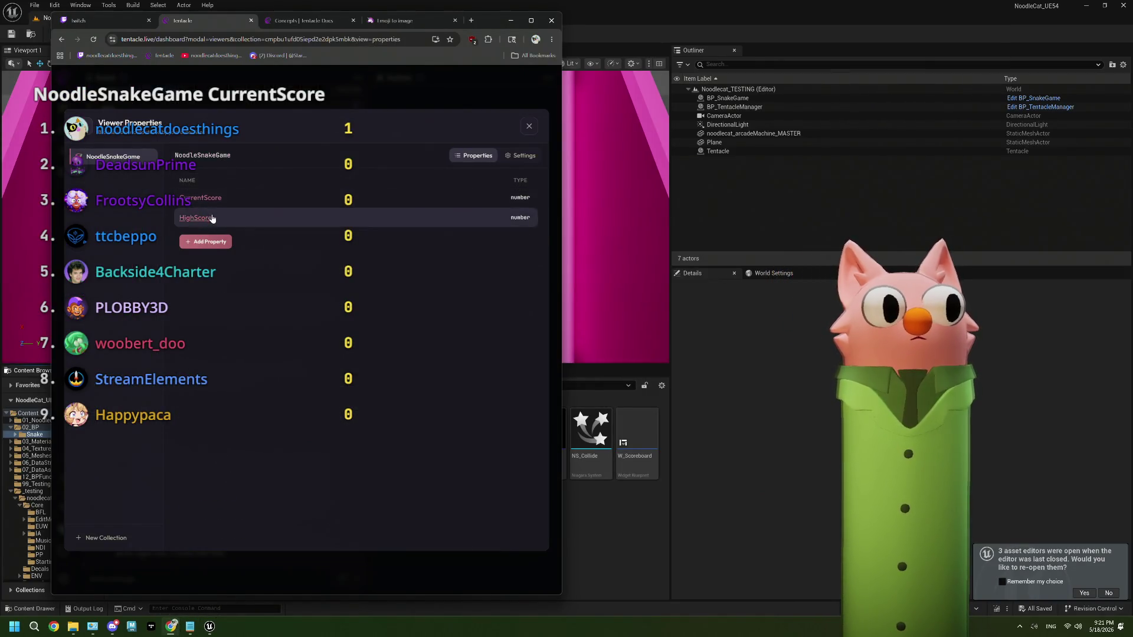
click(196, 218)
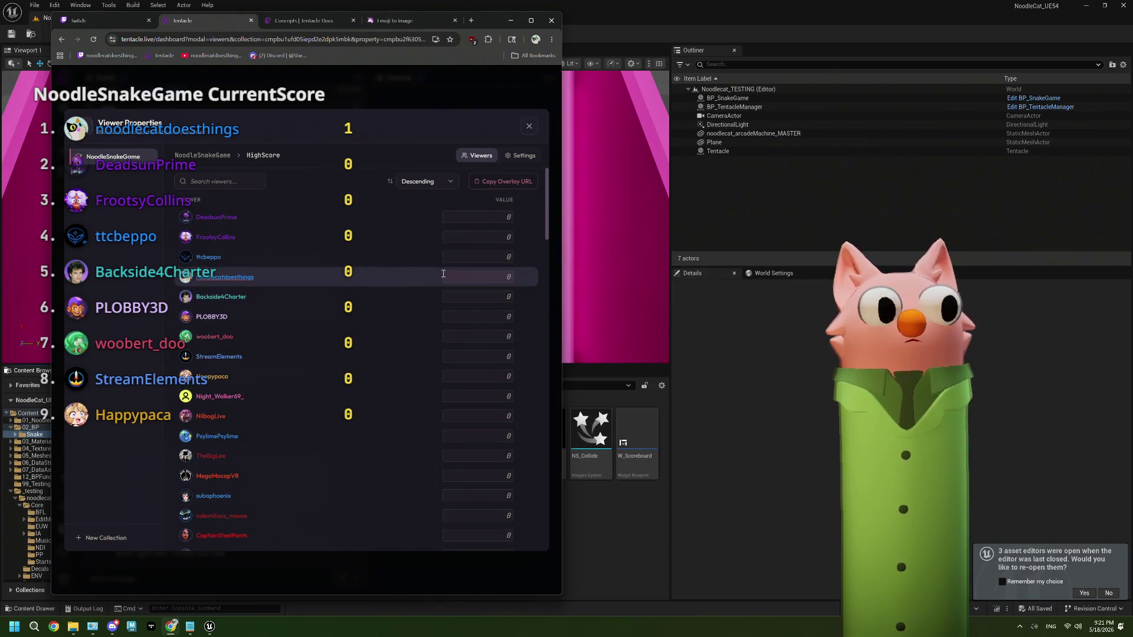
key(alt+Tab)
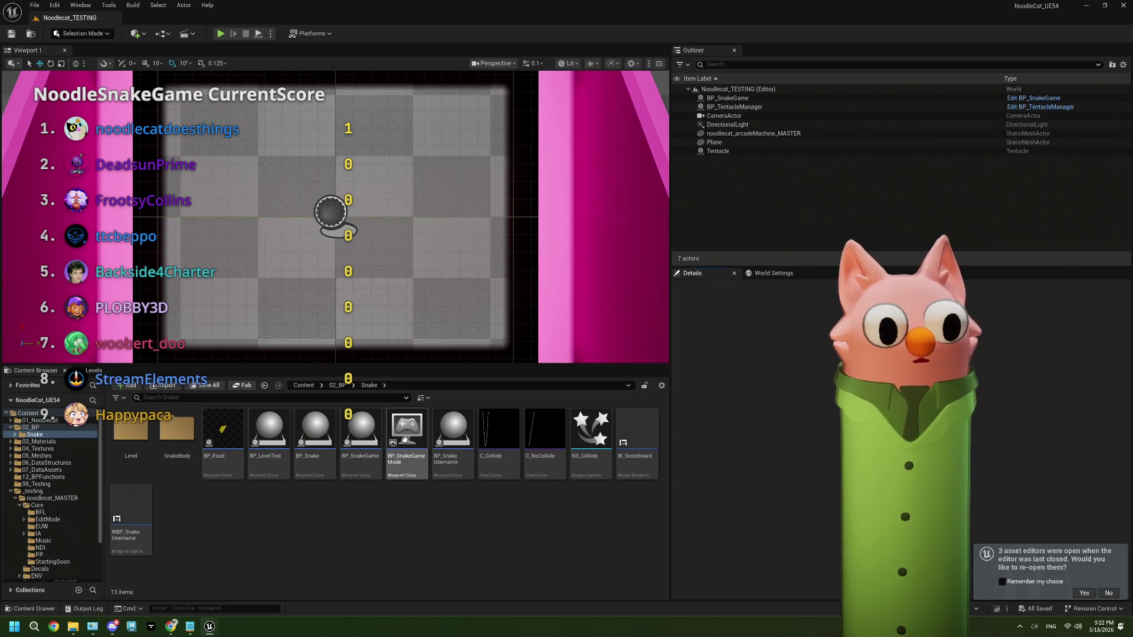
In BP_SnakeGame, replace Event End Play and Print String with a Space Bar key event driving KEYS.
double_click(359, 442)
scroll(389, 445, down, 2)
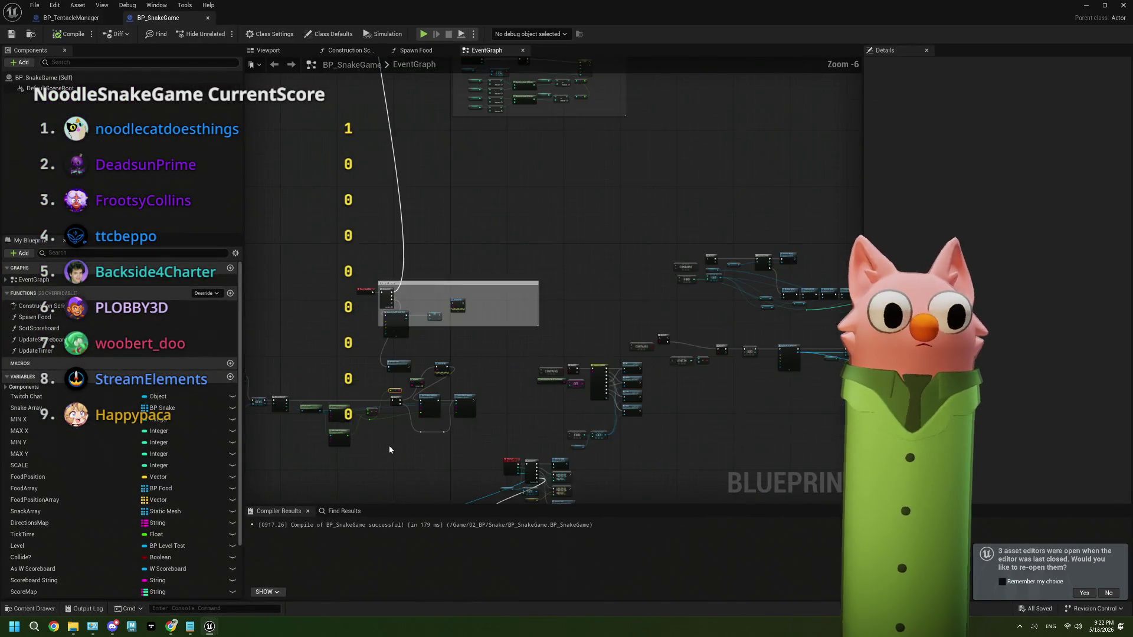
drag(388, 445, 500, 385)
scroll(496, 385, up, 1)
drag(417, 367, 603, 348)
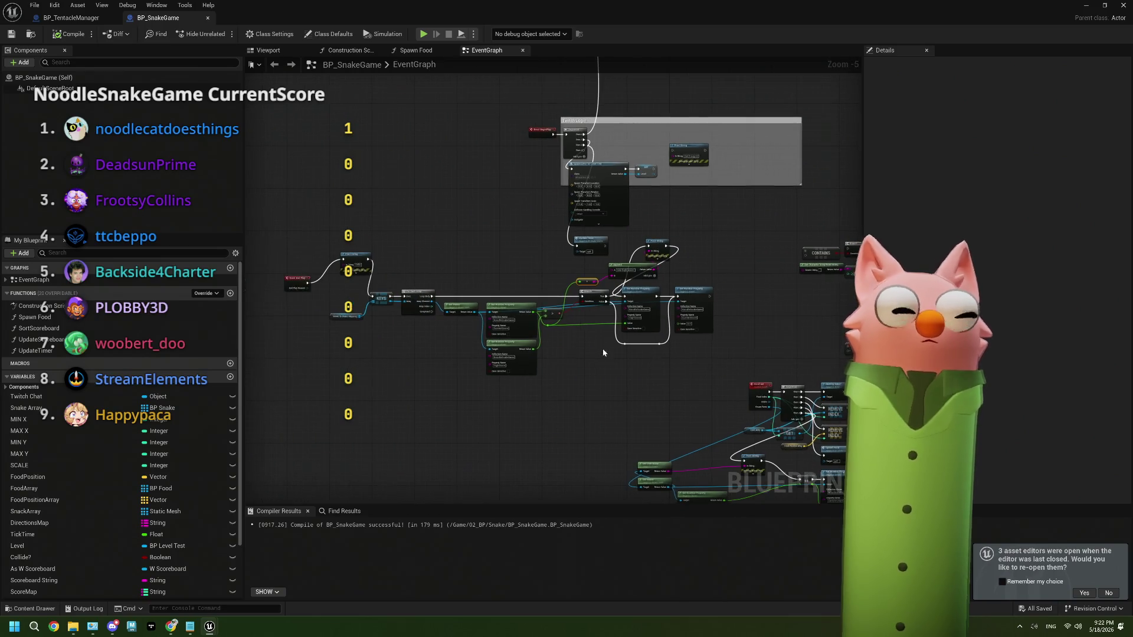
scroll(393, 271, up, 2)
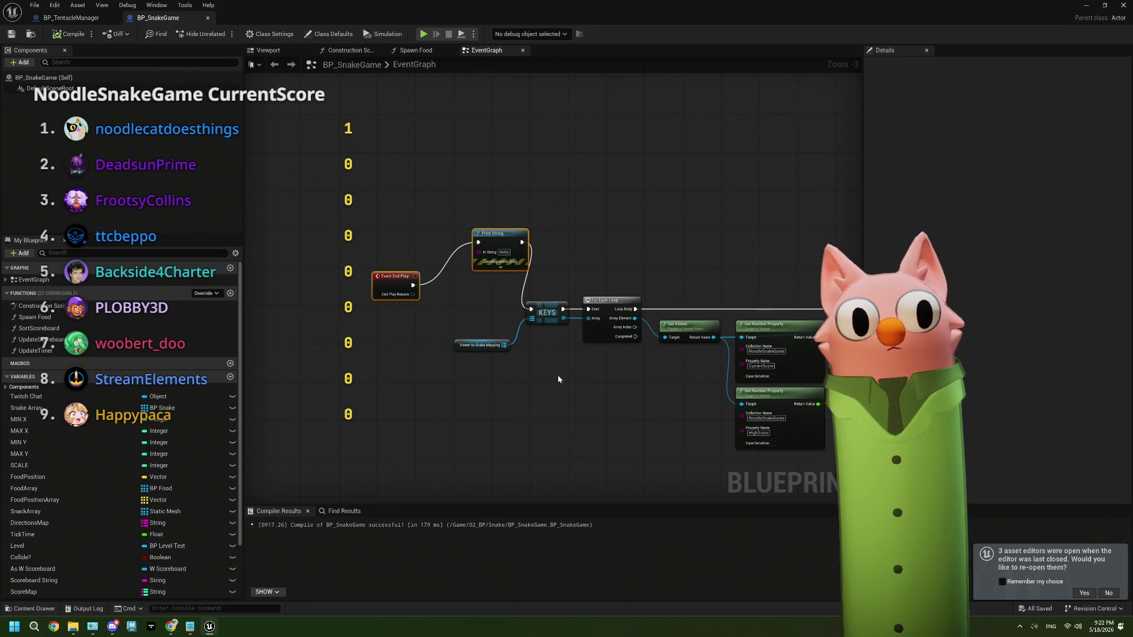
key(Delete)
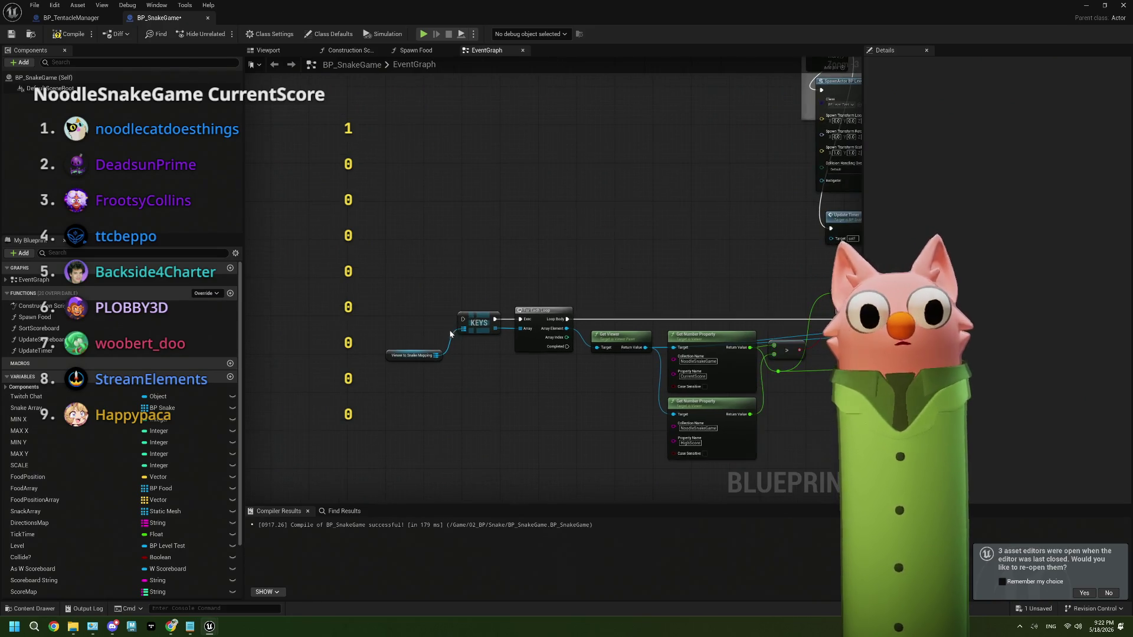
drag(433, 238, 432, 237)
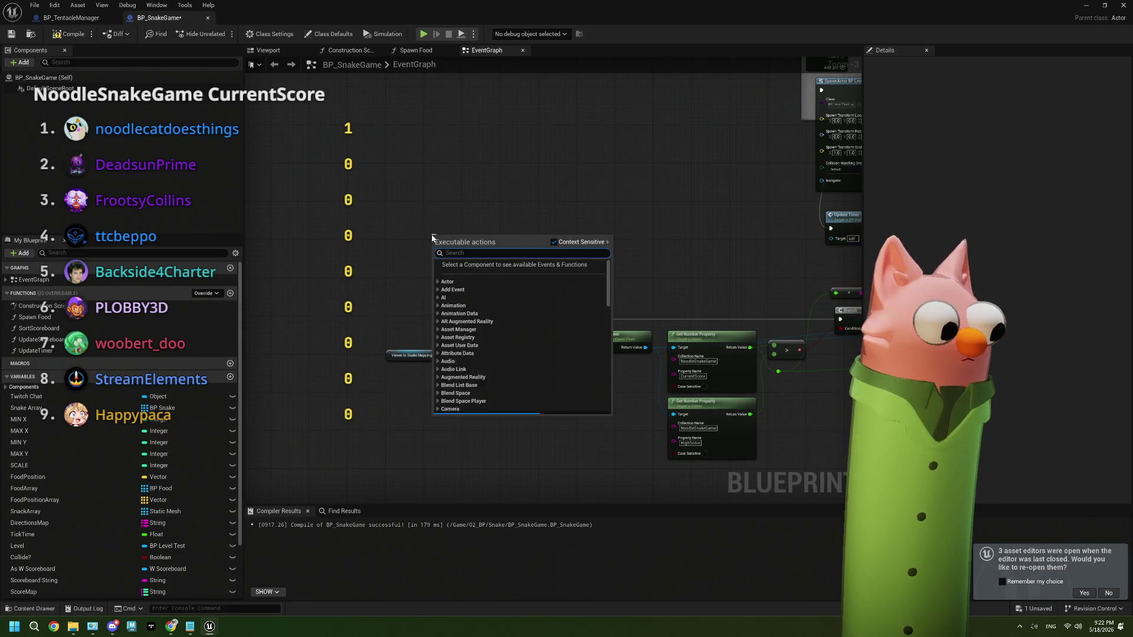
text(space)
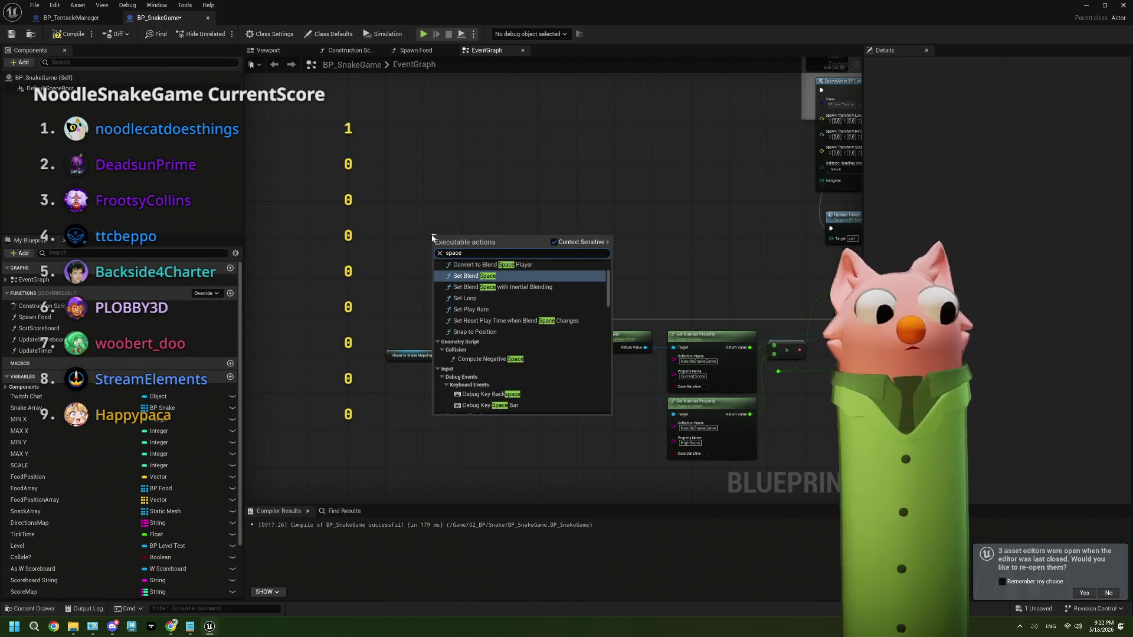
text(bar)
key(Return)
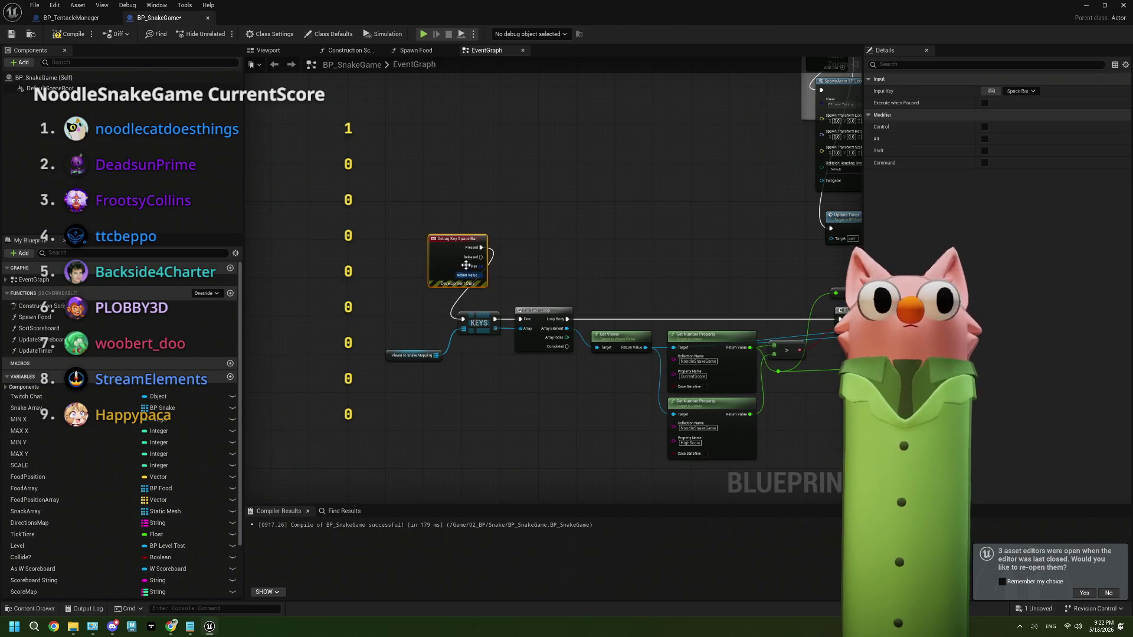
Add Enable Input after Then 3, fed by Get Player Controller, then compile and save.
scroll(587, 209, down, 4)
drag(586, 209, 498, 331)
scroll(499, 331, up, 2)
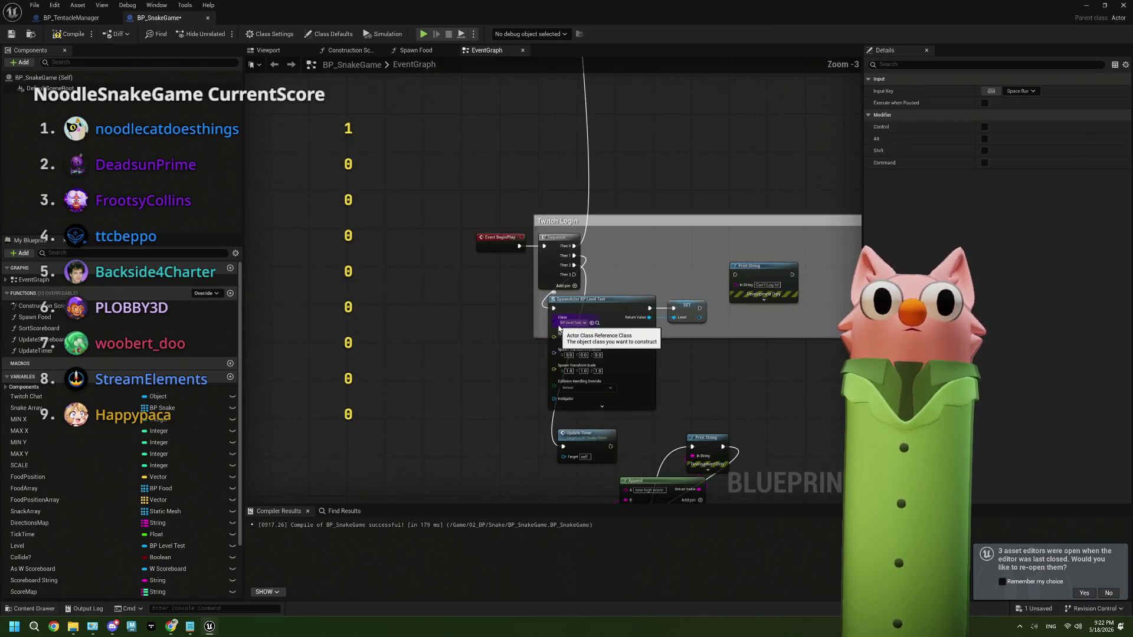
scroll(434, 333, up, 2)
mouse_move(563, 247)
mouse_down()
mouse_move(539, 278)
mouse_move(608, 198)
mouse_up()
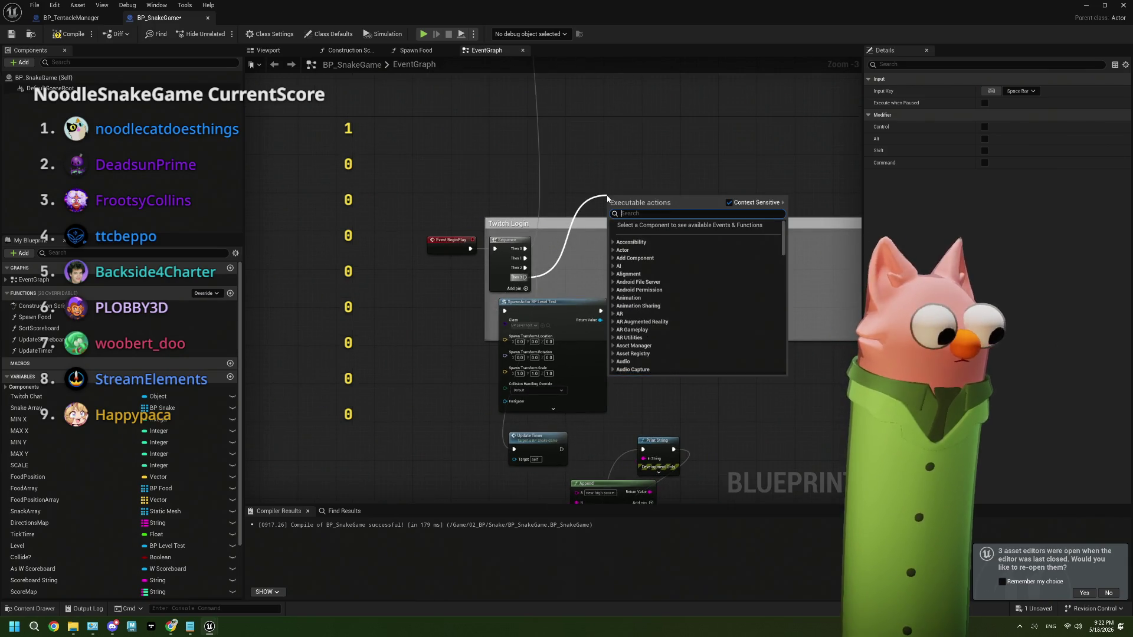
text(enab)
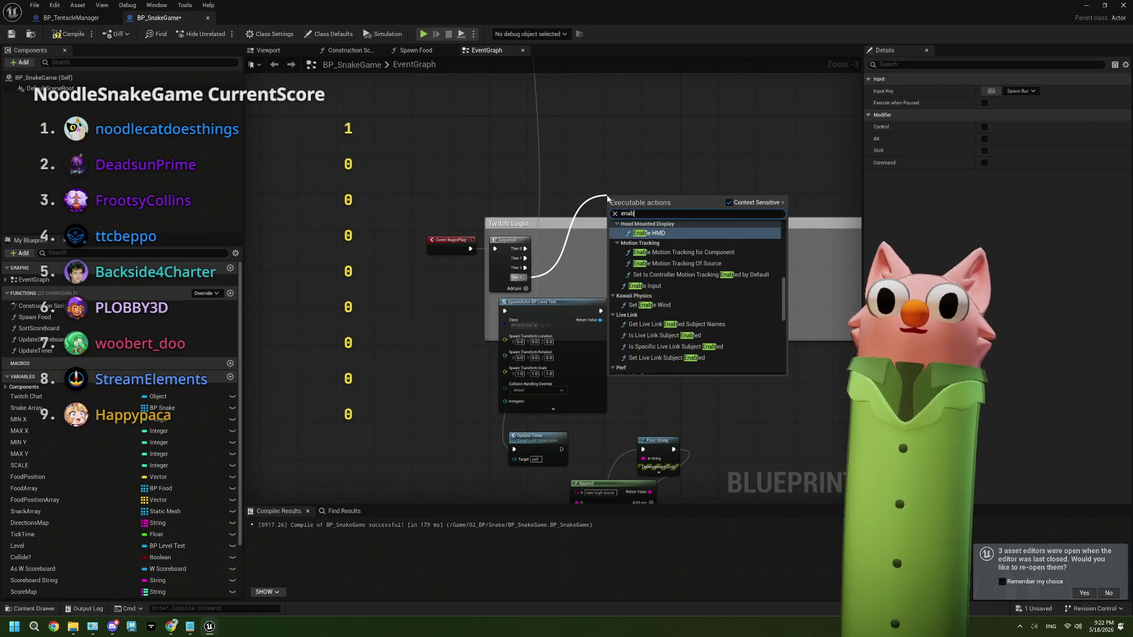
text(le input)
key(Return)
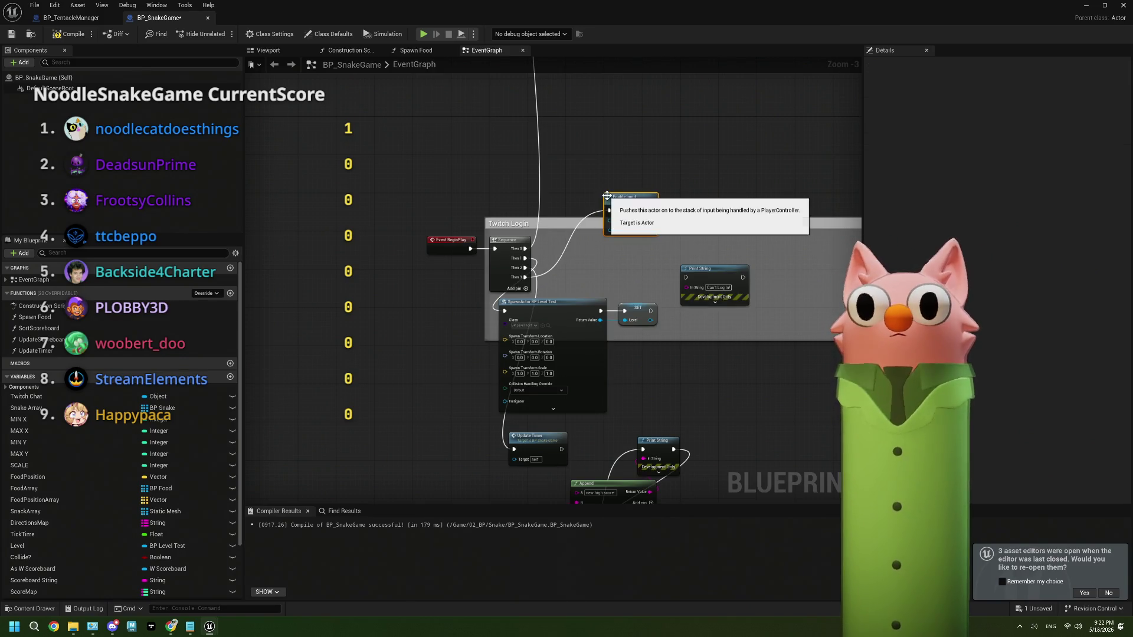
scroll(608, 228, up, 1)
drag(608, 229, 554, 181)
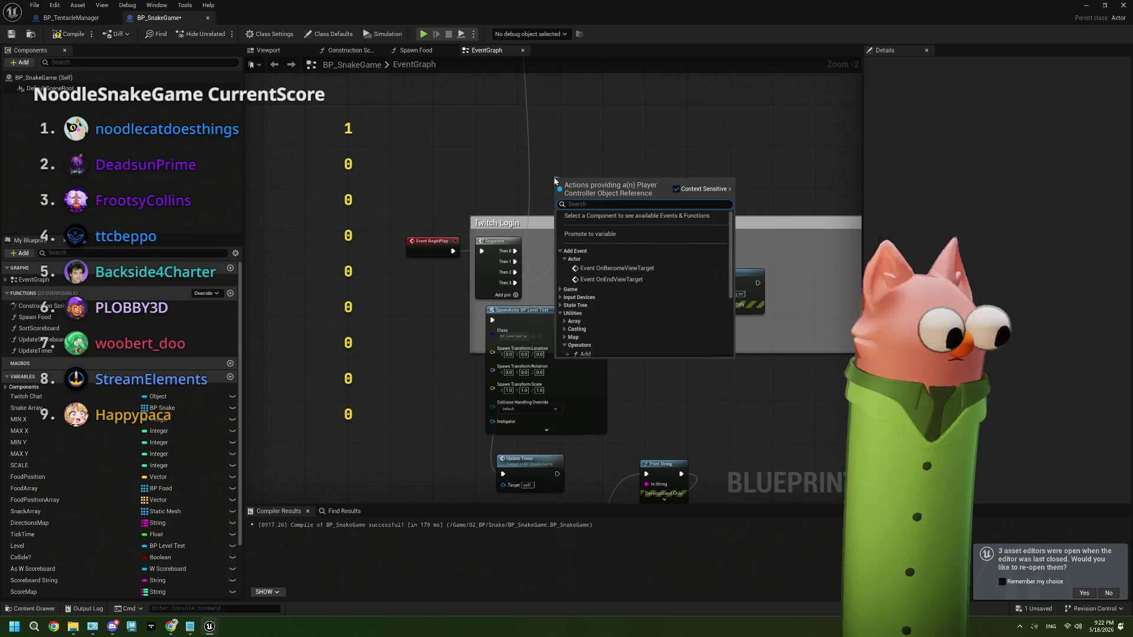
text(pla)
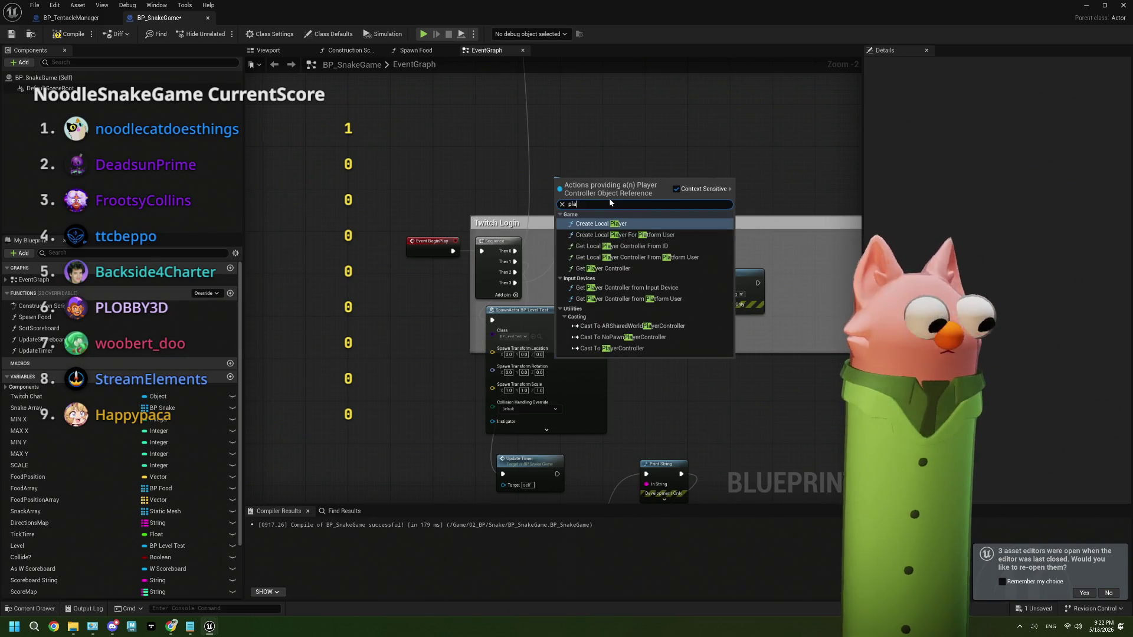
click(603, 268)
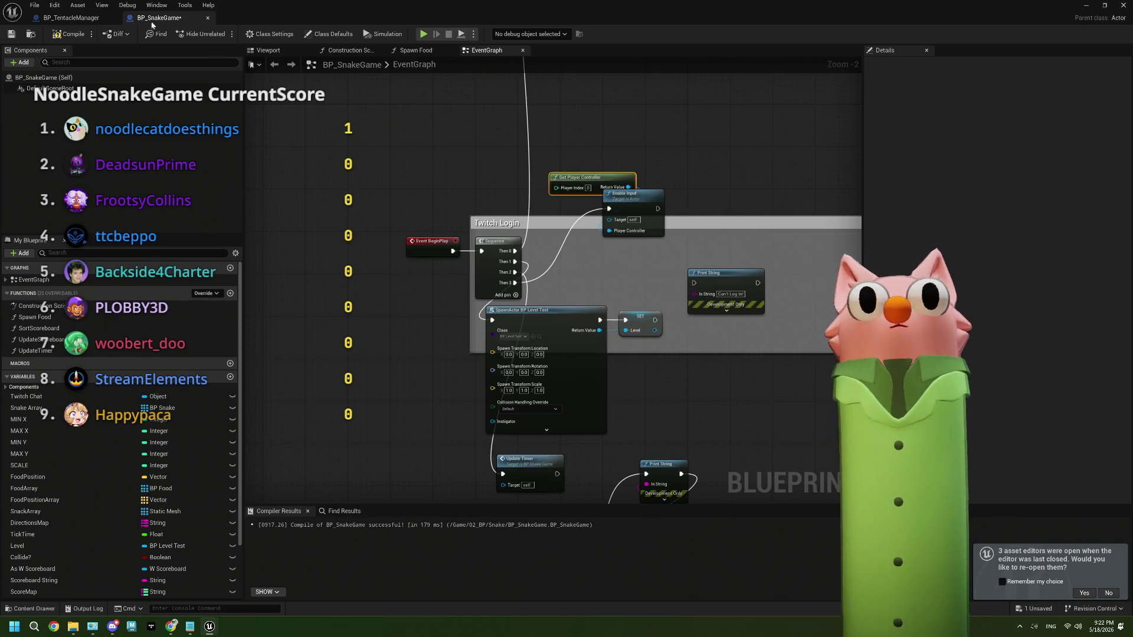
click(11, 35)
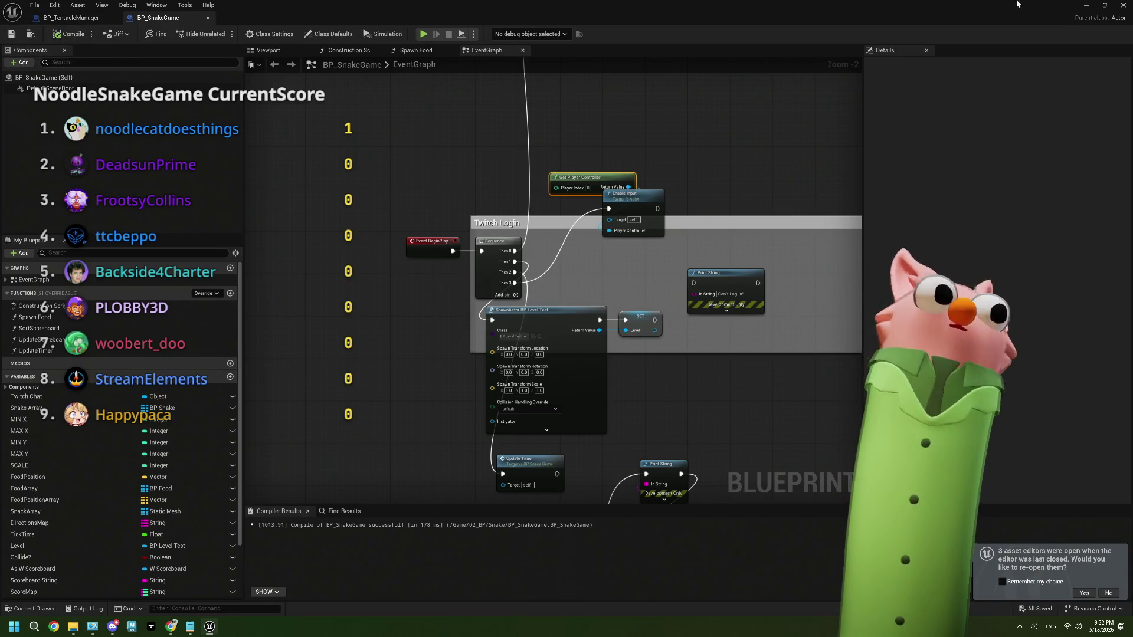
click(1087, 6)
Play the level in the editor and steer the snake up and left toward the food.
click(221, 34)
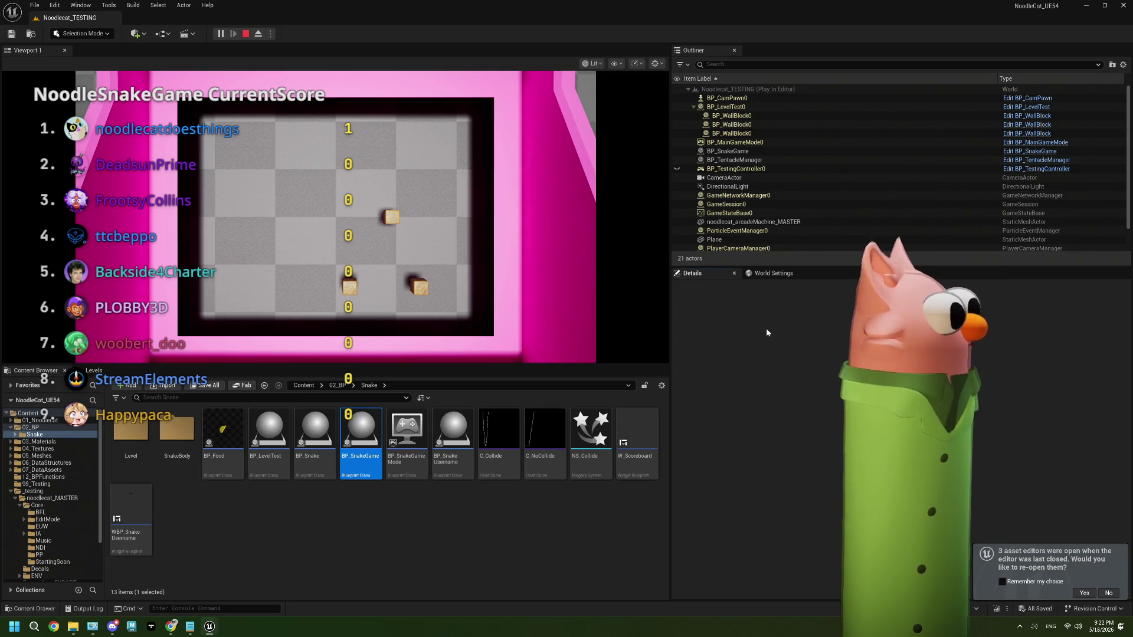
click(434, 249)
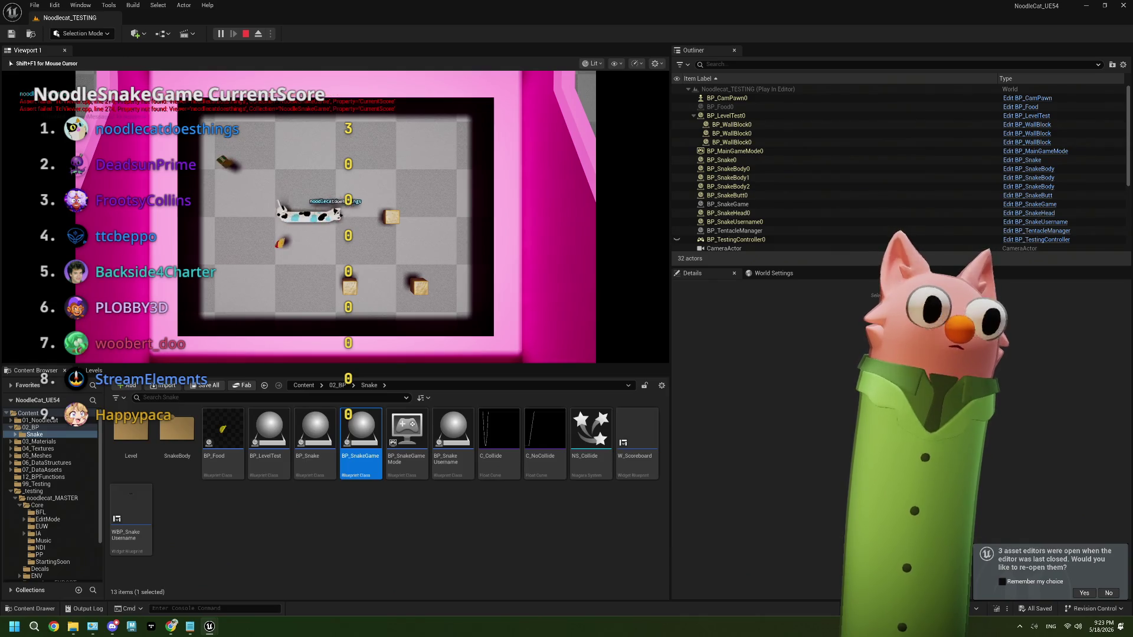
key(Up)
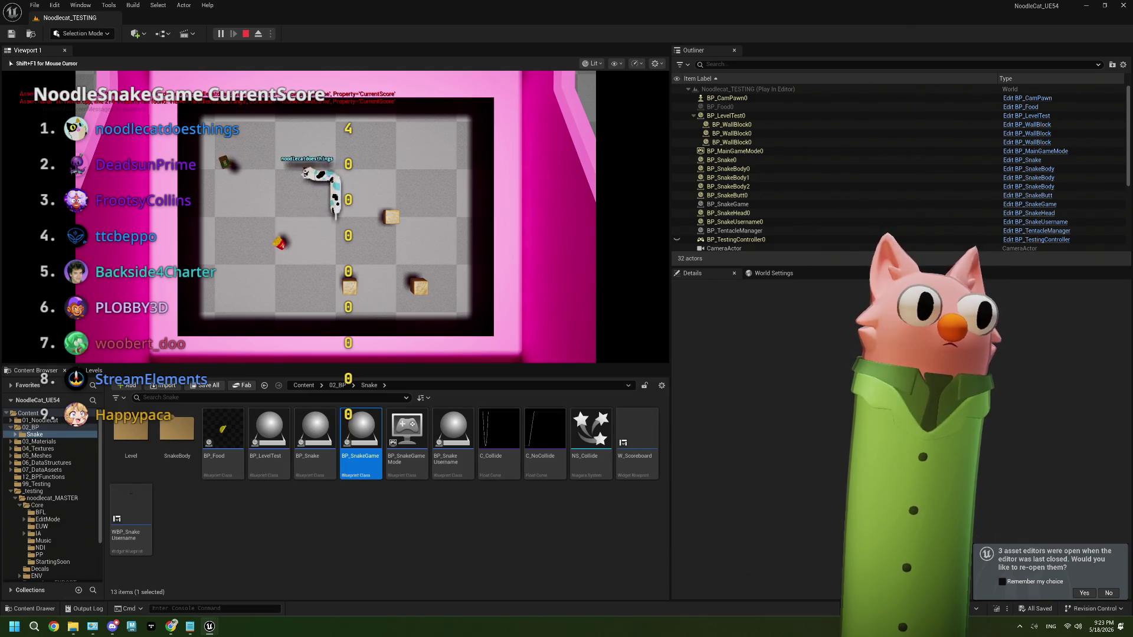
key(Left)
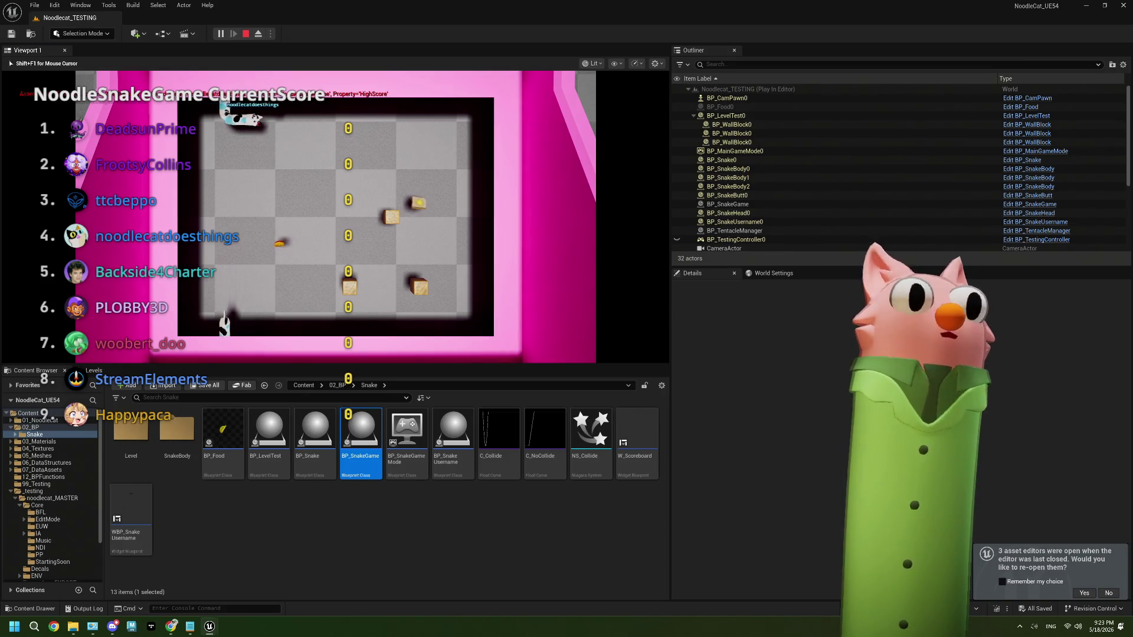
click(172, 627)
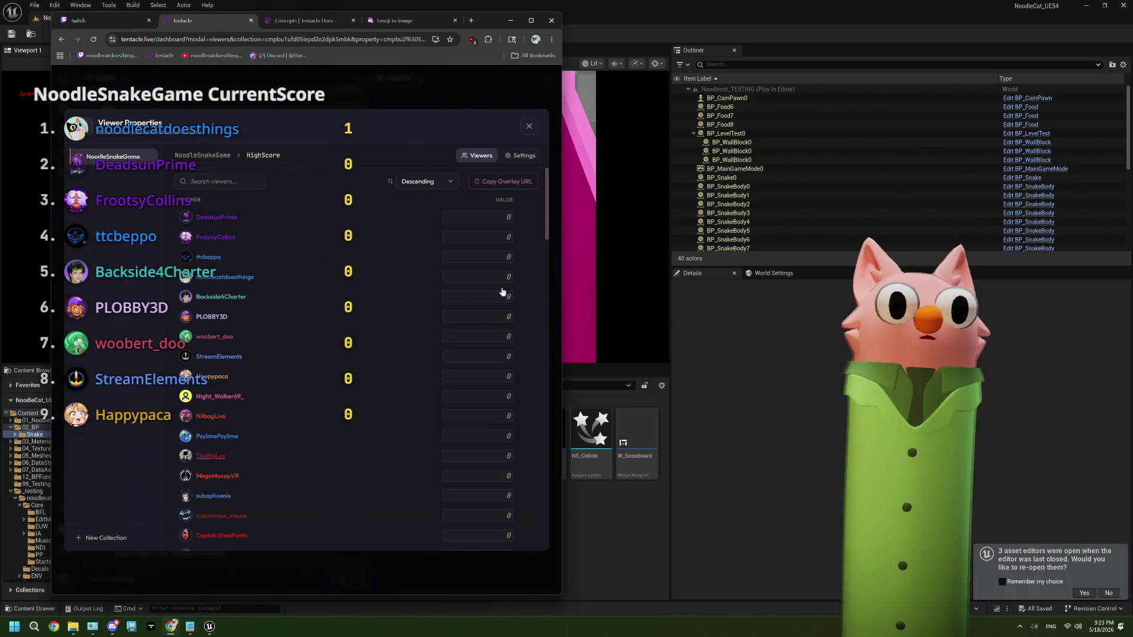
Check the top viewer's HighScore of 5 and CurrentScore of 1 in Tentacle, then return to the game.
click(218, 156)
click(214, 220)
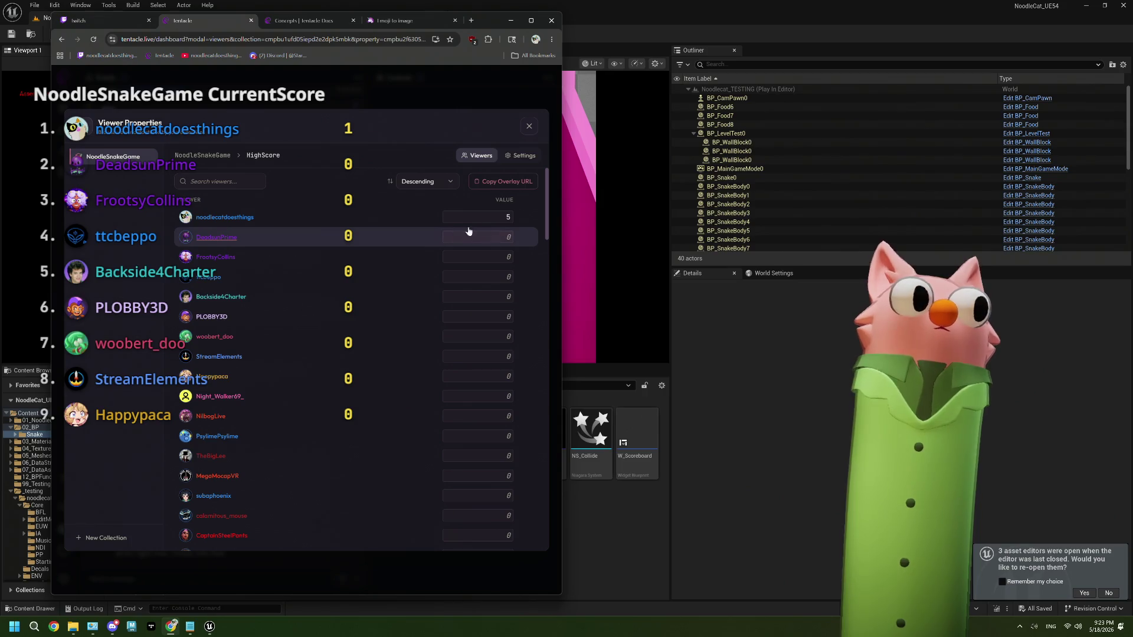
click(202, 157)
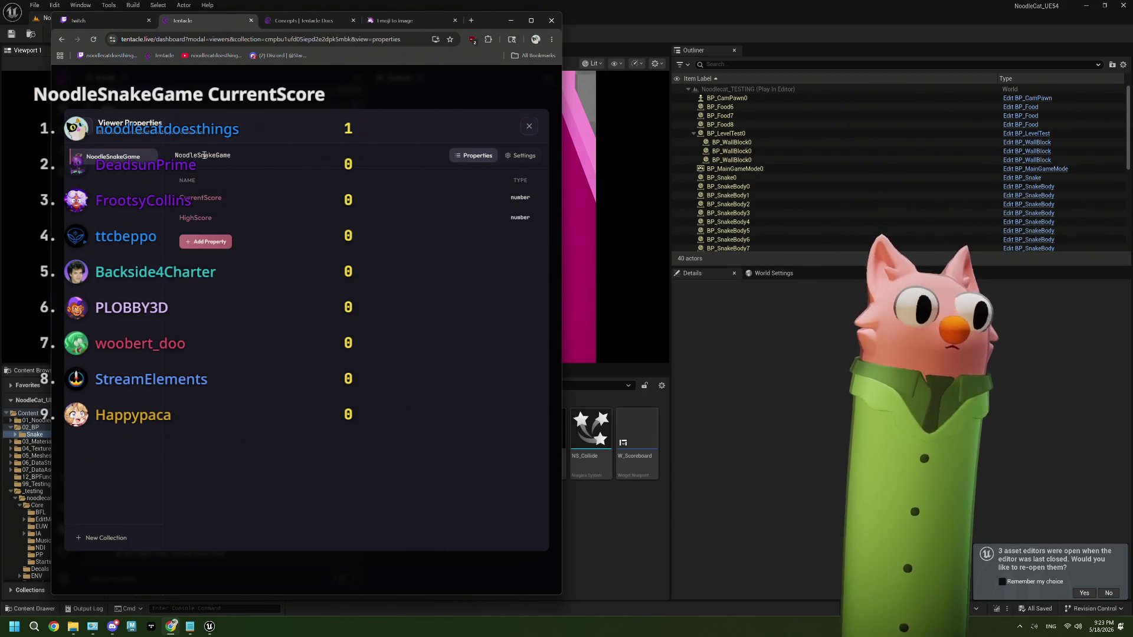
click(210, 199)
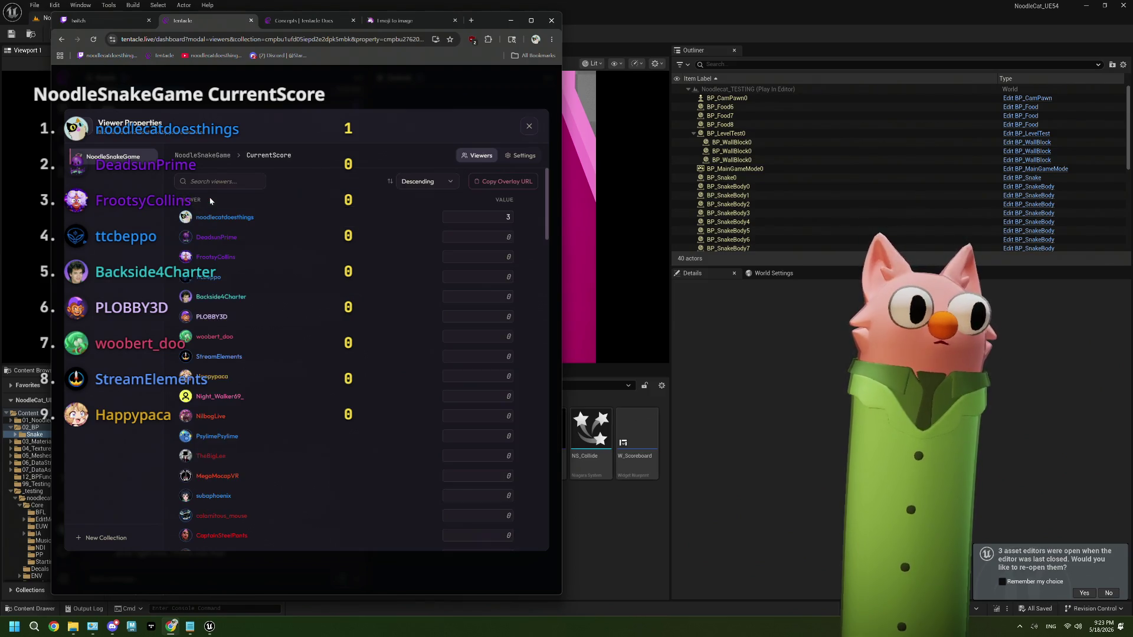
click(222, 157)
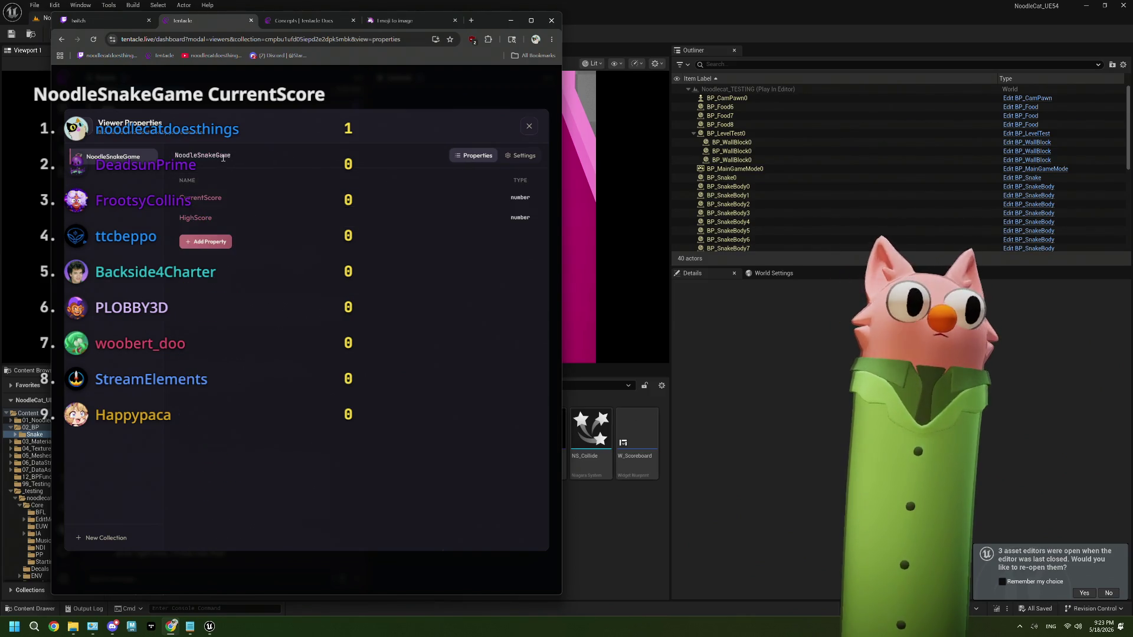
click(746, 360)
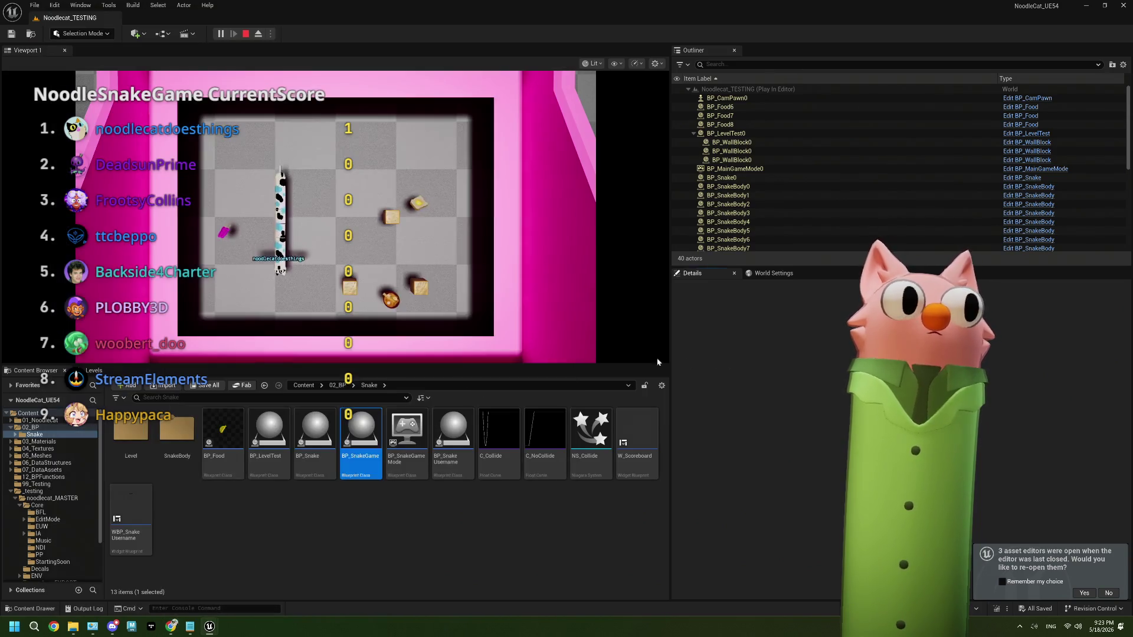
Steer the snake around the board with the arrow keys, eating food down to the bottom.
click(317, 274)
key(Left)
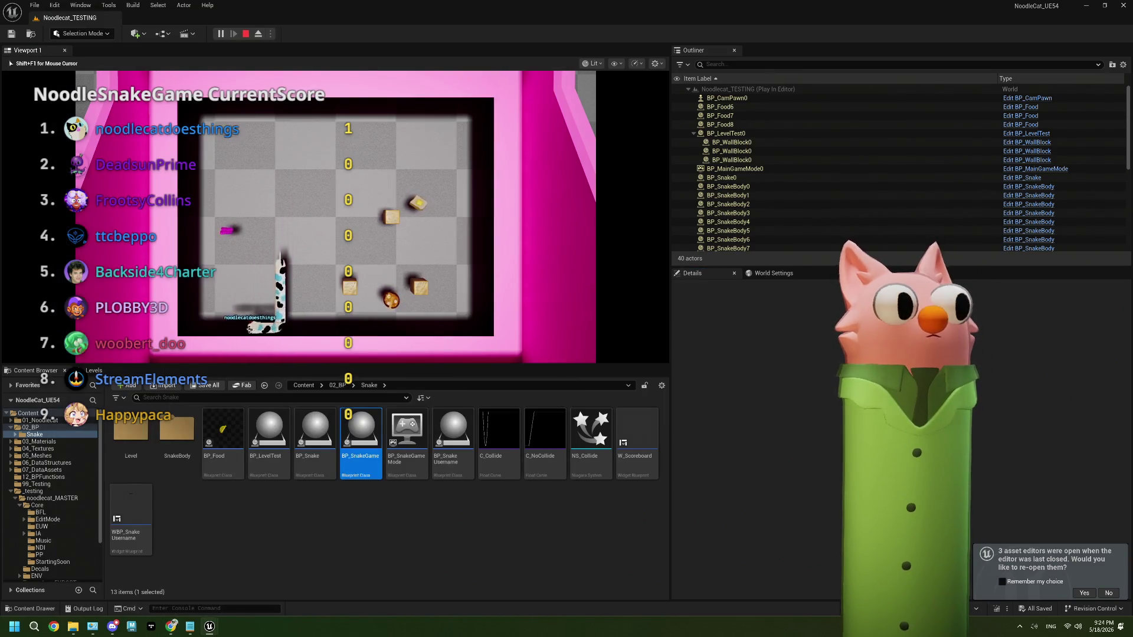
key(Left)
key(Up)
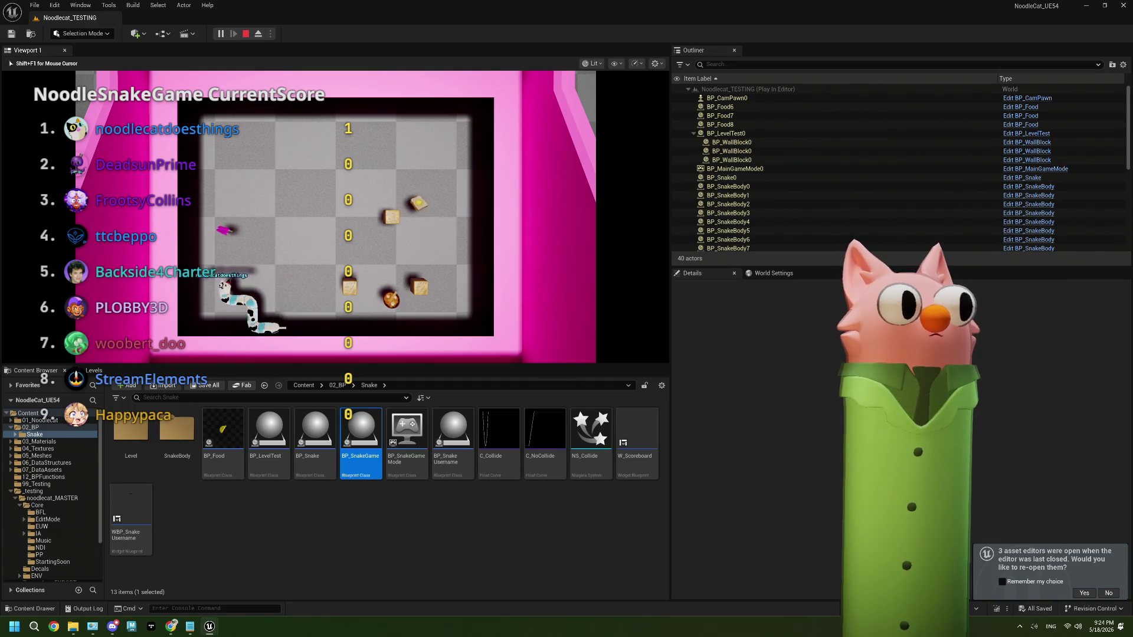
key(Right)
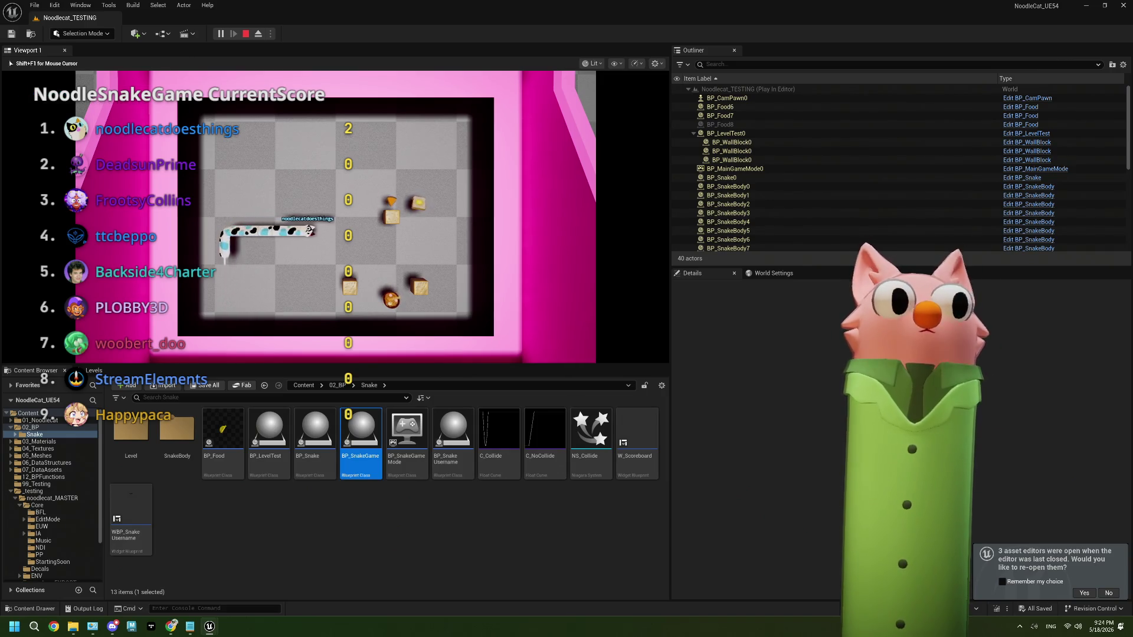
key(Up)
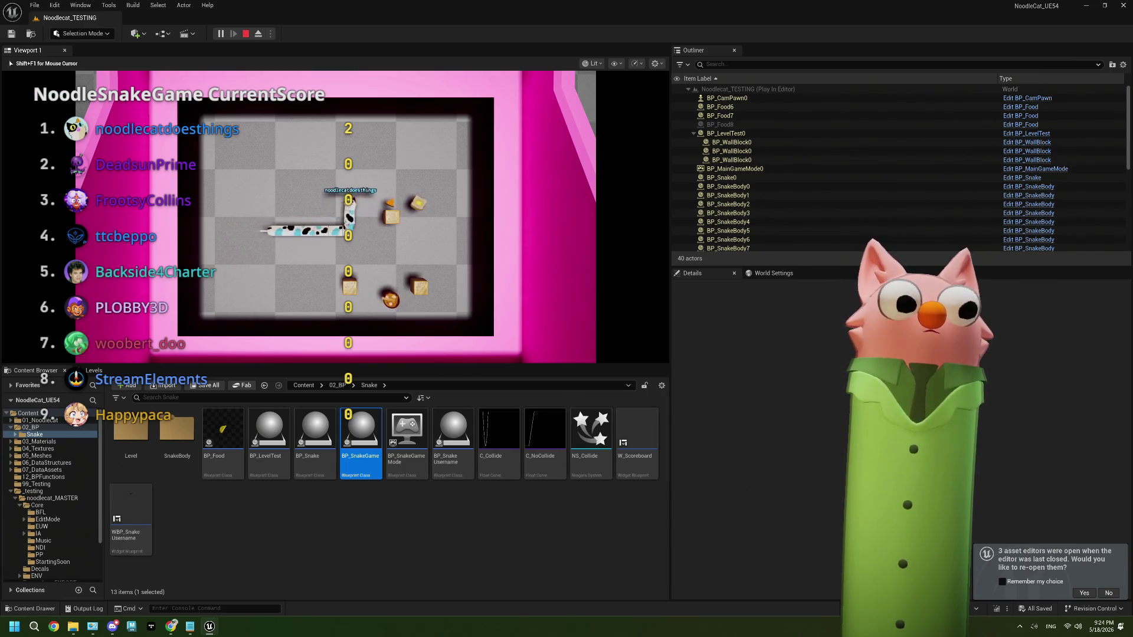
key(Right)
key(Down)
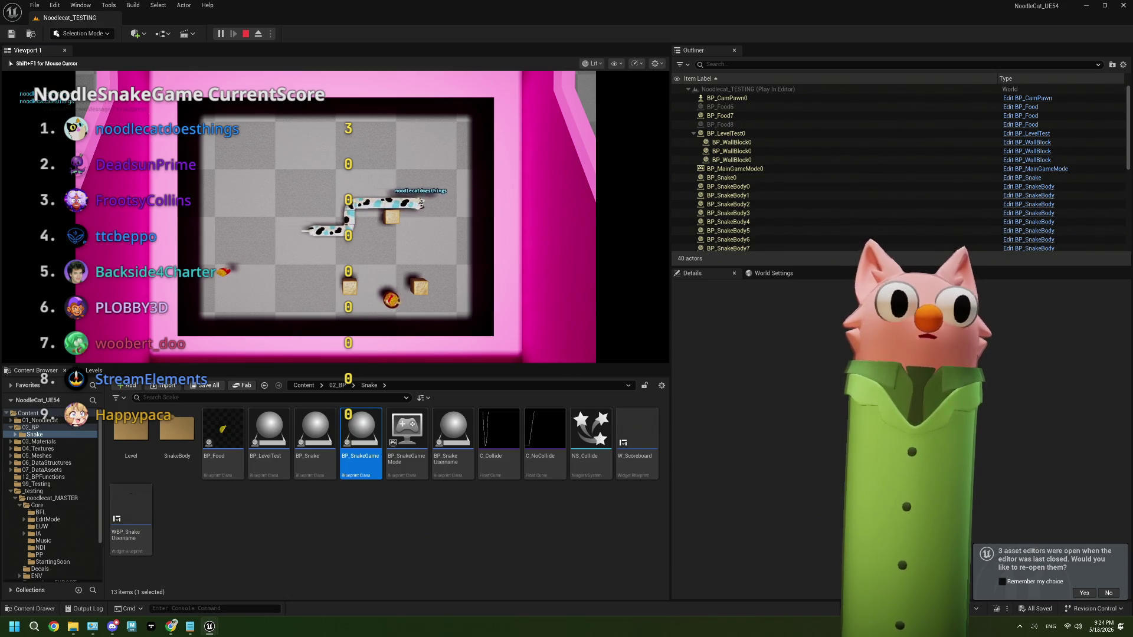
key(Left)
key(Left)
key(Down)
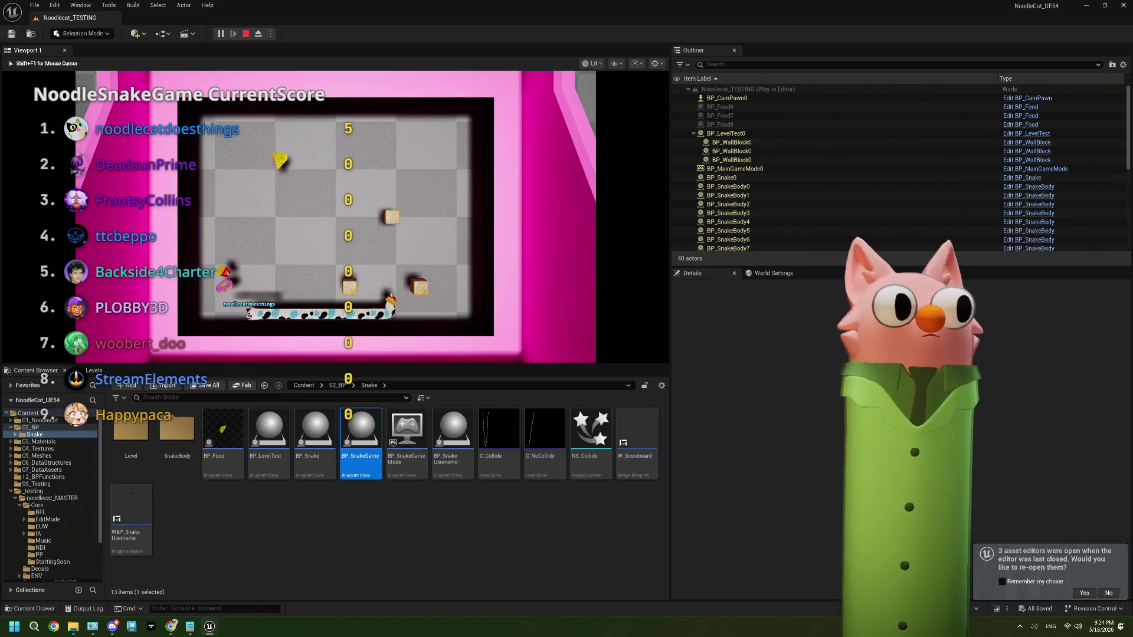
Guide the snake along the top row for more food, then stop play and close the Message Log.
key(Up)
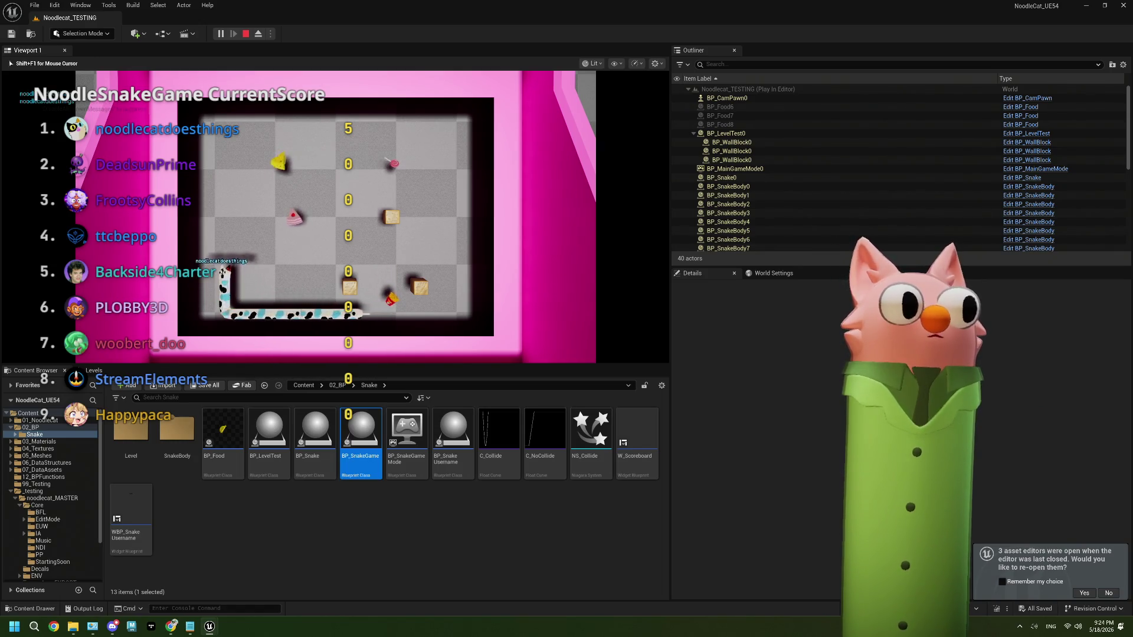
key(Right)
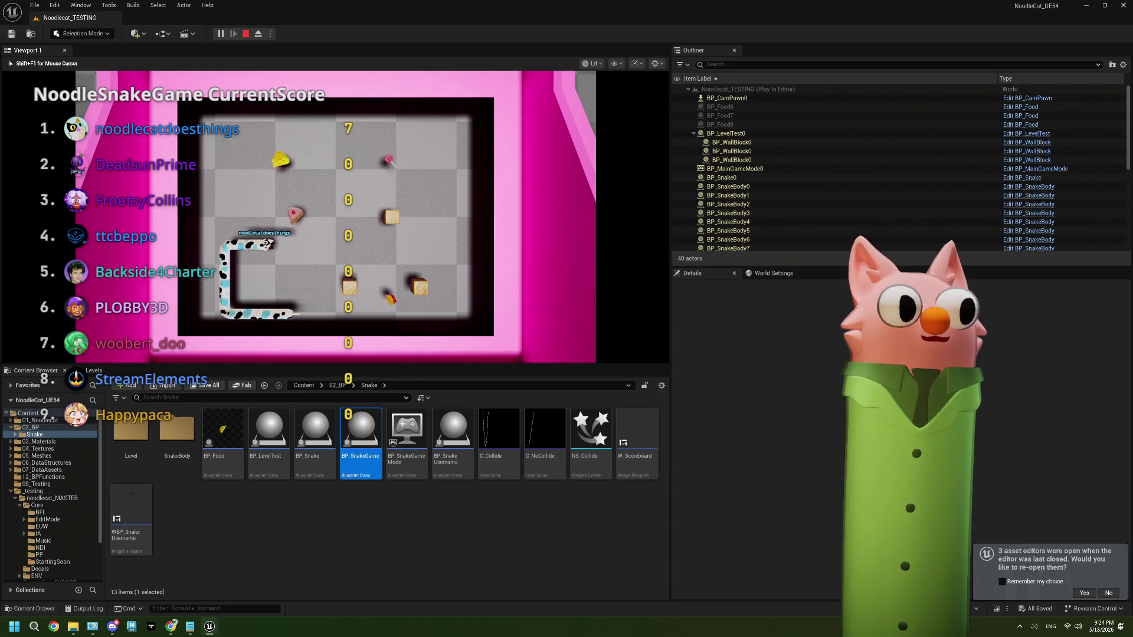
key(Up)
key(Right)
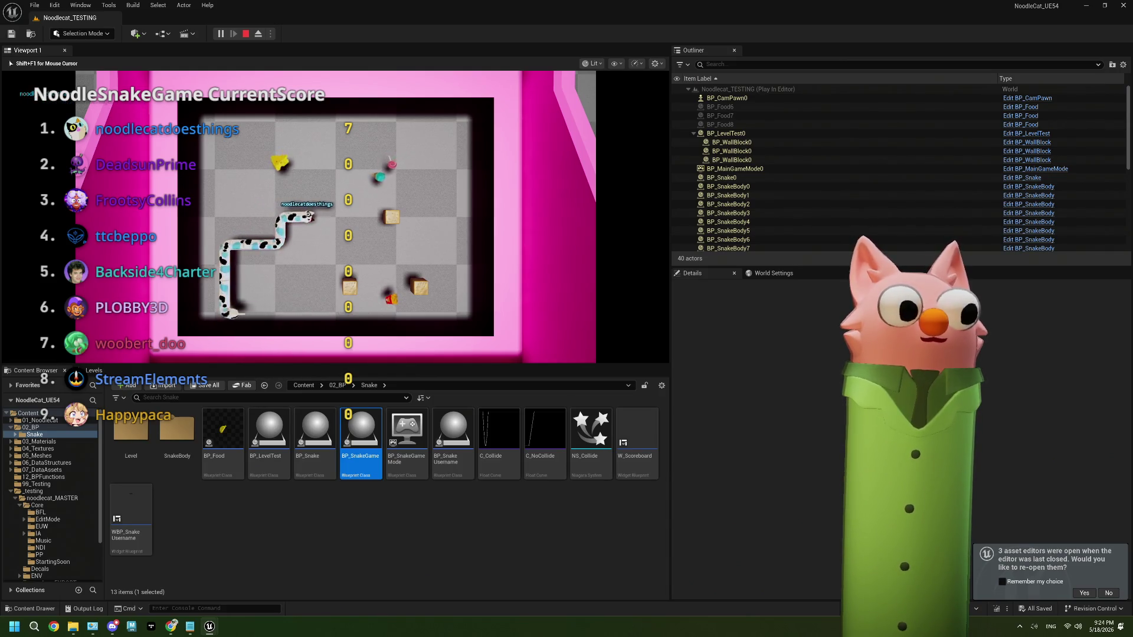
key(Up)
key(Left)
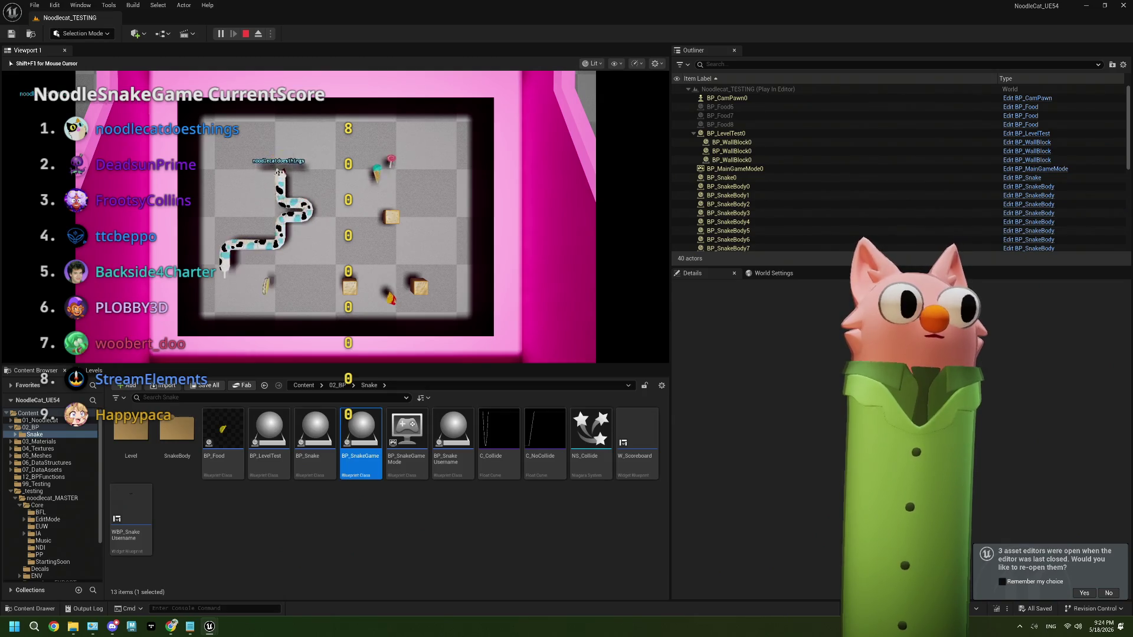
key(Right)
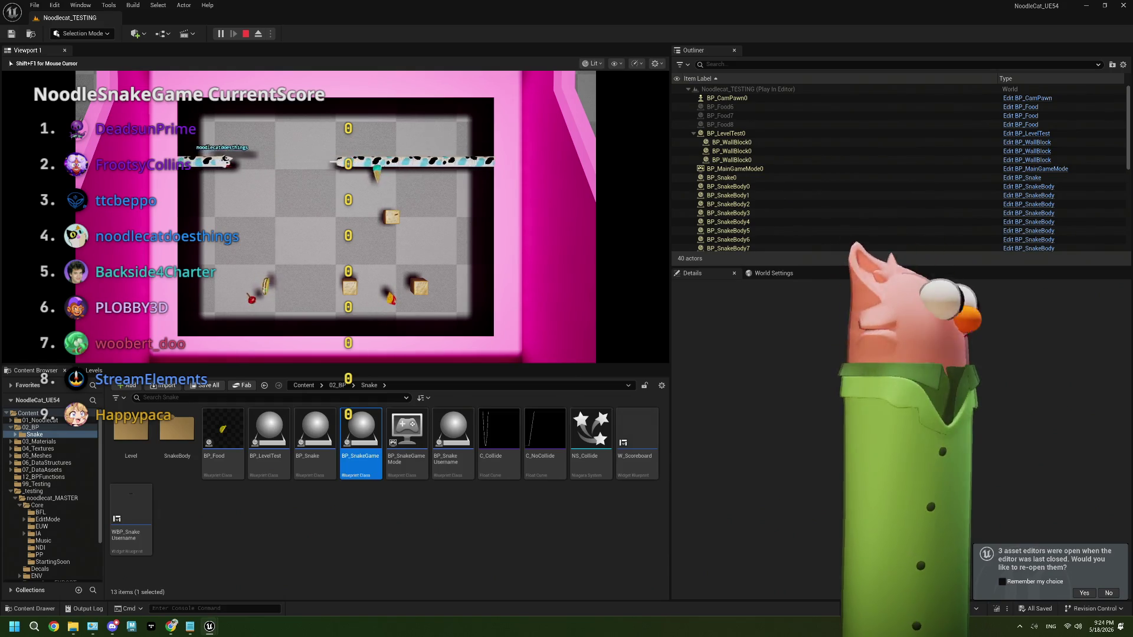
key(Escape)
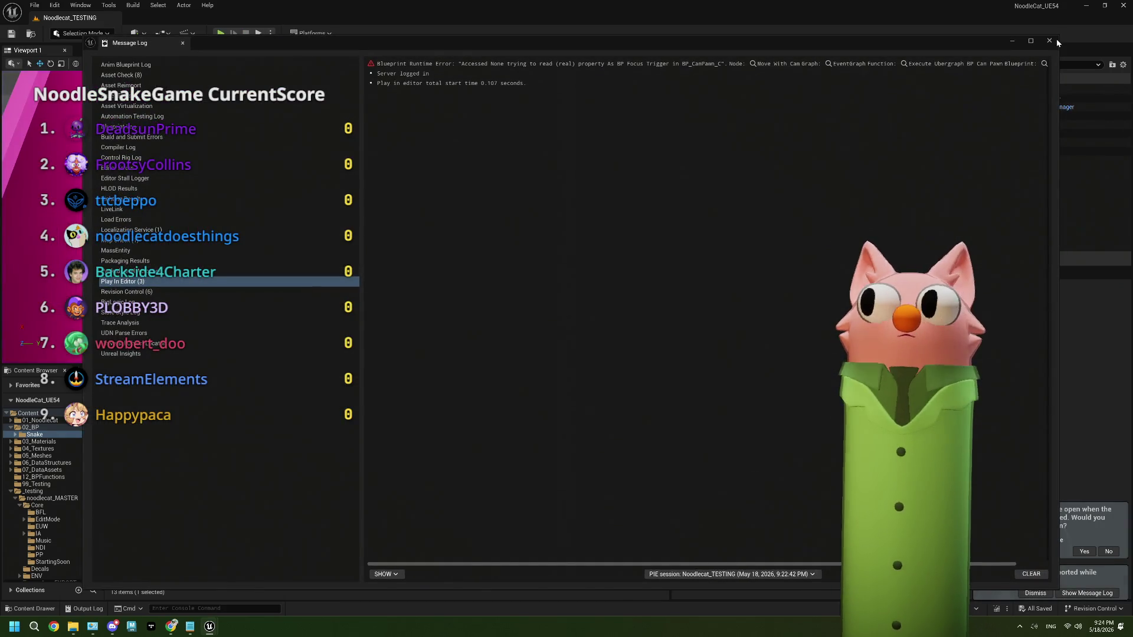
click(1056, 41)
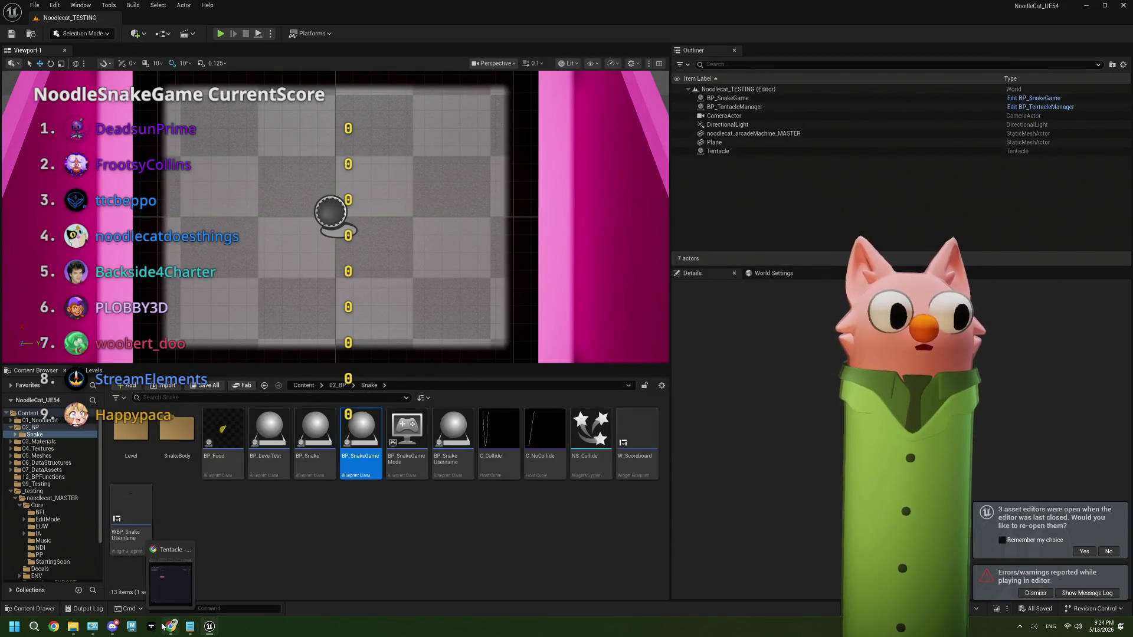
Switch Tentacle's NoodleSnakeGame viewer list from HighScore to CurrentScore values.
click(165, 627)
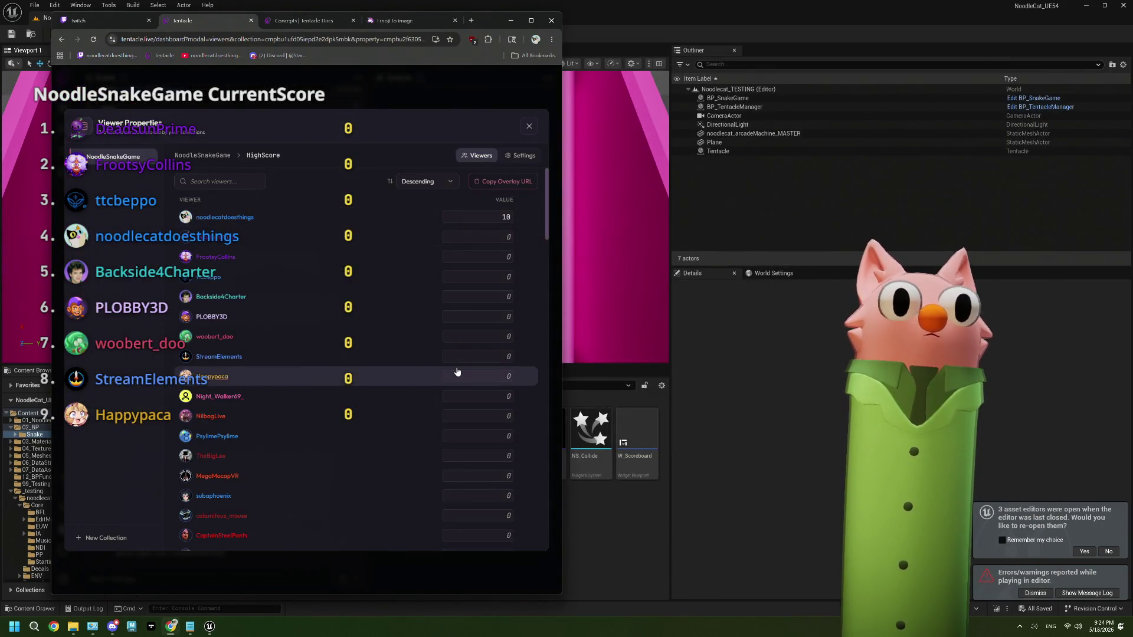
click(217, 166)
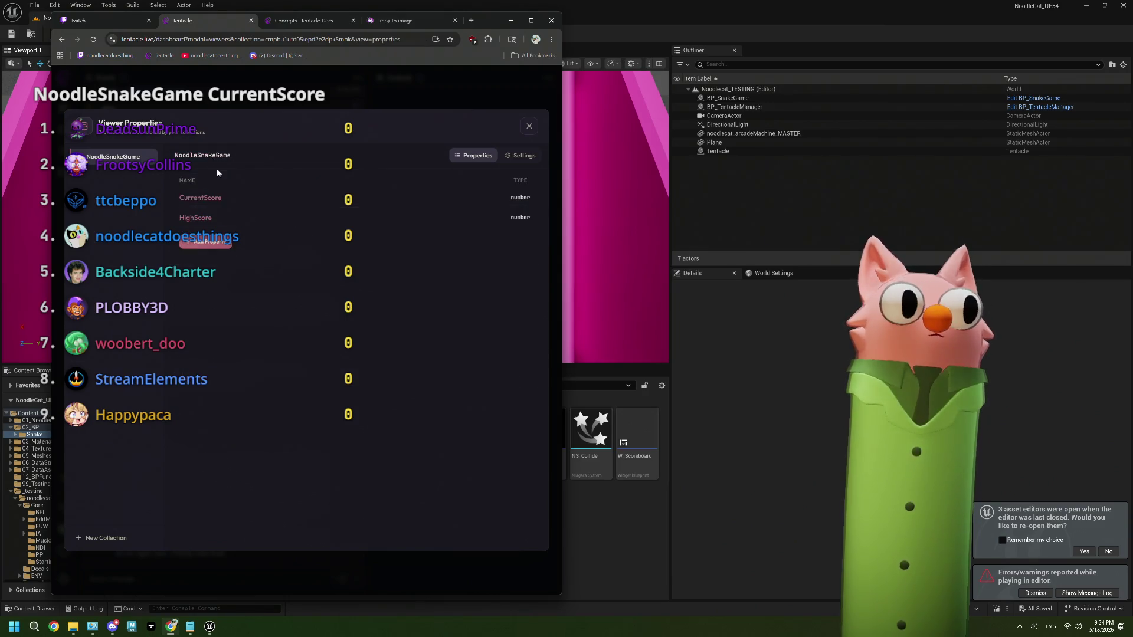
click(212, 203)
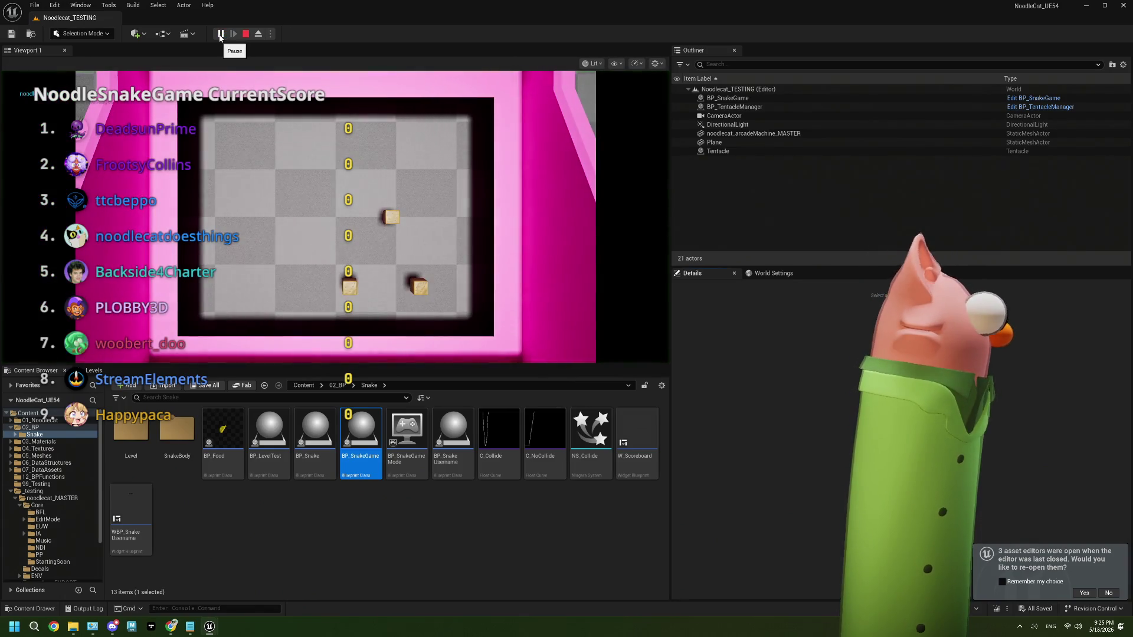
After a look at the Tentacle scores, stop the game, close the Message Log, and reopen BP_SnakeGame.
click(170, 627)
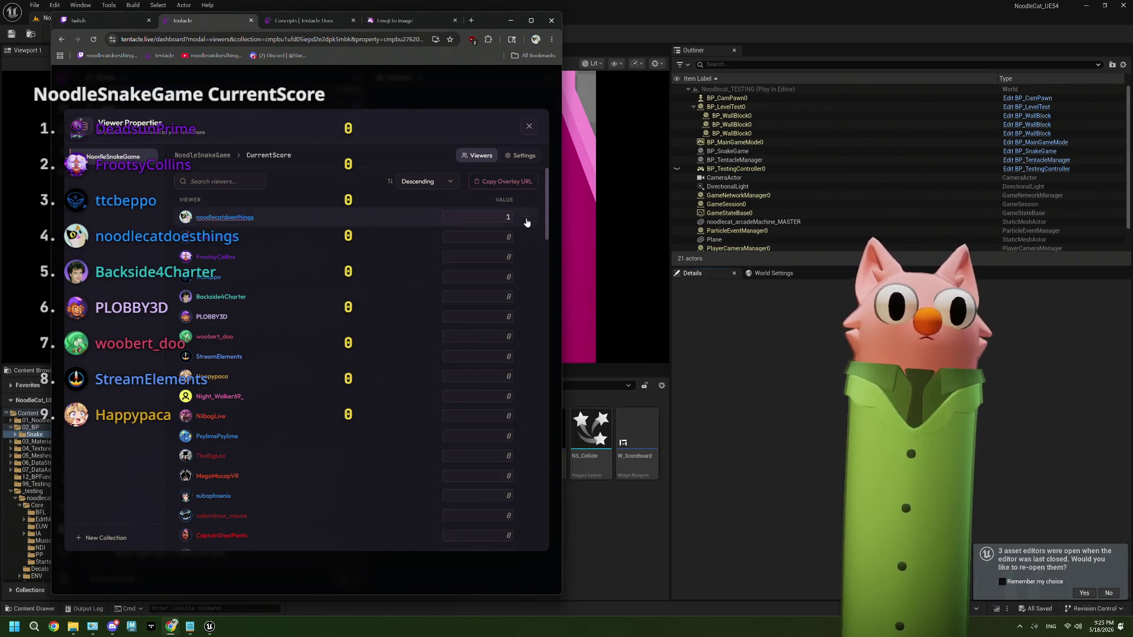
click(510, 20)
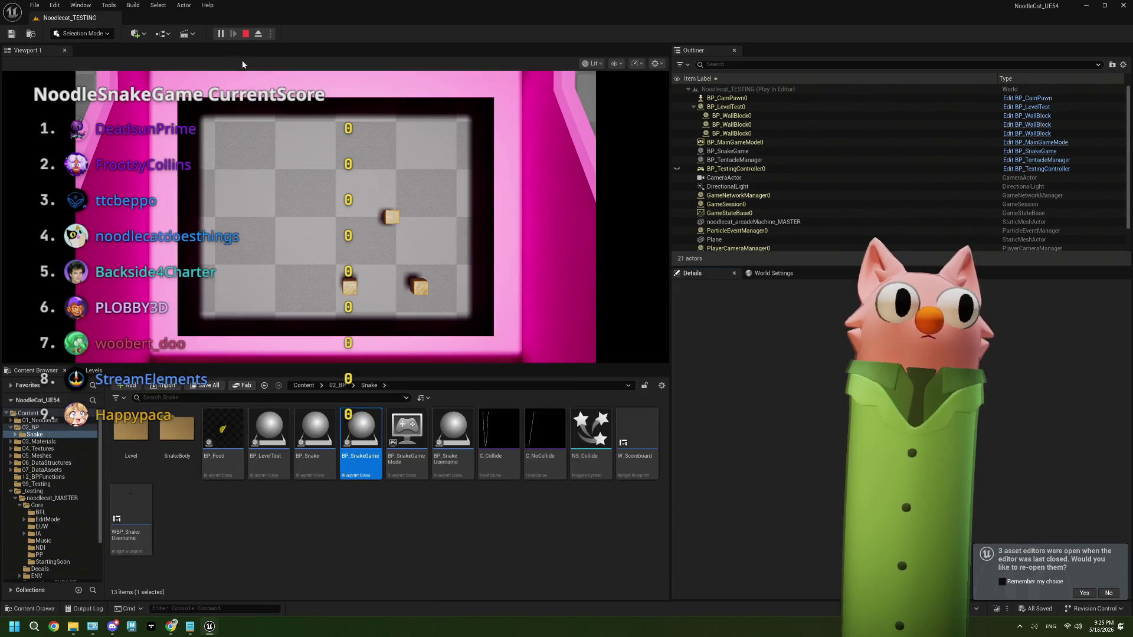
click(245, 33)
click(1051, 41)
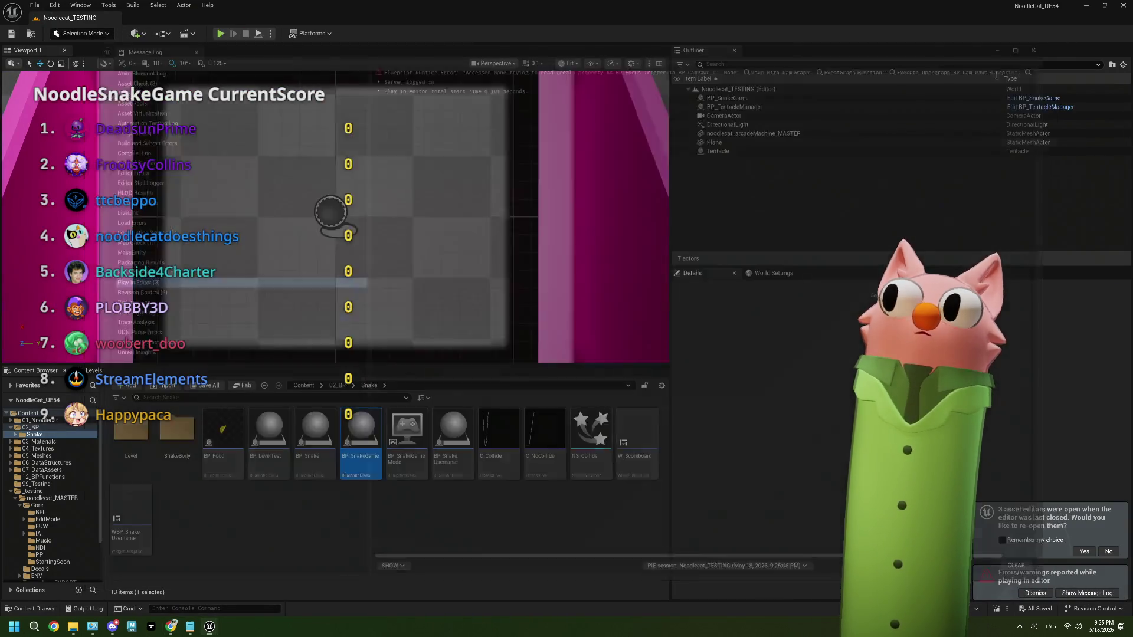
double_click(371, 449)
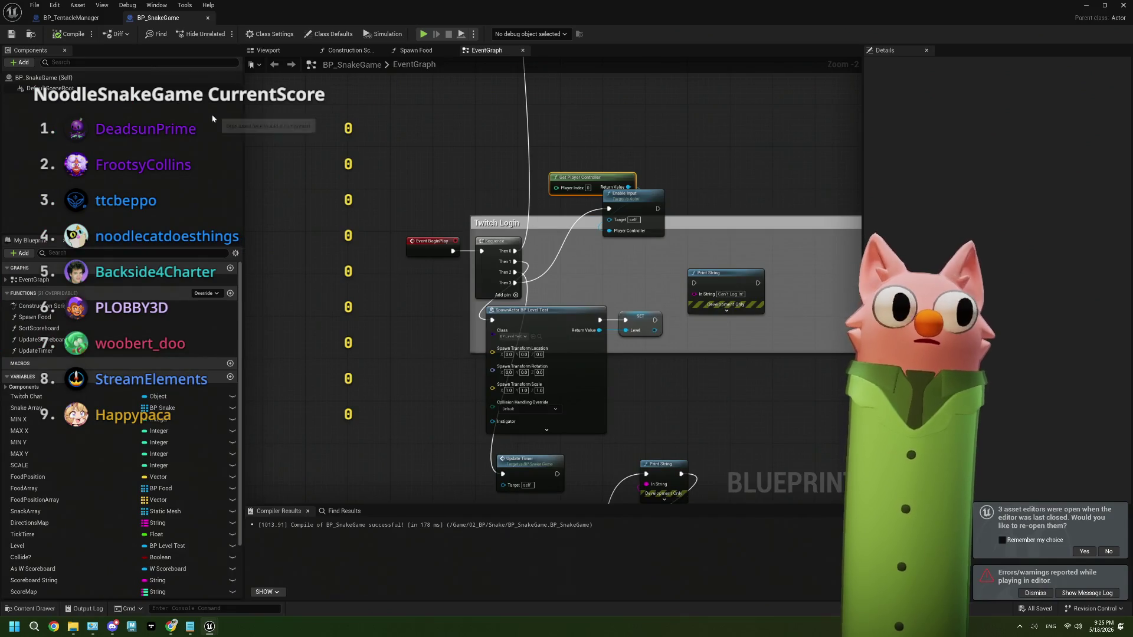
Zoom and pan BP_SnakeGame's graph to the Set Number Property score nodes, then bring up Tentacle's viewer list.
scroll(402, 268, down, 2)
scroll(404, 272, down, 2)
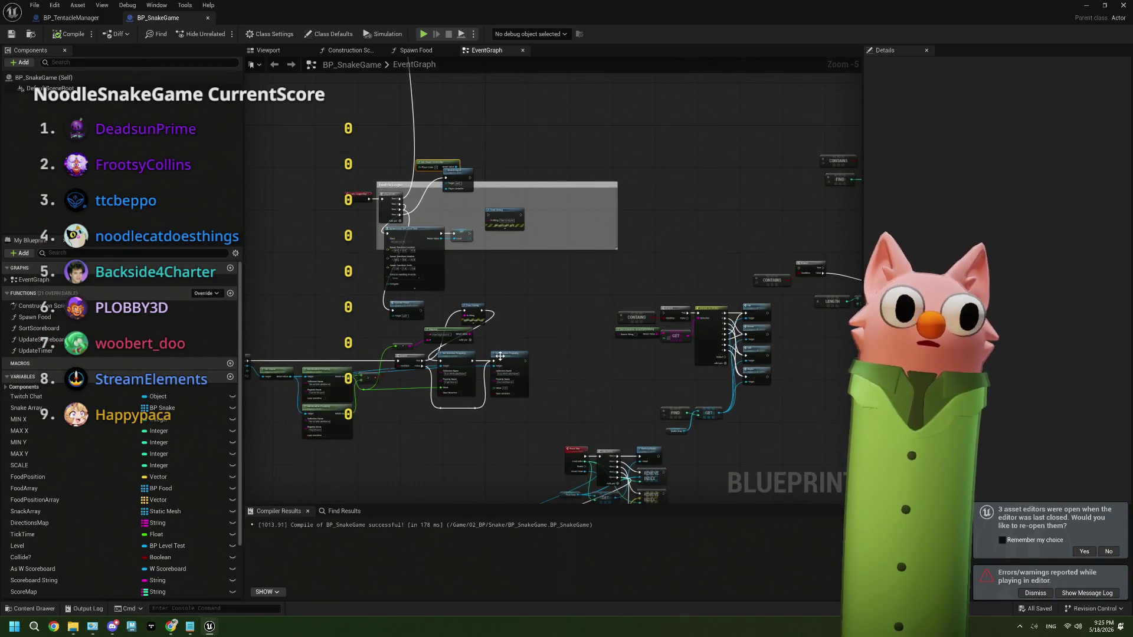
scroll(484, 320, up, 5)
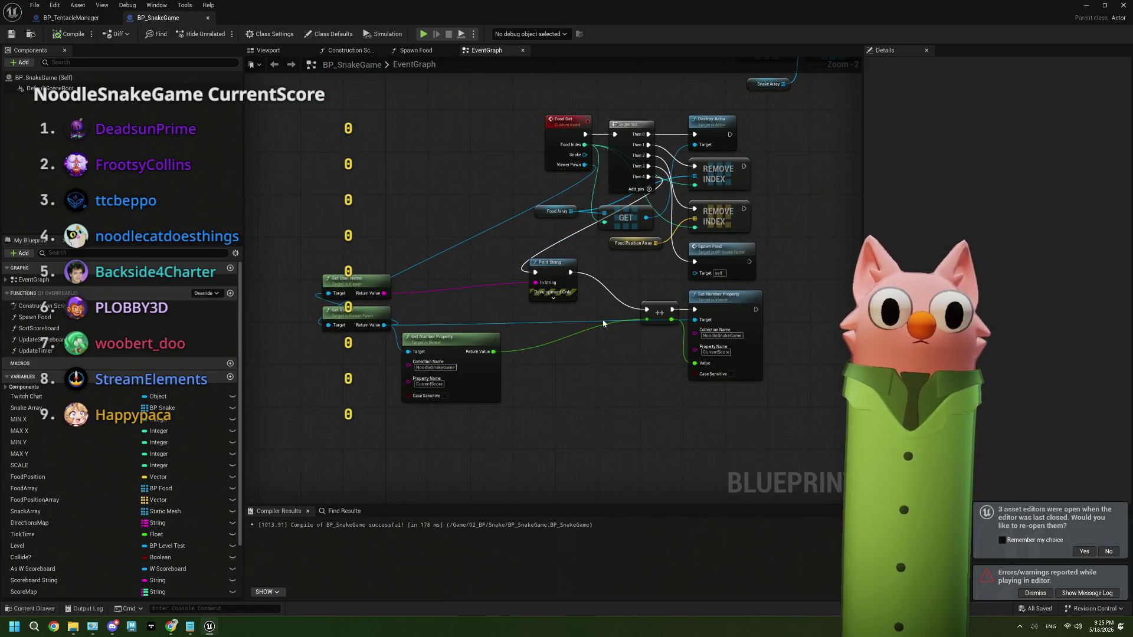
scroll(569, 325, down, 4)
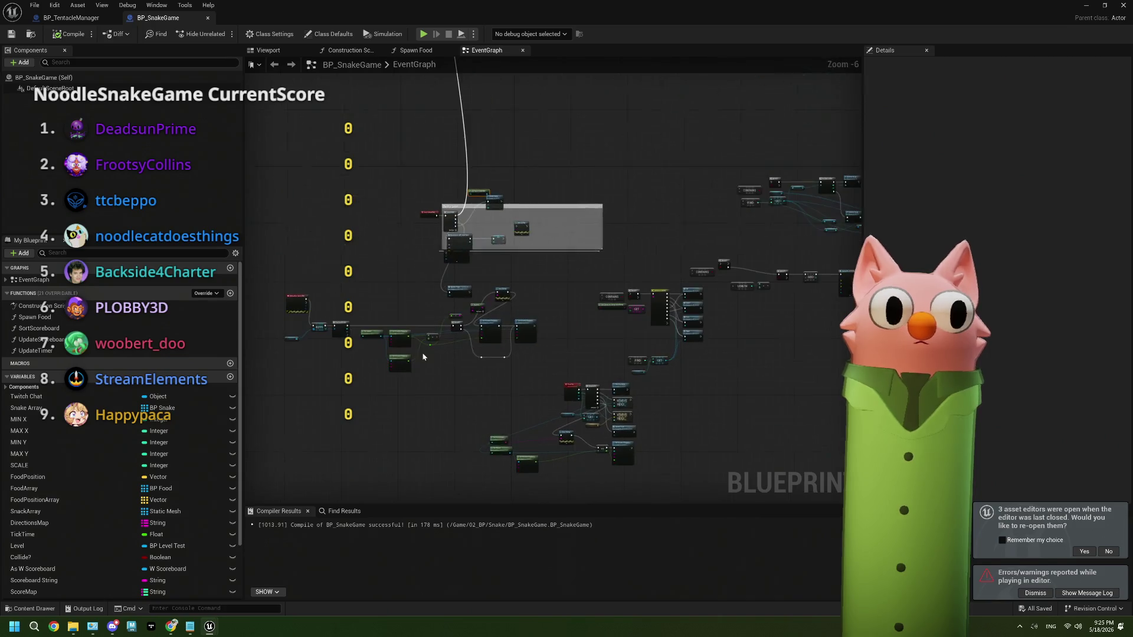
scroll(427, 356, up, 7)
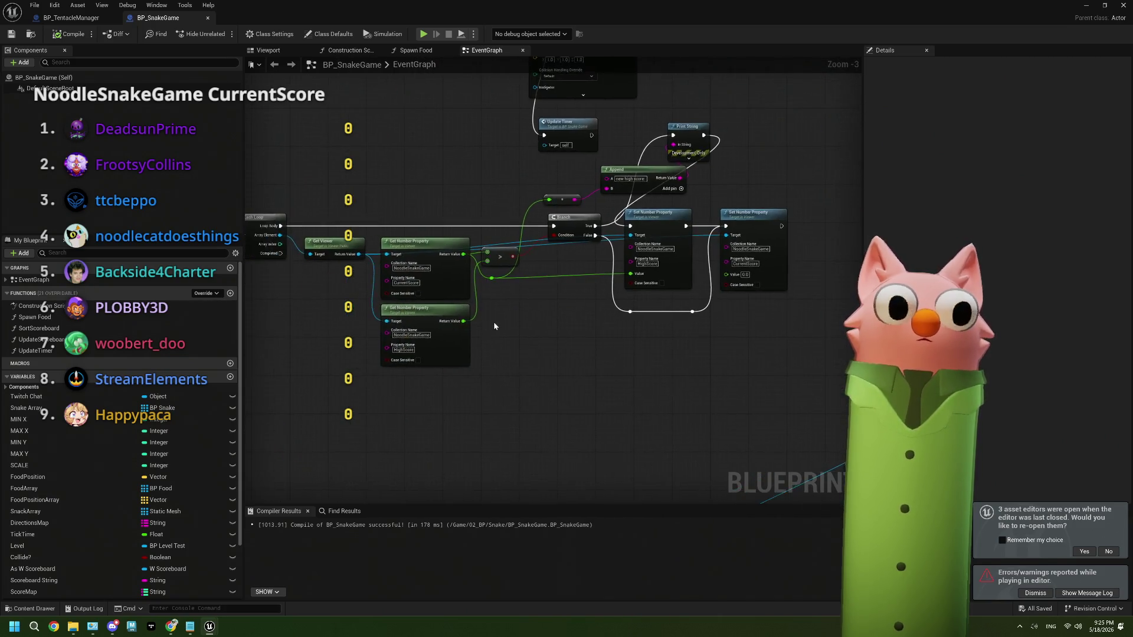
drag(690, 315, 589, 325)
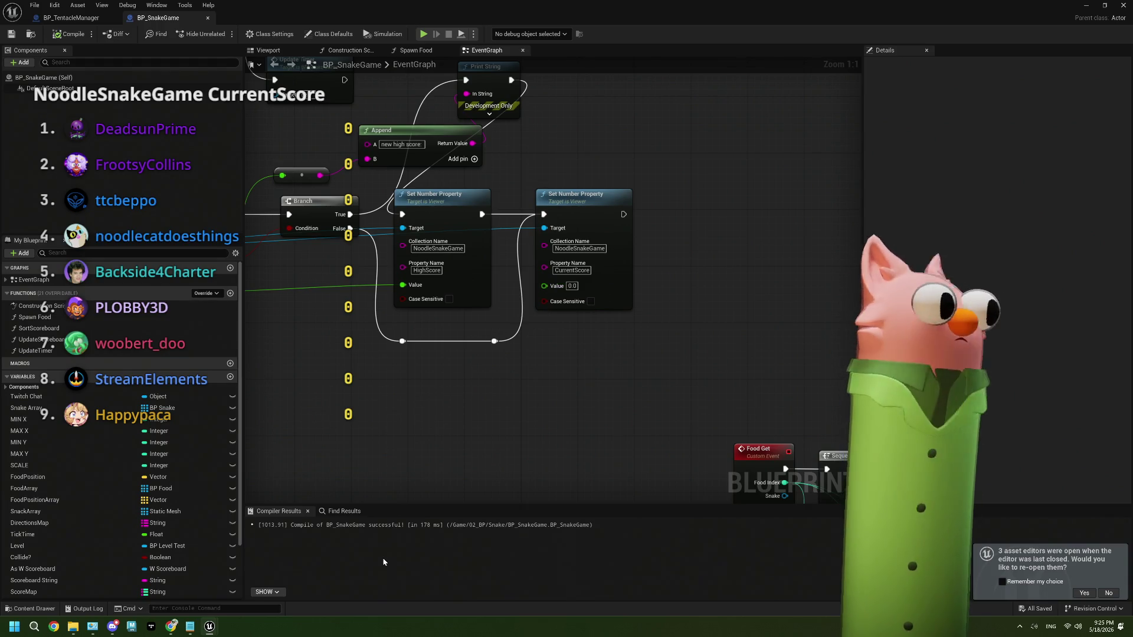
click(171, 627)
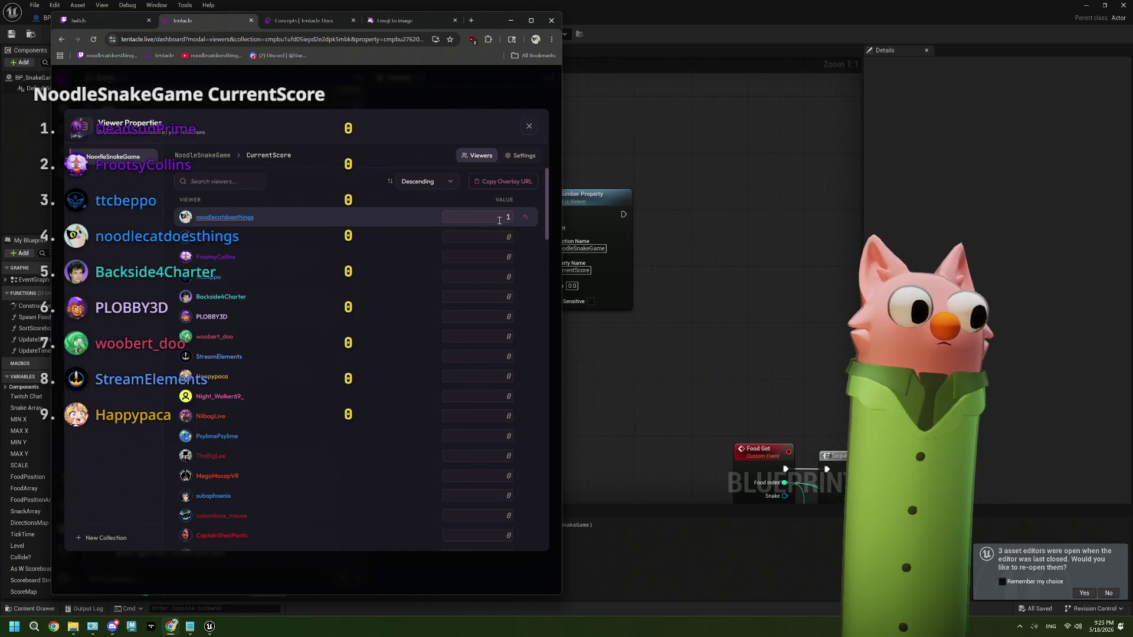
Glance over BP_TentacleManager's graph, then select BP_SnakeGame's HighScore Set Number Property node.
click(748, 216)
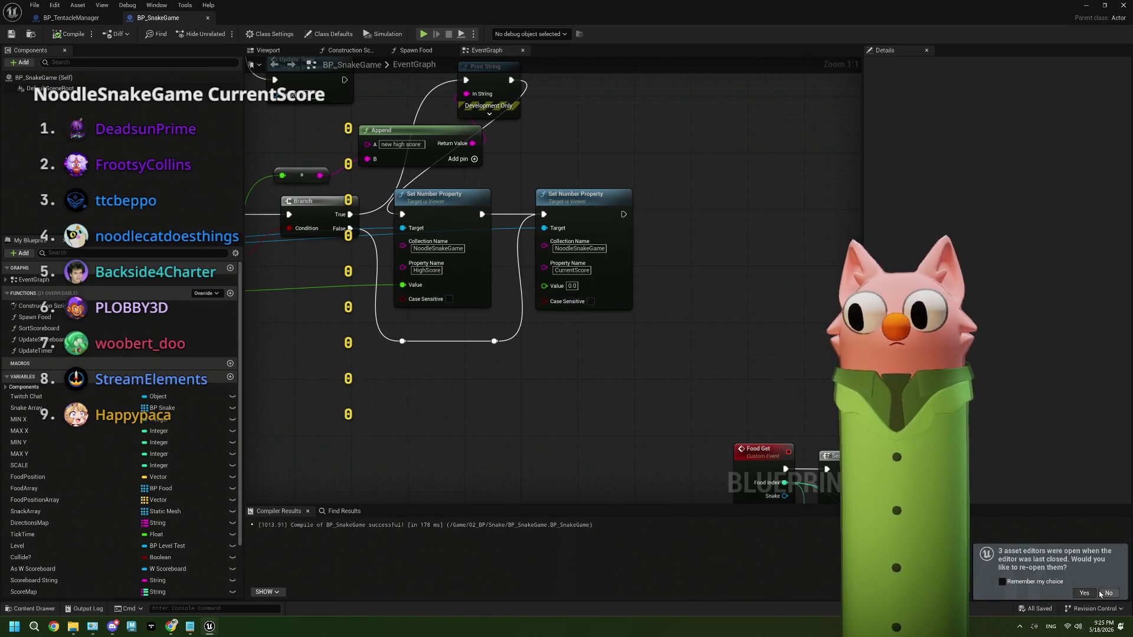
click(85, 18)
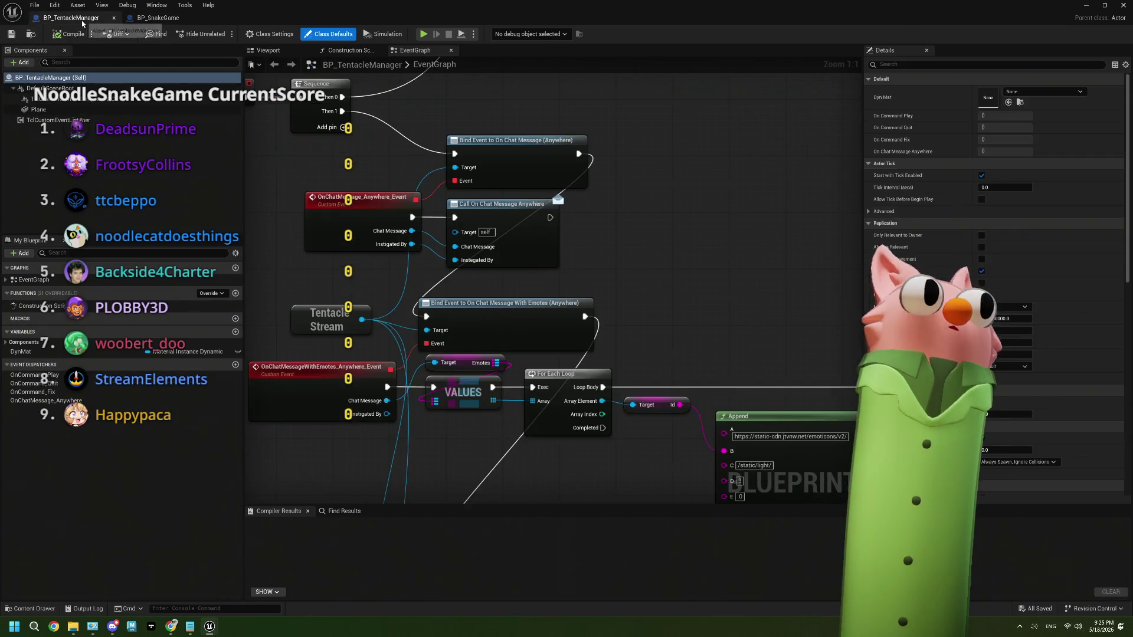
scroll(693, 357, down, 5)
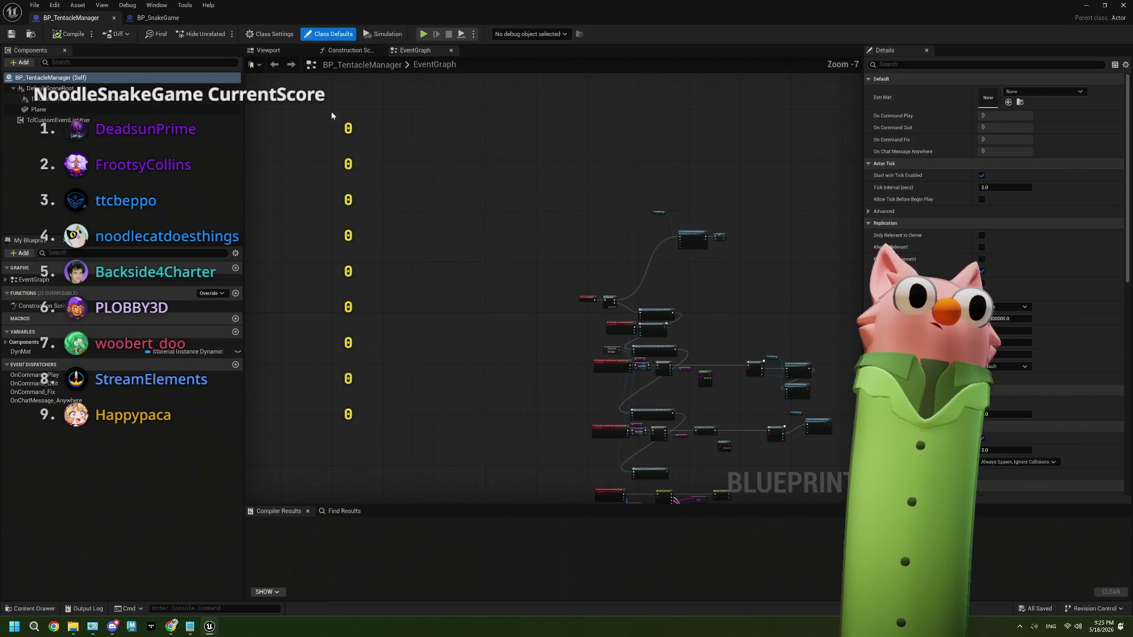
click(158, 17)
scroll(595, 283, down, 1)
scroll(595, 284, up, 1)
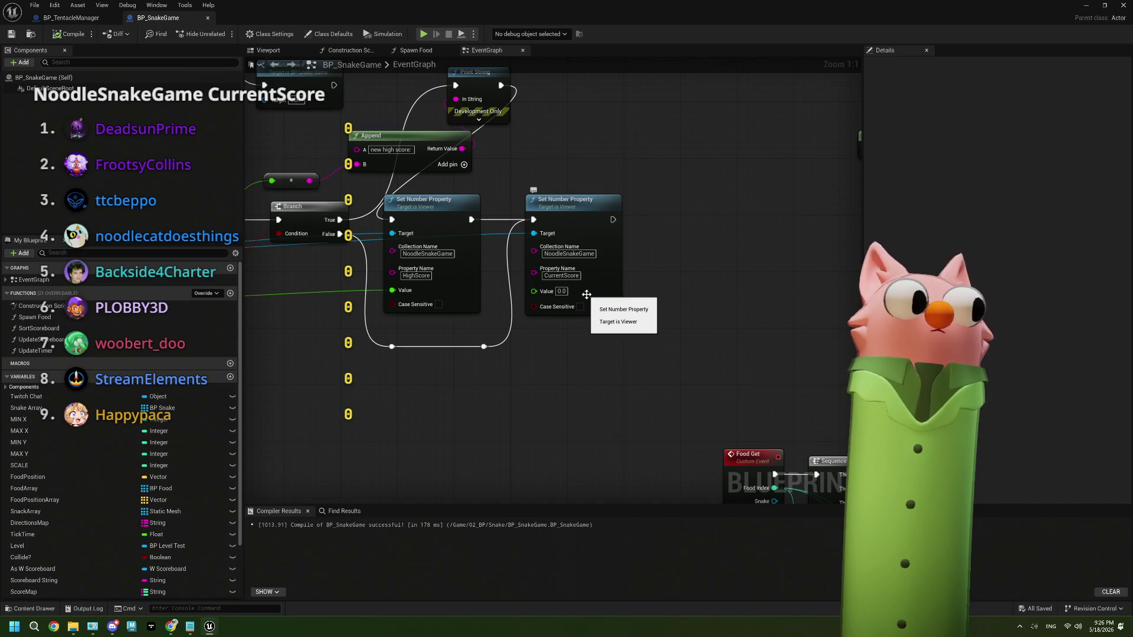
scroll(586, 294, down, 4)
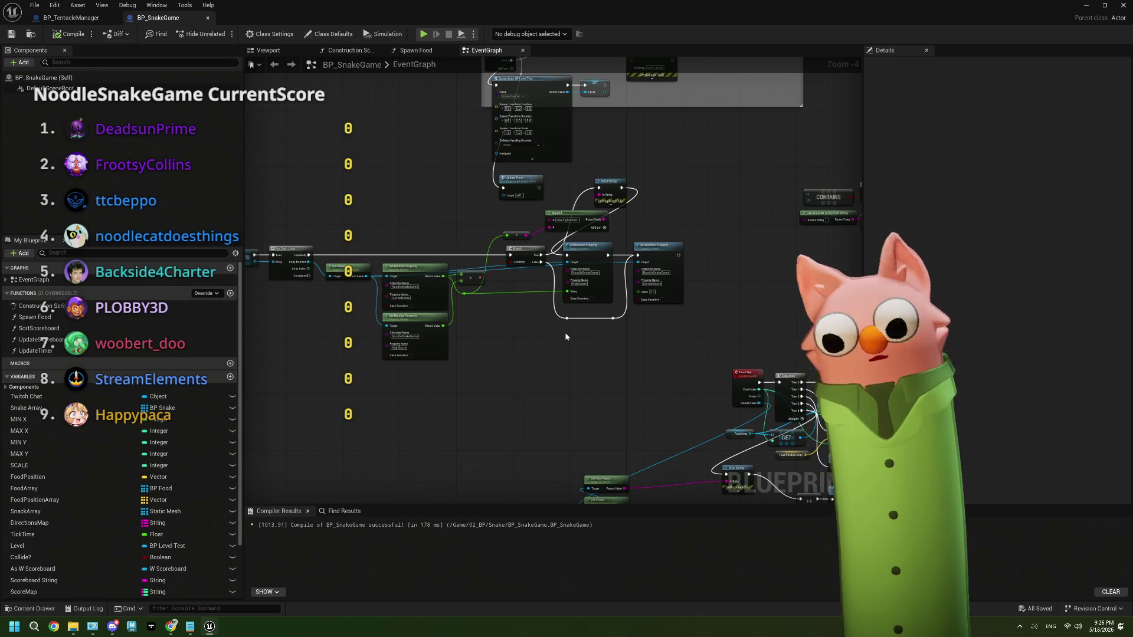
scroll(608, 289, down, 2)
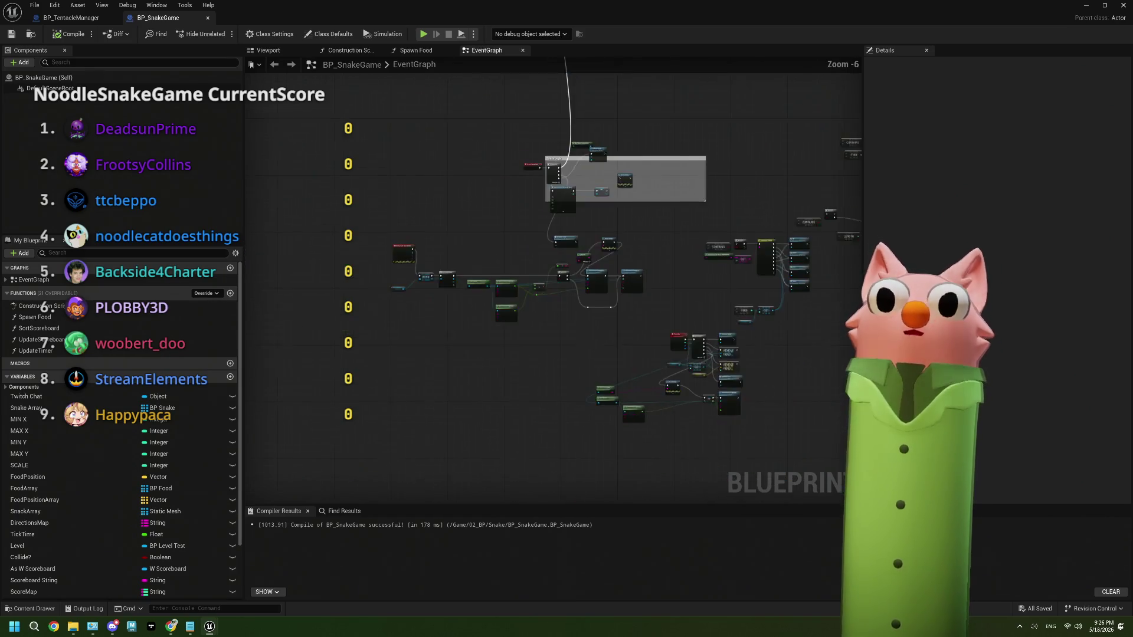
scroll(608, 289, up, 4)
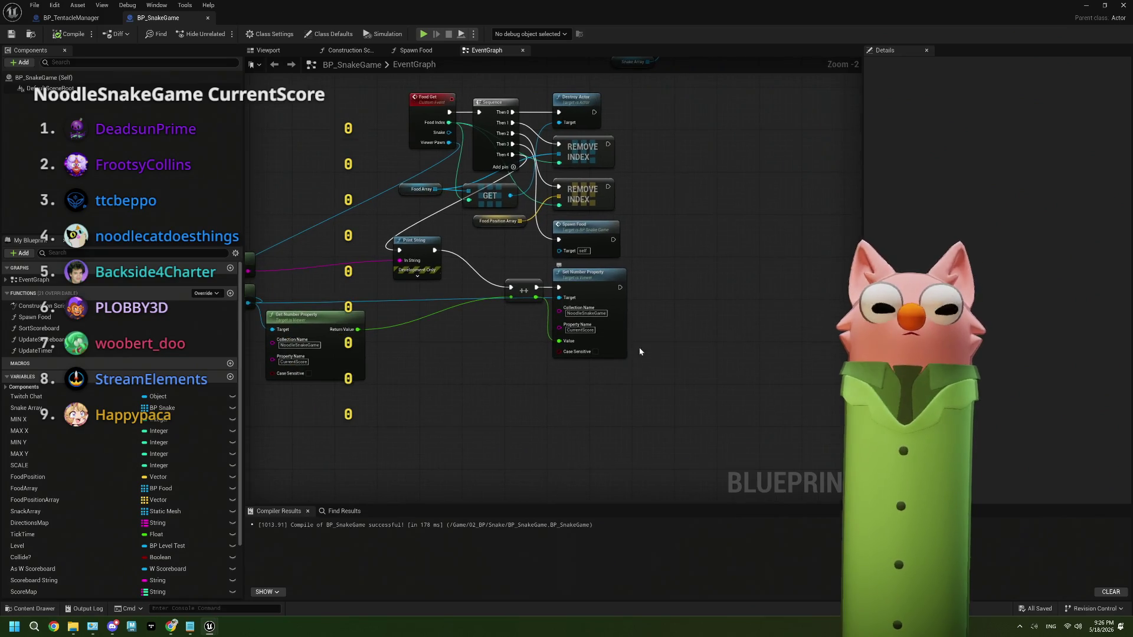
scroll(639, 351, down, 2)
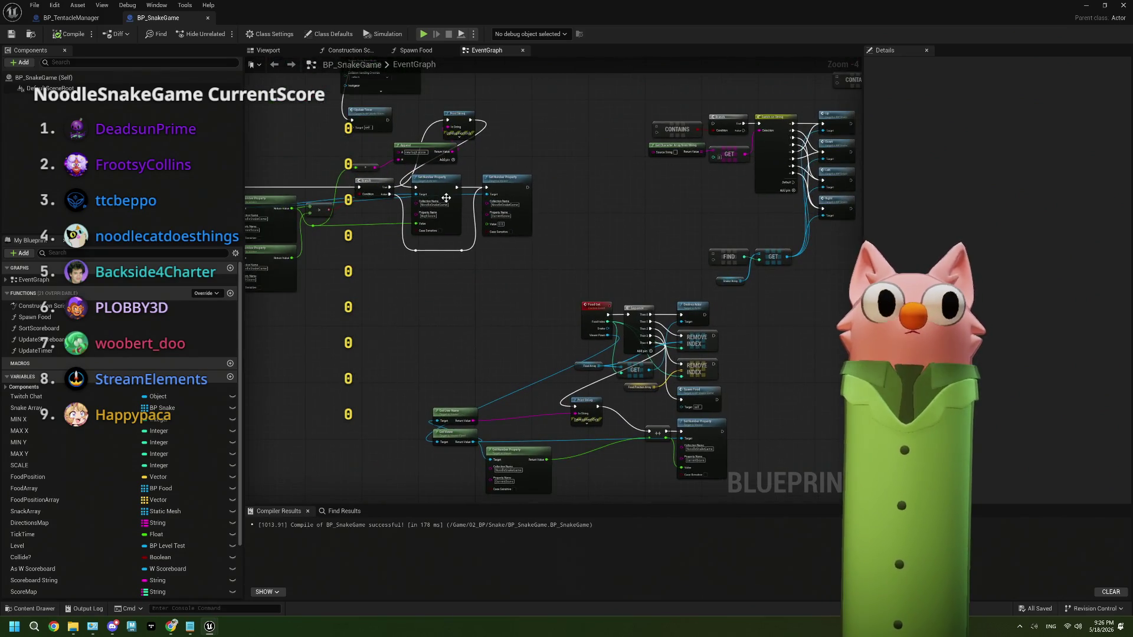
click(447, 199)
scroll(594, 381, up, 3)
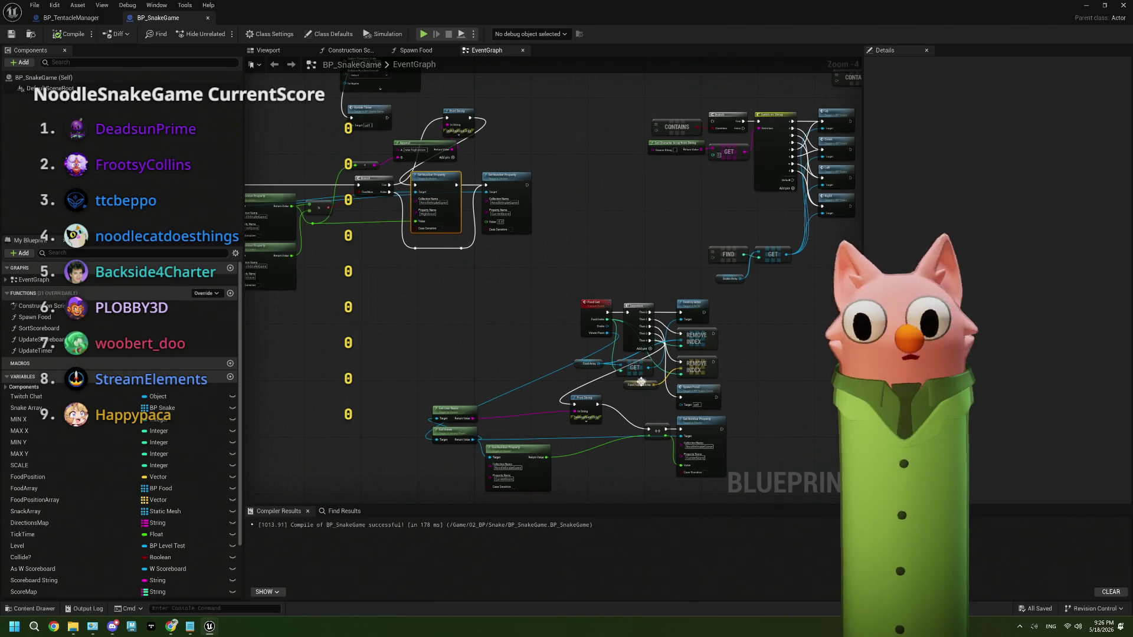
Paste a HighScore Set Number Property node and add a Branch after the CurrentScore setter.
key(ctrl+v)
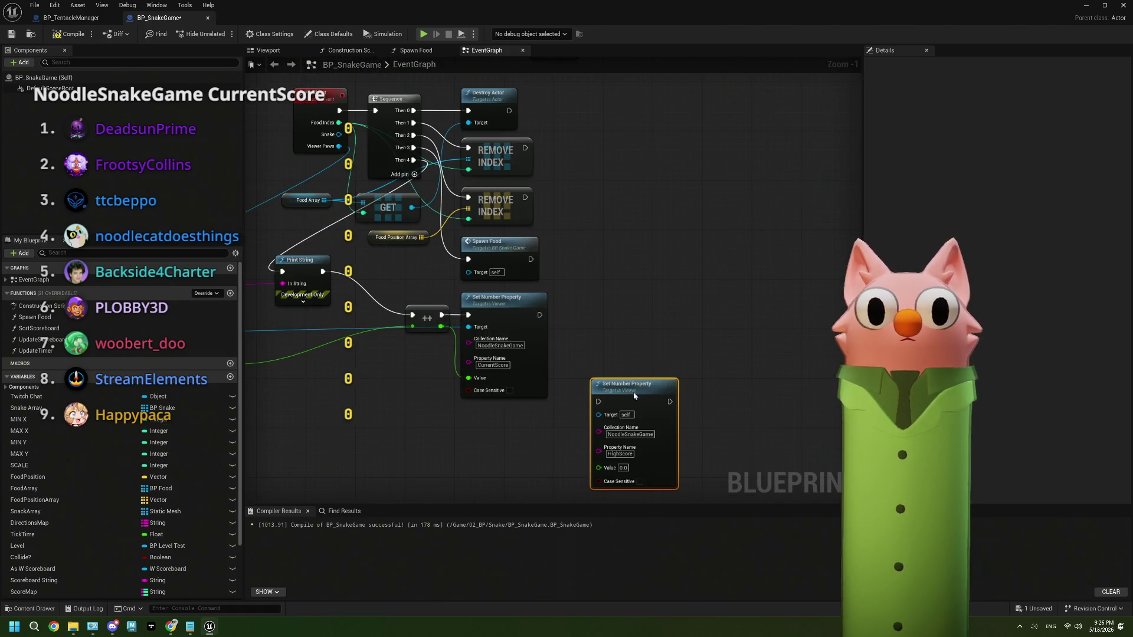
mouse_move(616, 387)
mouse_down()
mouse_move(610, 308)
mouse_move(710, 308)
mouse_up()
drag(665, 342, 767, 309)
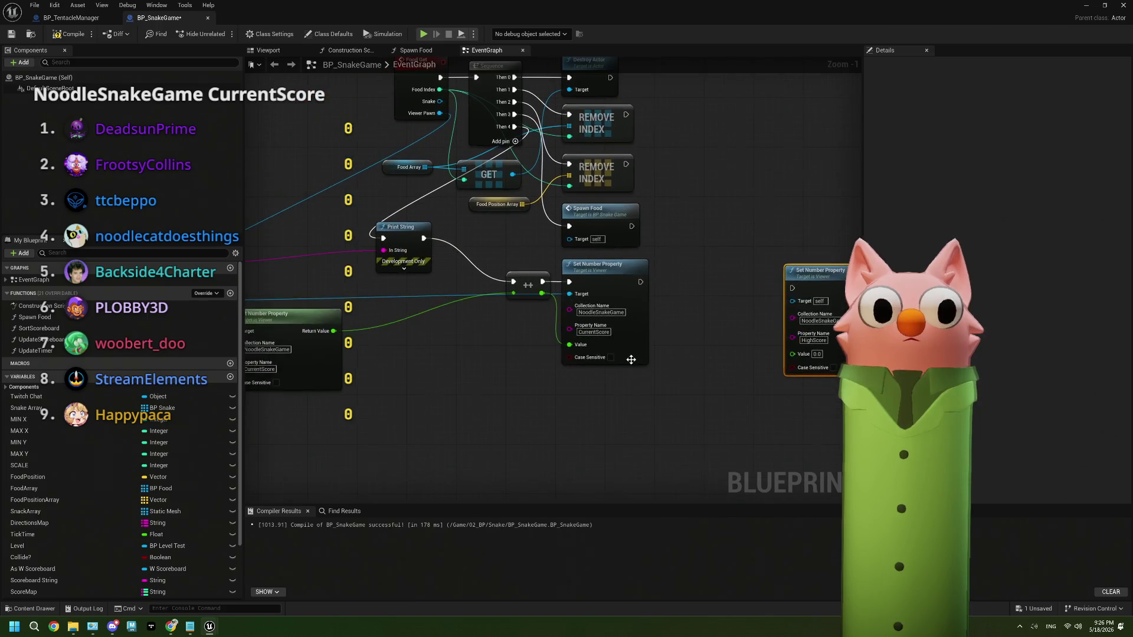
mouse_move(639, 283)
mouse_down()
mouse_move(762, 289)
mouse_move(725, 285)
mouse_up()
text(branch)
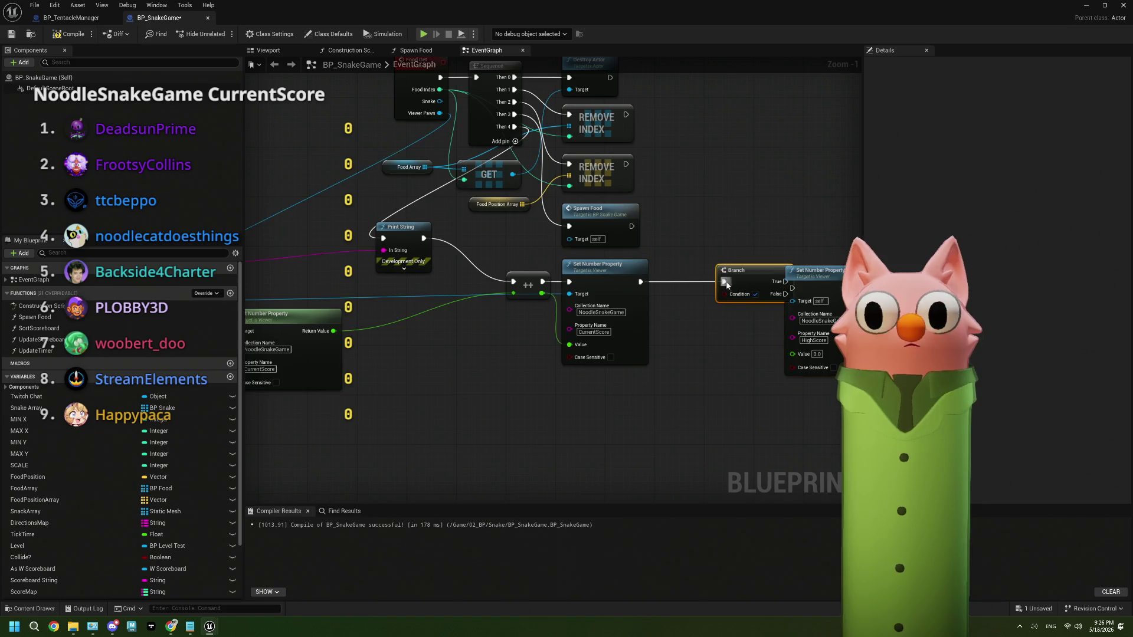
key(Return)
drag(811, 239, 787, 239)
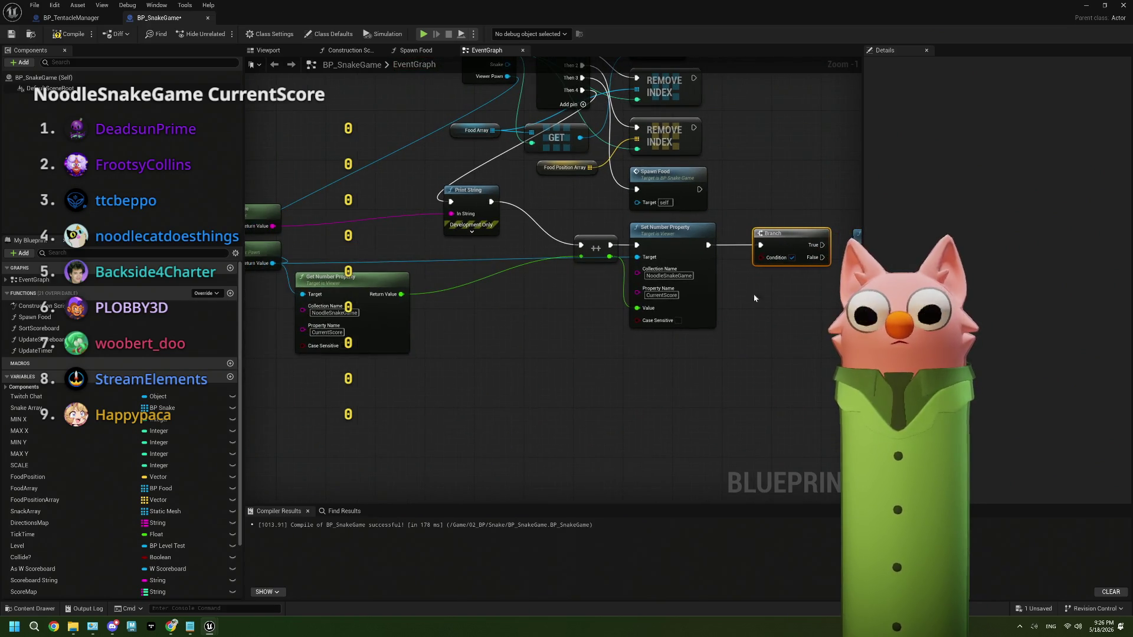
drag(754, 298, 679, 279)
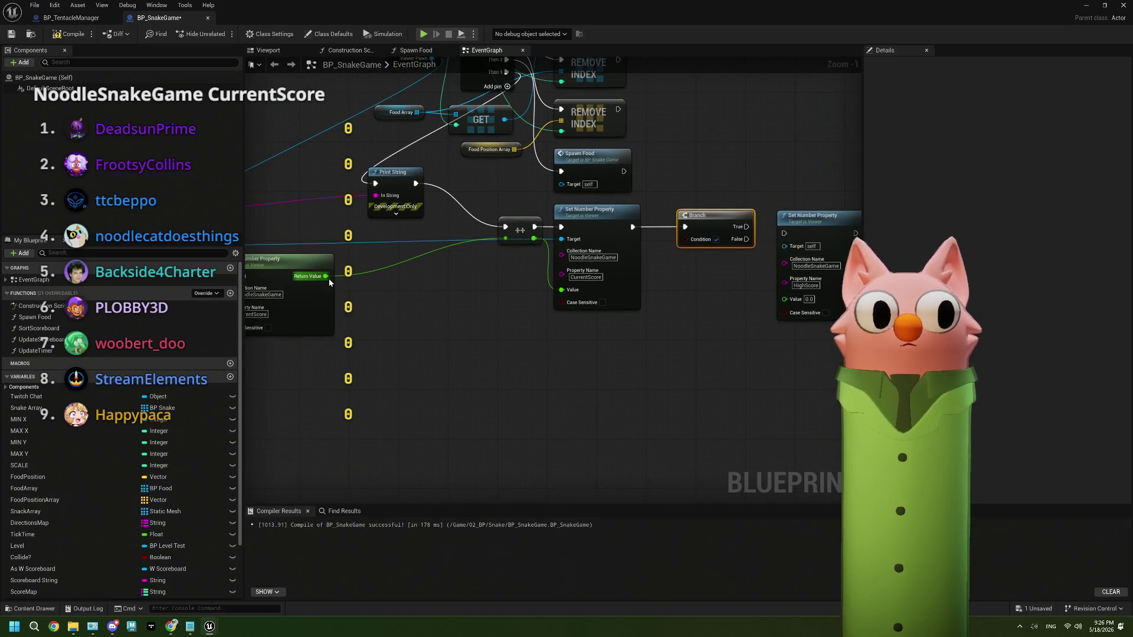
Build the CurrentScore greater-than HighScore comparison, delete the duplicate Branch, and run the CurrentScore setter into the Branch.
mouse_move(330, 275)
mouse_down()
mouse_move(598, 381)
mouse_move(372, 222)
mouse_move(445, 247)
mouse_move(461, 304)
mouse_up()
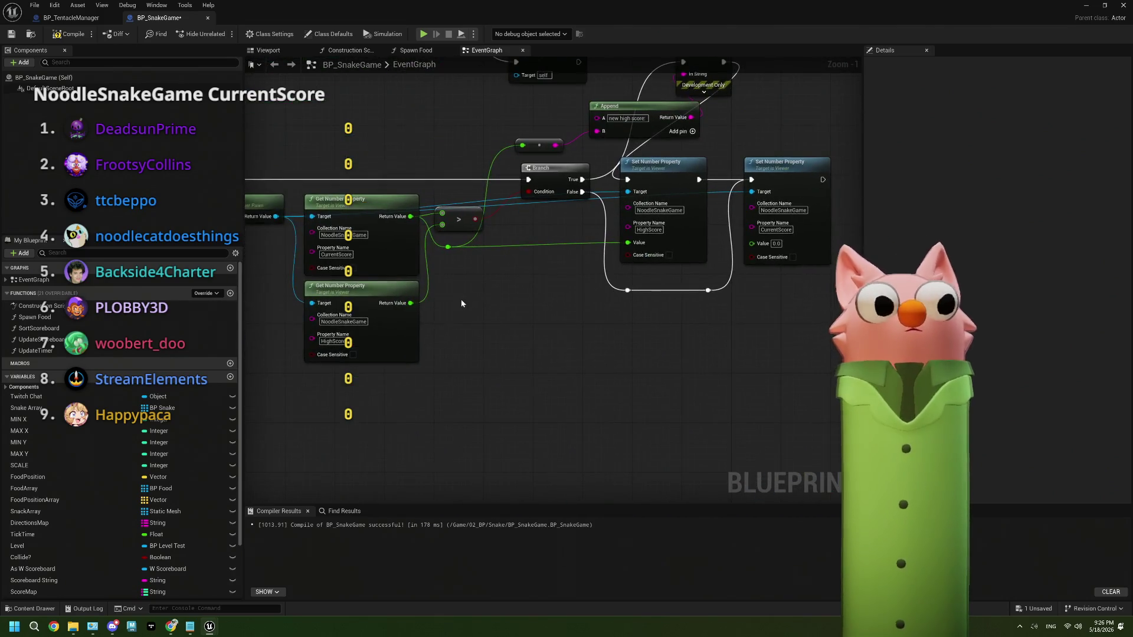
click(404, 318)
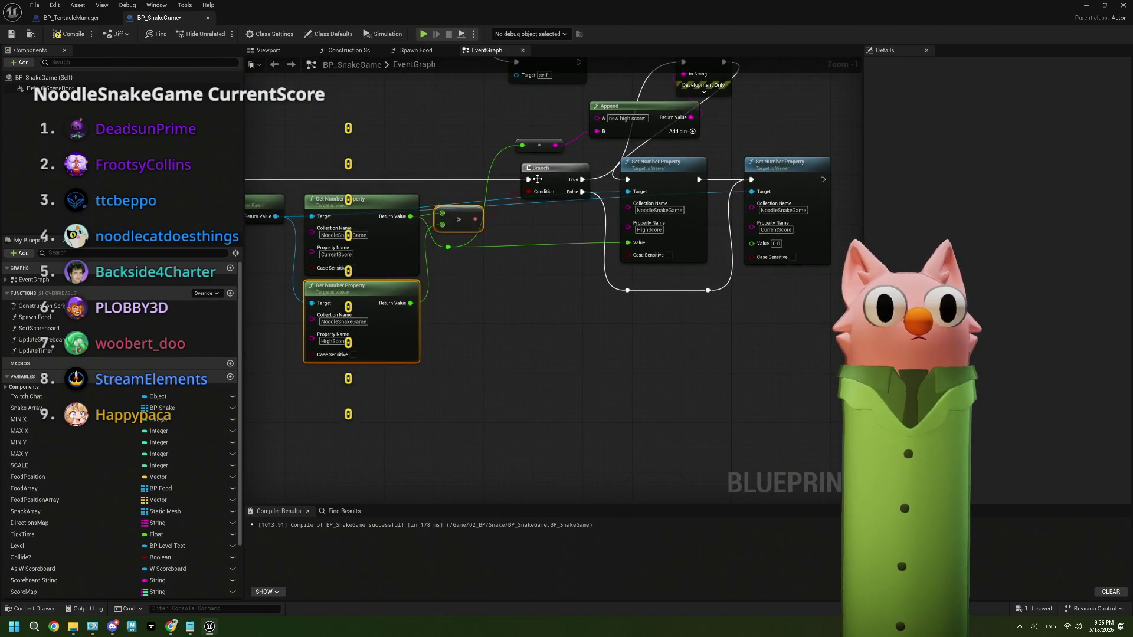
scroll(579, 289, down, 4)
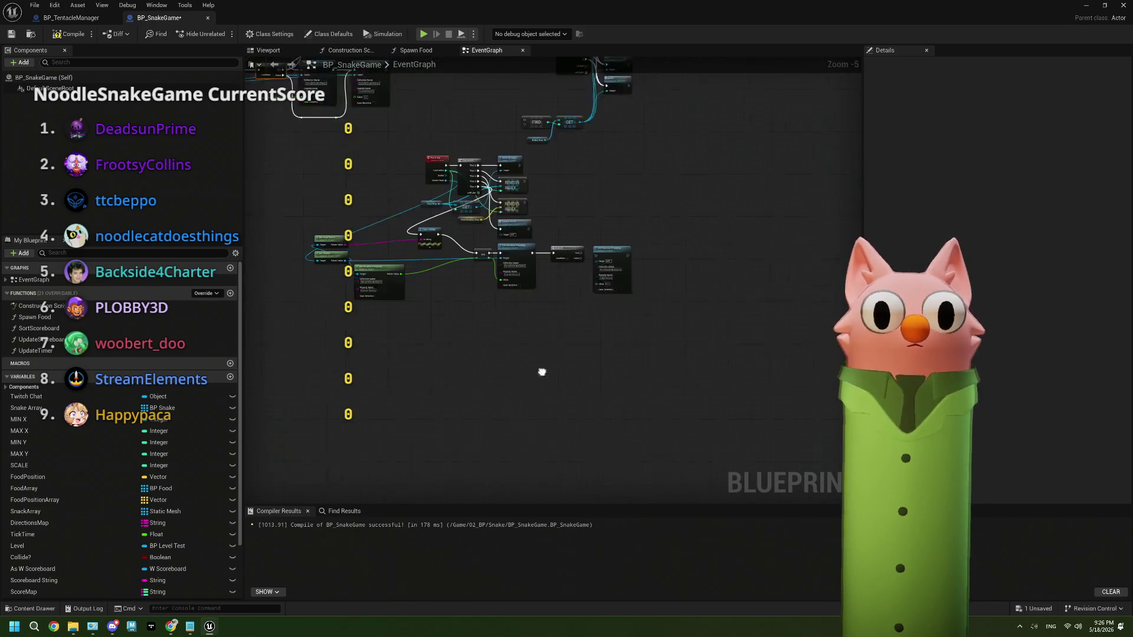
scroll(524, 270, up, 3)
click(547, 217)
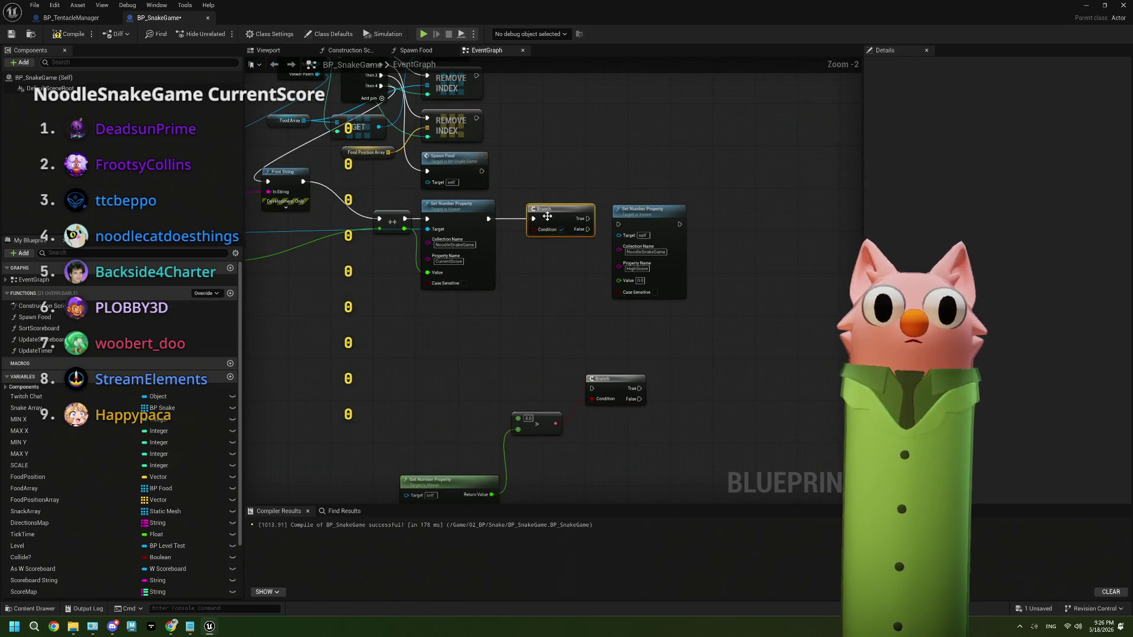
key(Delete)
drag(469, 183, 584, 352)
mouse_move(340, 213)
mouse_down()
mouse_move(375, 222)
mouse_move(594, 370)
mouse_move(632, 371)
mouse_up()
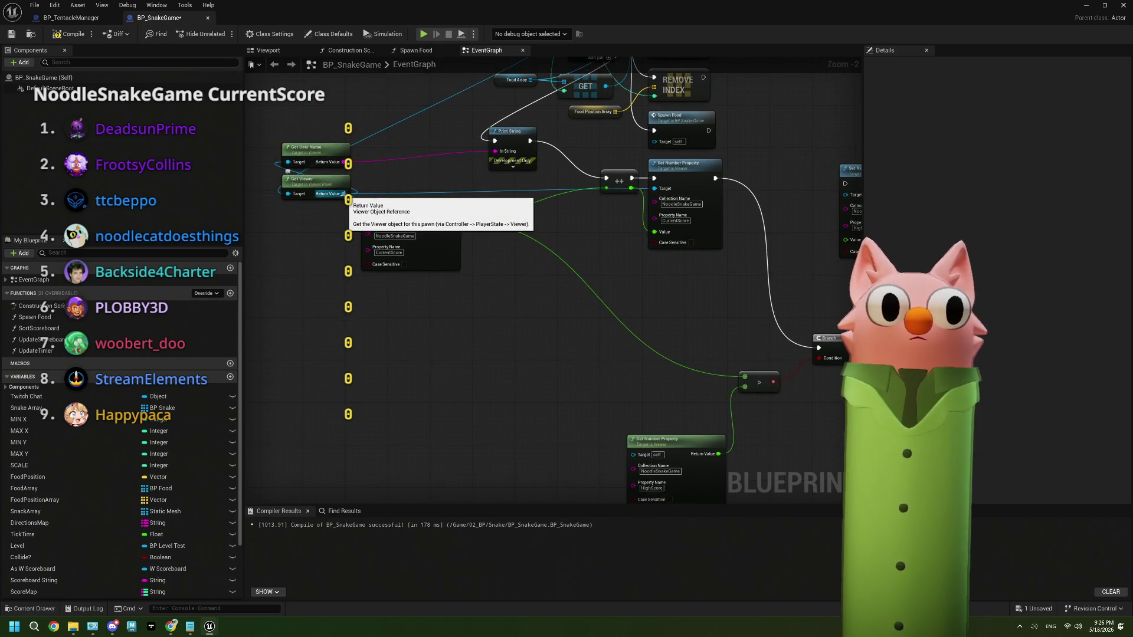
Give the HighScore getter the viewer as target, and wire Branch True to set HighScore to the incremented score.
mouse_move(344, 193)
mouse_down()
mouse_move(461, 331)
mouse_move(633, 455)
mouse_move(388, 286)
mouse_up()
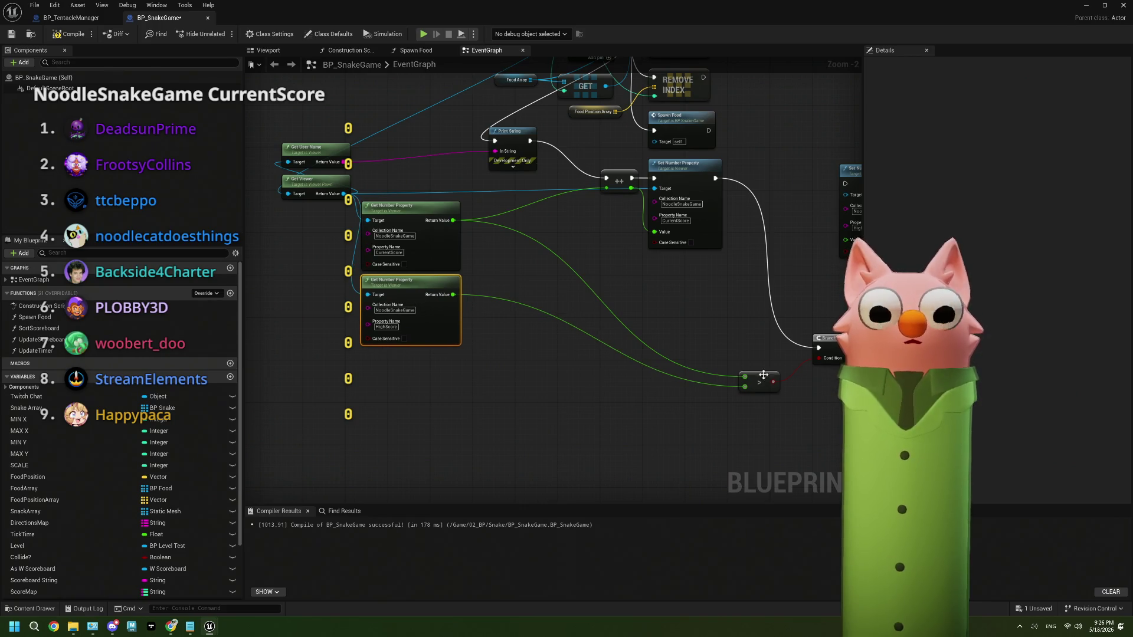
mouse_move(759, 378)
mouse_down()
mouse_move(534, 295)
mouse_move(671, 290)
mouse_move(688, 274)
mouse_move(701, 279)
mouse_move(547, 312)
mouse_up()
mouse_move(684, 380)
mouse_down()
mouse_move(620, 216)
mouse_move(720, 171)
mouse_up()
scroll(701, 324, up, 2)
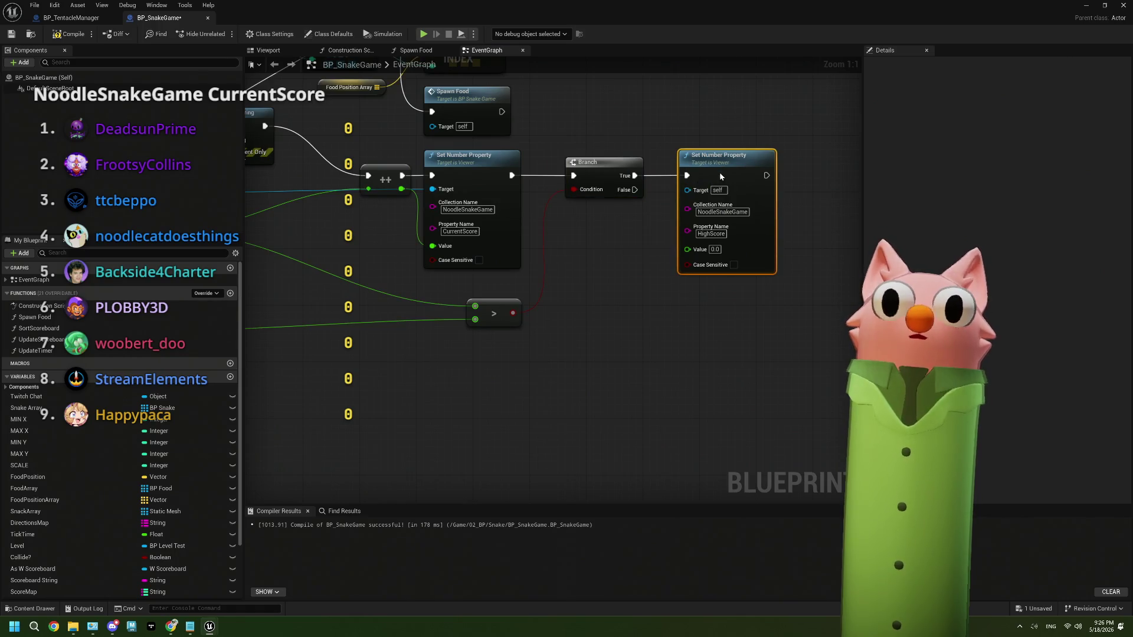
drag(592, 259, 692, 264)
mouse_move(507, 193)
mouse_down()
mouse_move(519, 286)
mouse_move(743, 288)
mouse_move(630, 288)
mouse_move(788, 254)
mouse_up()
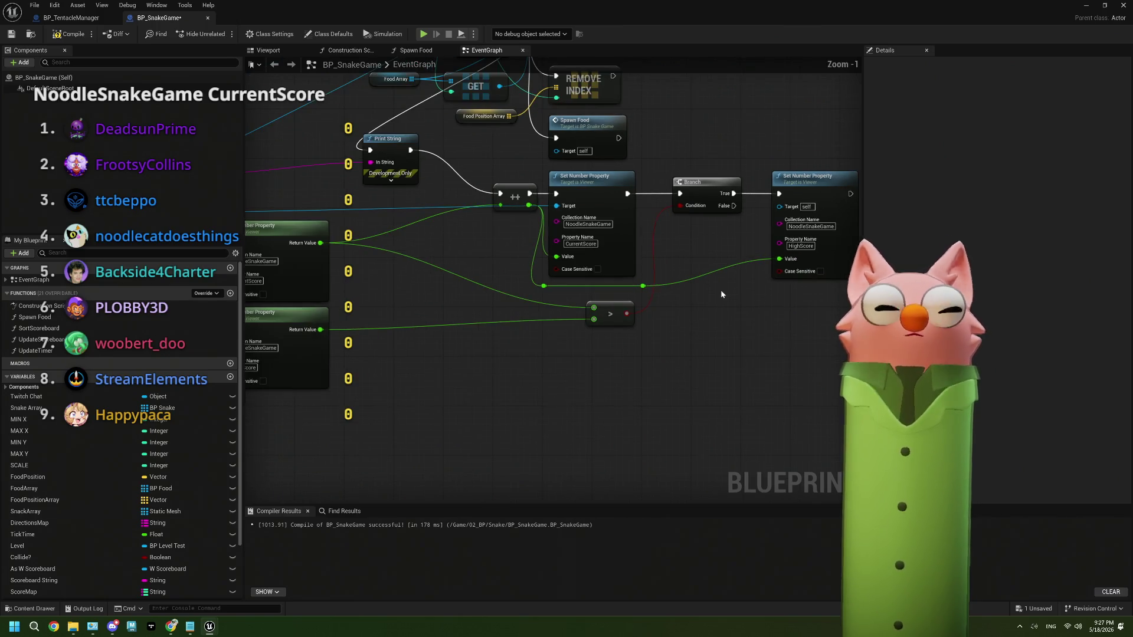
Wire the viewer into the HighScore Set Number Property's Target and recompile BP_SnakeGame.
scroll(720, 289, down, 1)
click(13, 33)
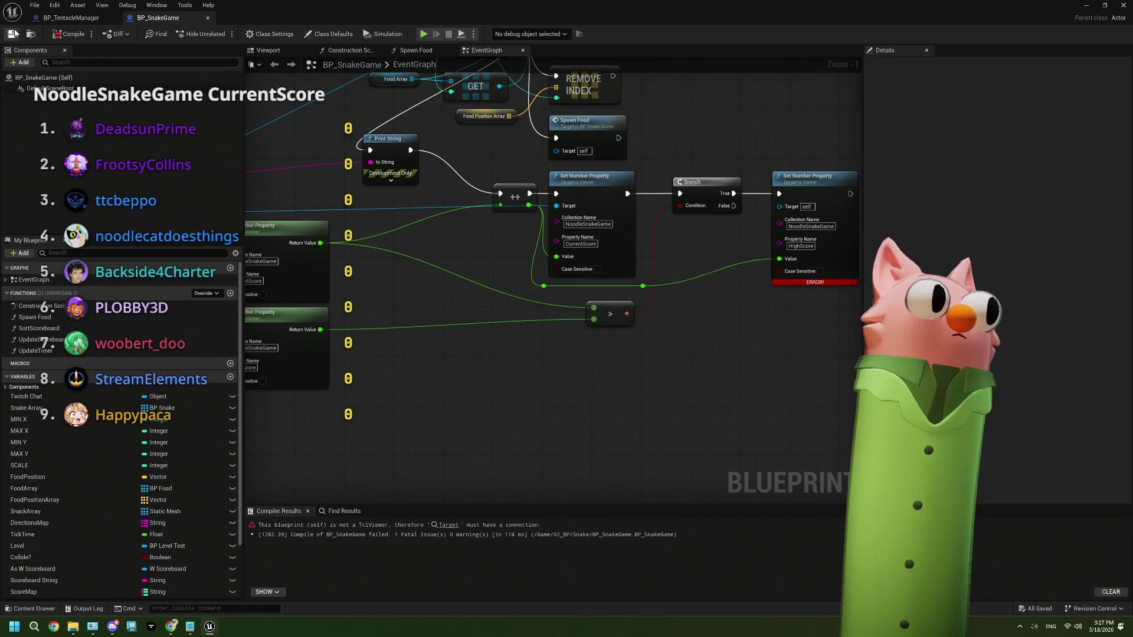
drag(631, 289, 793, 265)
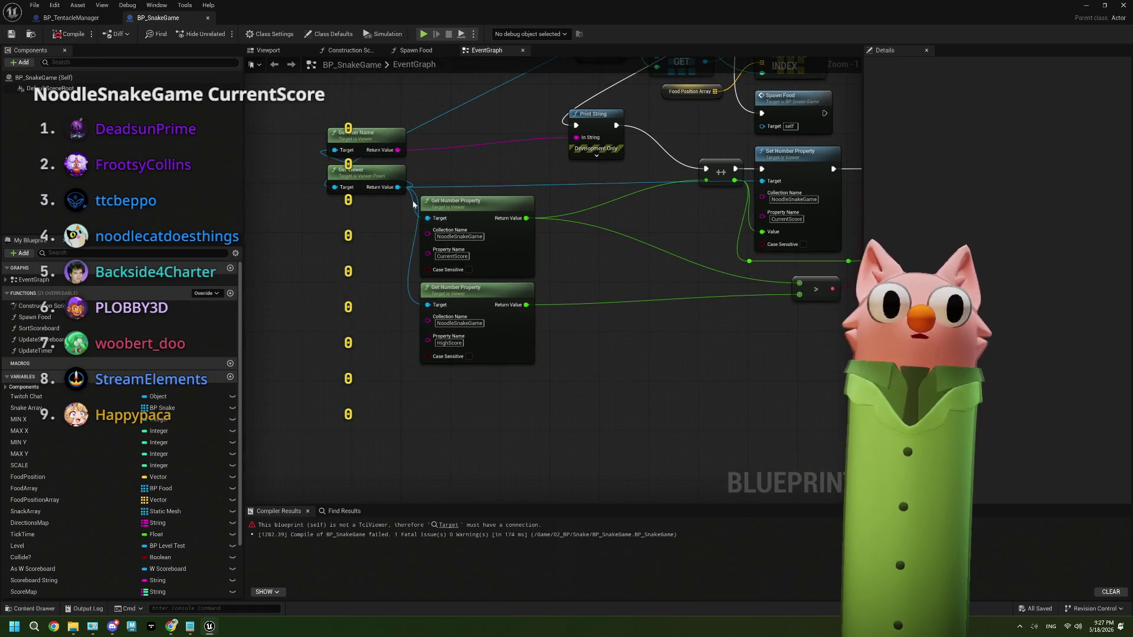
mouse_move(355, 187)
mouse_down()
mouse_move(1016, 204)
mouse_move(578, 224)
mouse_move(552, 181)
mouse_up()
click(70, 33)
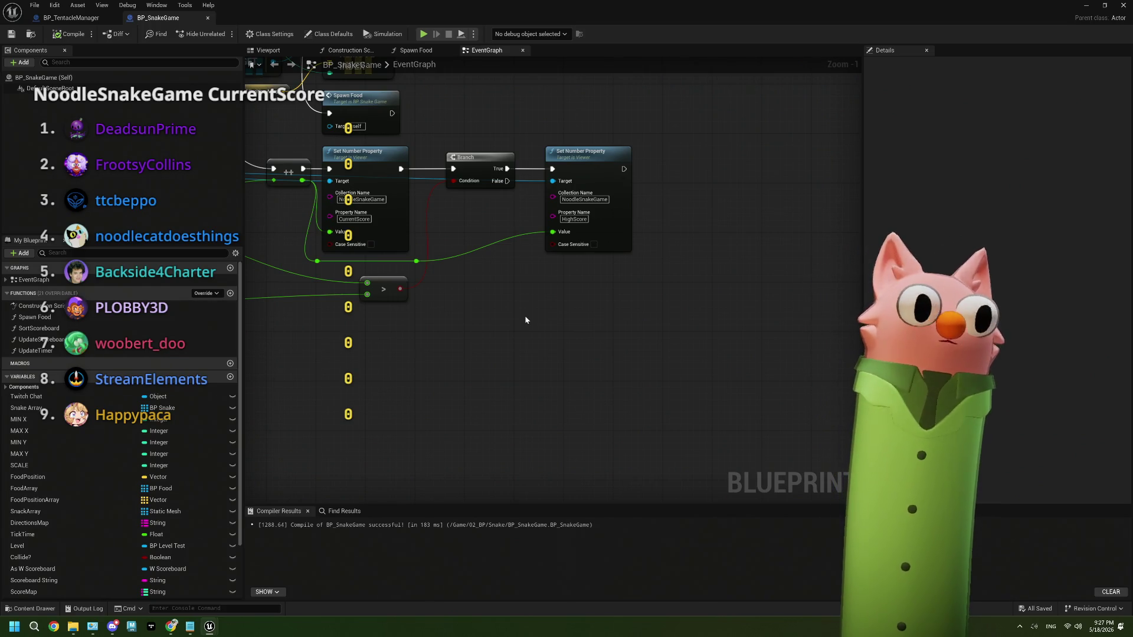
Glance at BP_TentacleManager, then return and bring BP_SnakeGame's Debug Key Space Bar loop into view.
click(71, 18)
click(169, 21)
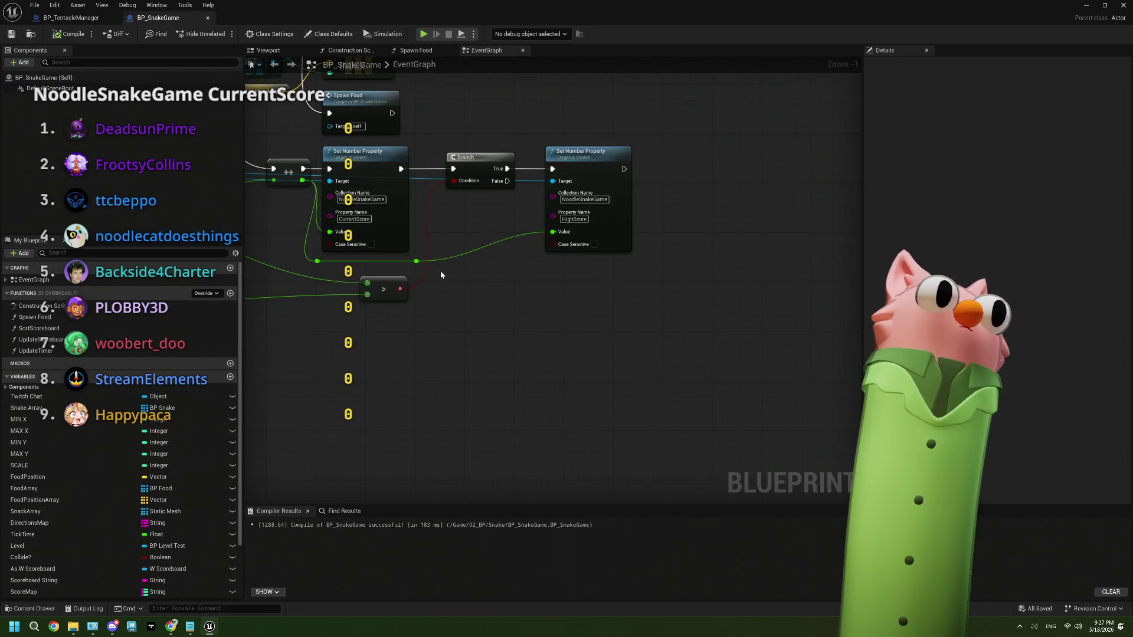
scroll(441, 274, down, 2)
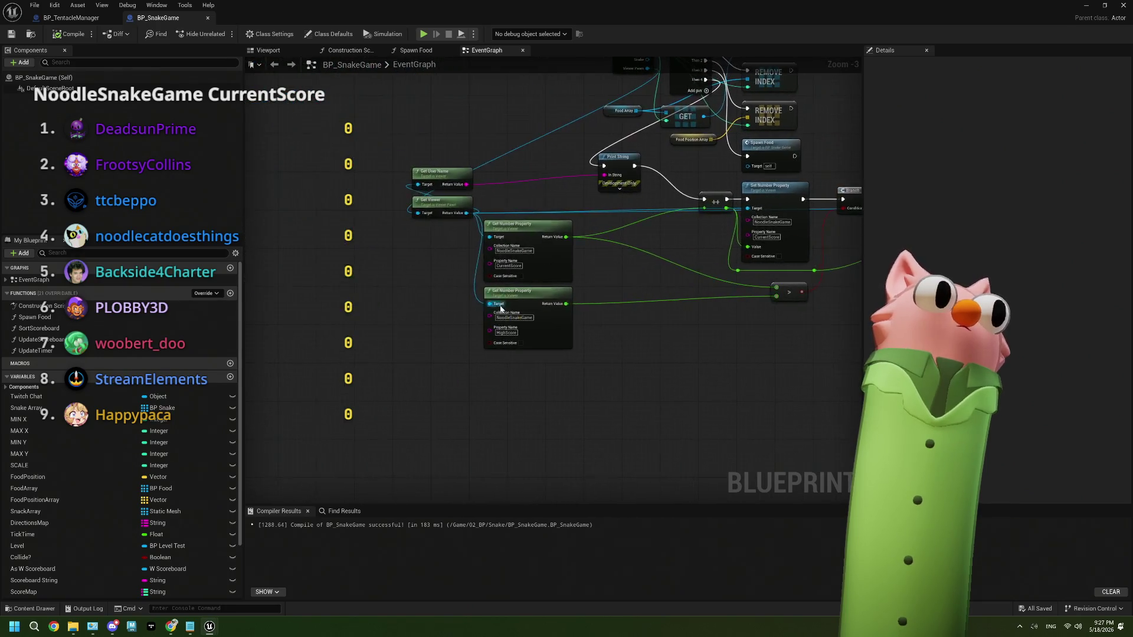
mouse_move(501, 307)
mouse_down()
mouse_move(590, 289)
mouse_move(621, 336)
mouse_up()
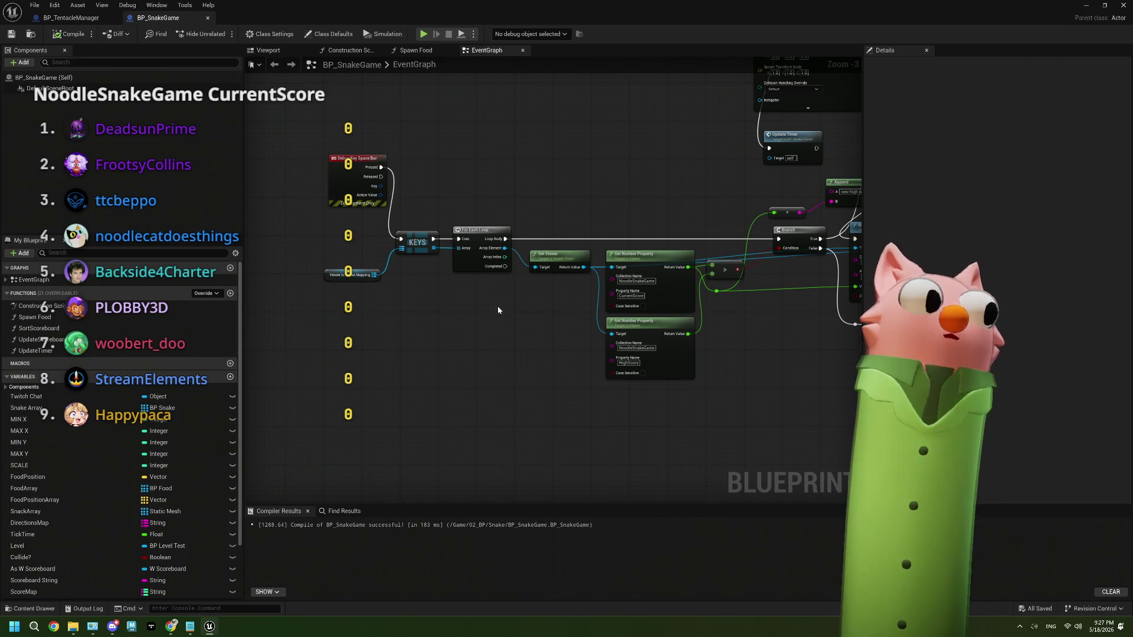
drag(442, 301, 513, 317)
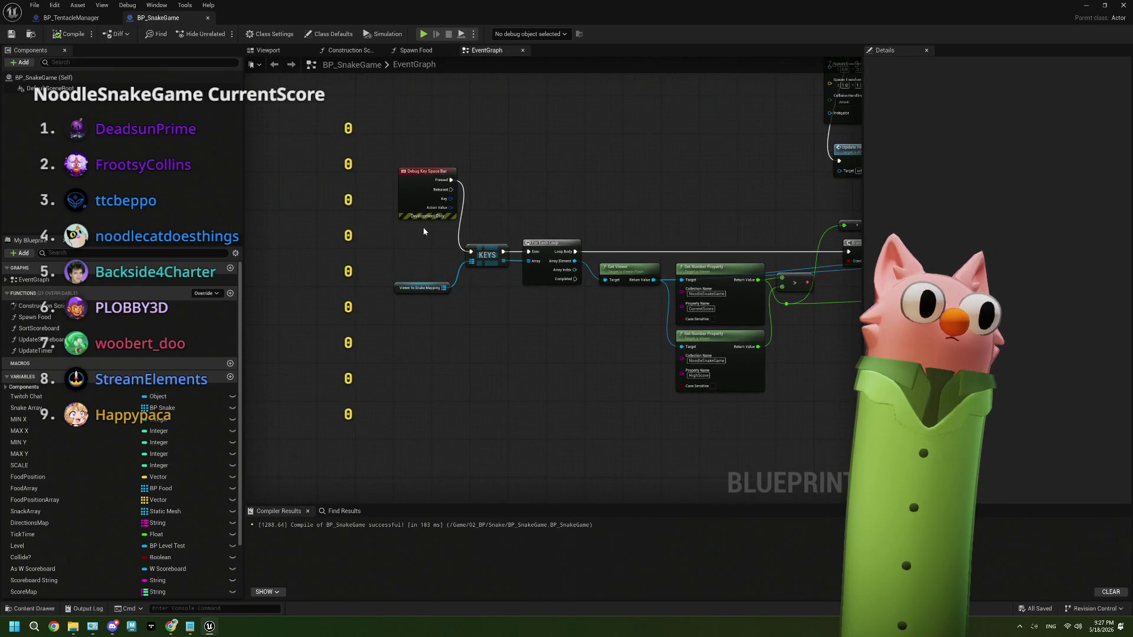
Add an OnGameEnd custom event driving the per-viewer score loop's execution input.
drag(423, 217, 299, 222)
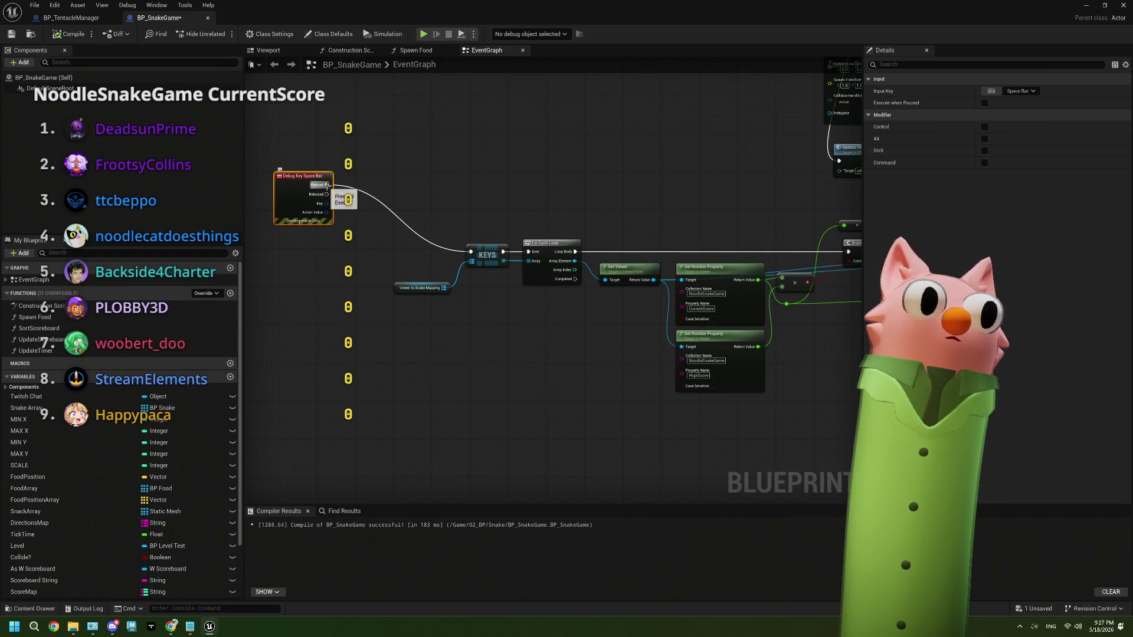
drag(471, 252, 429, 200)
text(cust)
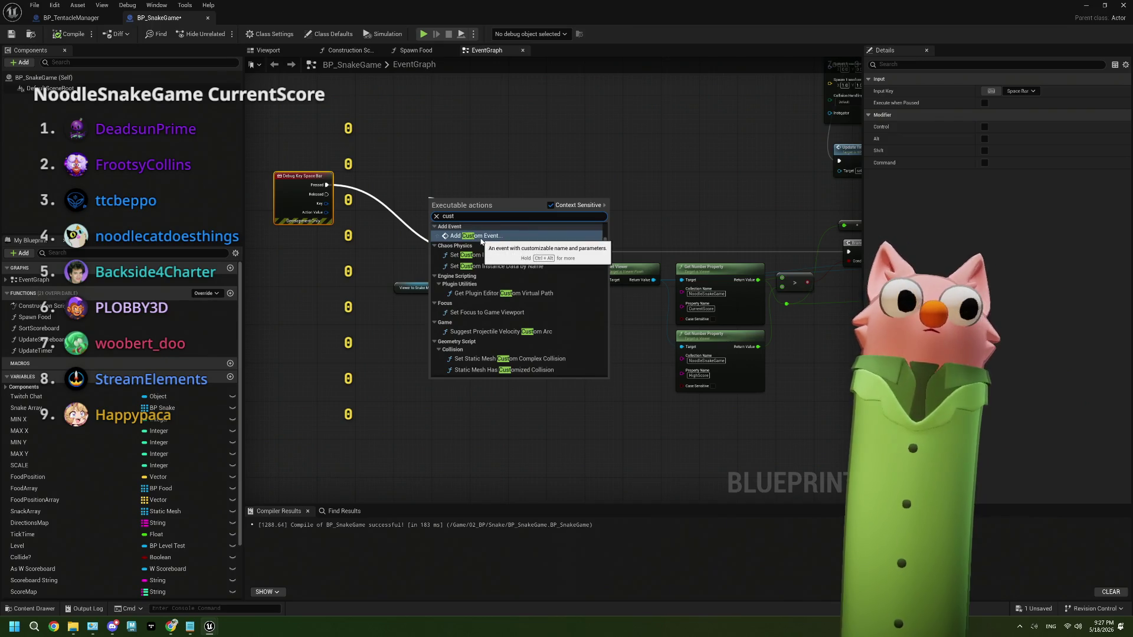
click(471, 235)
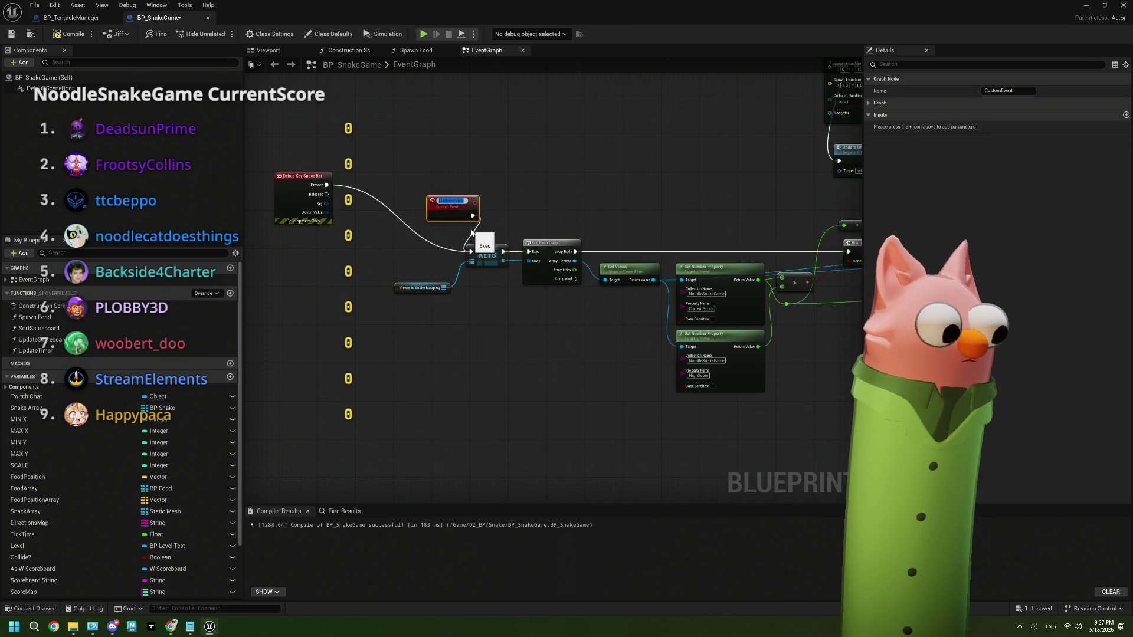
text(OnGameEnd)
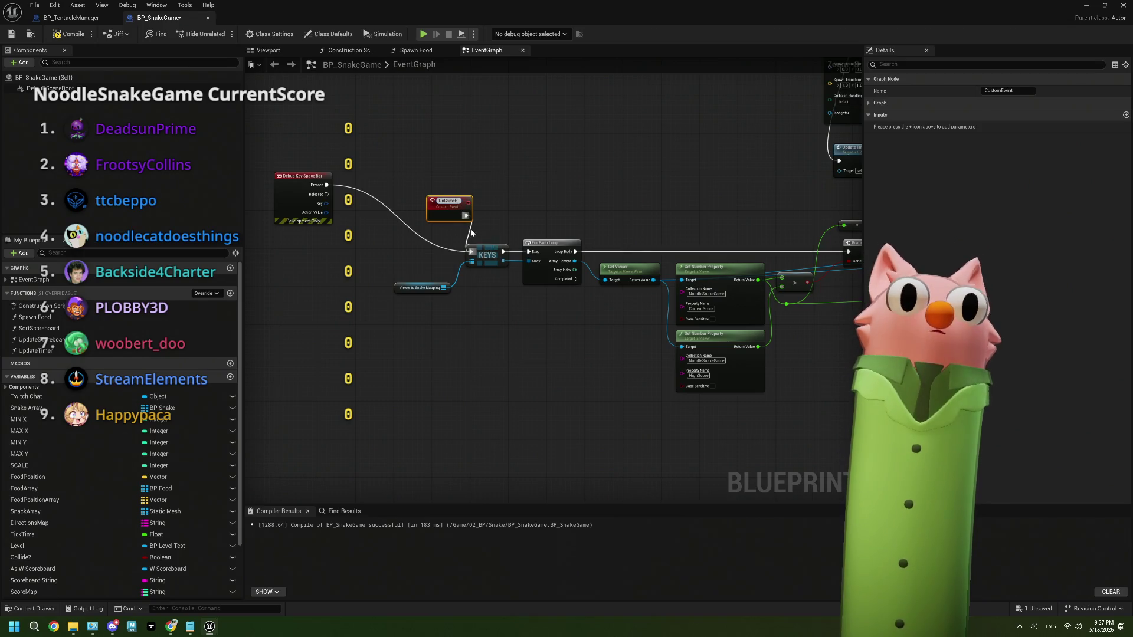
mouse_move(447, 216)
mouse_down()
mouse_move(423, 230)
mouse_move(398, 206)
mouse_move(413, 191)
mouse_up()
Make the Space Bar Pressed debug key call On Game End.
text(game)
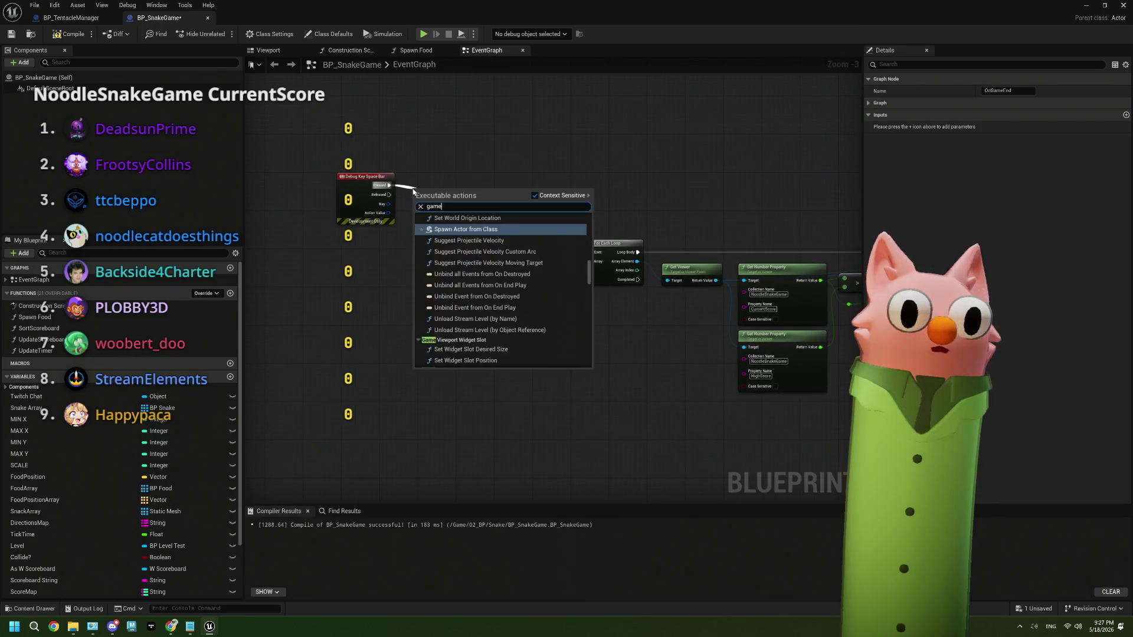
text(en)
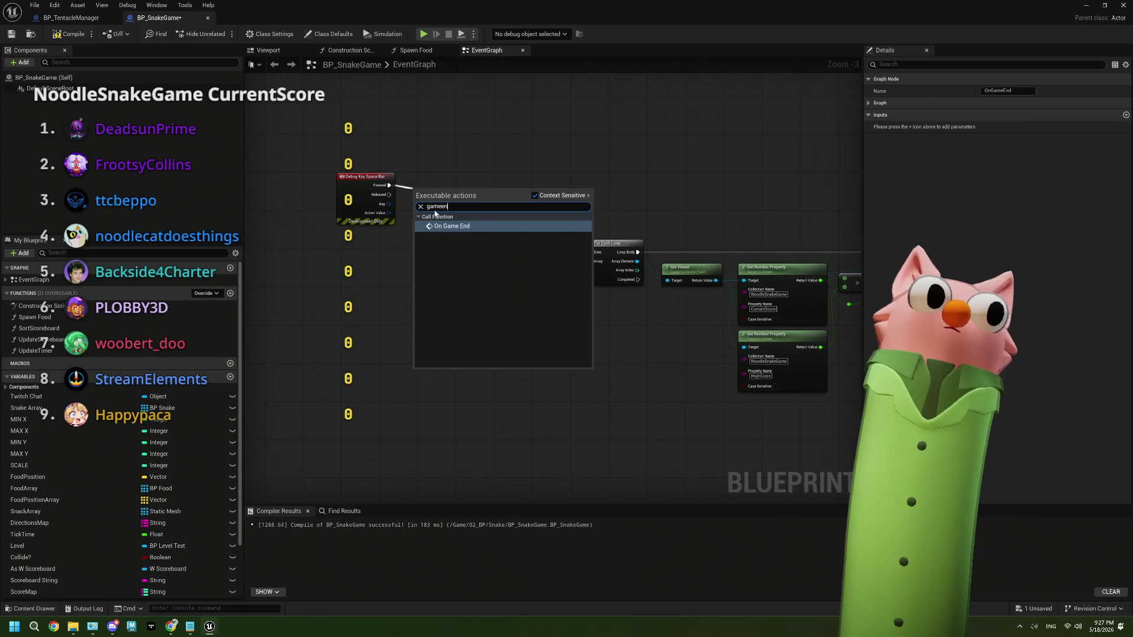
key(Return)
drag(449, 214, 450, 180)
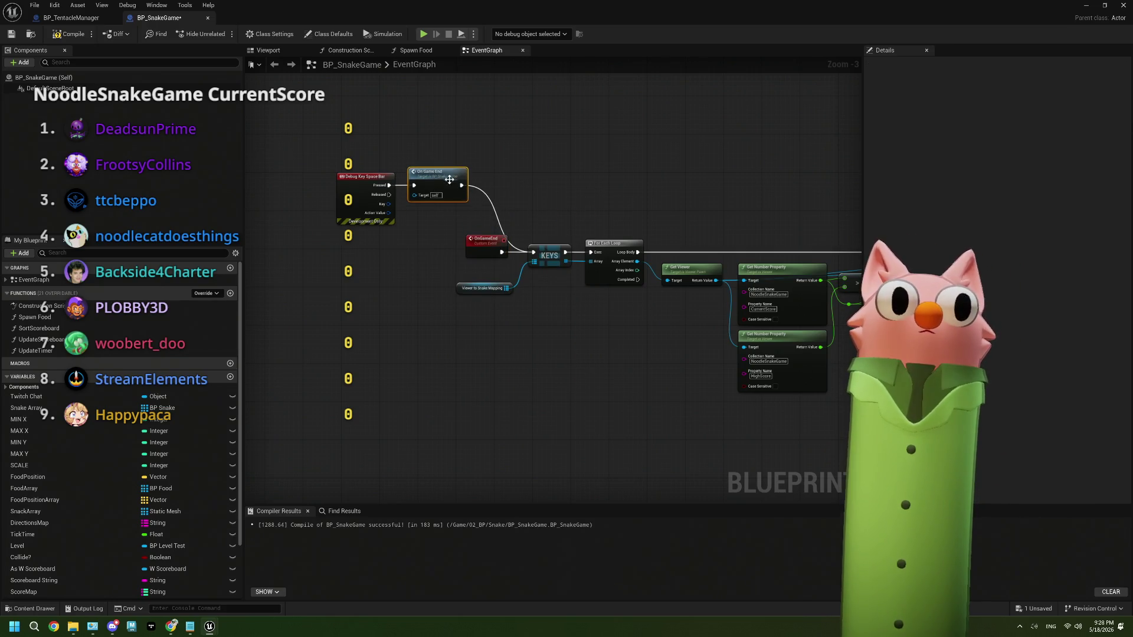
right_click(462, 187)
Clear the Viewer to Snake Mapping map once the score loop completes.
click(588, 341)
scroll(588, 341, down, 2)
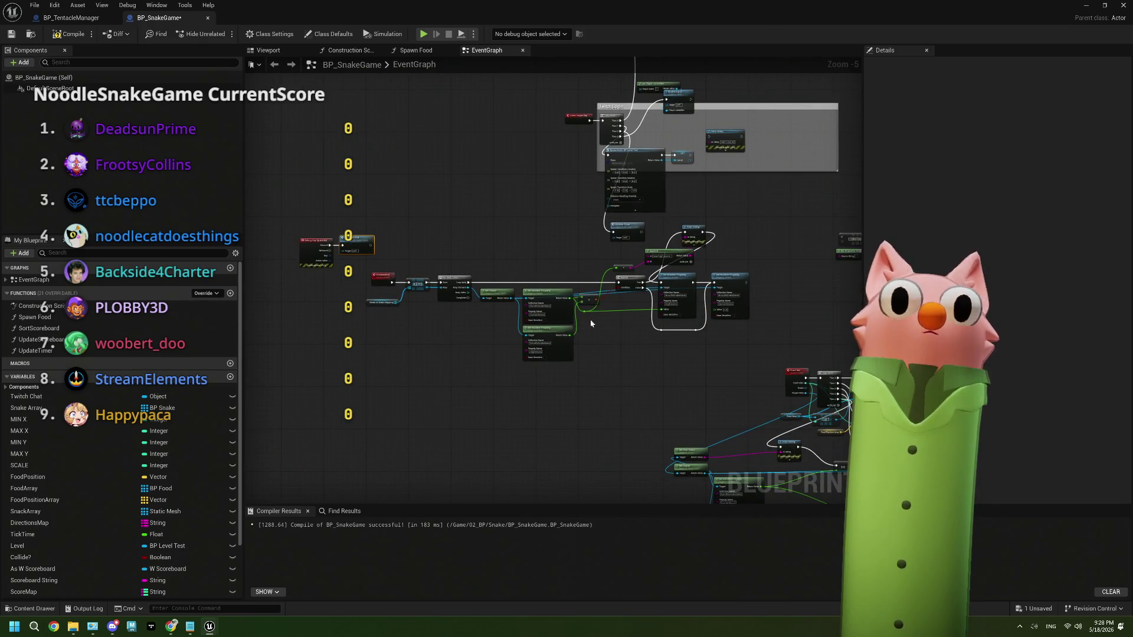
scroll(629, 314, up, 4)
mouse_move(694, 285)
mouse_down()
mouse_move(644, 277)
mouse_move(612, 231)
mouse_up()
mouse_move(471, 212)
mouse_down()
mouse_move(412, 357)
mouse_move(404, 353)
mouse_up()
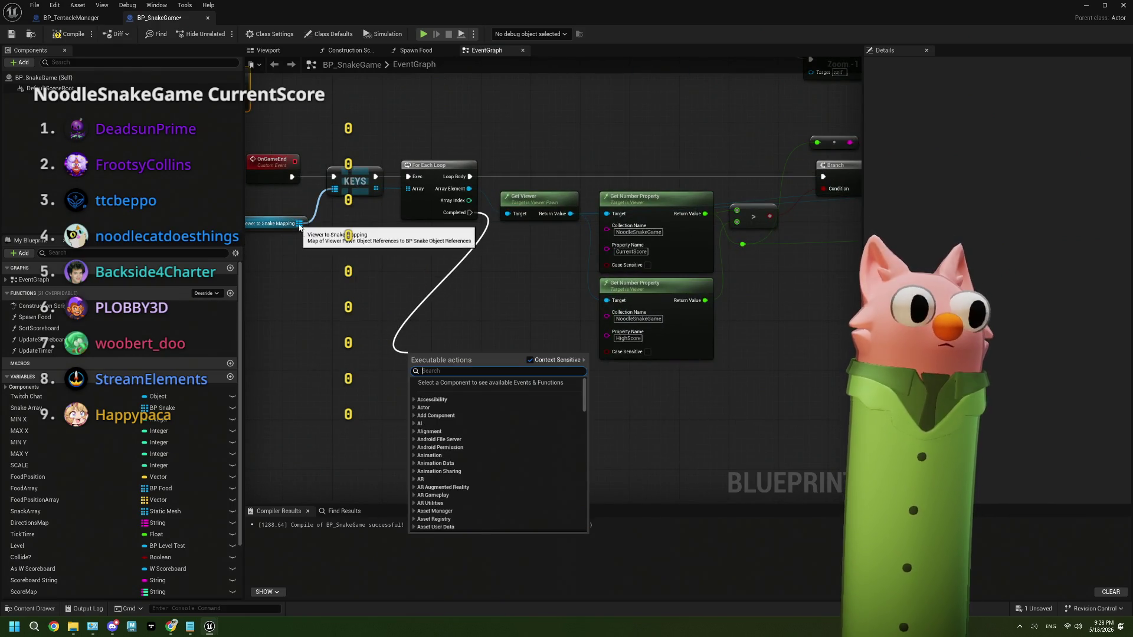
drag(299, 223, 349, 343)
text(clea)
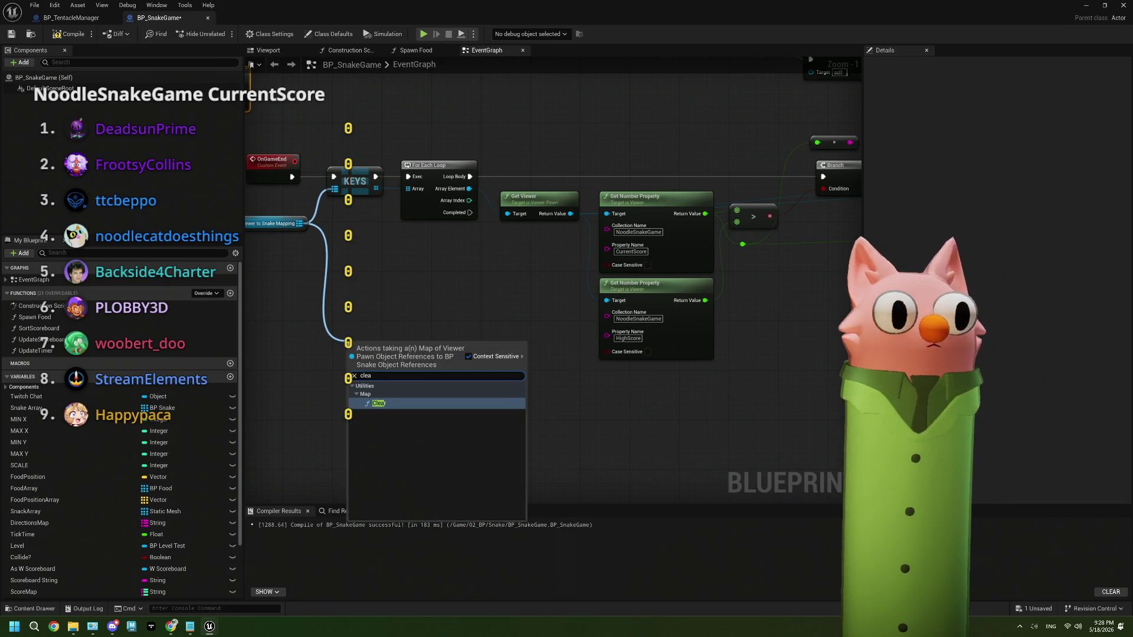
click(397, 405)
mouse_move(471, 212)
mouse_down()
mouse_move(489, 230)
mouse_move(356, 353)
mouse_move(482, 355)
mouse_move(449, 247)
mouse_move(458, 242)
mouse_up()
Compile and save BP_SnakeGame.
scroll(514, 341, down, 2)
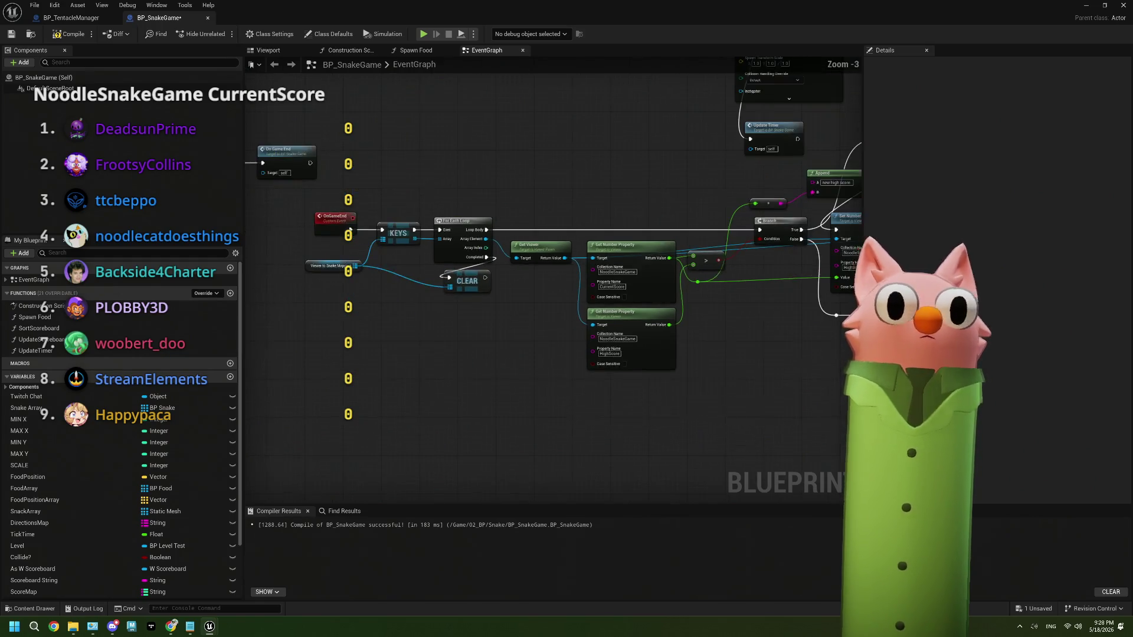
click(69, 34)
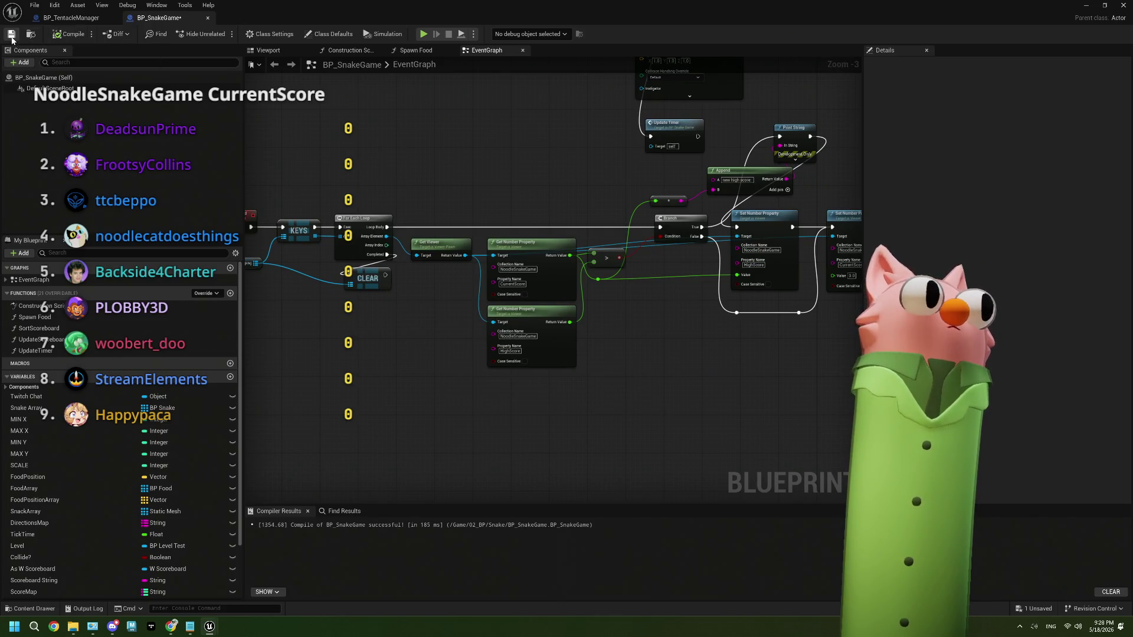
scroll(537, 319, down, 3)
Delete three unused node groups: the upper-right group, the upper group and the horizontal row.
scroll(537, 317, up, 3)
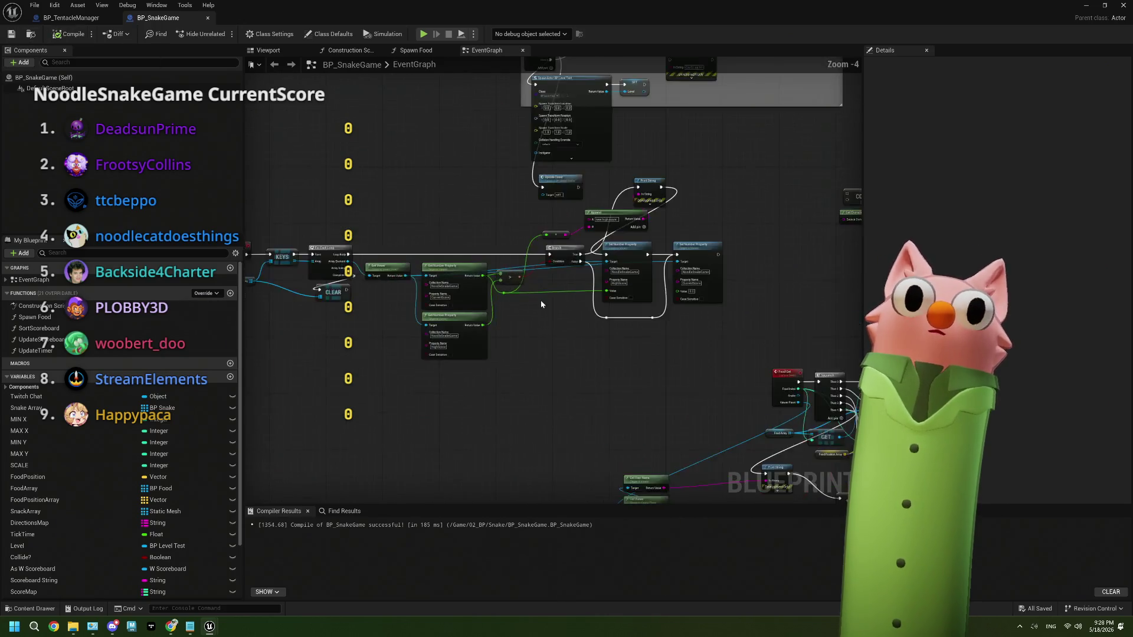
mouse_move(528, 238)
mouse_down()
mouse_move(484, 301)
mouse_move(445, 317)
mouse_up()
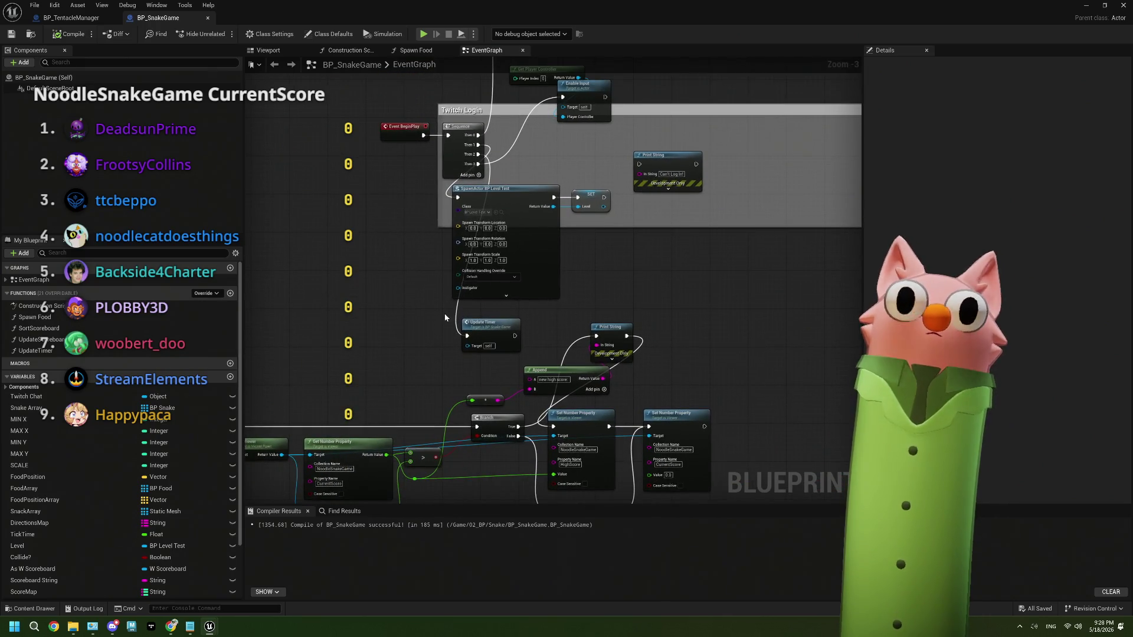
mouse_move(556, 318)
mouse_down()
mouse_move(631, 314)
mouse_move(614, 225)
mouse_up()
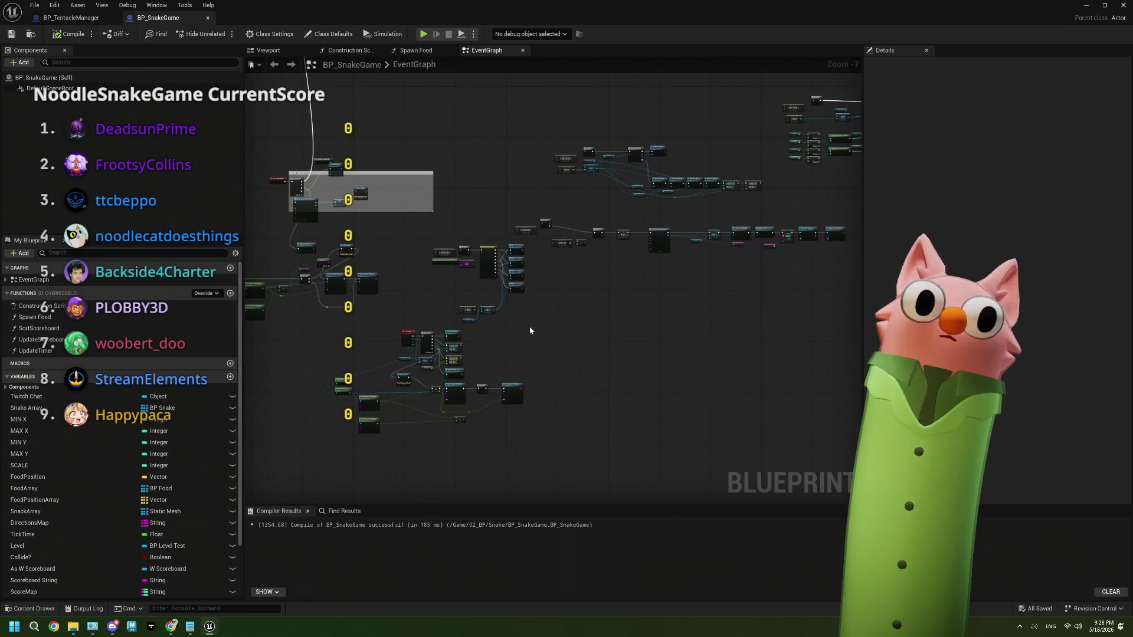
drag(602, 322, 449, 371)
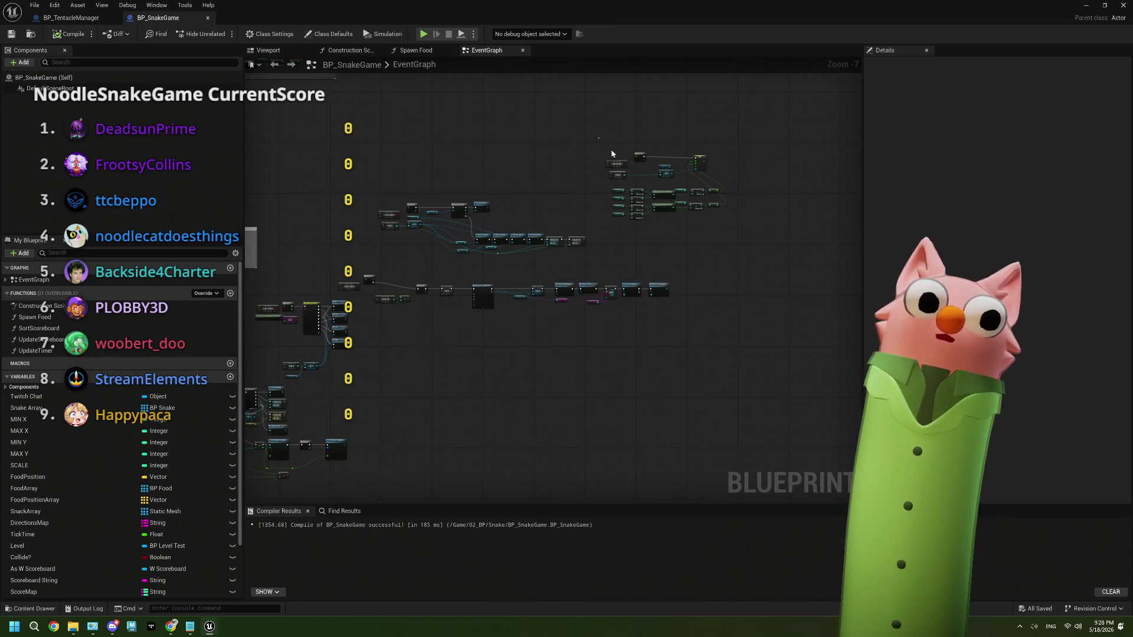
drag(598, 140, 771, 263)
key(Delete)
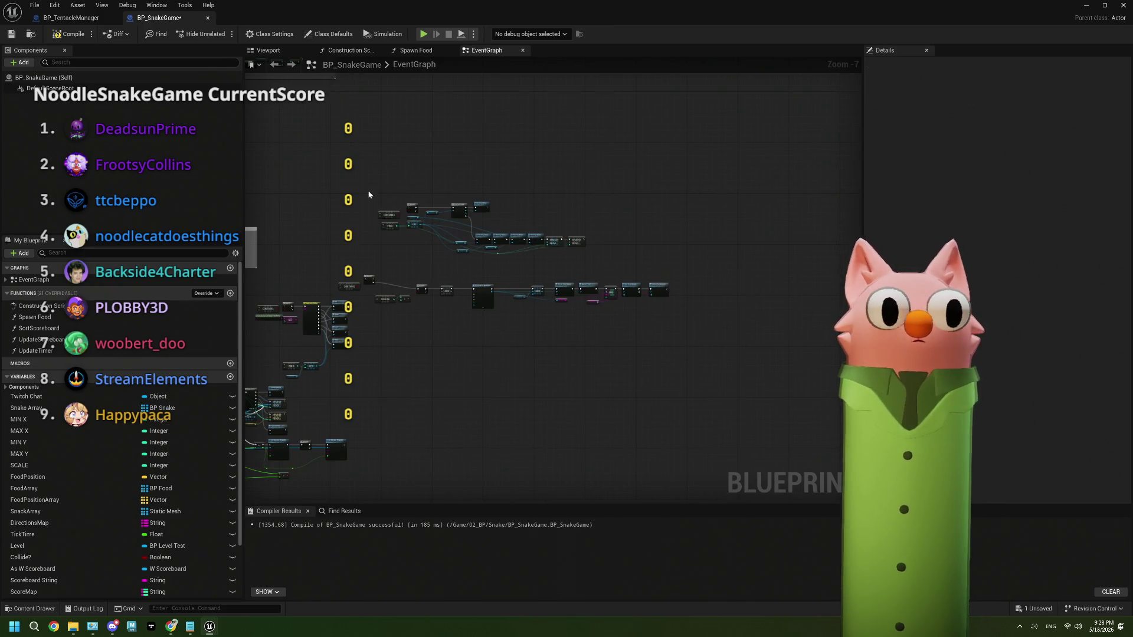
drag(369, 195, 614, 260)
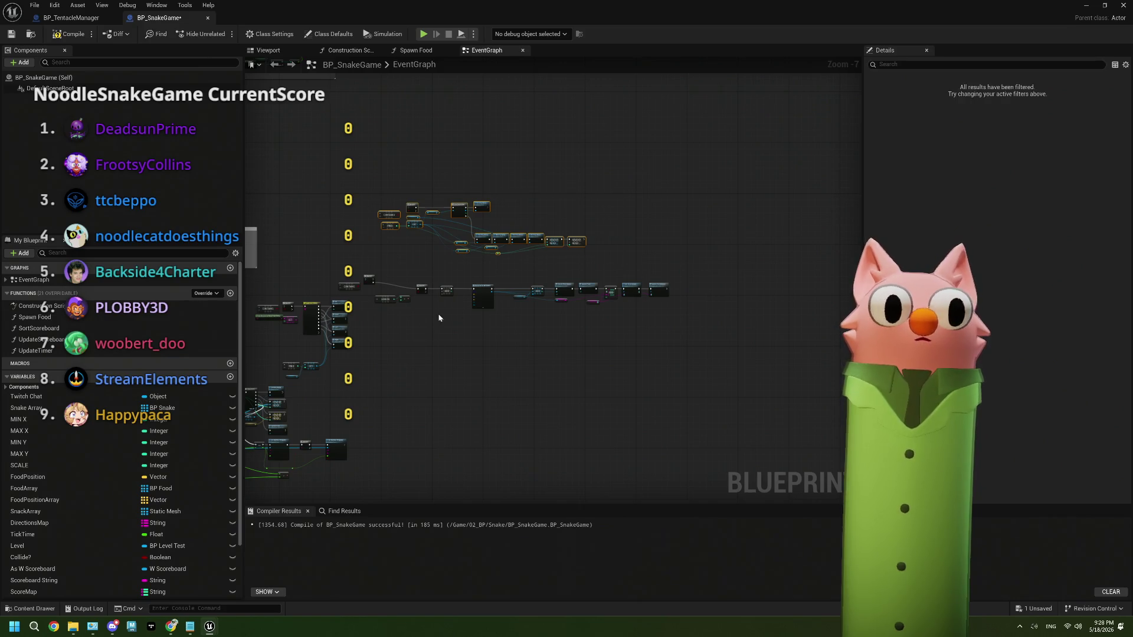
key(Delete)
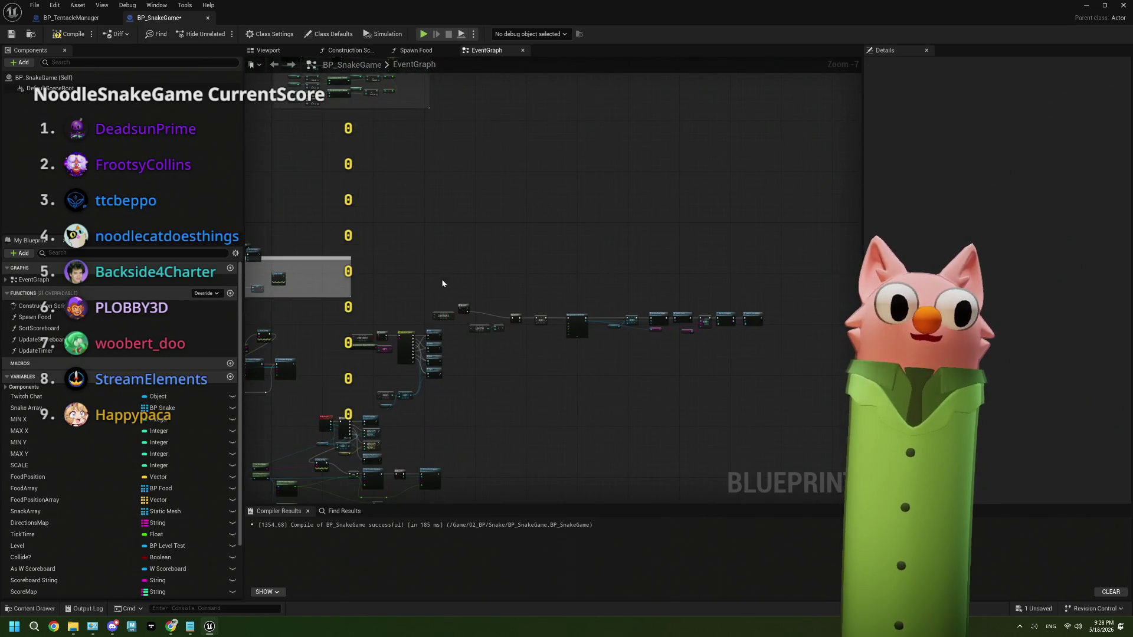
drag(440, 280, 788, 356)
key(Delete)
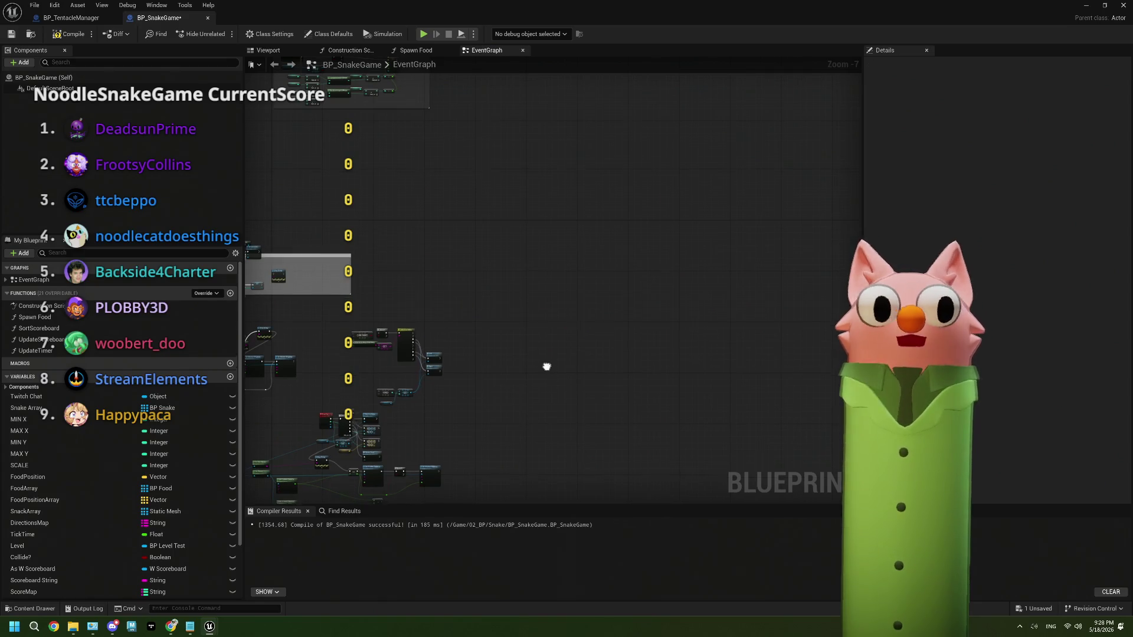
Wrap the middle nodes of the event graph in a comment box.
scroll(447, 309, up, 3)
drag(308, 212, 519, 378)
key(c)
key(Home)
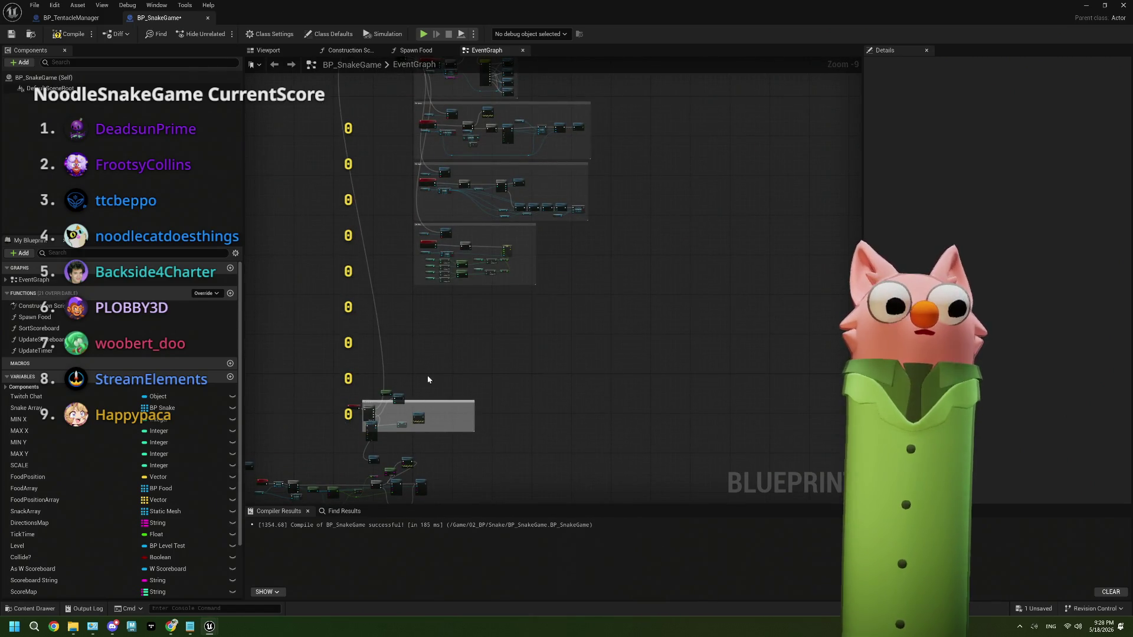
Survey the comment groups and Food Get scoring chain, then bring up the Tentacle dashboard.
scroll(428, 379, up, 6)
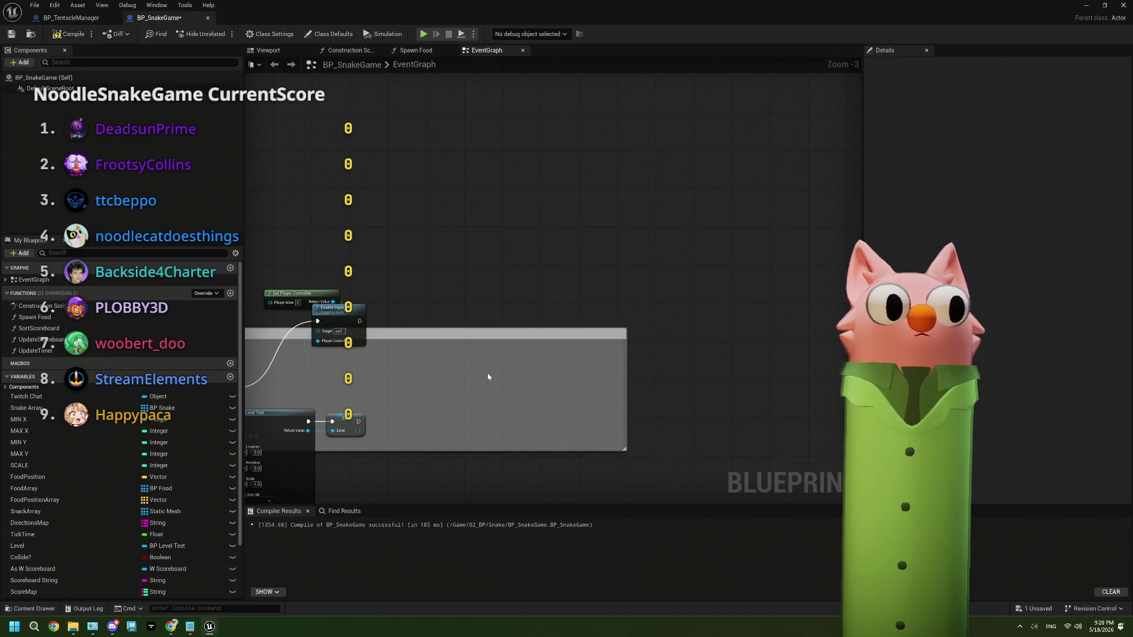
scroll(488, 377, down, 3)
mouse_move(468, 329)
mouse_down()
mouse_move(448, 399)
mouse_move(480, 293)
mouse_up()
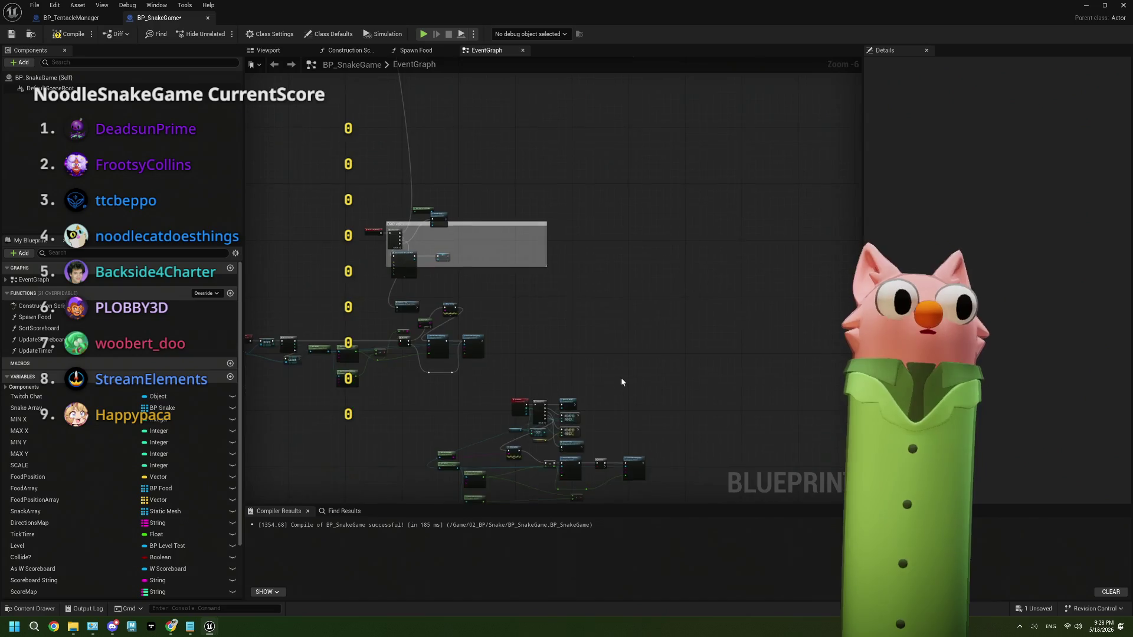
drag(622, 382, 698, 331)
scroll(413, 339, up, 2)
scroll(413, 339, down, 2)
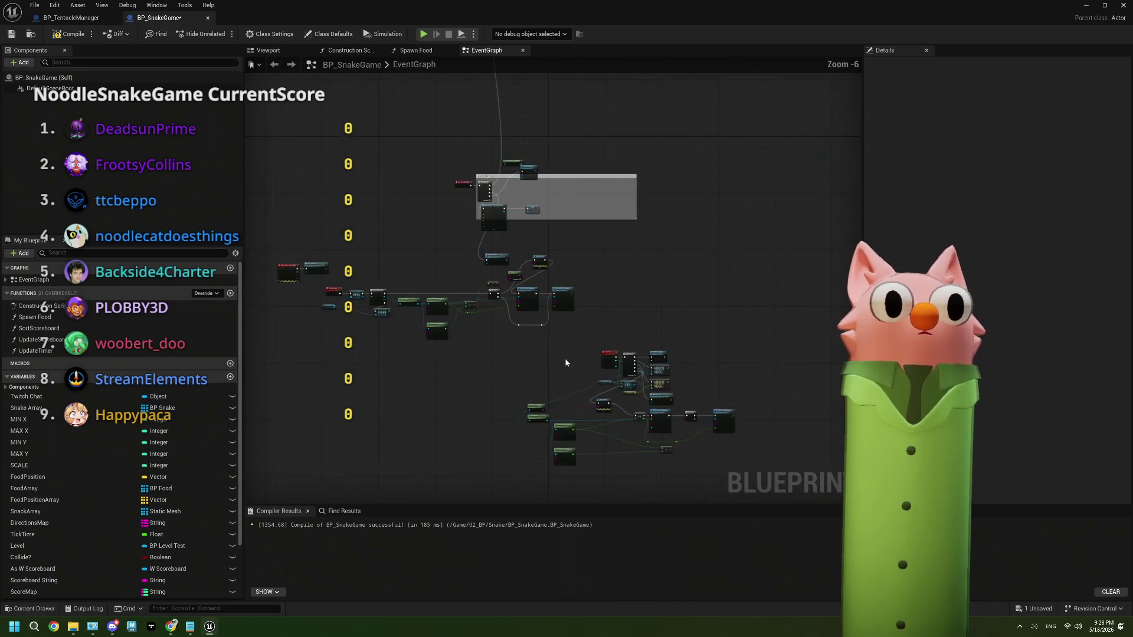
drag(565, 362, 547, 351)
scroll(547, 352, up, 3)
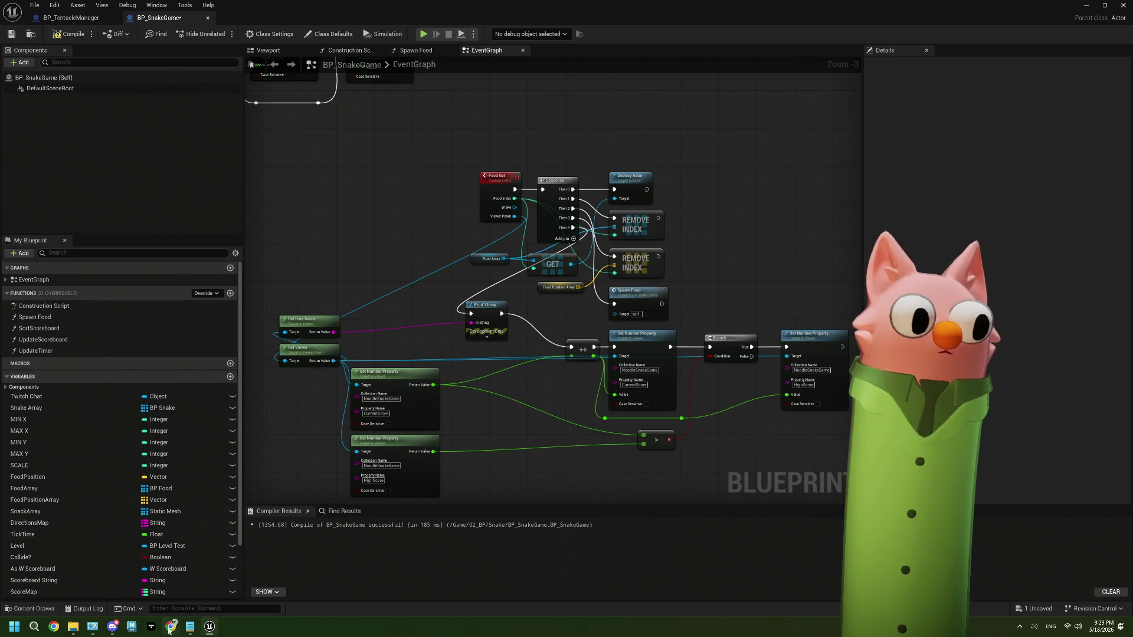
click(170, 626)
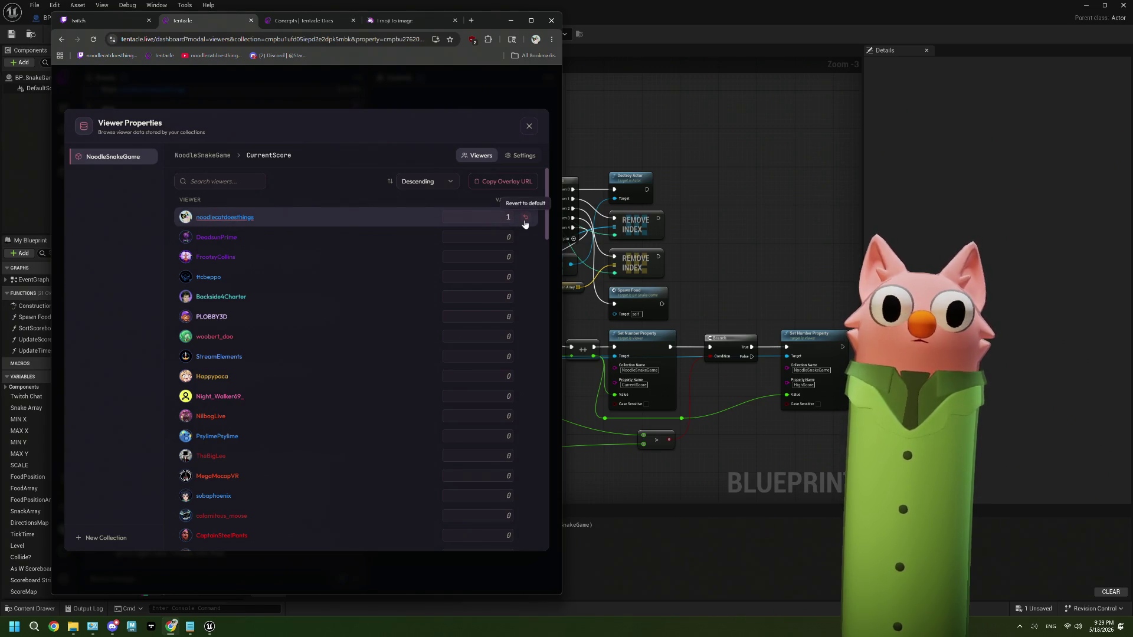
Check the per-viewer HighScore and CurrentScore values in Tentacle's NoodleSnakeGame properties.
click(224, 156)
click(206, 222)
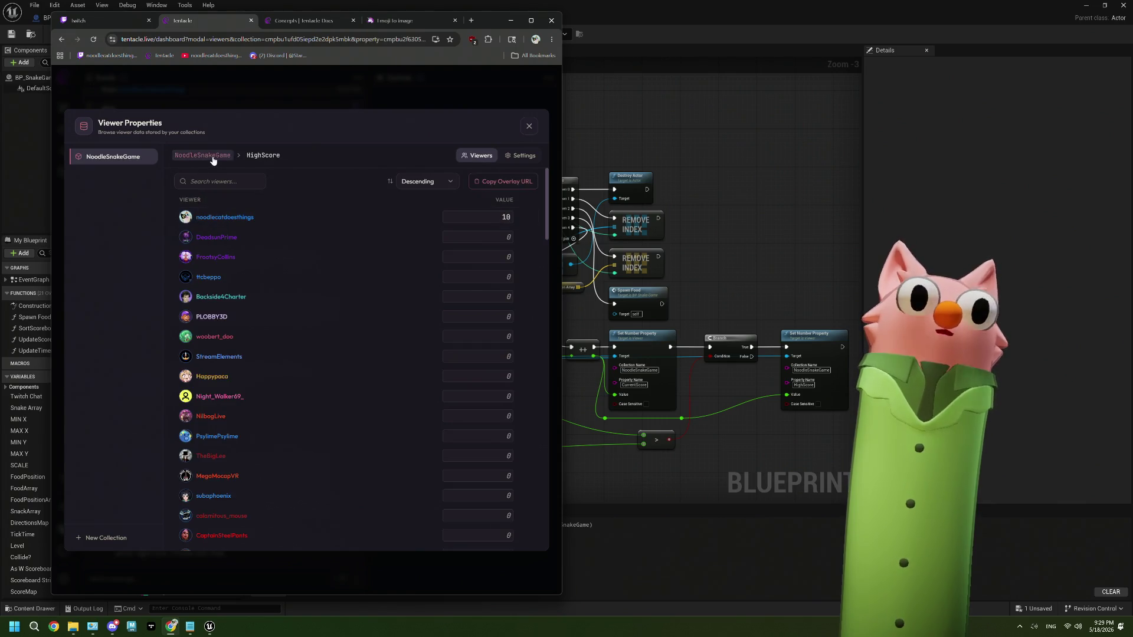
click(215, 158)
click(208, 198)
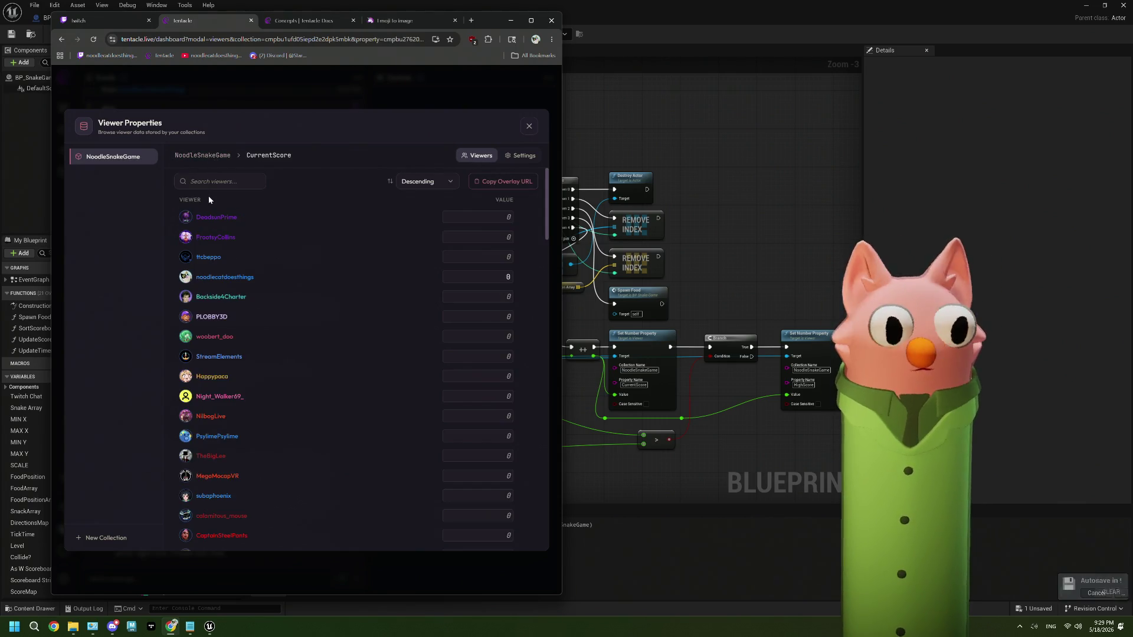
click(216, 158)
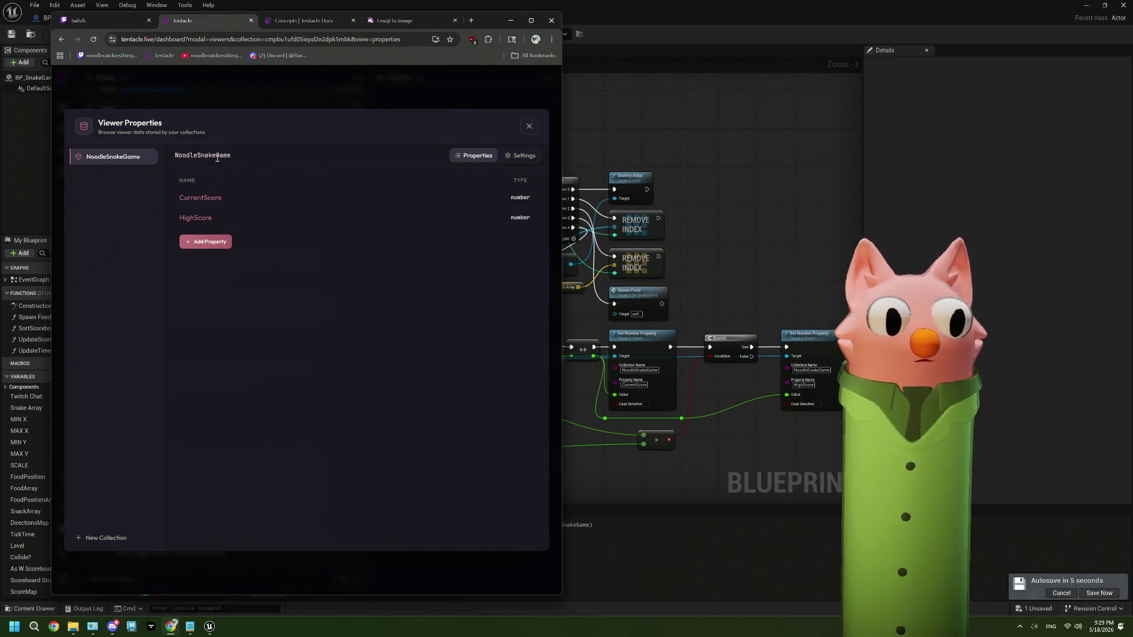
click(210, 221)
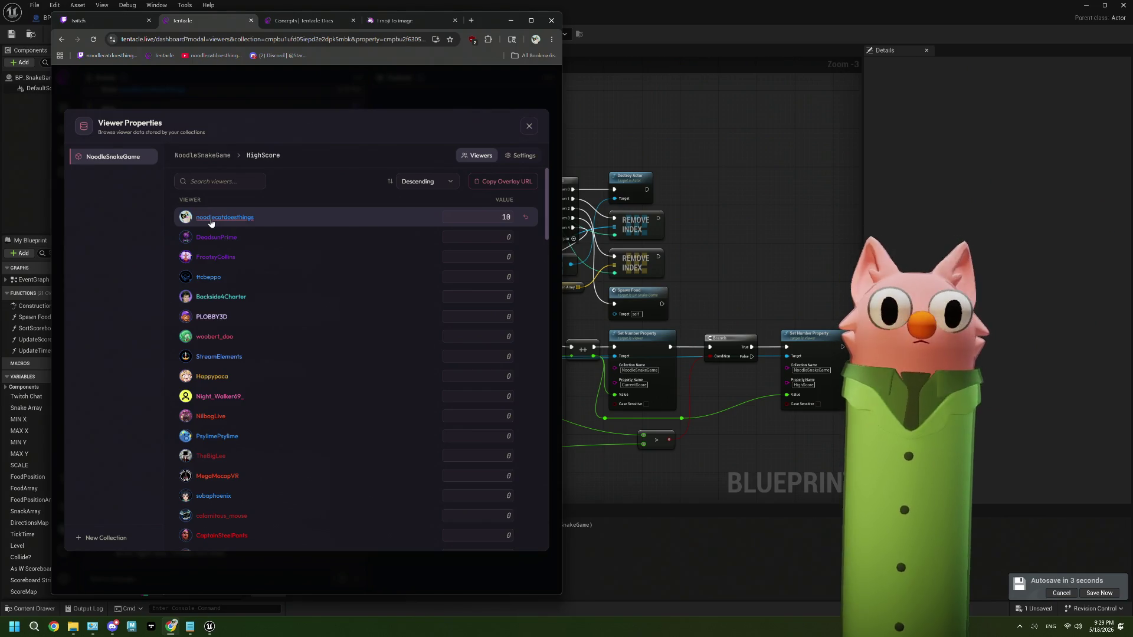
Reset the top viewer's HighScore from 10 to the default 0 and return to Unreal.
click(525, 217)
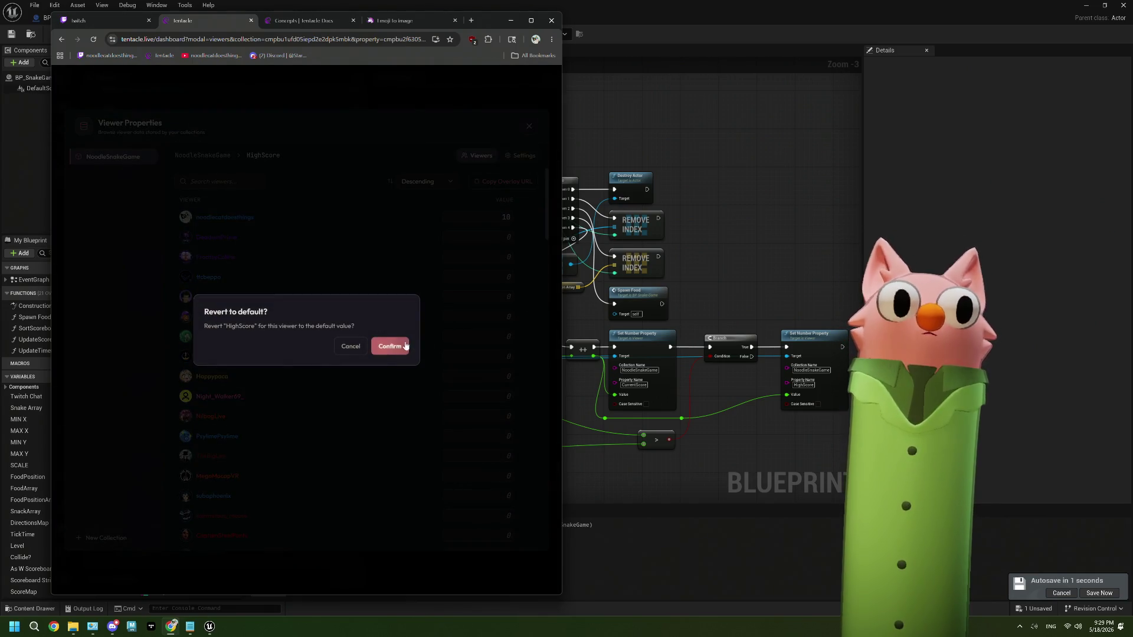
click(390, 346)
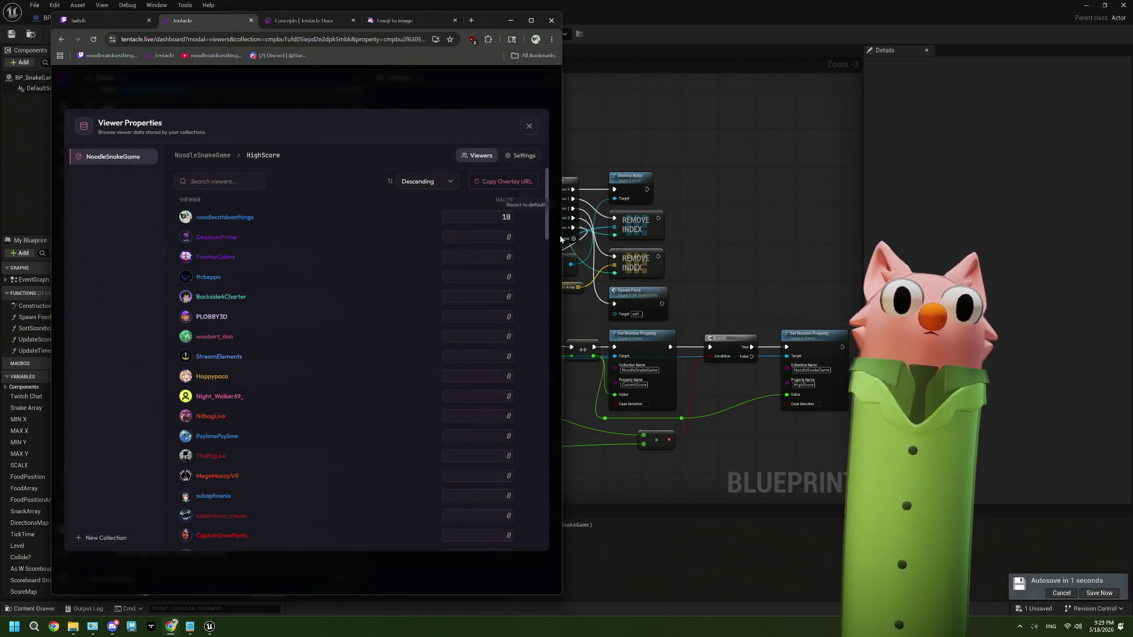
click(204, 157)
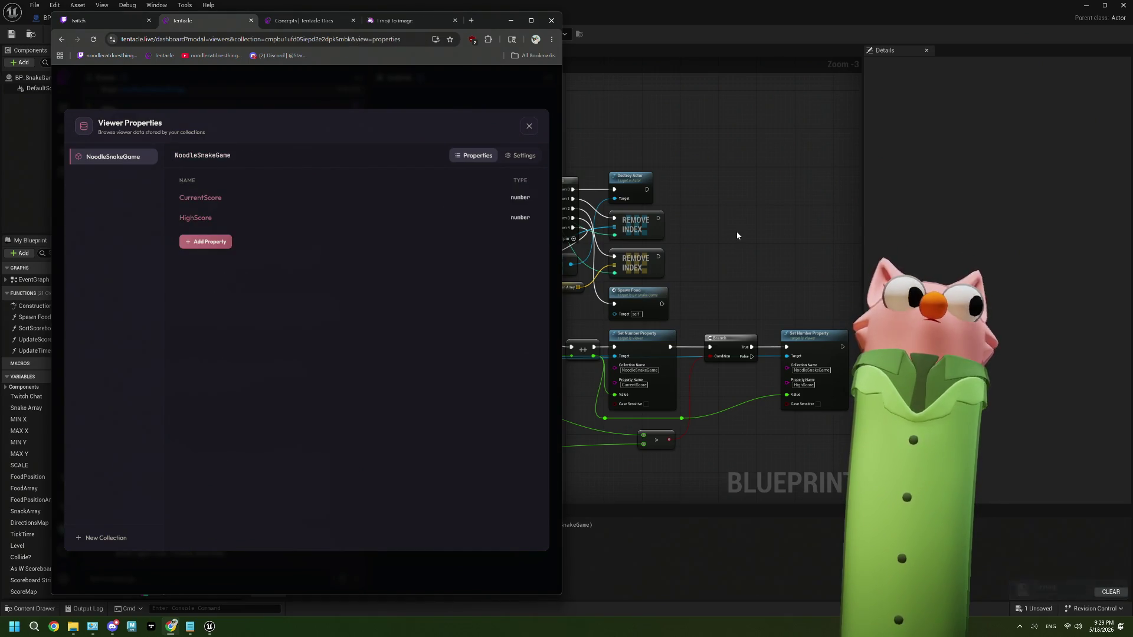
key(alt+Tab)
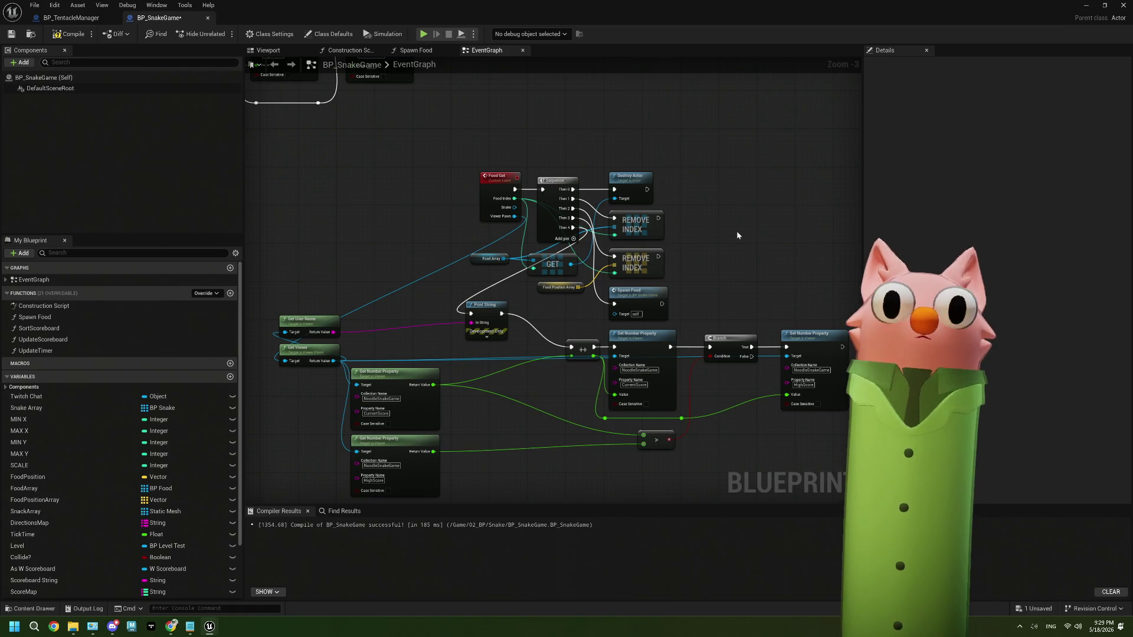
Replace the Append/Print String debug nodes with Branch True feeding the HighScore setter, then compile.
scroll(736, 232, down, 1)
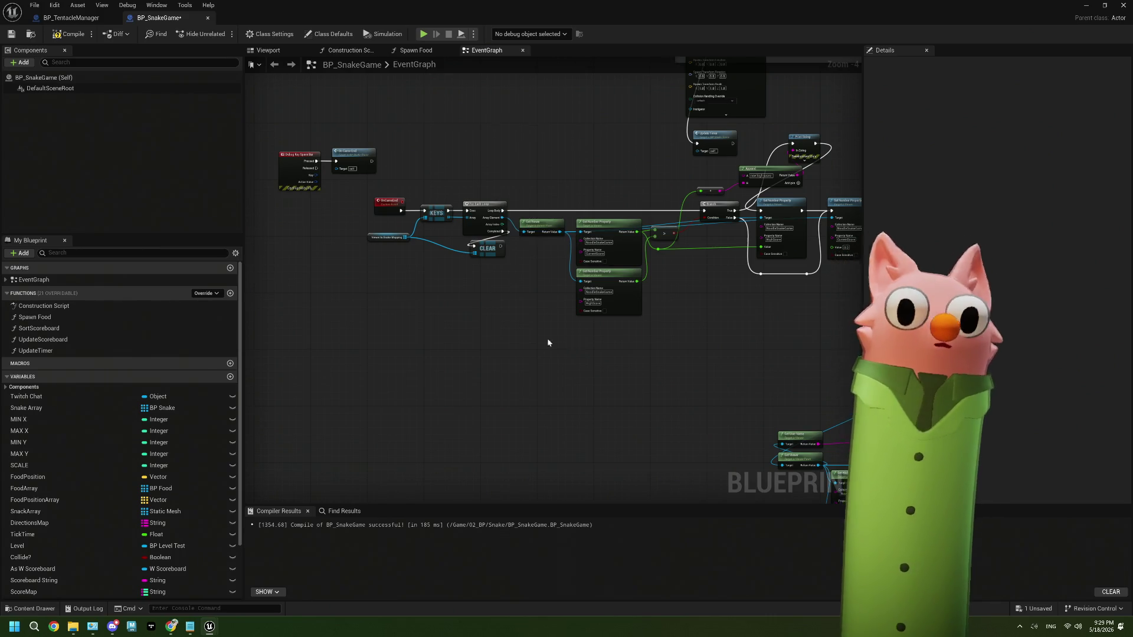
scroll(506, 275, up, 3)
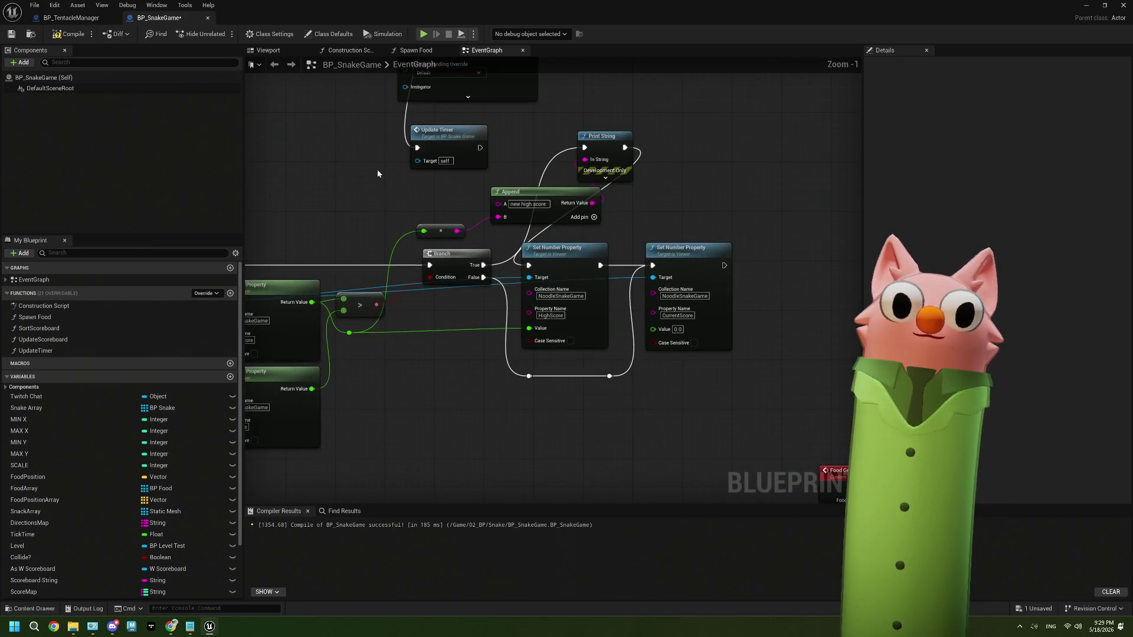
mouse_move(448, 186)
mouse_down()
mouse_move(645, 198)
mouse_move(601, 214)
mouse_move(647, 209)
mouse_move(526, 227)
mouse_up()
key(Delete)
click(602, 136)
key(Delete)
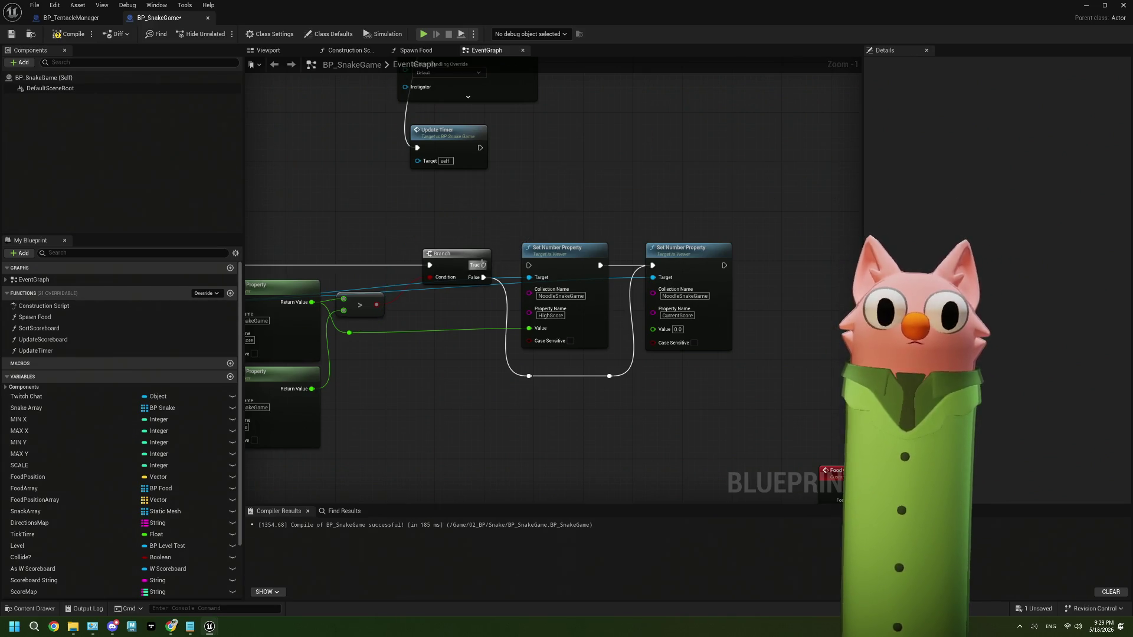
drag(484, 265, 530, 266)
scroll(493, 345, down, 2)
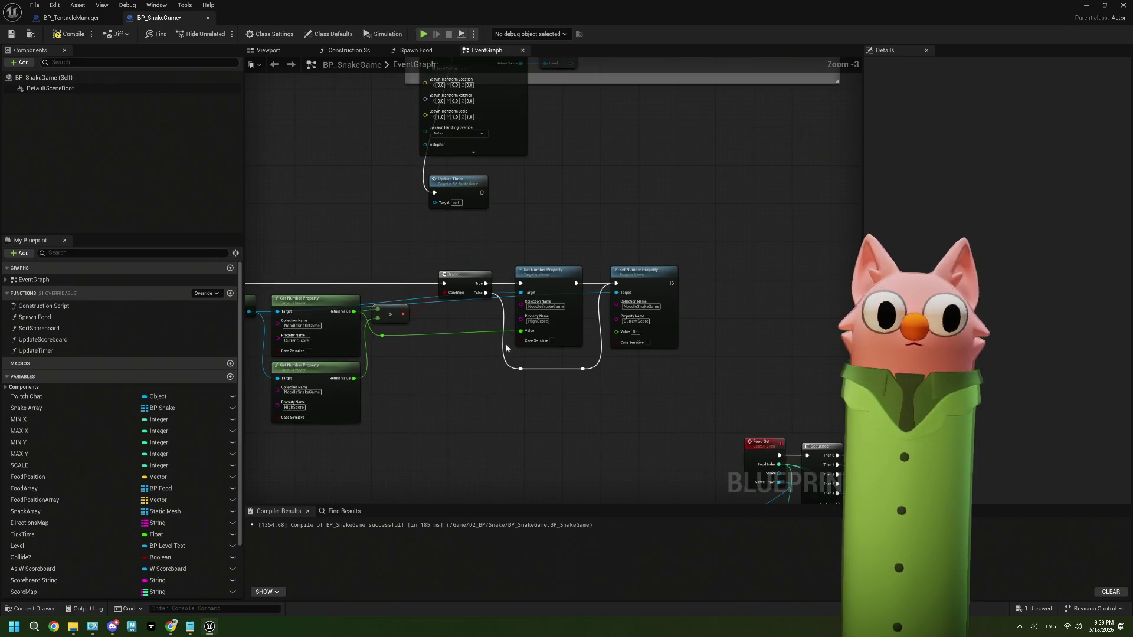
click(58, 33)
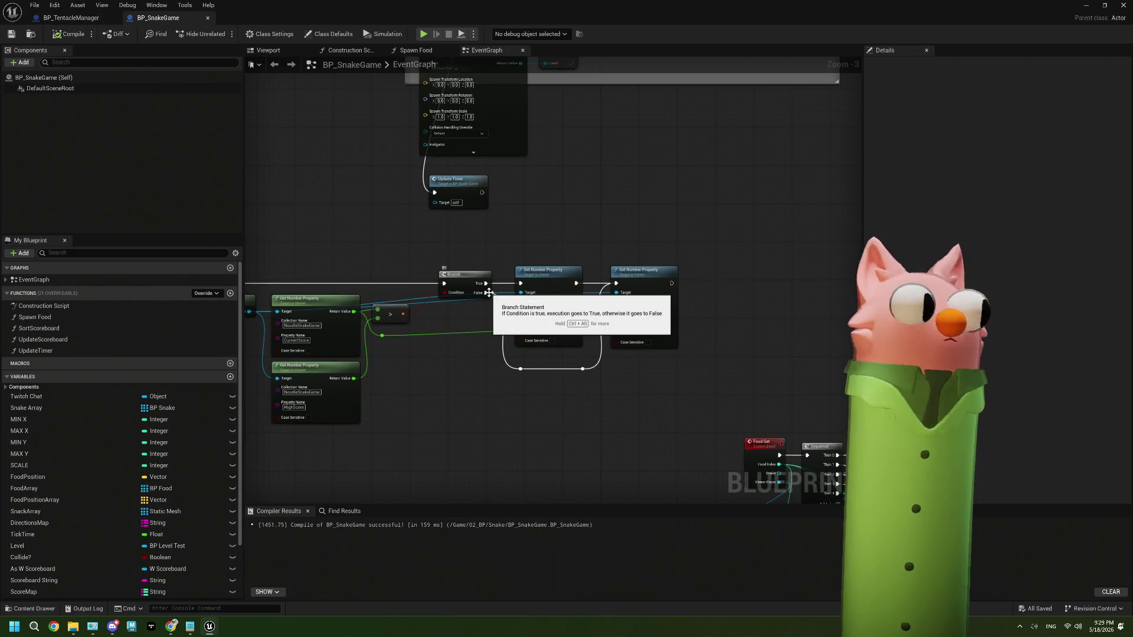
Wire Sequence Then 4 into the score increment and wrap the food-scoring cluster in a comment.
mouse_move(489, 292)
mouse_down()
mouse_move(562, 352)
mouse_move(703, 427)
mouse_up()
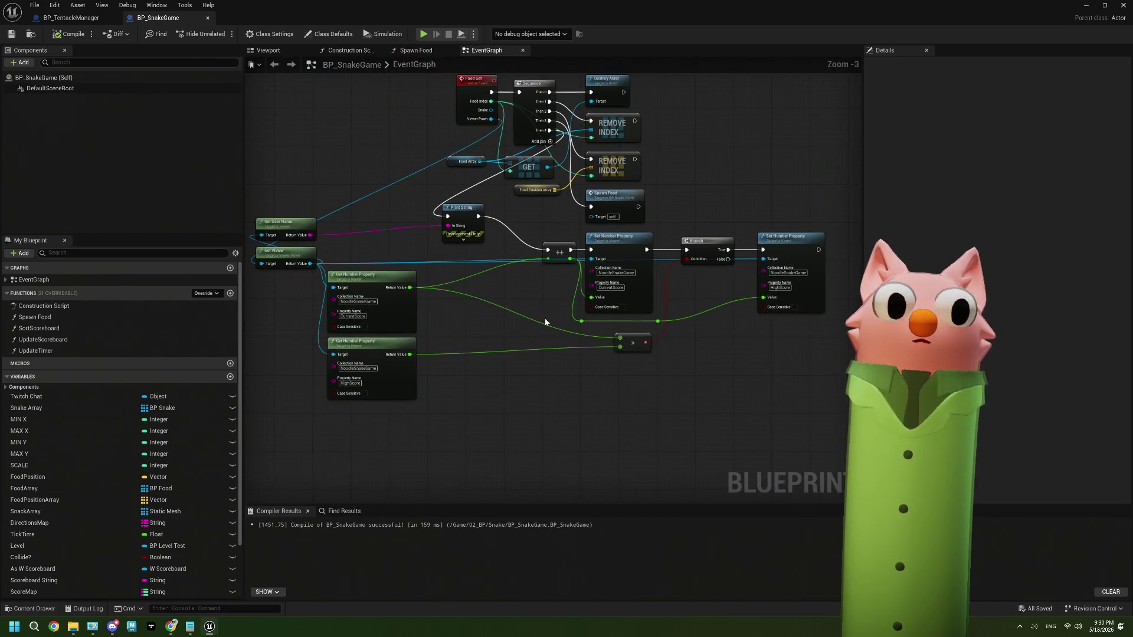
drag(295, 228, 302, 252)
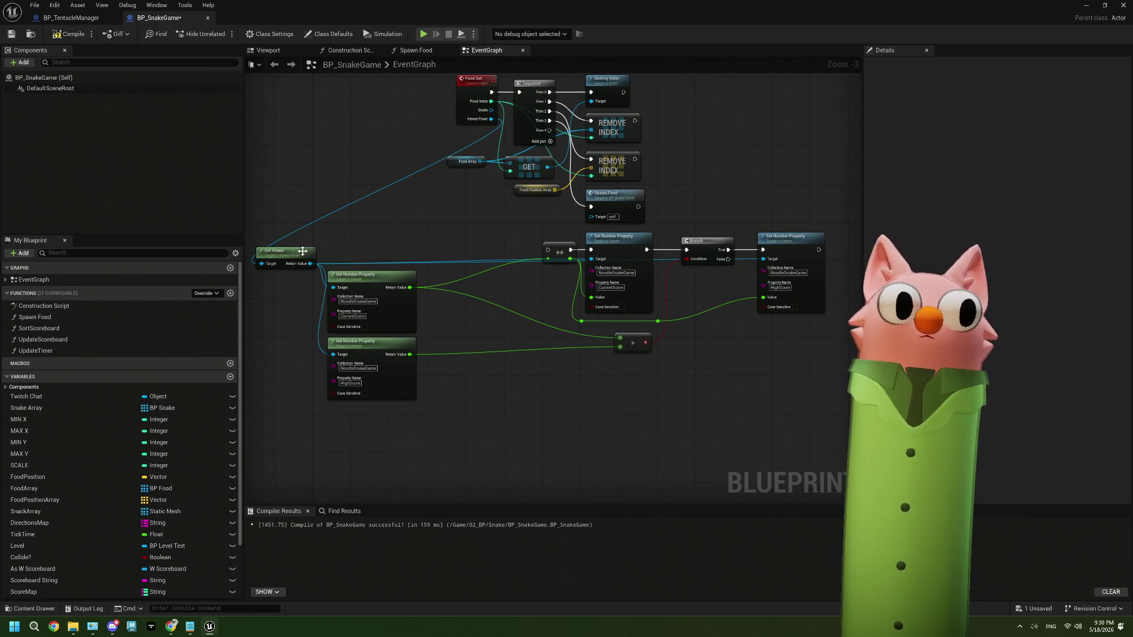
drag(550, 129, 548, 250)
drag(291, 248, 389, 255)
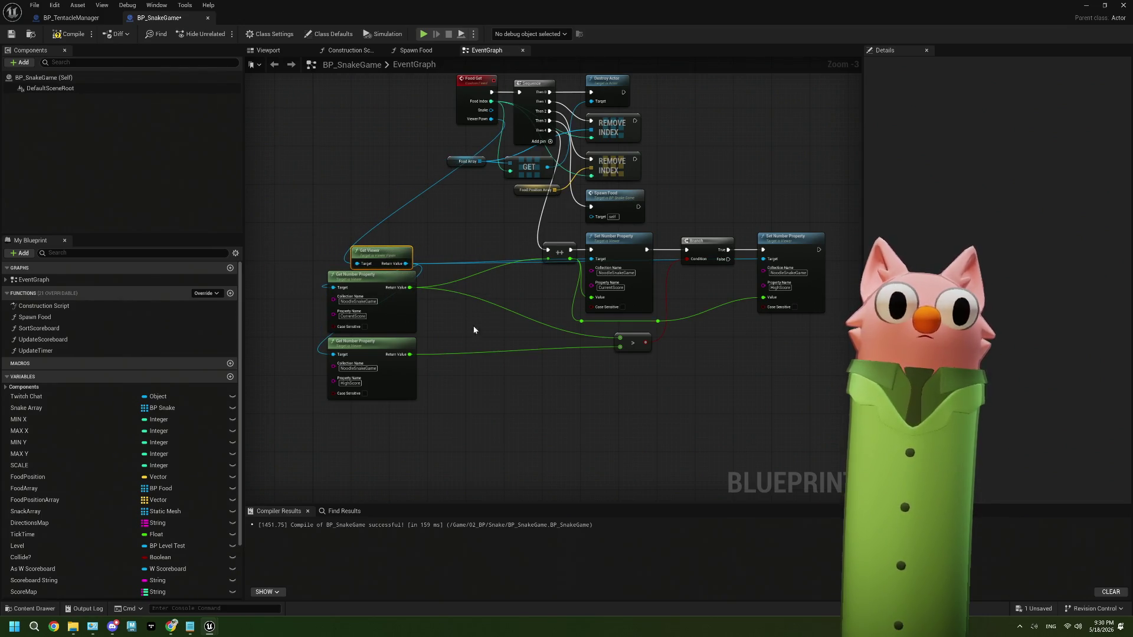
scroll(621, 351, down, 2)
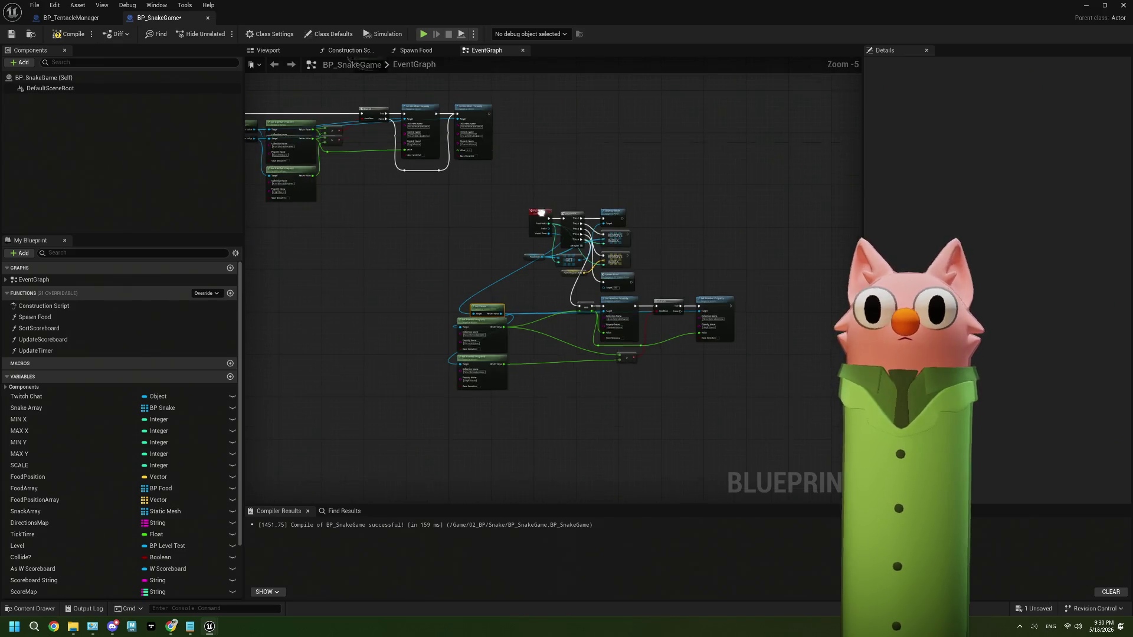
drag(410, 269, 750, 479)
key(c)
text(On Eat Food)
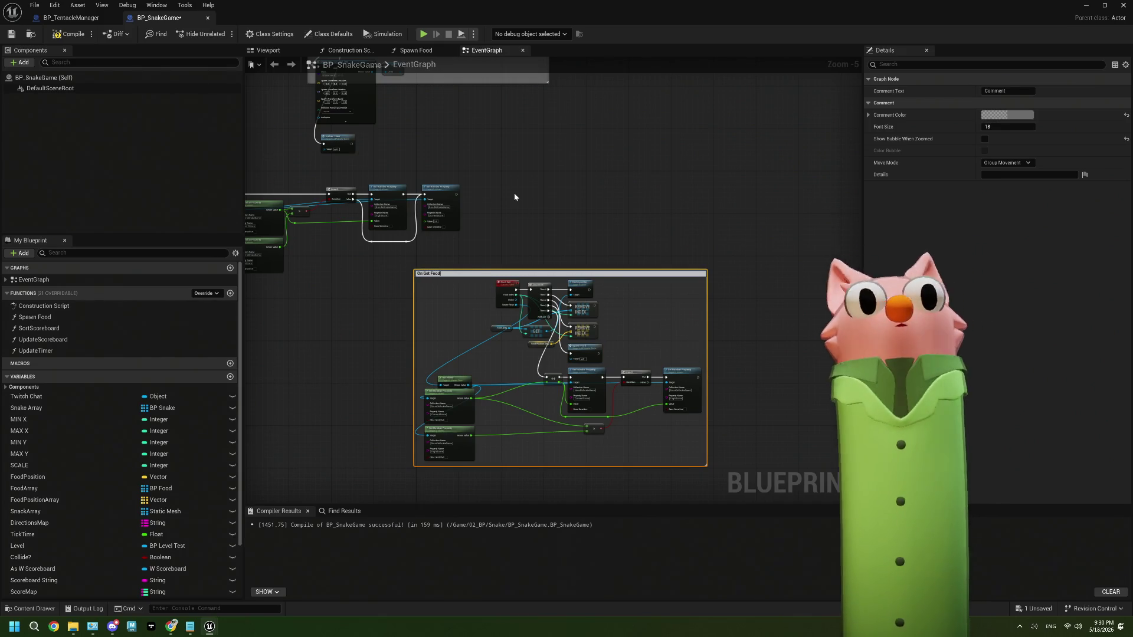
Bring up the ThePlan.txt task list in Notepad.
click(750, 479)
scroll(559, 498, down, 3)
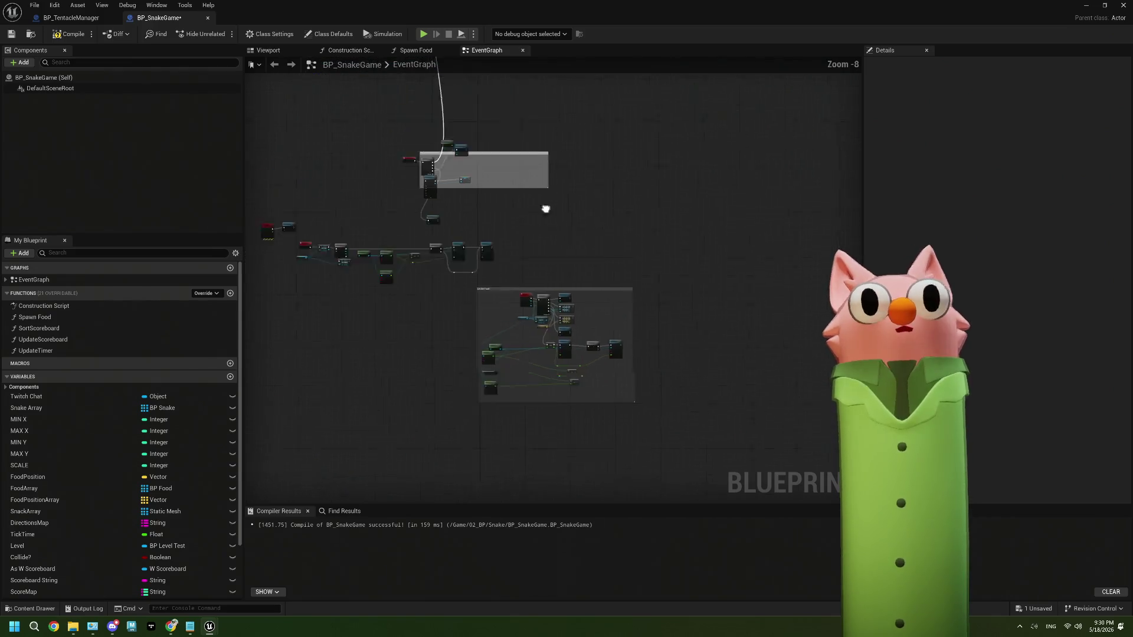
click(190, 626)
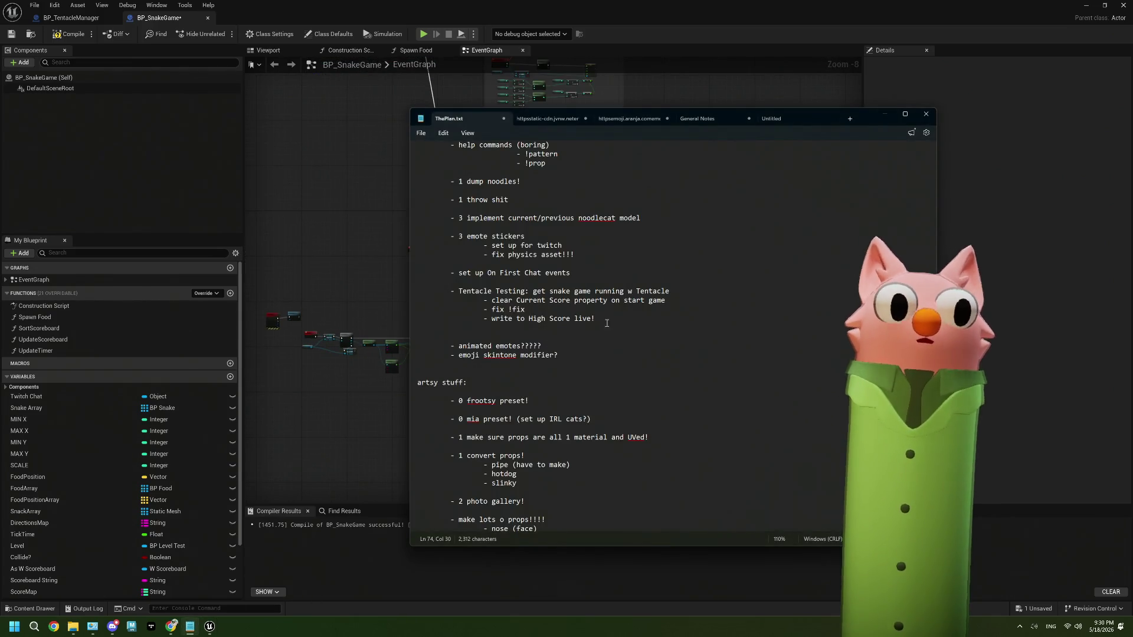
Remove the two finished Tentacle Testing lines, leaving only 'fix !fix', and go back to Unreal.
drag(665, 302, 430, 305)
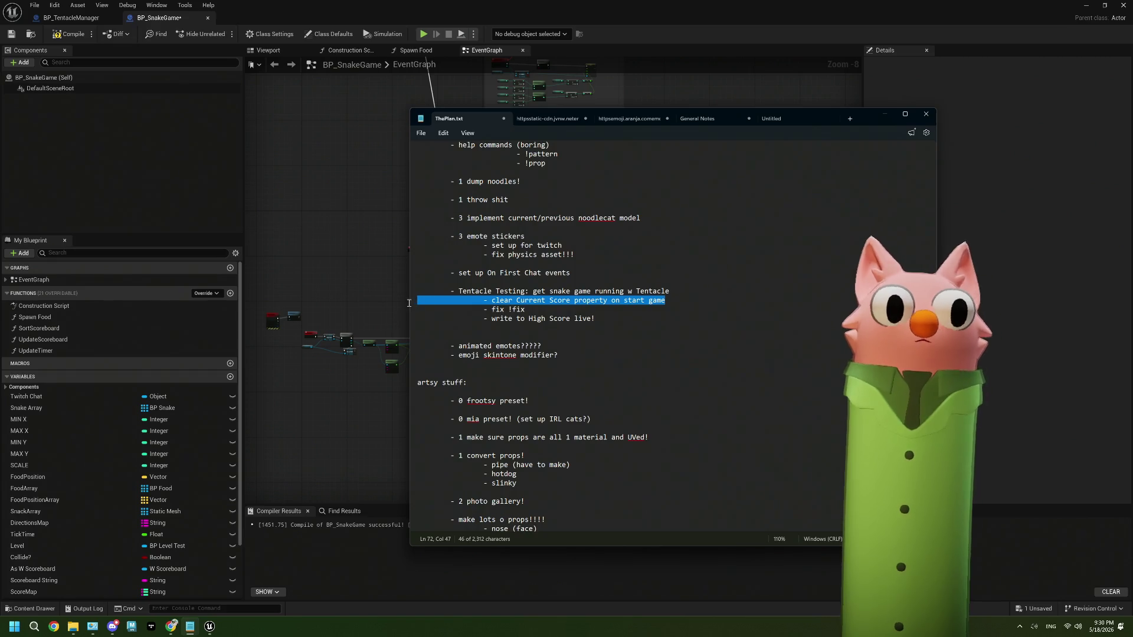
key(Delete)
key(Delete)
drag(596, 310, 403, 310)
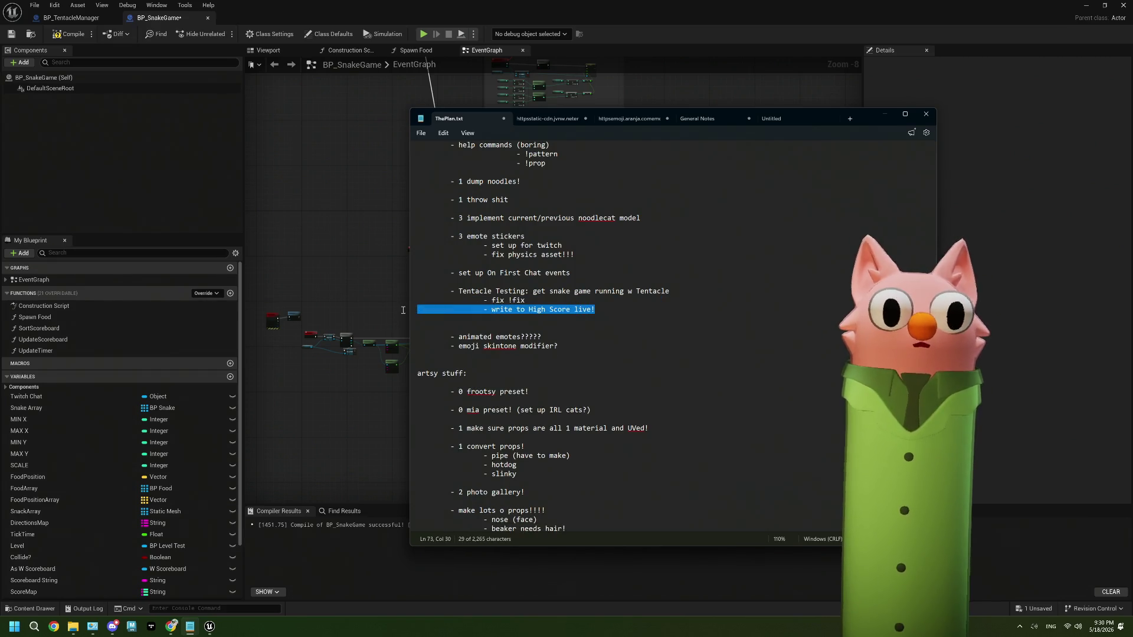
key(Delete)
key(BackSpace)
scroll(525, 314, up, 2)
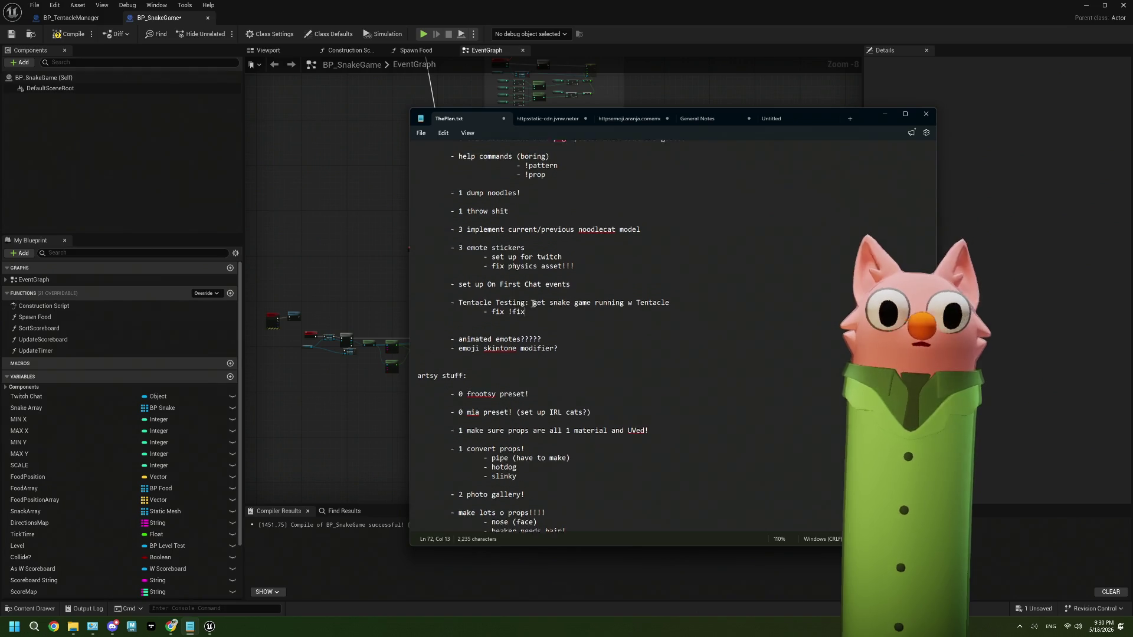
click(378, 260)
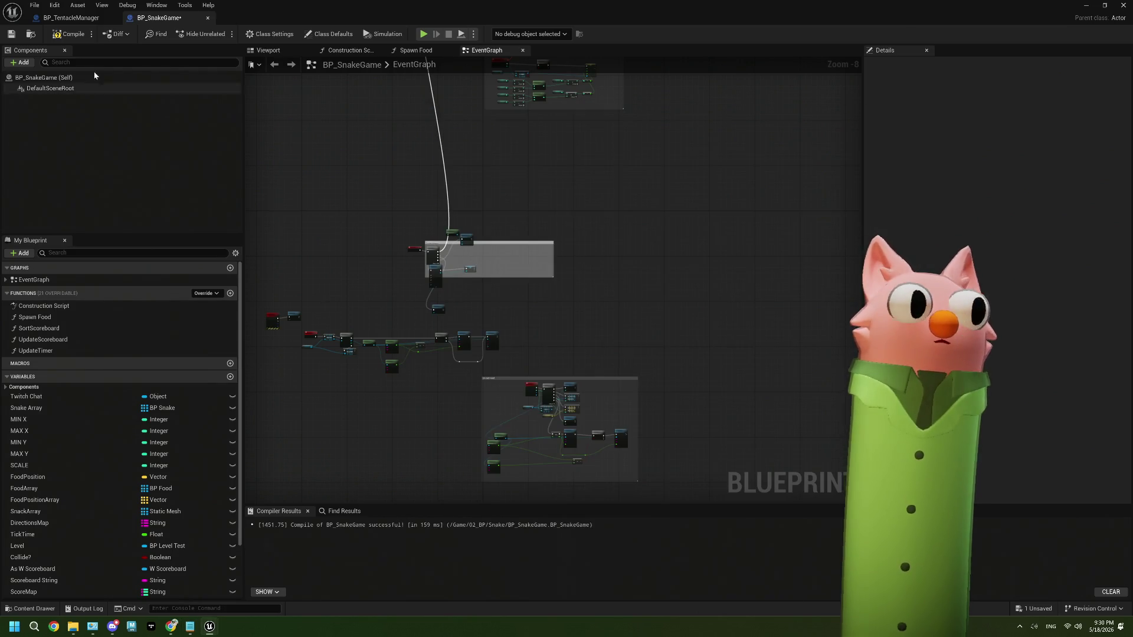
Compile and save BP_SnakeGame, then move the On !fix SET node up and right.
click(67, 36)
scroll(469, 246, up, 3)
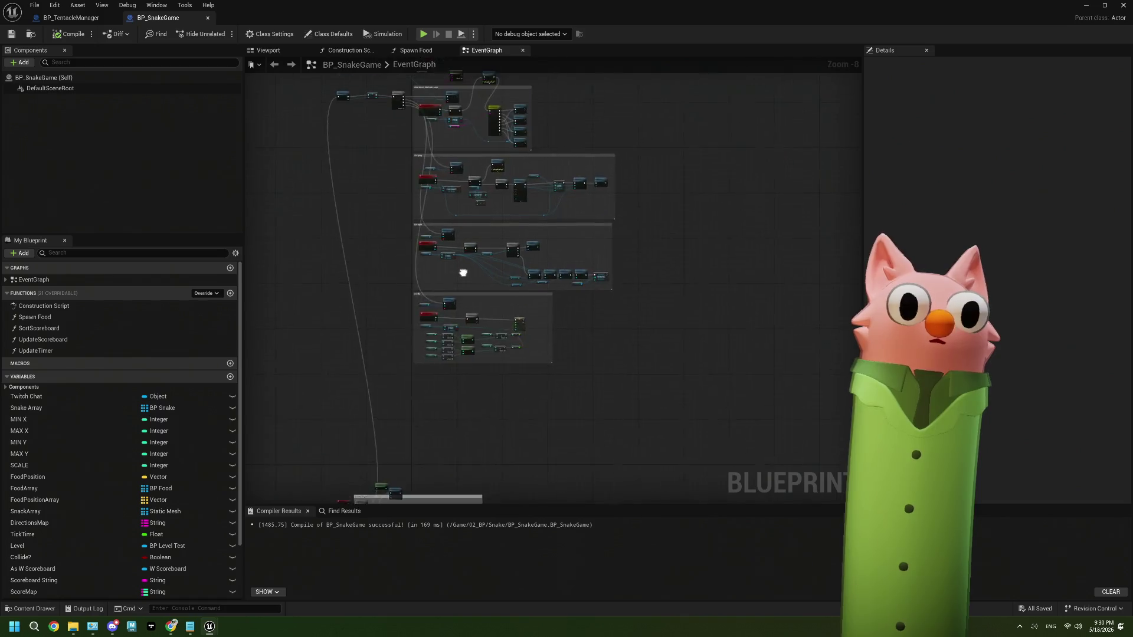
scroll(469, 246, up, 2)
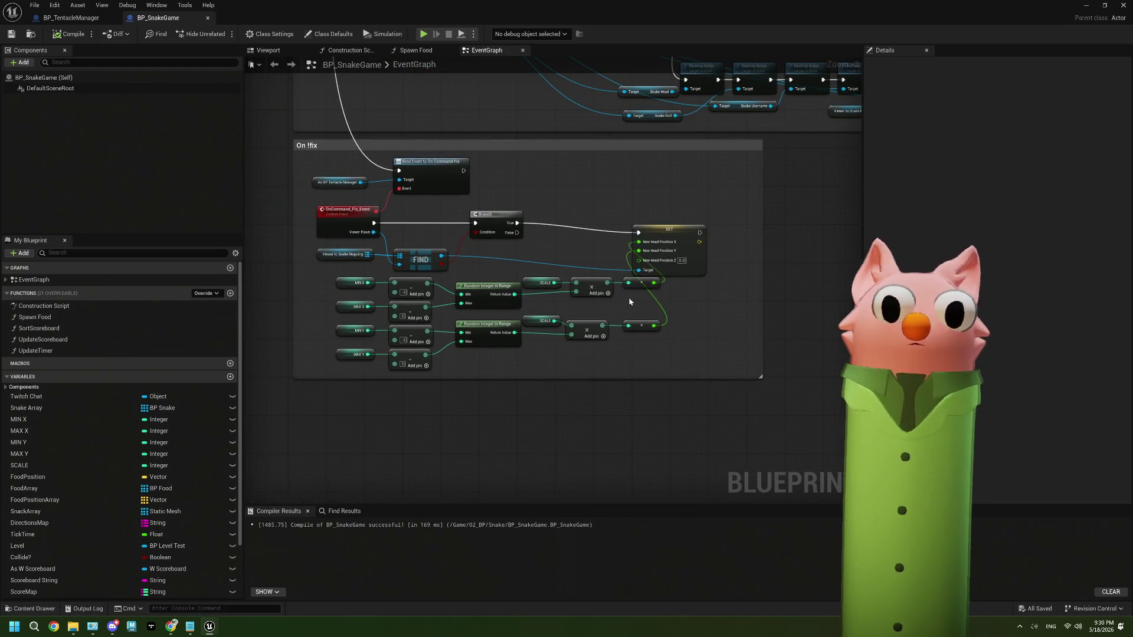
scroll(617, 226, up, 1)
drag(618, 229, 661, 206)
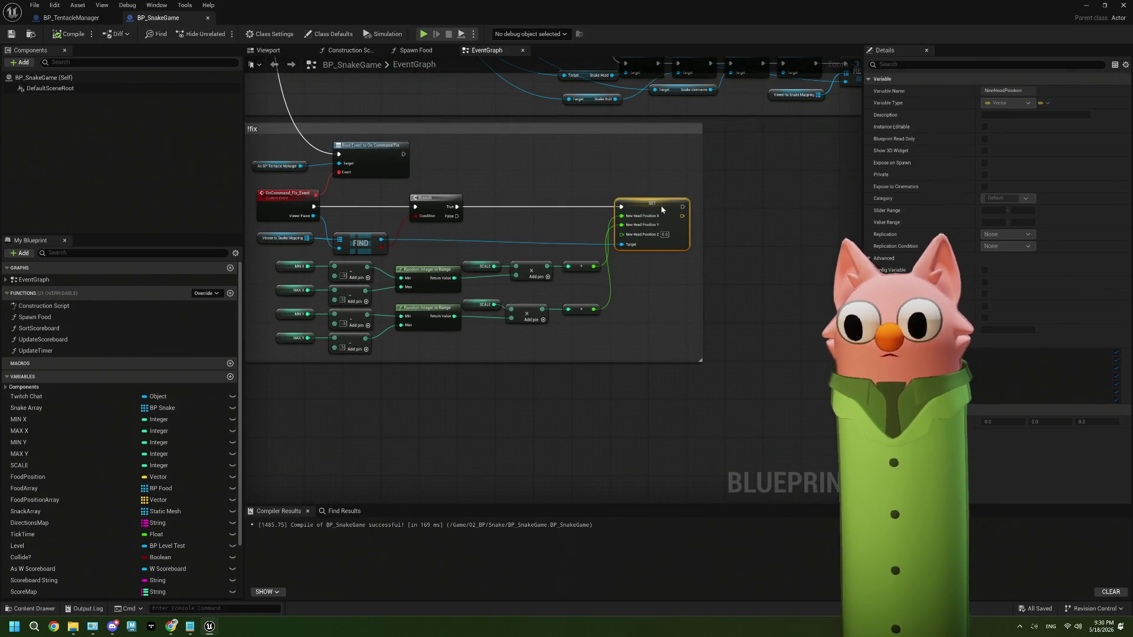
Inspect the OnCommand_Fix_Event and MIN/MAX nodes, then restore the window to show the level editor.
scroll(610, 269, up, 2)
drag(539, 284, 634, 271)
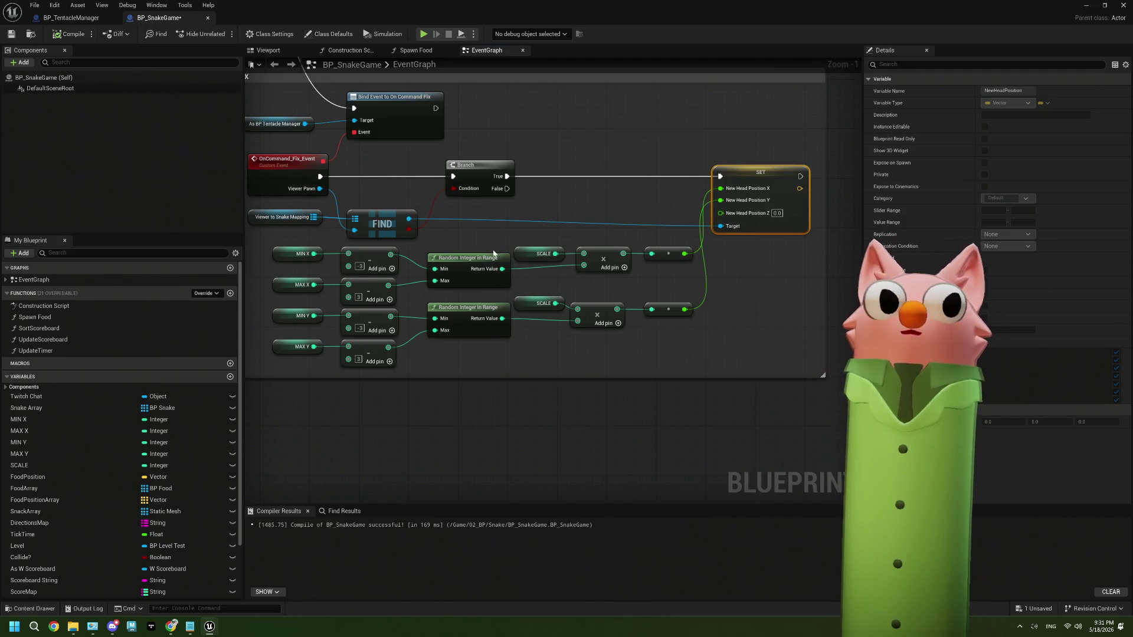
mouse_move(493, 254)
mouse_down()
mouse_move(611, 255)
mouse_move(469, 253)
mouse_up()
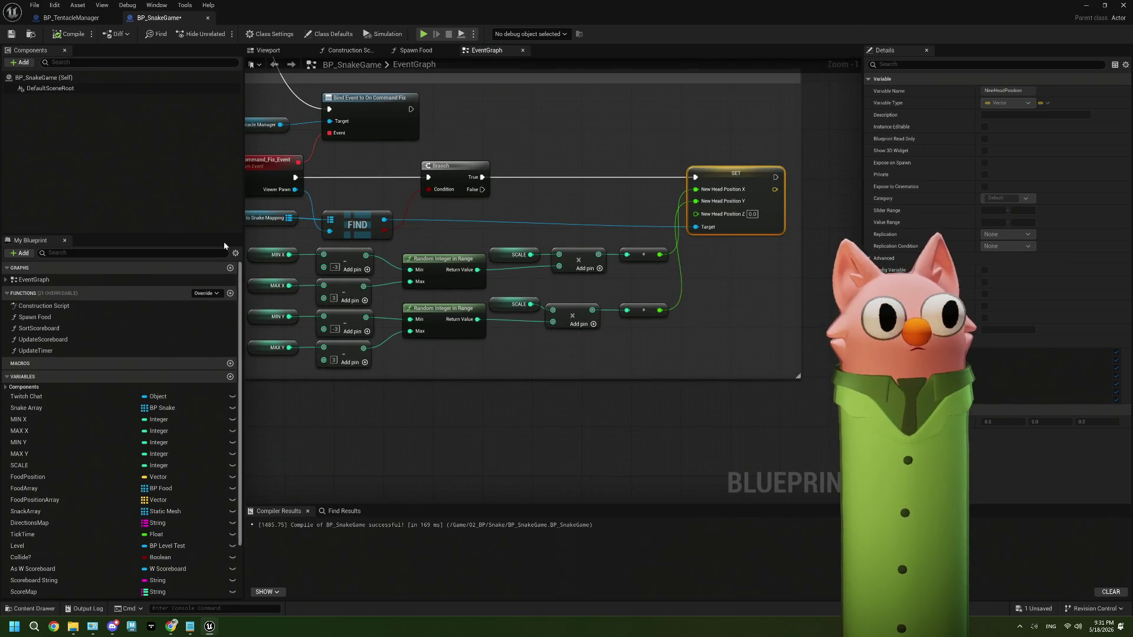
double_click(287, 16)
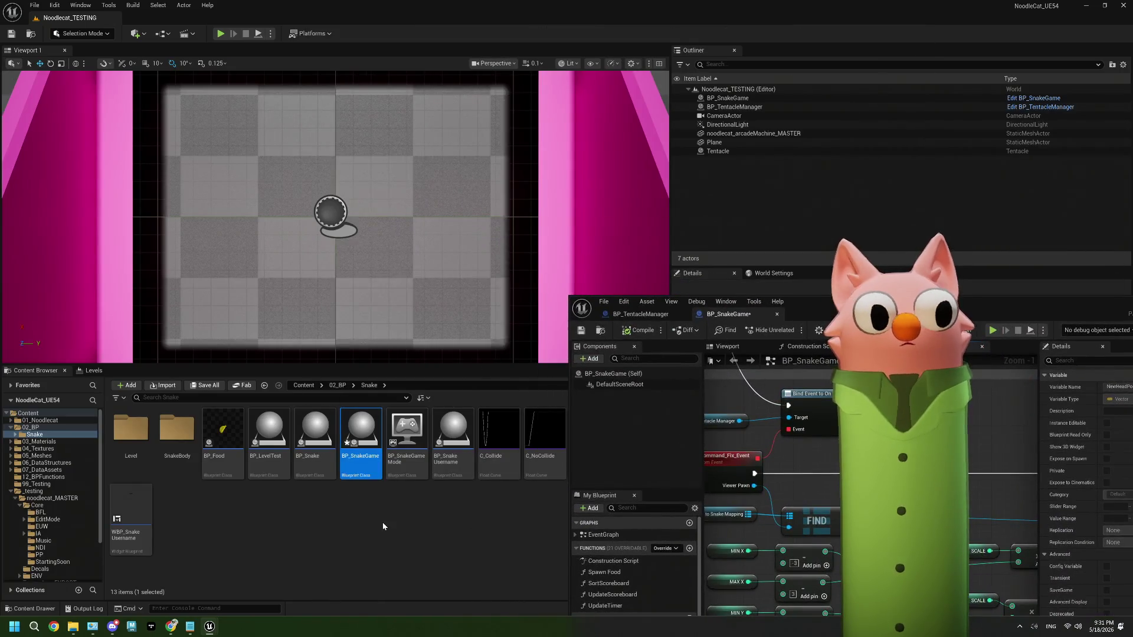
Open BP_Snake full screen and review its Check for free space and Update Snake logic.
double_click(315, 434)
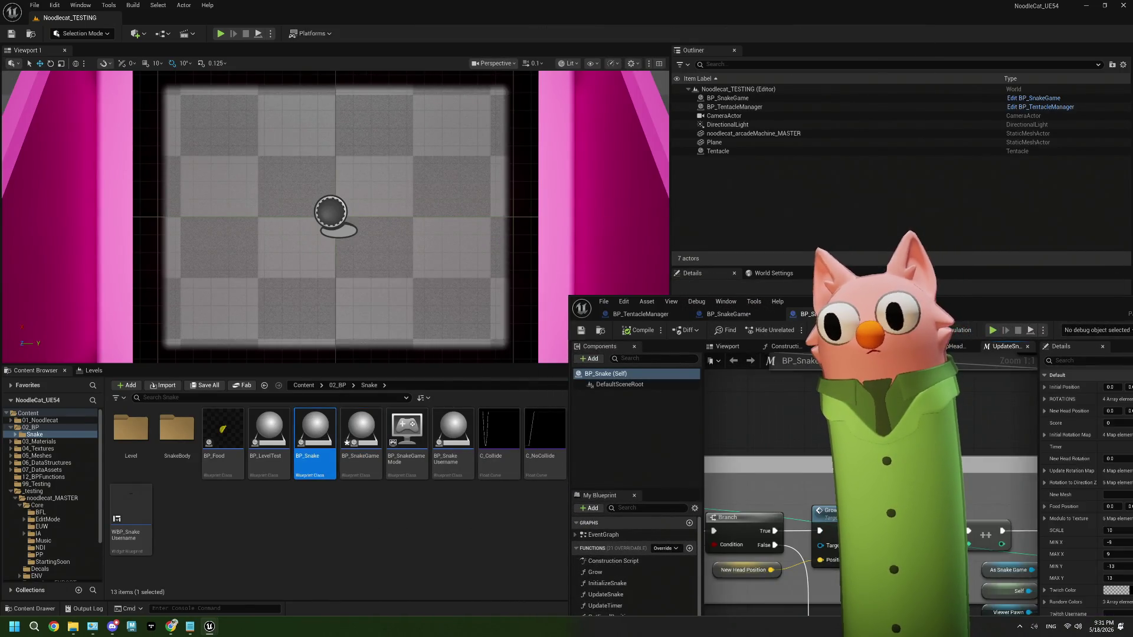
double_click(800, 301)
scroll(544, 336, down, 3)
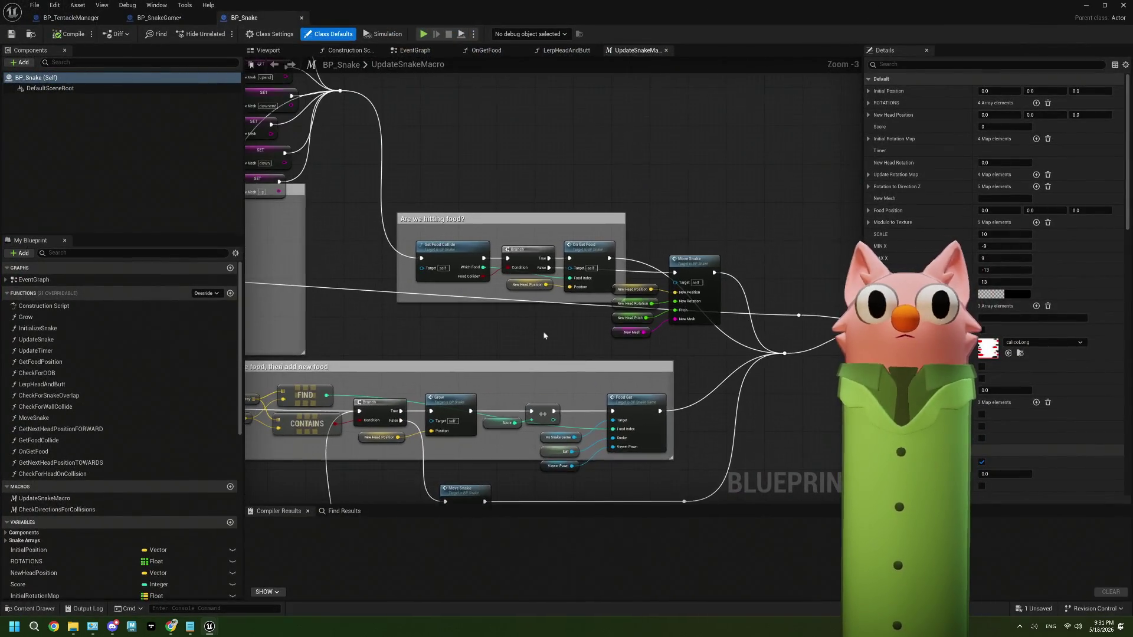
scroll(544, 335, down, 2)
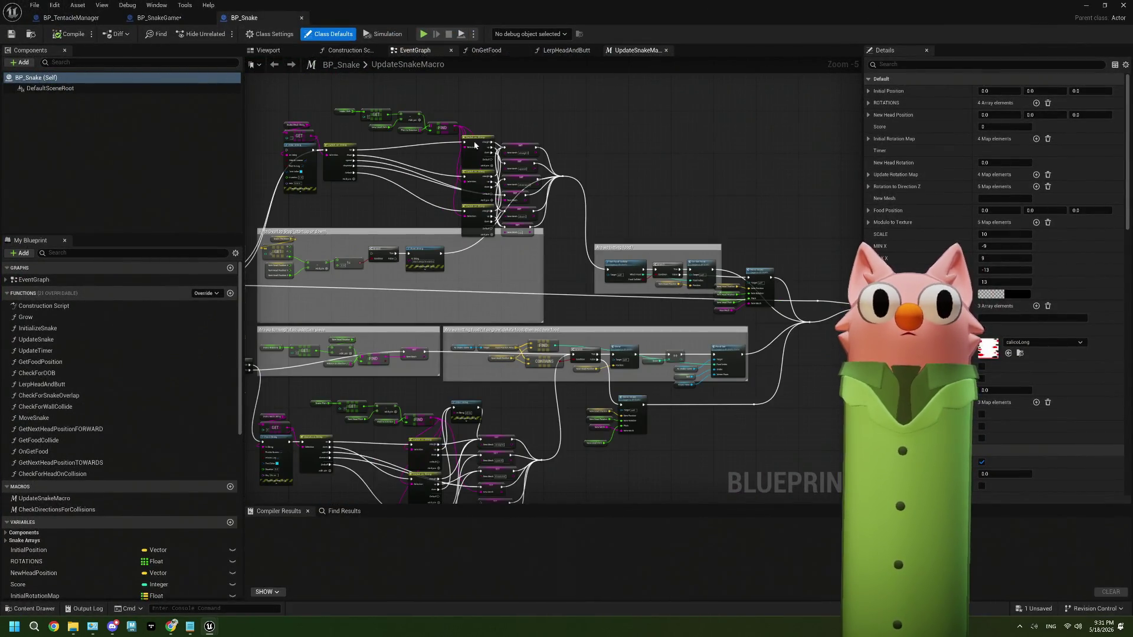
key(alt+Left)
scroll(592, 283, up, 4)
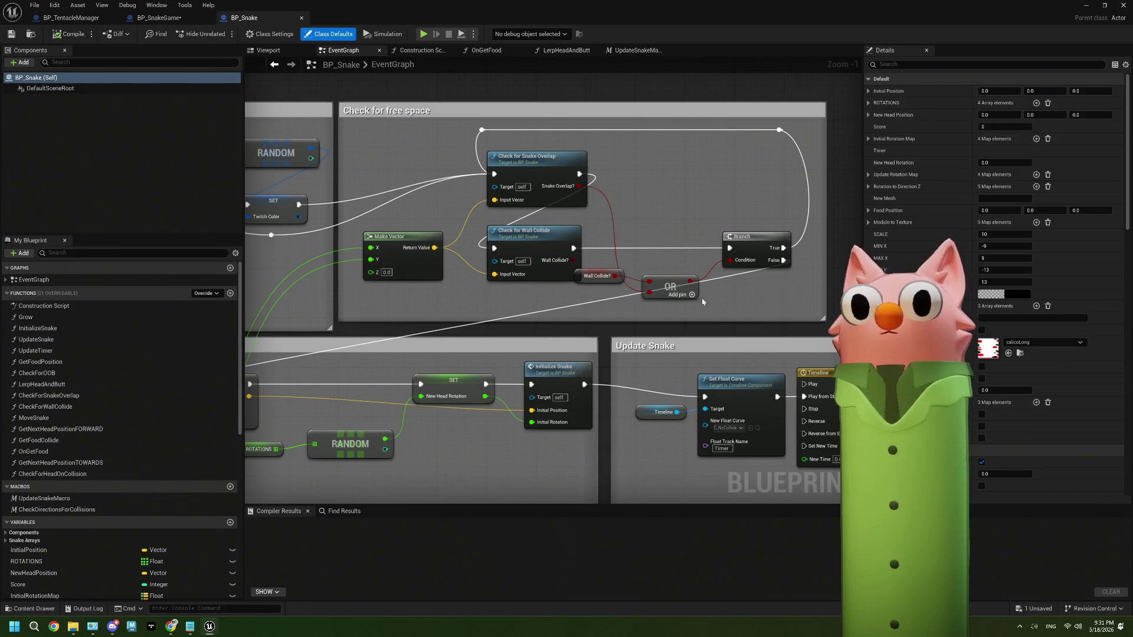
drag(703, 298, 520, 332)
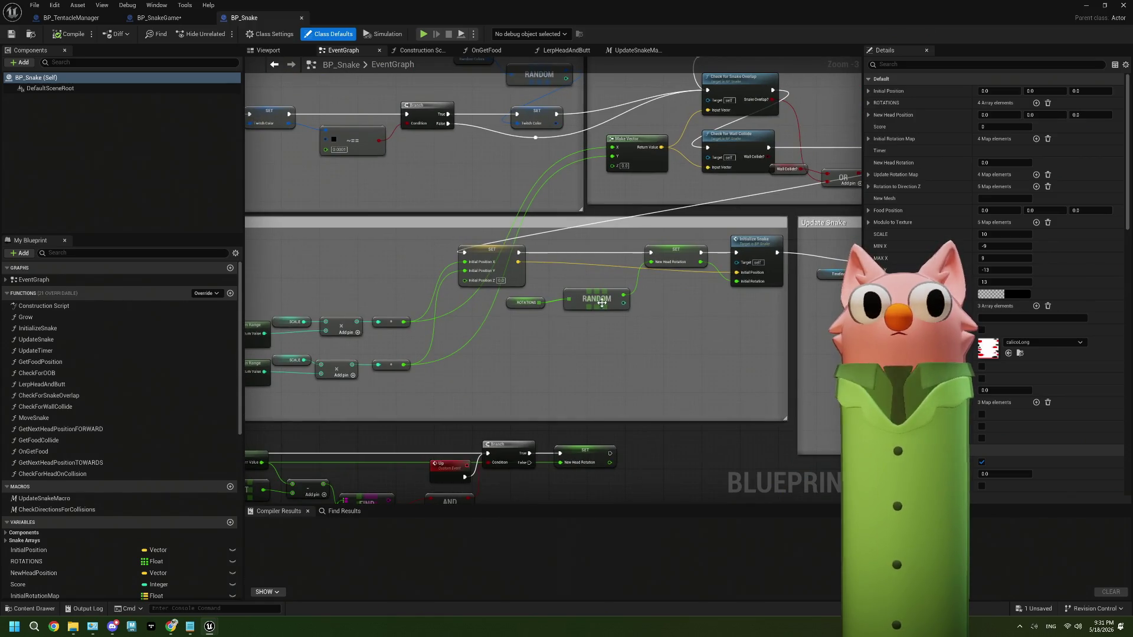
drag(602, 303, 432, 378)
drag(540, 276, 546, 351)
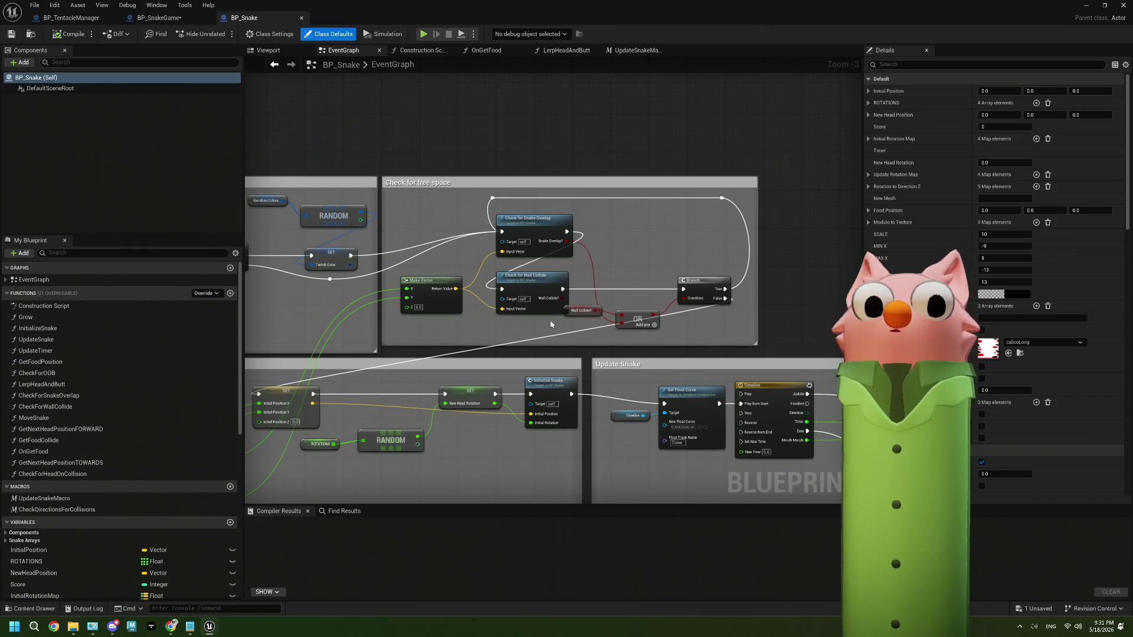
scroll(550, 324, down, 3)
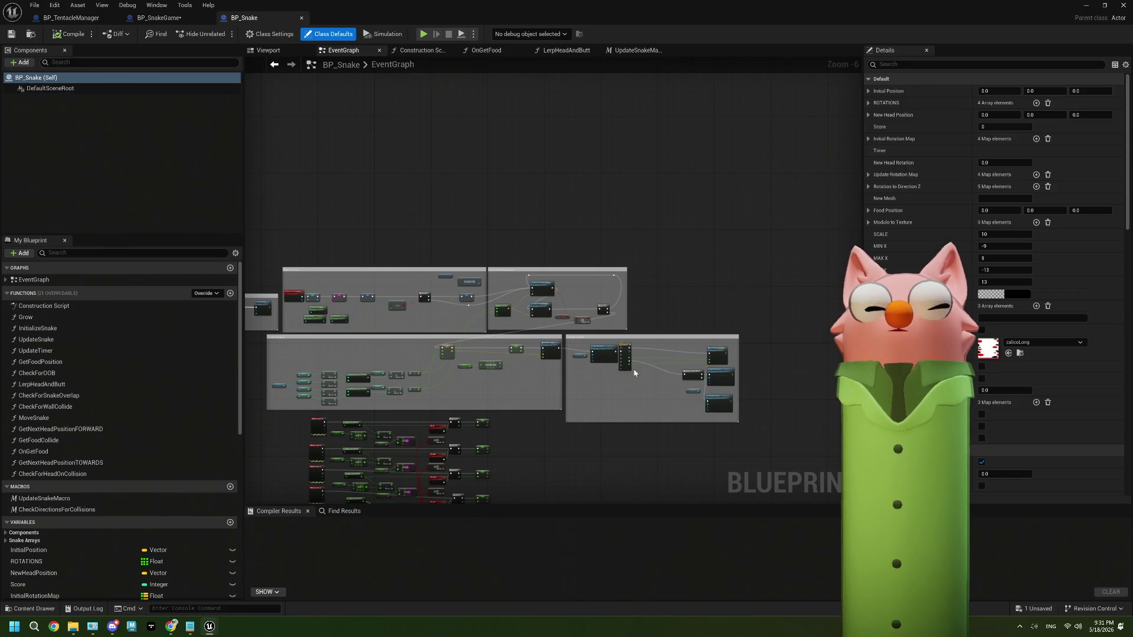
scroll(626, 364, up, 5)
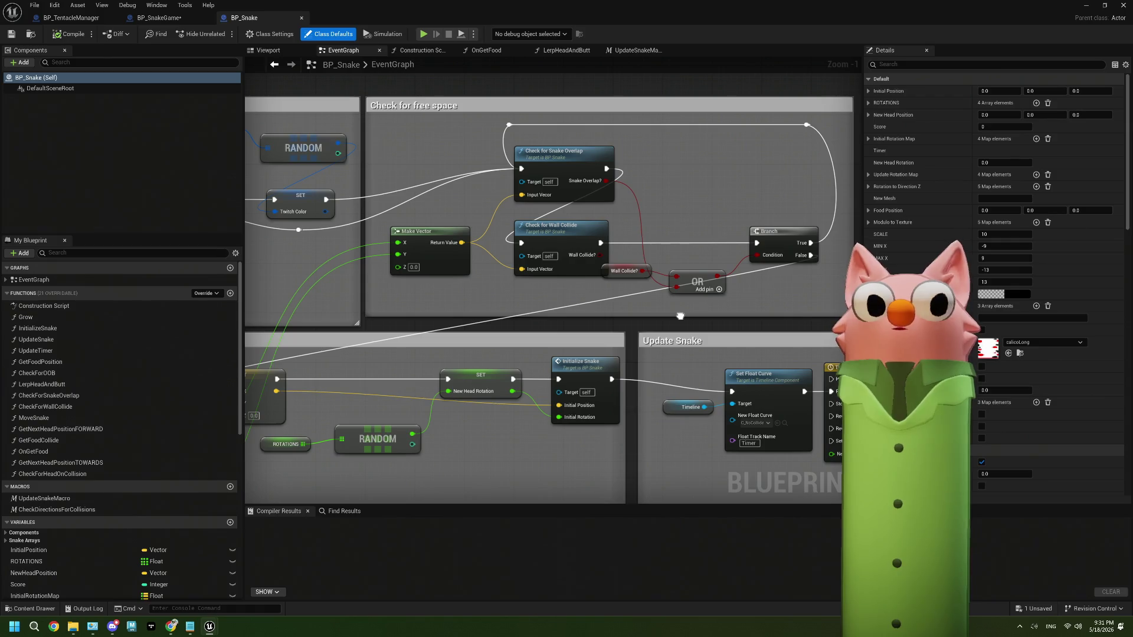
drag(679, 316, 659, 321)
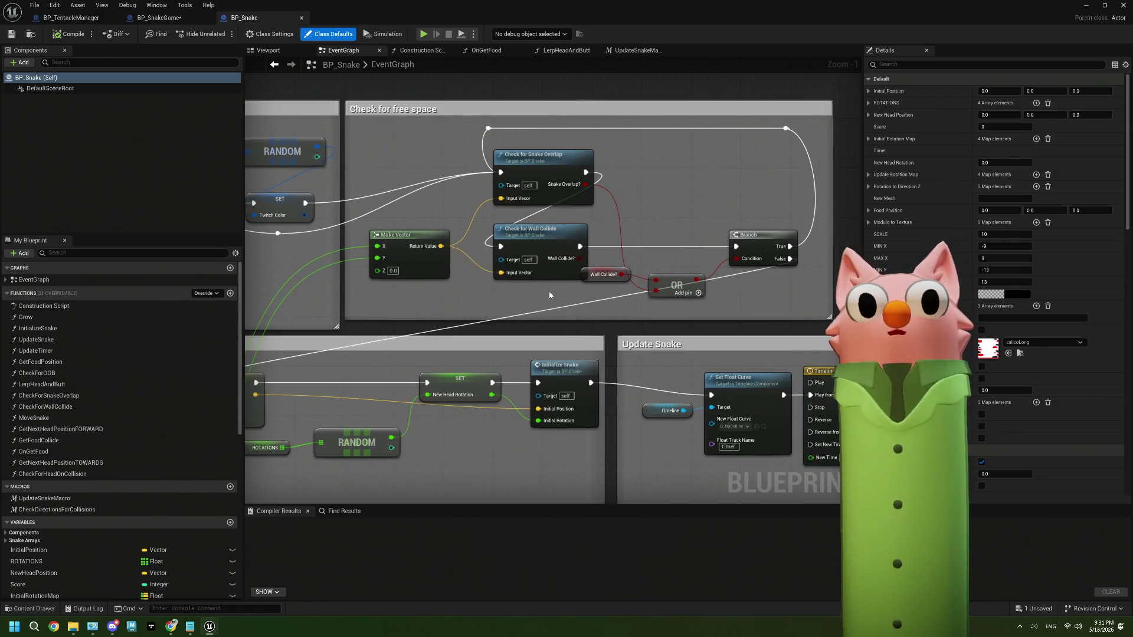
Look inside the CheckForWallCollide function, then return to the BP_SnakeGame blueprint.
double_click(550, 268)
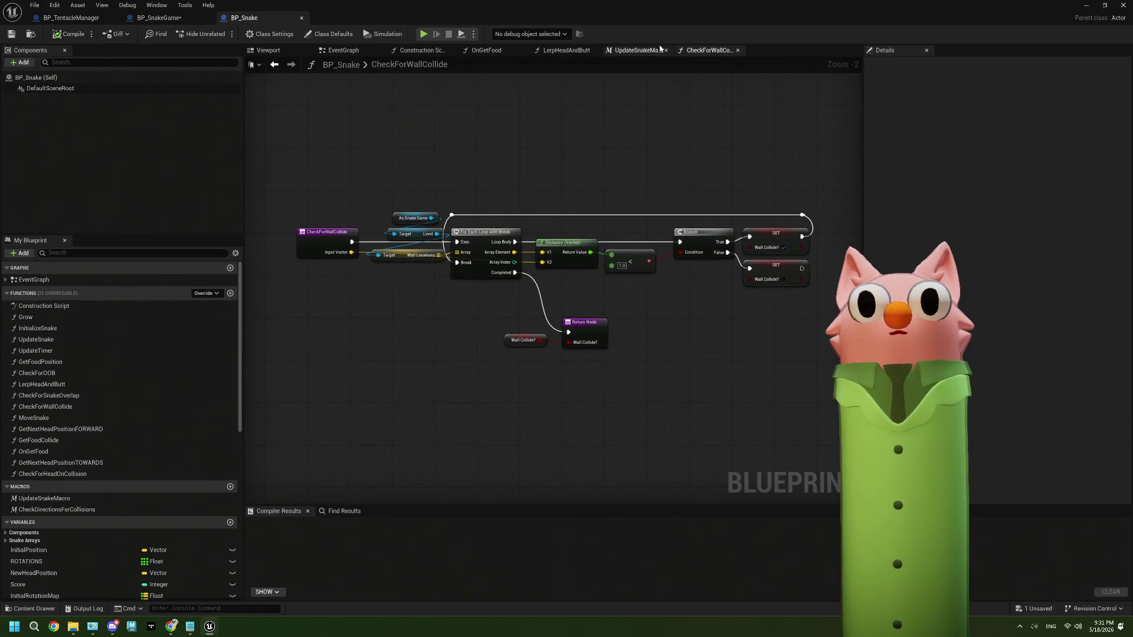
click(636, 50)
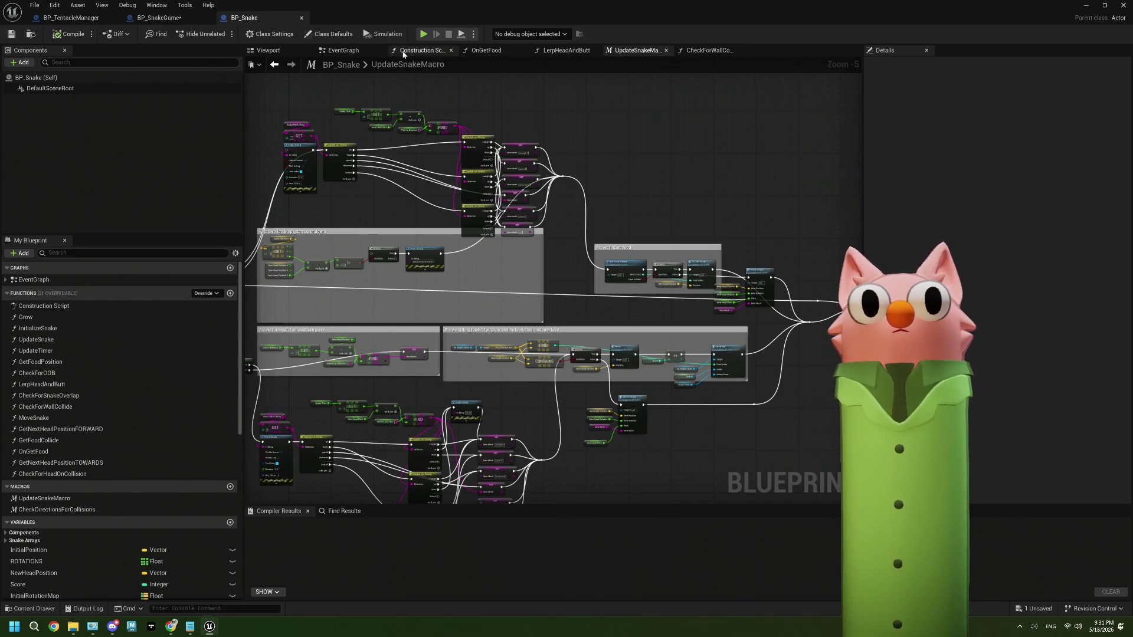
click(342, 50)
scroll(657, 353, down, 3)
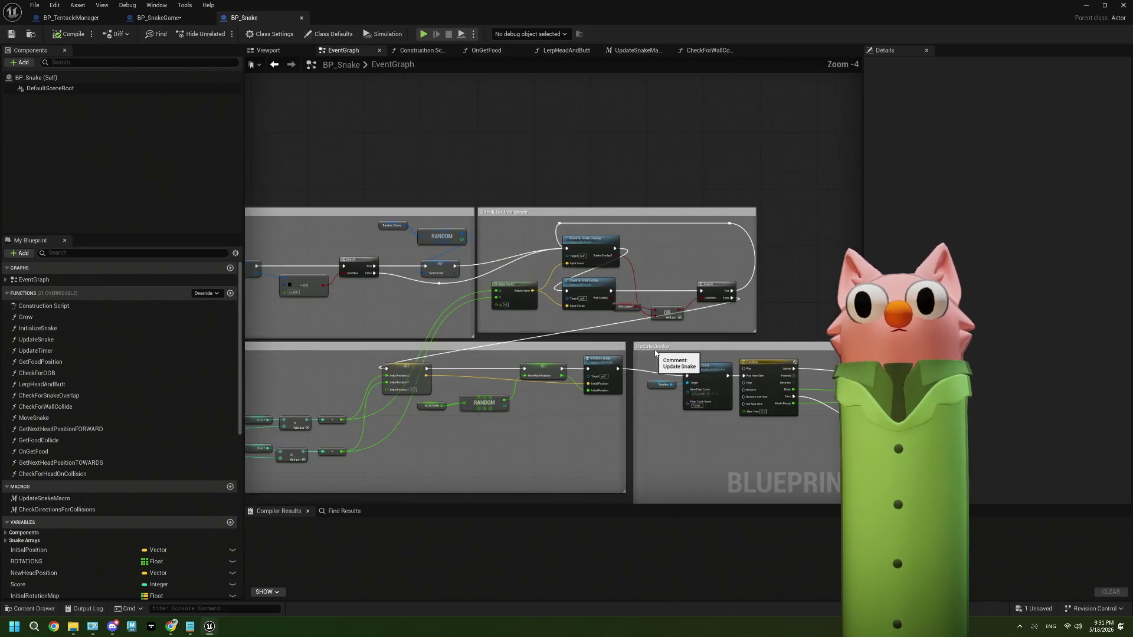
scroll(584, 349, up, 3)
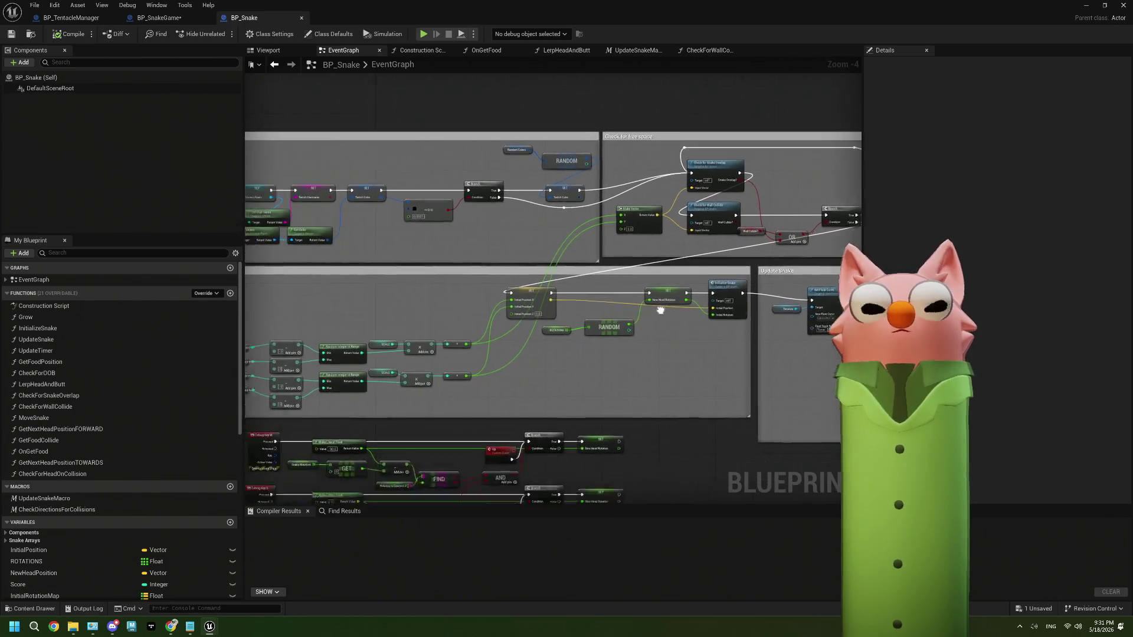
scroll(567, 314, down, 2)
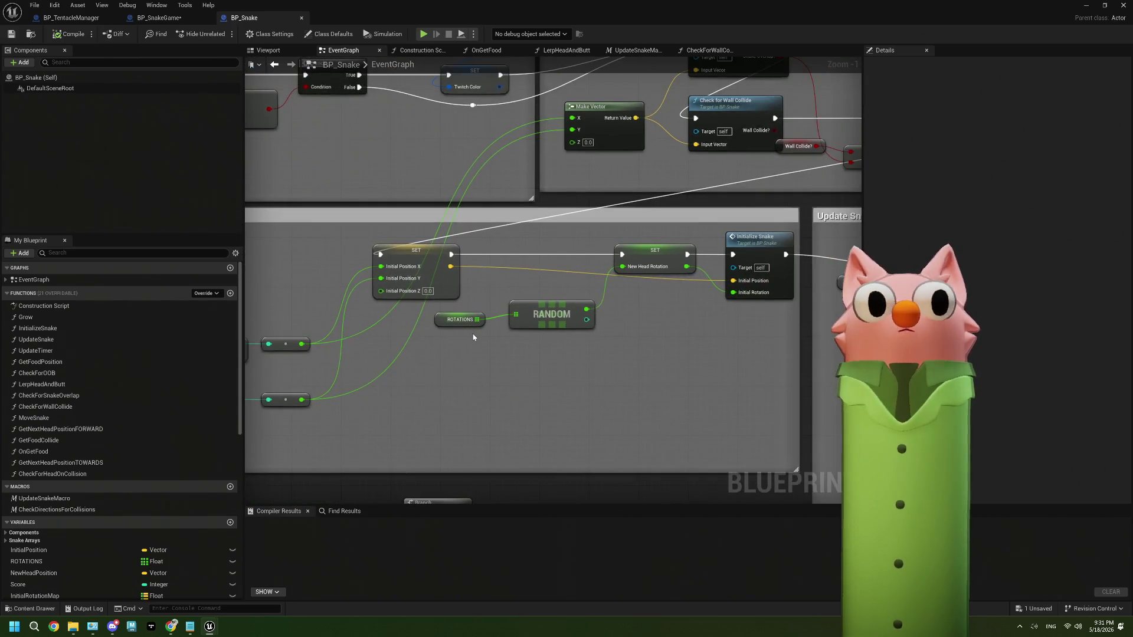
scroll(595, 335, up, 1)
scroll(595, 335, down, 2)
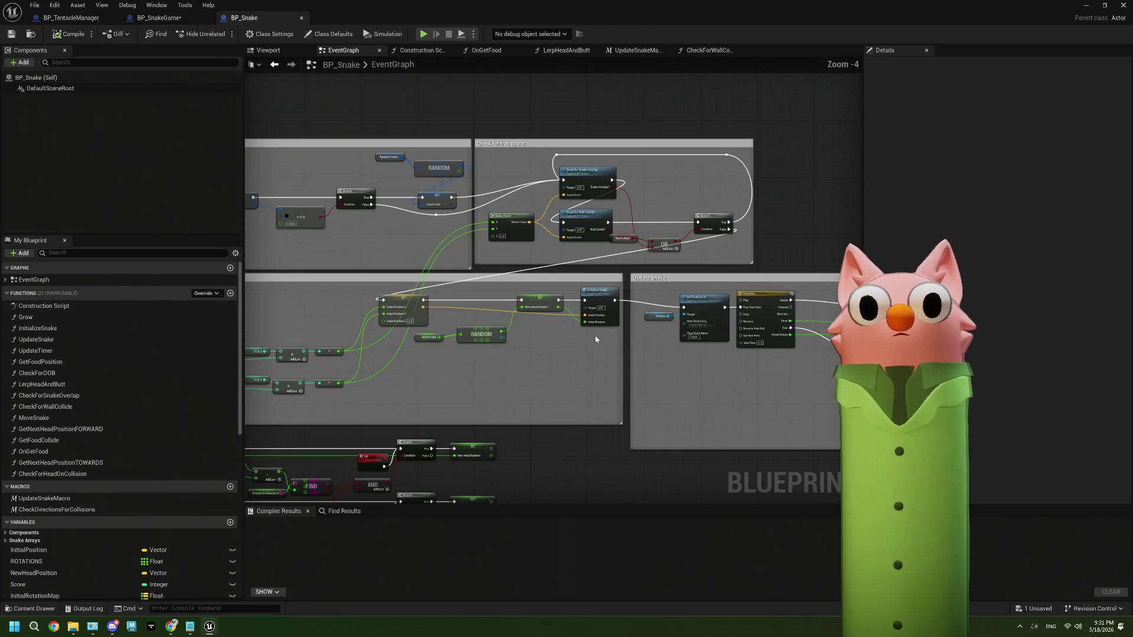
click(165, 18)
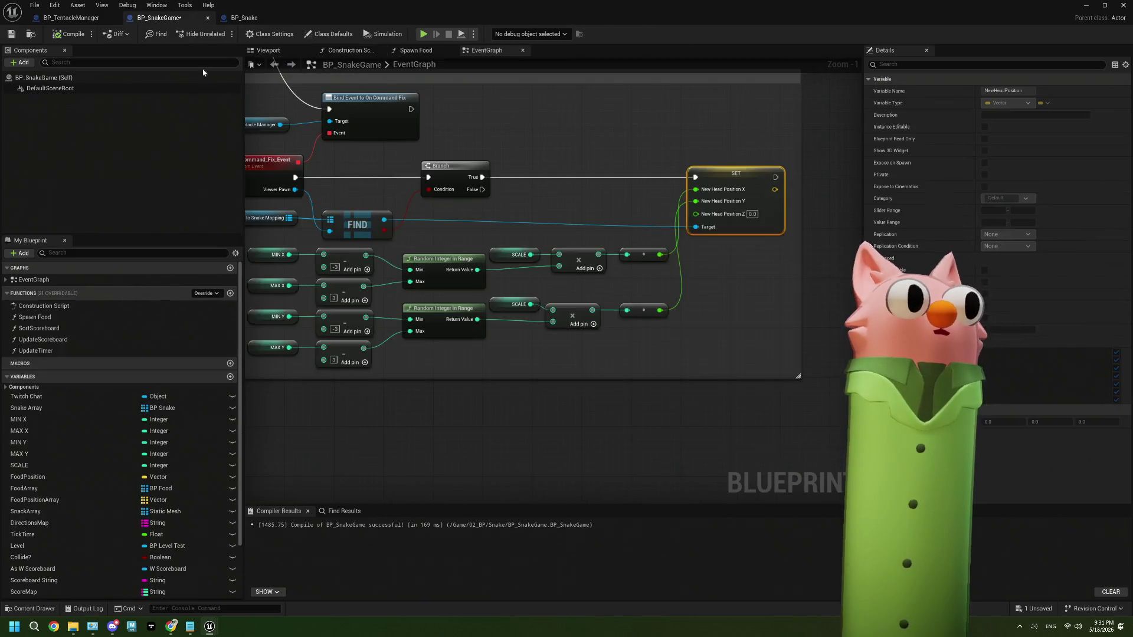
Colour the On !fix comment box saturated yellow.
click(460, 161)
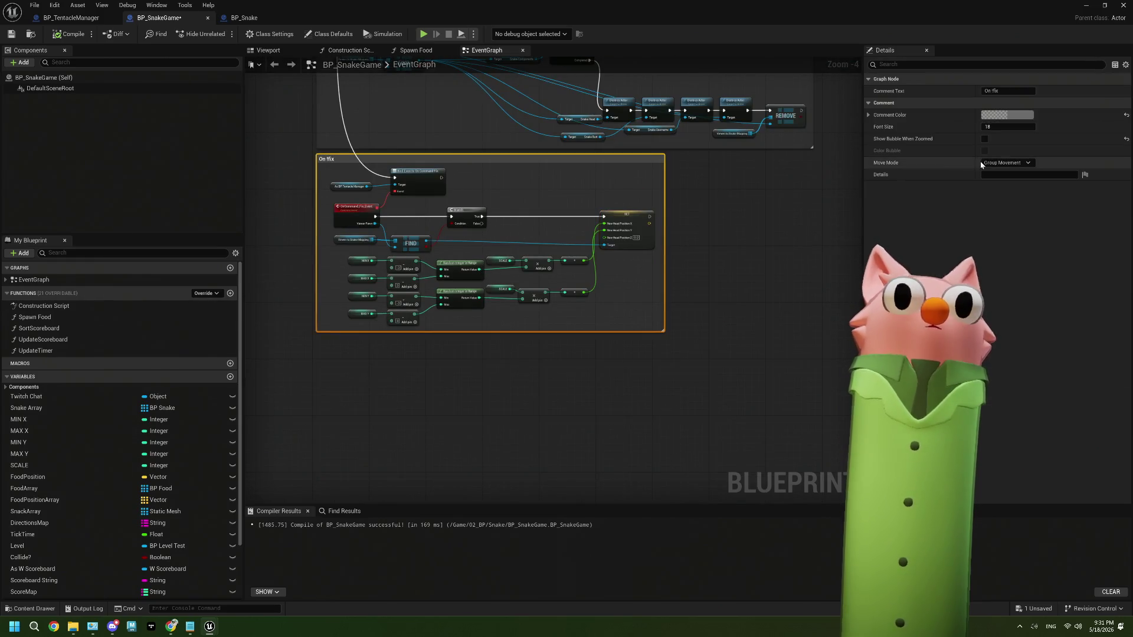
click(1007, 115)
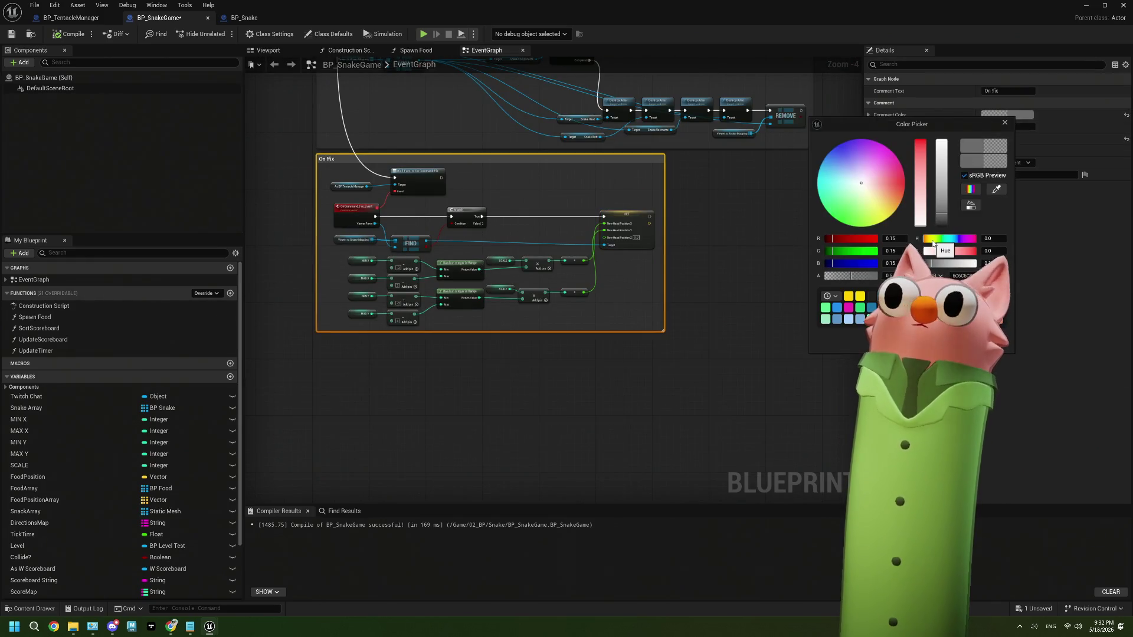
click(885, 218)
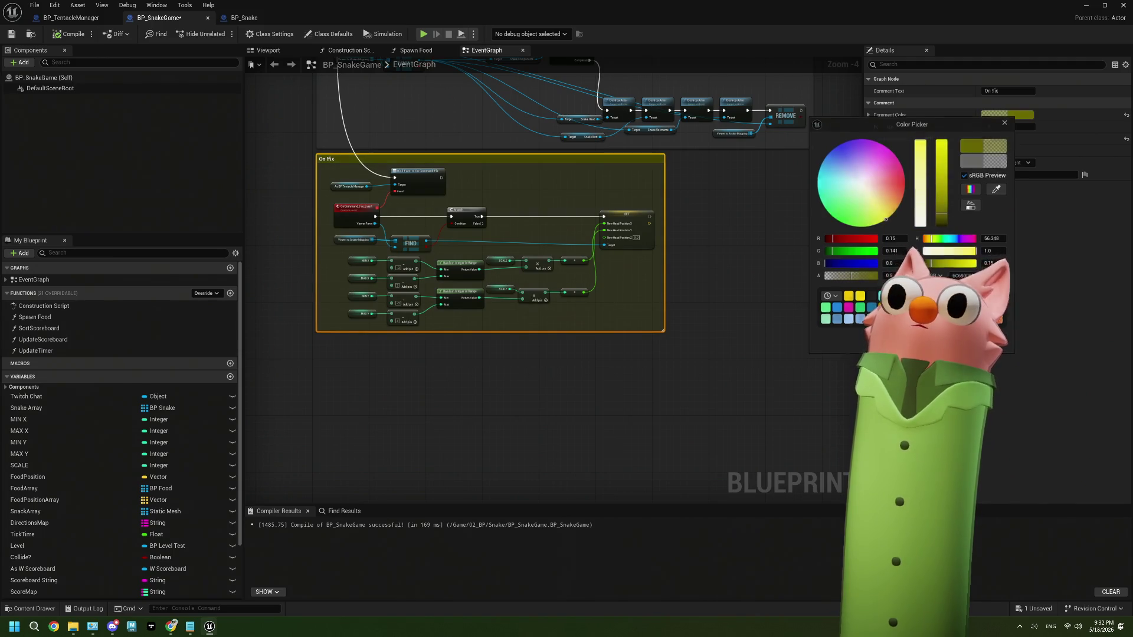
click(809, 342)
drag(714, 379, 773, 390)
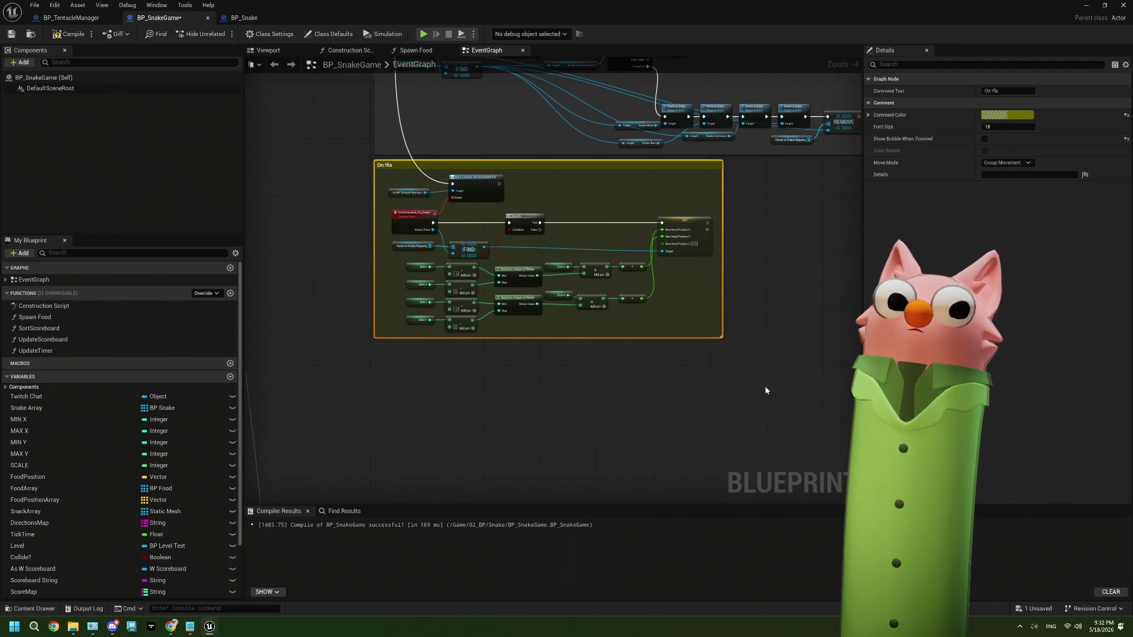
scroll(765, 386, up, 1)
drag(575, 313, 642, 382)
Append '(check for free space here?)' to the comment's title, then pan to the Twitch Login group.
click(360, 161)
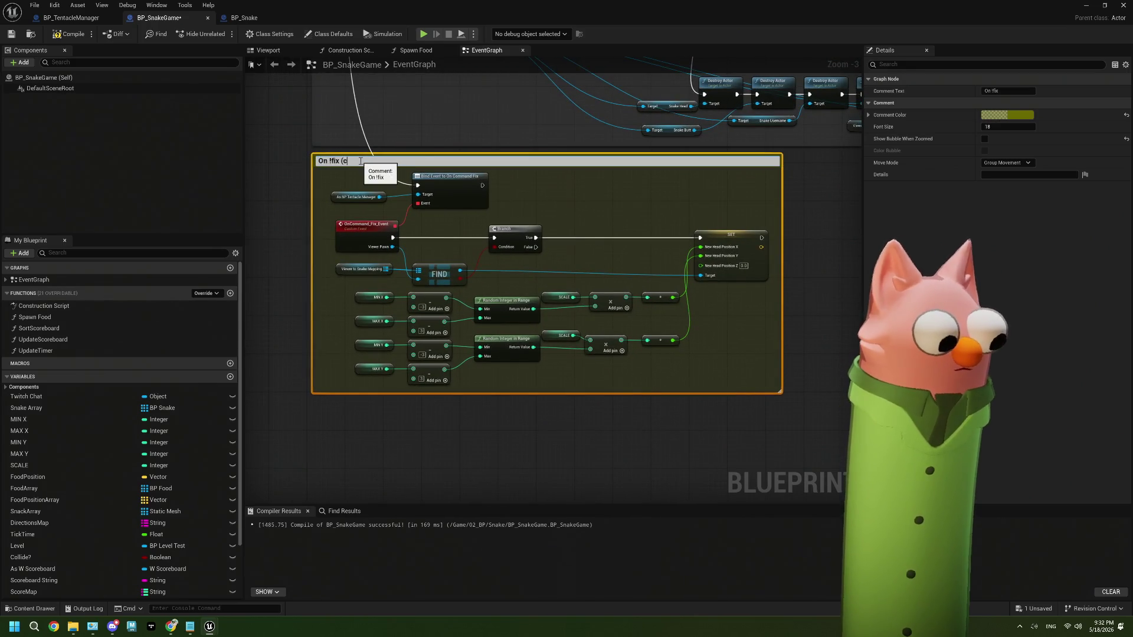
text((check for free )
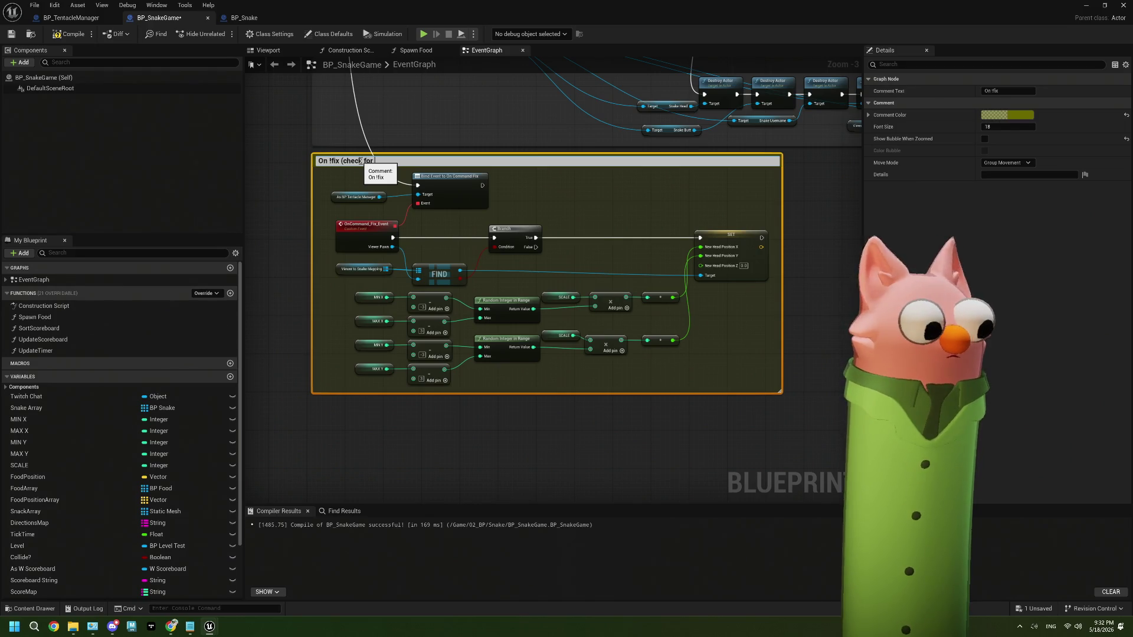
text(spa)
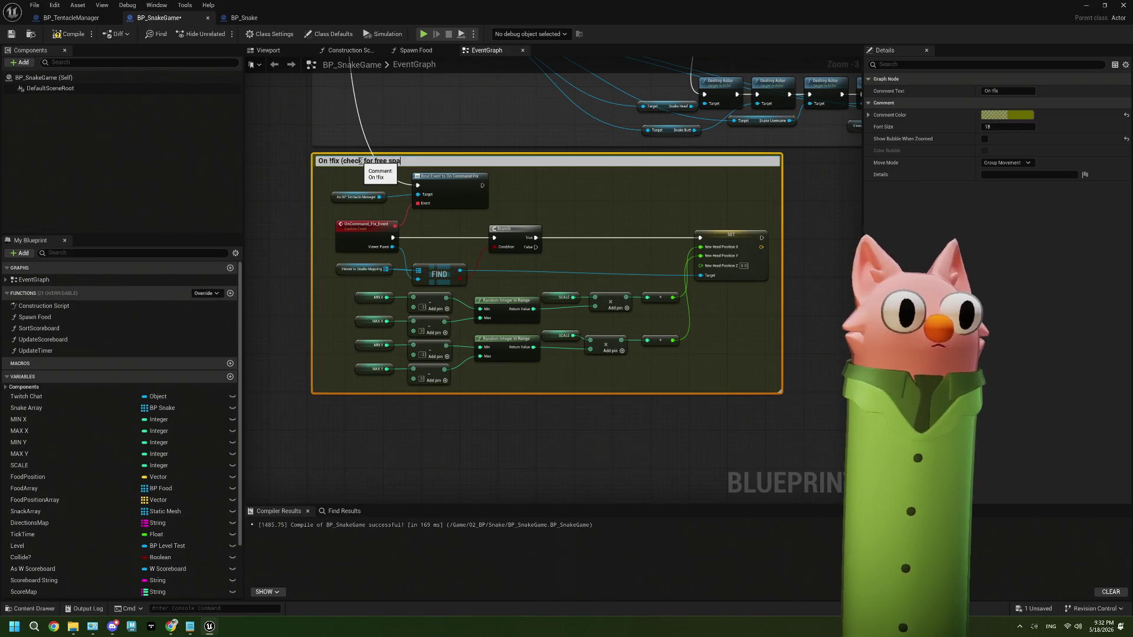
text(ce here?))
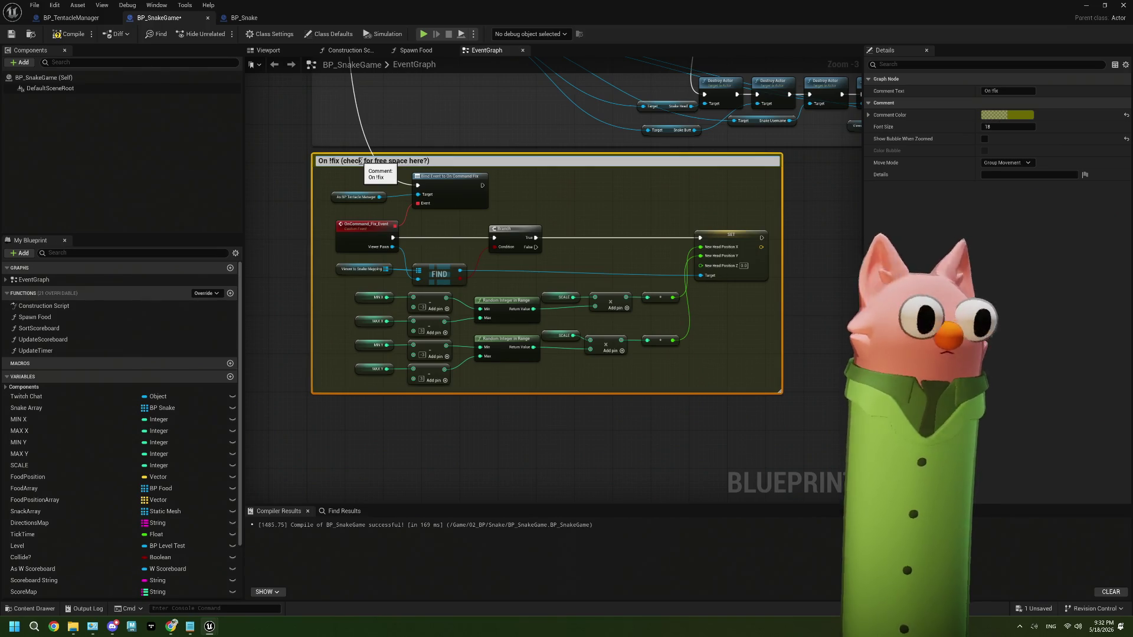
click(268, 195)
scroll(268, 195, down, 3)
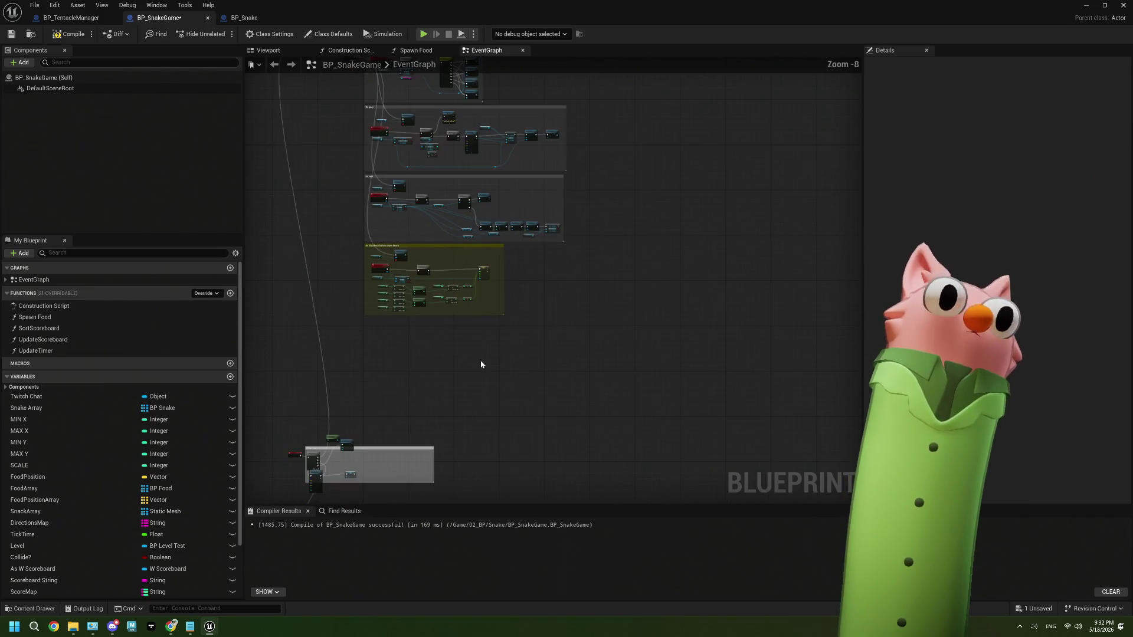
scroll(502, 333, up, 2)
scroll(502, 333, up, 3)
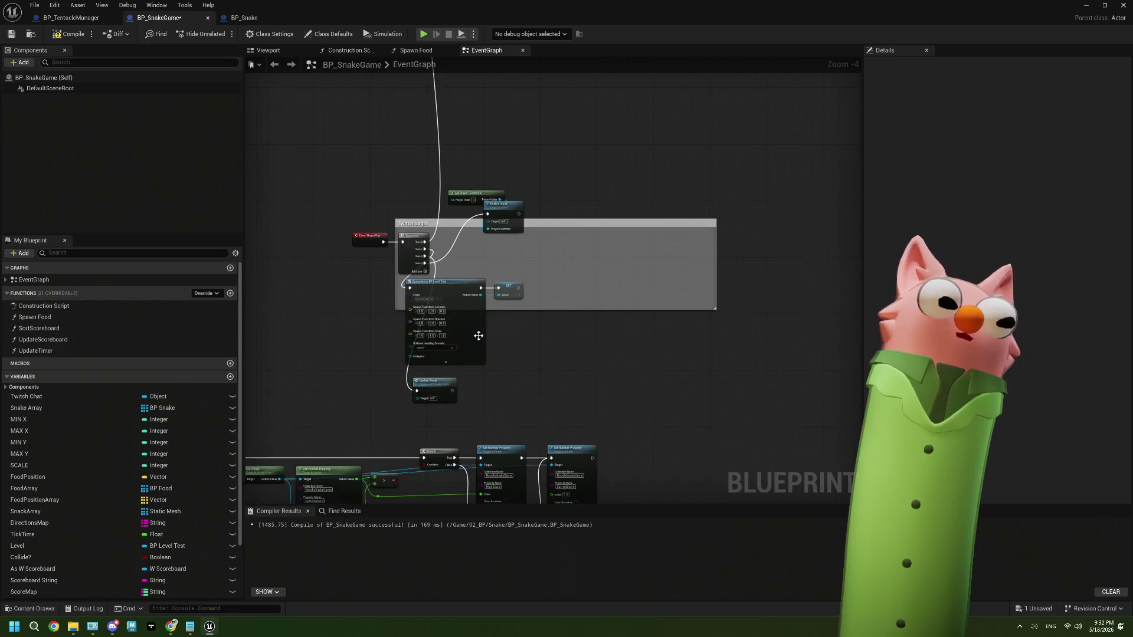
scroll(594, 343, down, 7)
scroll(523, 311, up, 1)
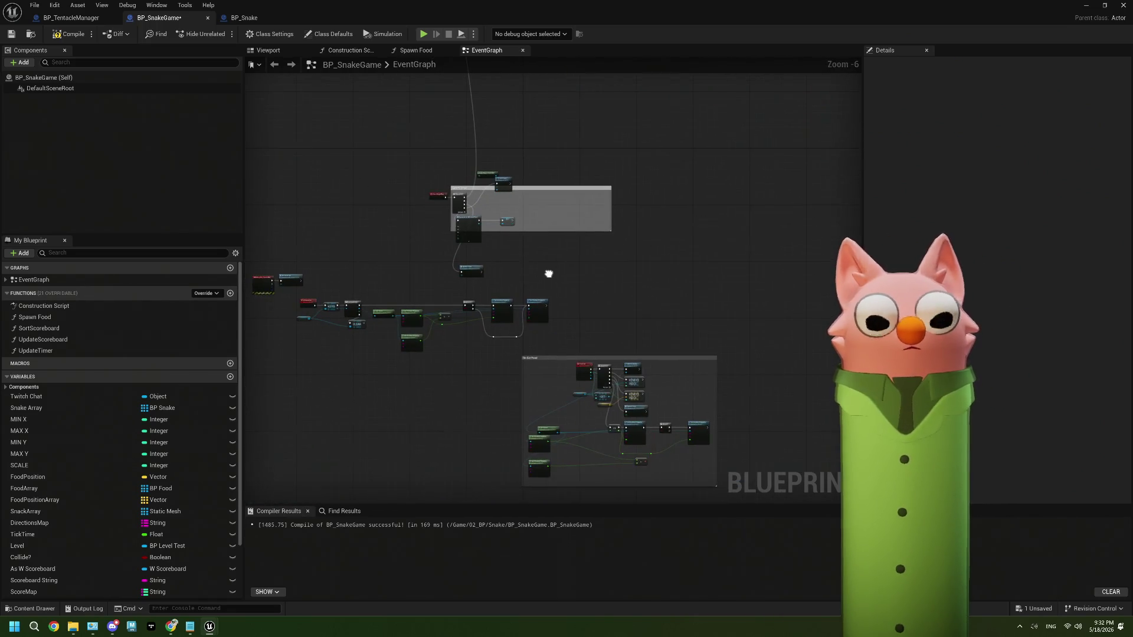
mouse_move(546, 273)
mouse_down()
mouse_move(584, 162)
mouse_move(587, 231)
mouse_up()
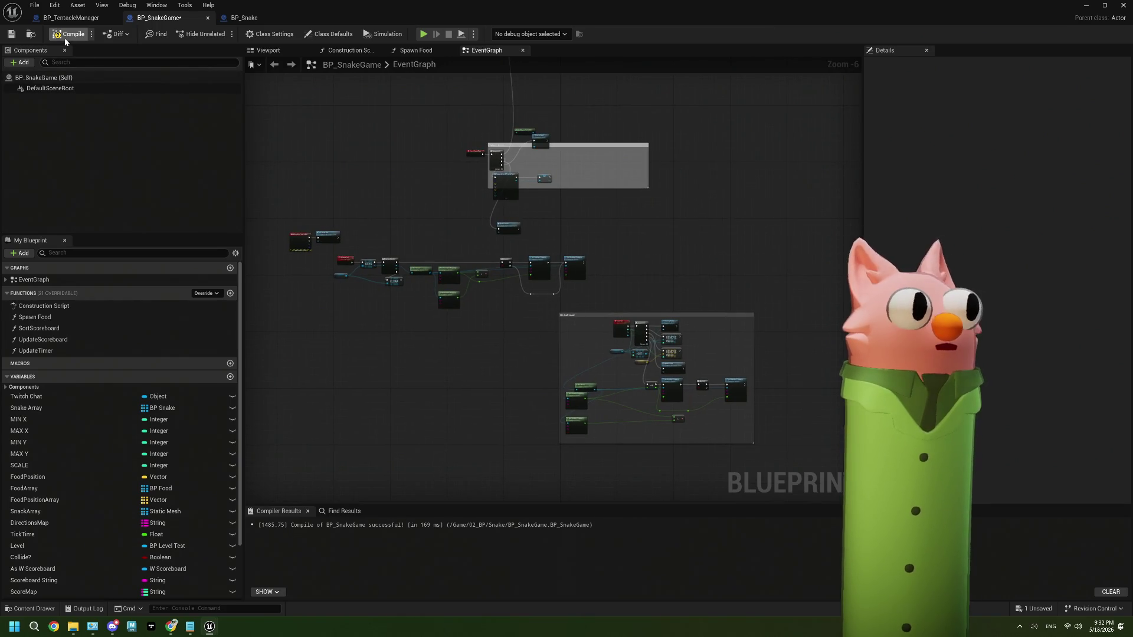
Compile and save BP_SnakeGame, then box-select the Target, Append and Print String nodes.
click(9, 35)
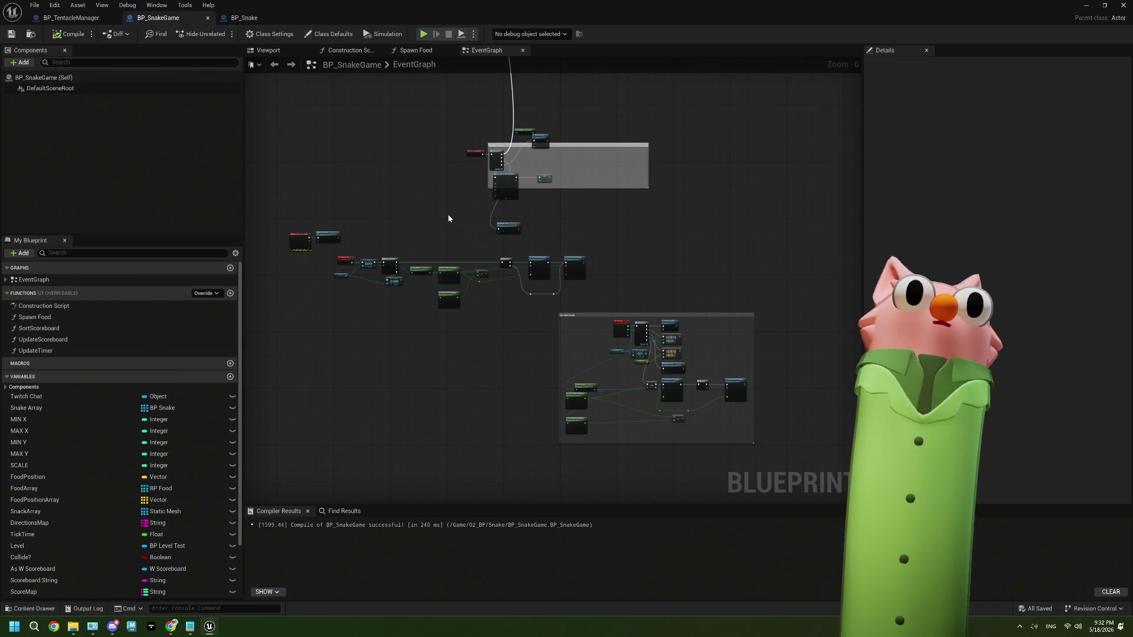
scroll(448, 215, down, 2)
mouse_move(445, 173)
mouse_down()
mouse_move(471, 358)
mouse_move(456, 373)
mouse_up()
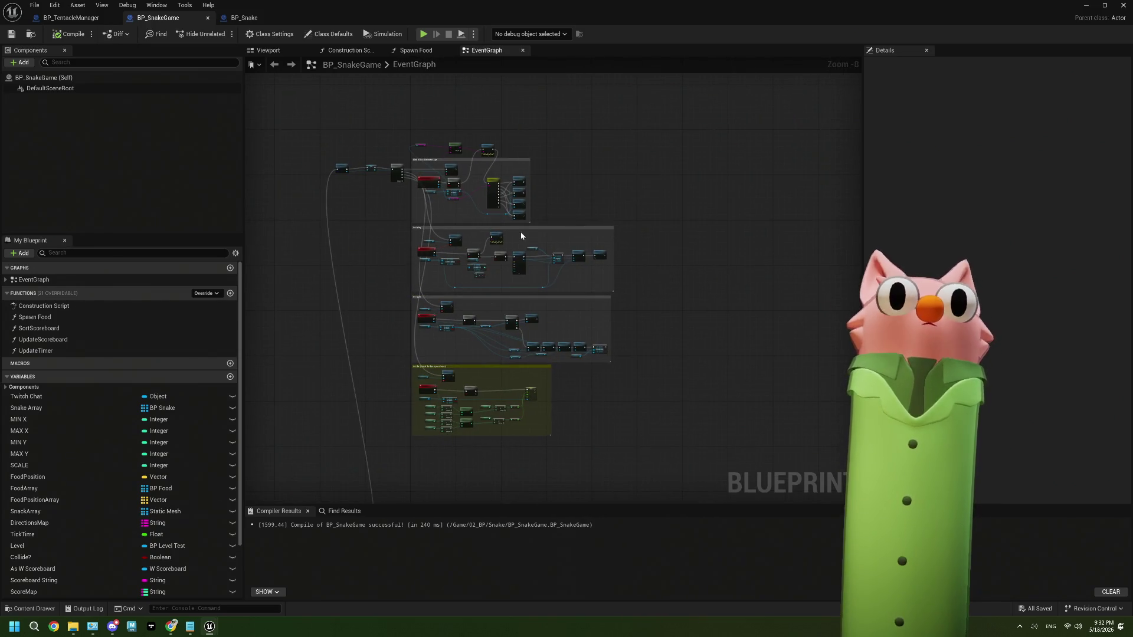
scroll(529, 242, up, 5)
mouse_move(384, 140)
mouse_down()
mouse_move(579, 245)
mouse_move(581, 222)
mouse_up()
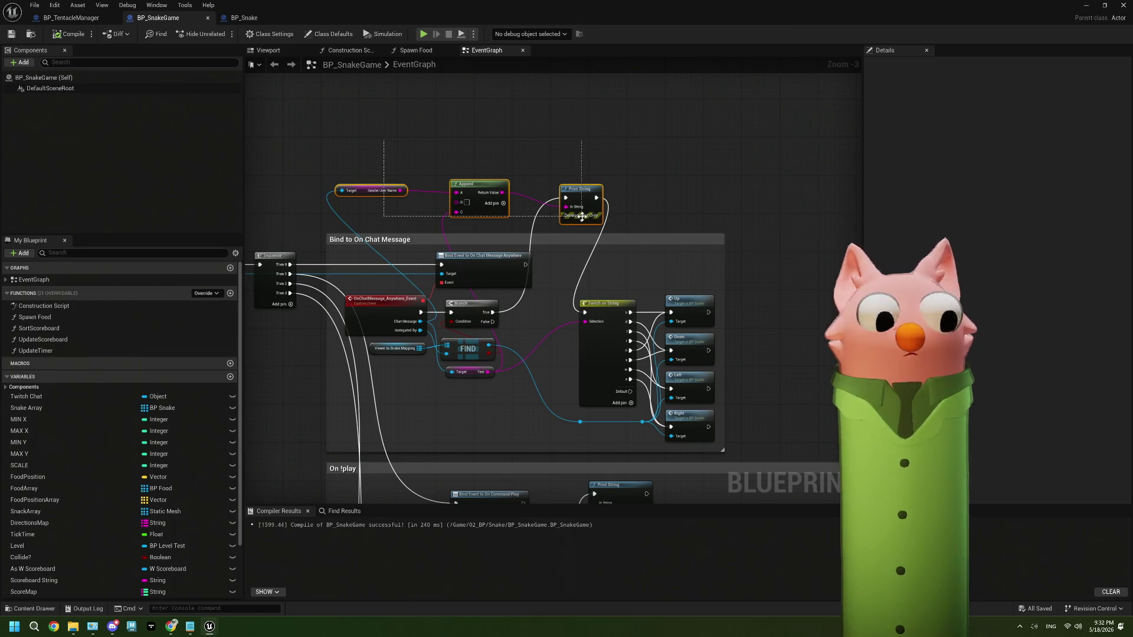
Wire Branch True directly into Switch on String and delete the Print String debug nodes.
key(Delete)
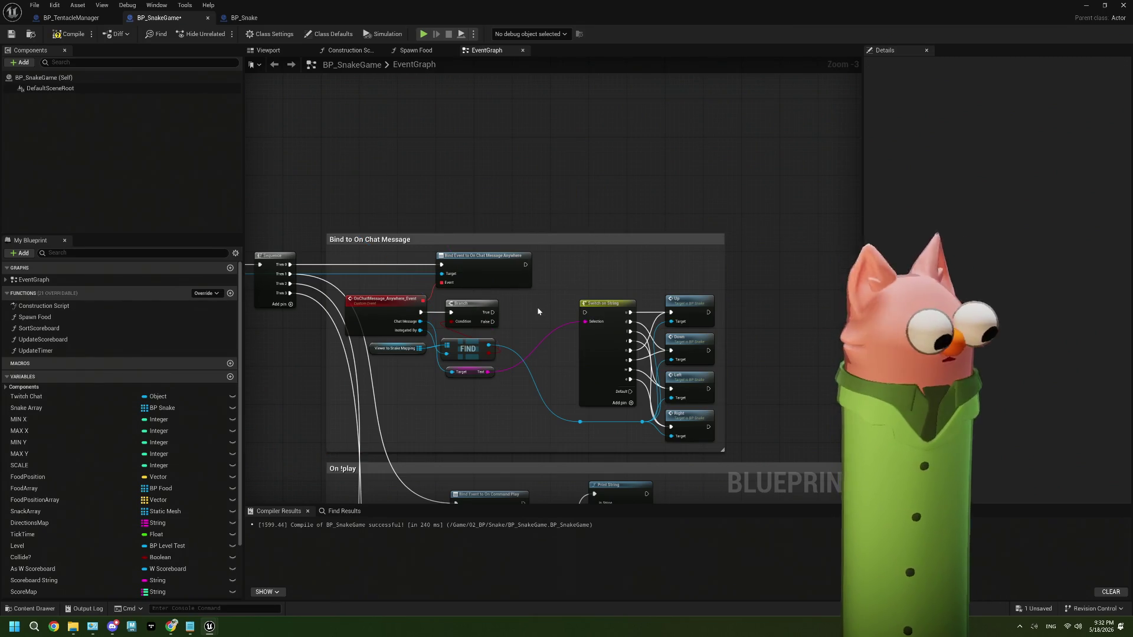
key(ctrl+z)
drag(492, 313, 586, 315)
drag(352, 148, 592, 216)
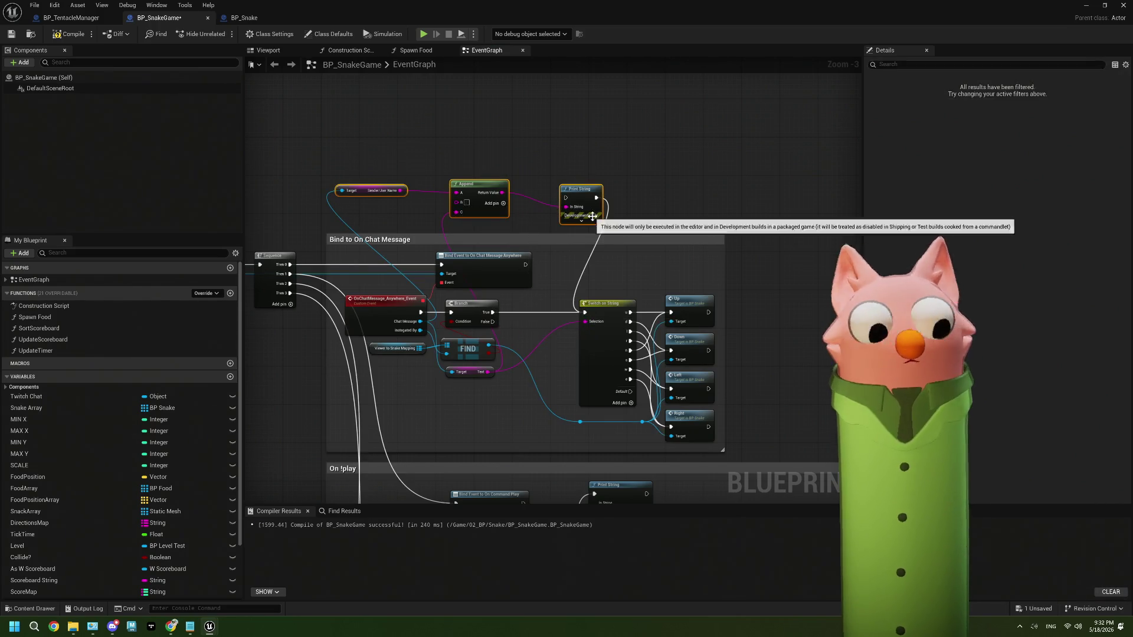
key(Delete)
Move the On Get Food comment group up beneath the yellow On !fix section.
scroll(568, 282, down, 3)
scroll(486, 236, up, 2)
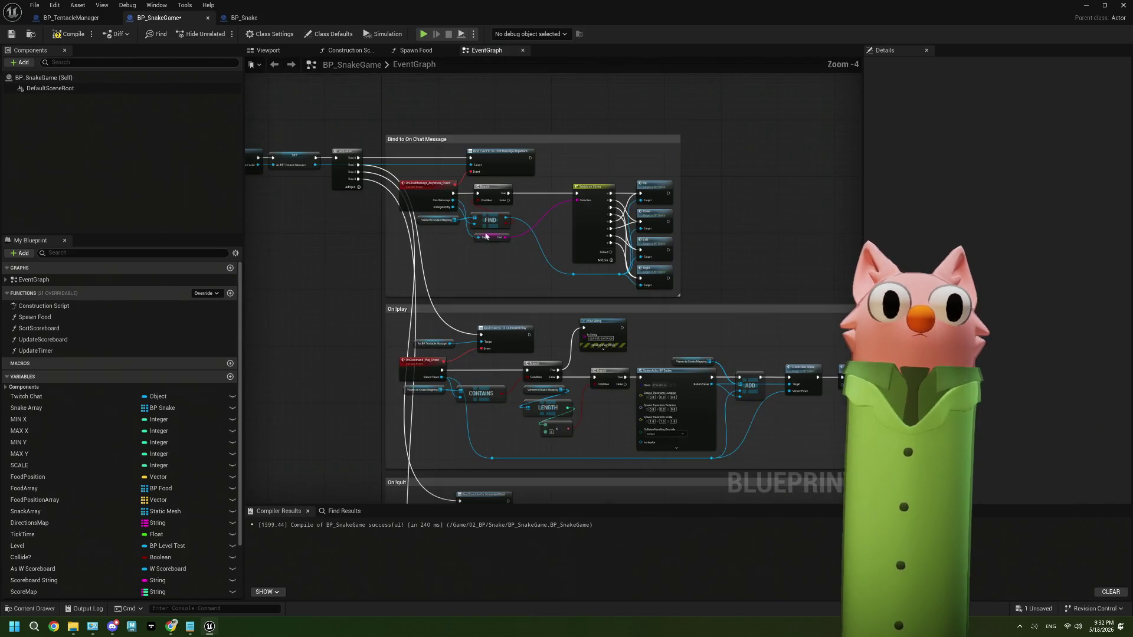
scroll(498, 242, up, 2)
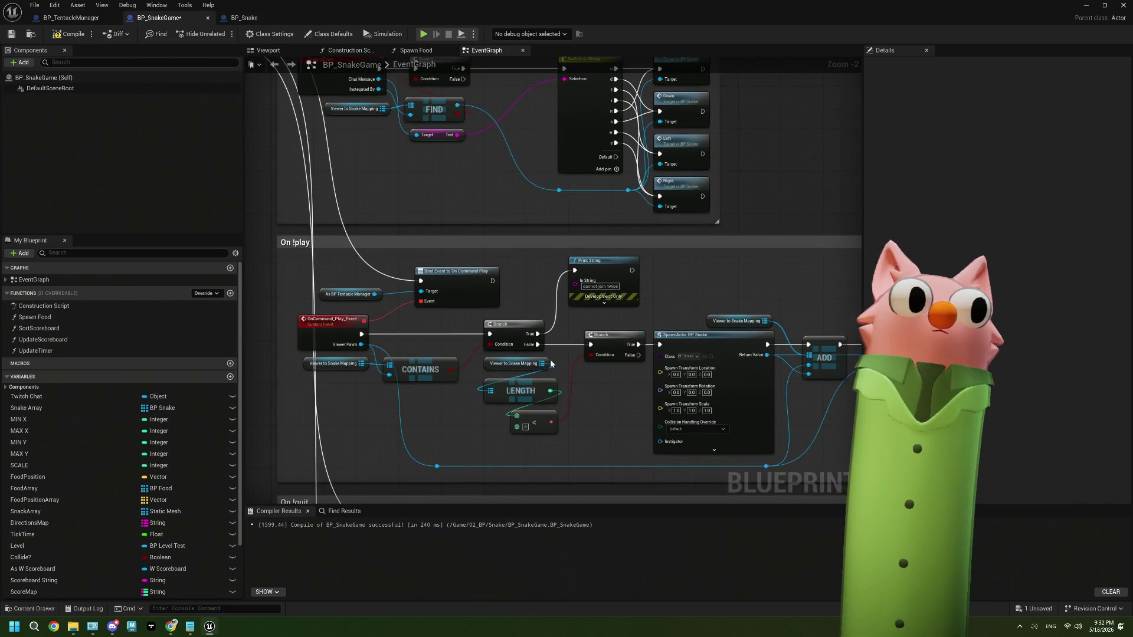
mouse_move(597, 444)
mouse_down()
mouse_move(556, 376)
mouse_move(586, 356)
mouse_move(433, 382)
mouse_move(405, 417)
mouse_move(543, 343)
mouse_move(679, 162)
mouse_move(679, 234)
mouse_up()
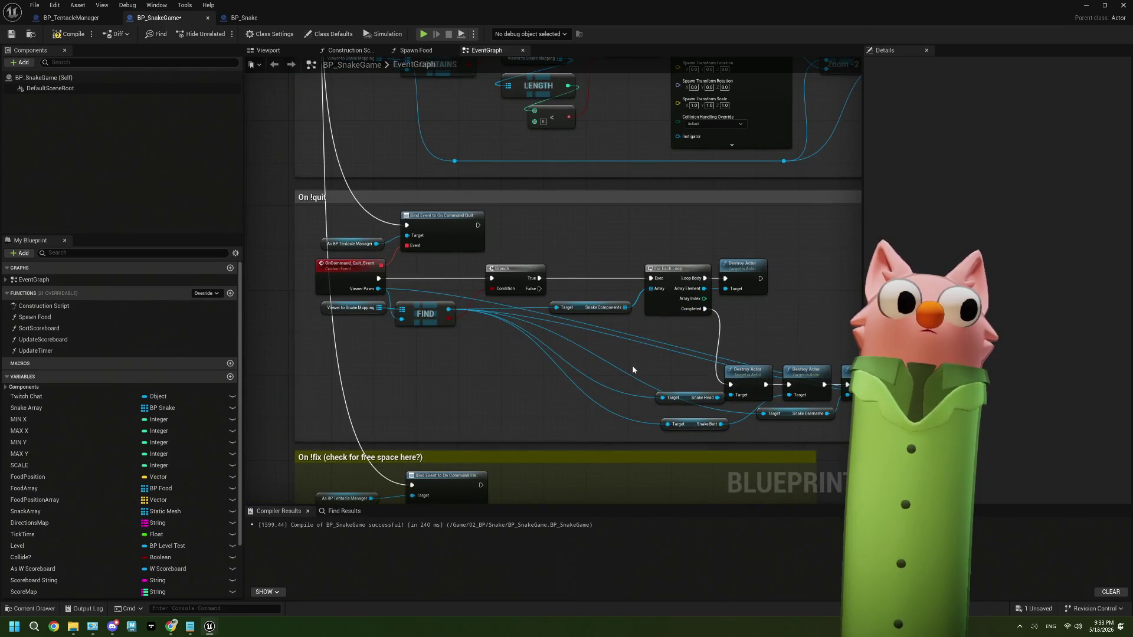
scroll(559, 398, down, 3)
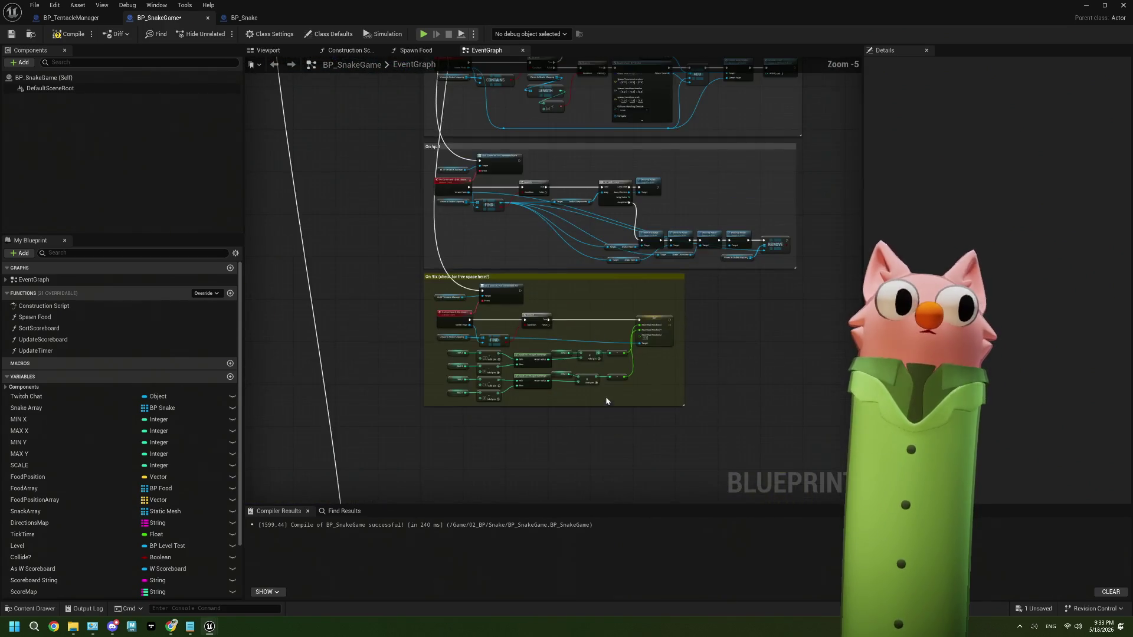
scroll(597, 338, down, 2)
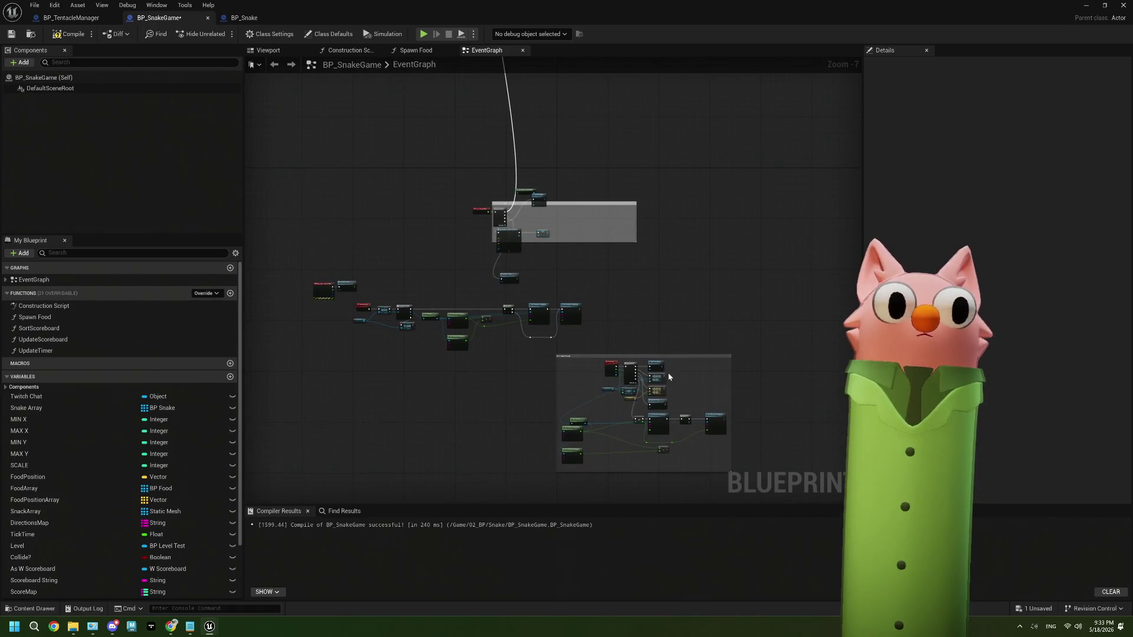
mouse_move(613, 358)
mouse_down()
mouse_move(663, 122)
mouse_move(590, 300)
mouse_move(582, 307)
mouse_move(536, 271)
mouse_up()
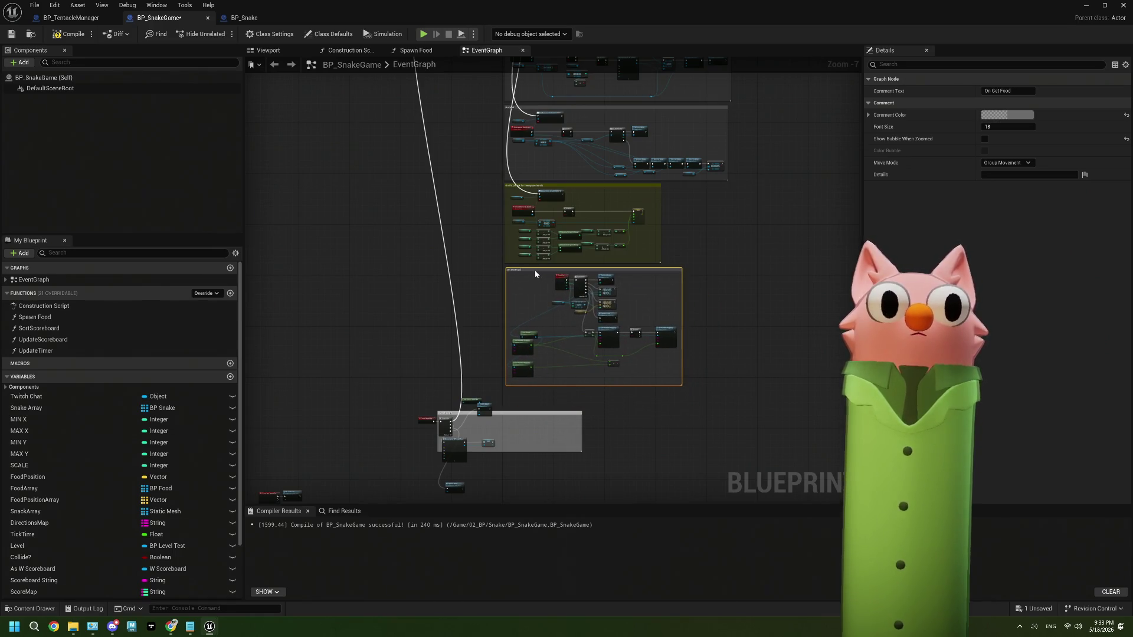
scroll(528, 364, up, 2)
scroll(487, 367, up, 1)
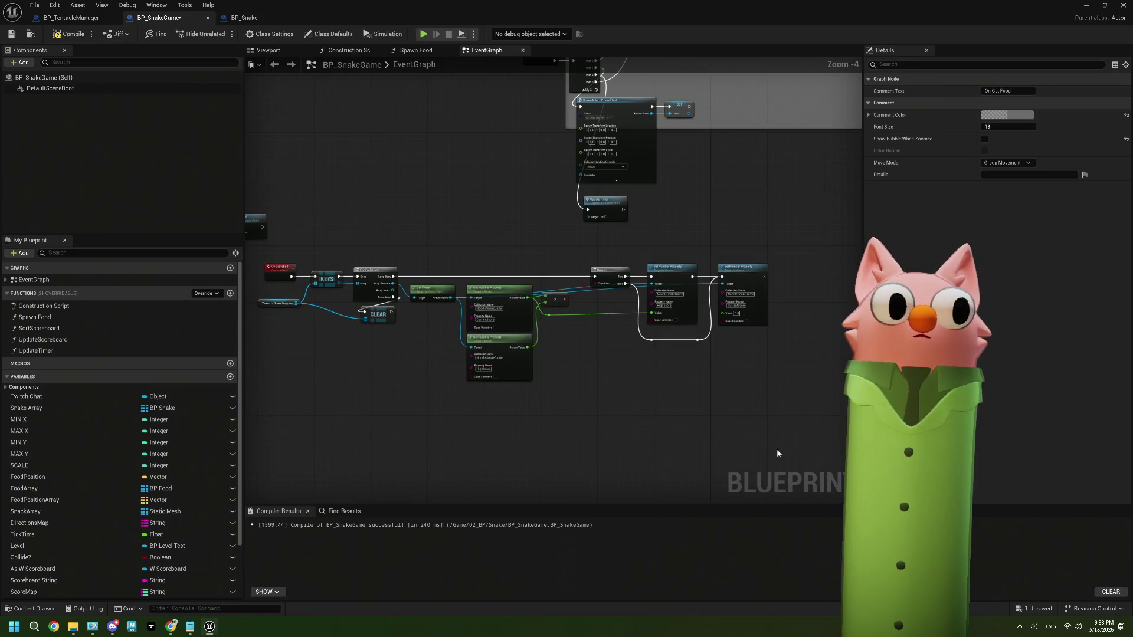
Wrap the game-ending node chain in a comment titled 'On Game End'.
mouse_move(785, 456)
mouse_down()
mouse_move(340, 262)
mouse_move(265, 263)
mouse_up()
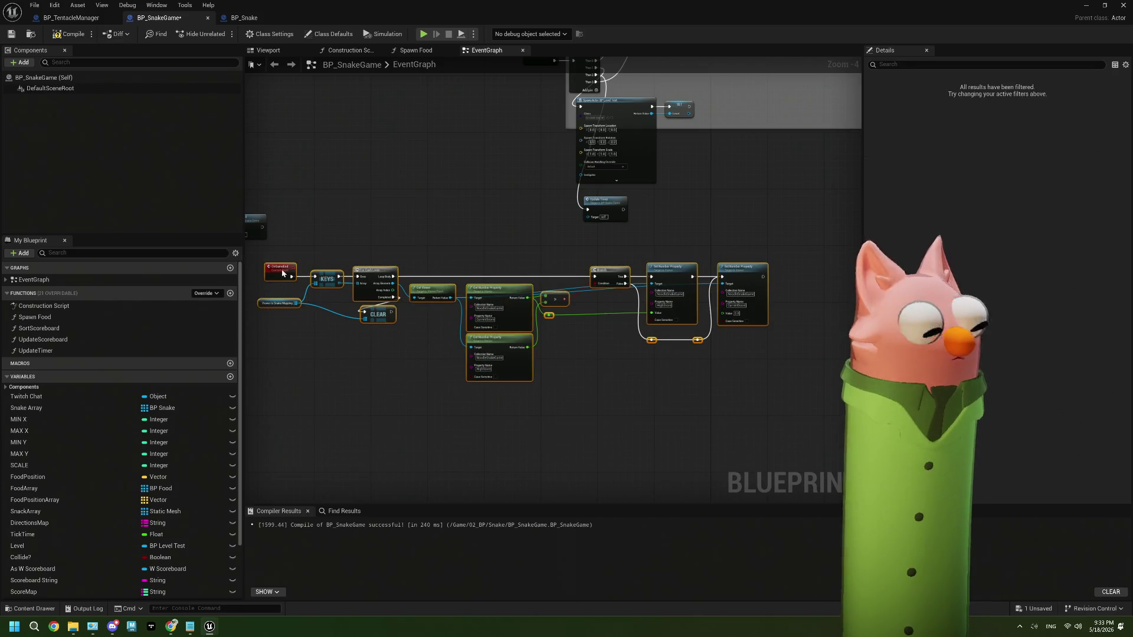
text(cOn)
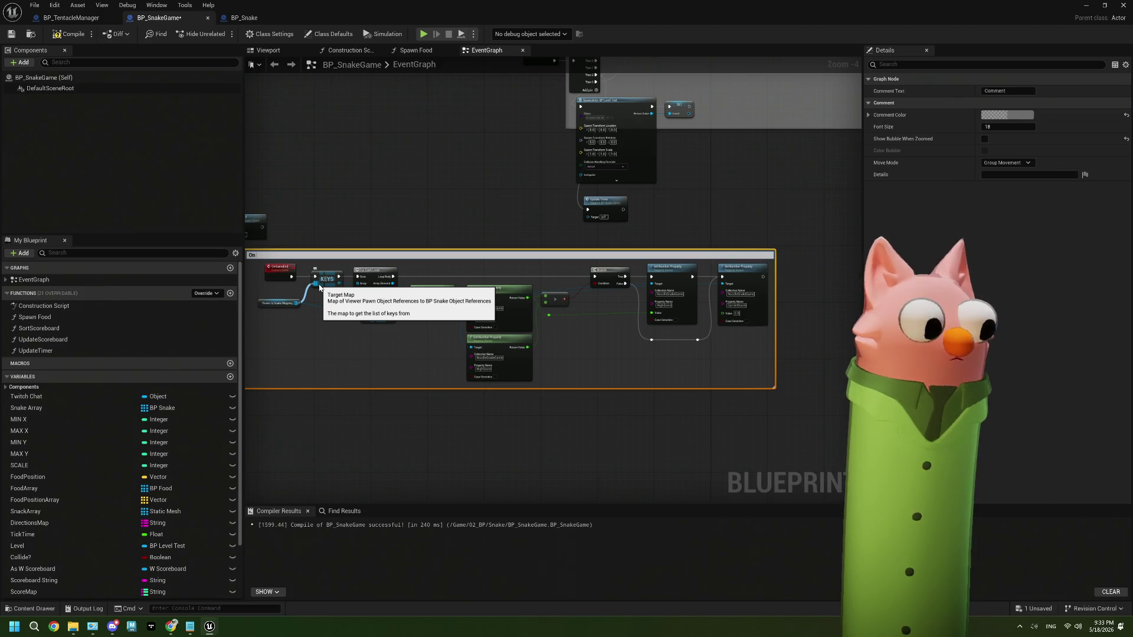
text( Game End)
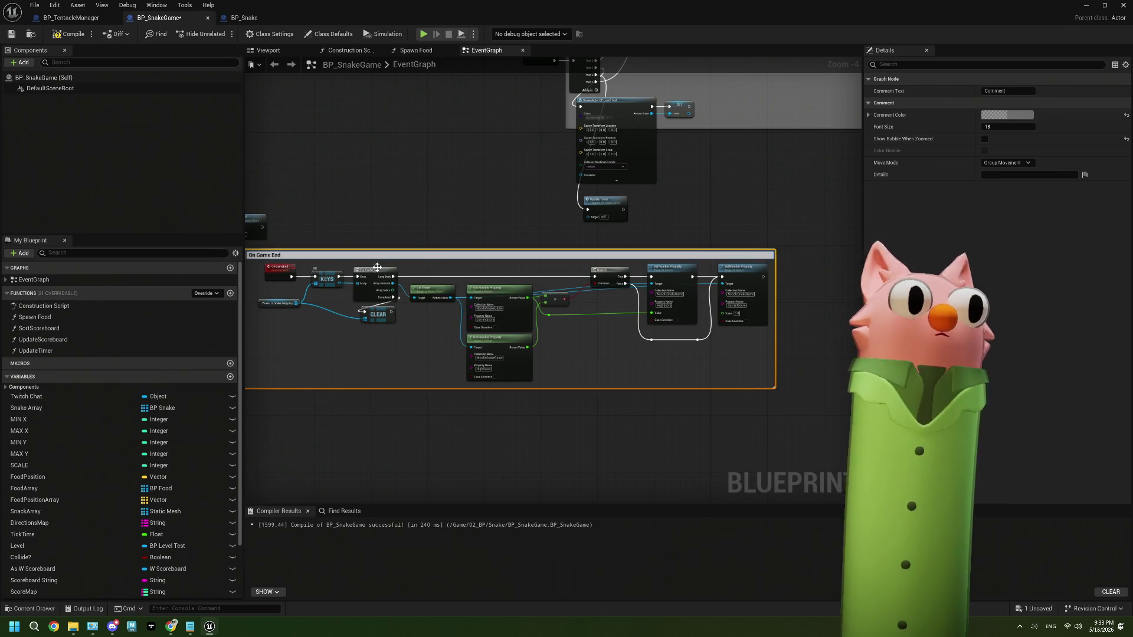
key(Return)
Line the On Game End group up at the bottom of the comment stack and save BP_SnakeGame.
scroll(423, 269, down, 4)
drag(422, 268, 354, 323)
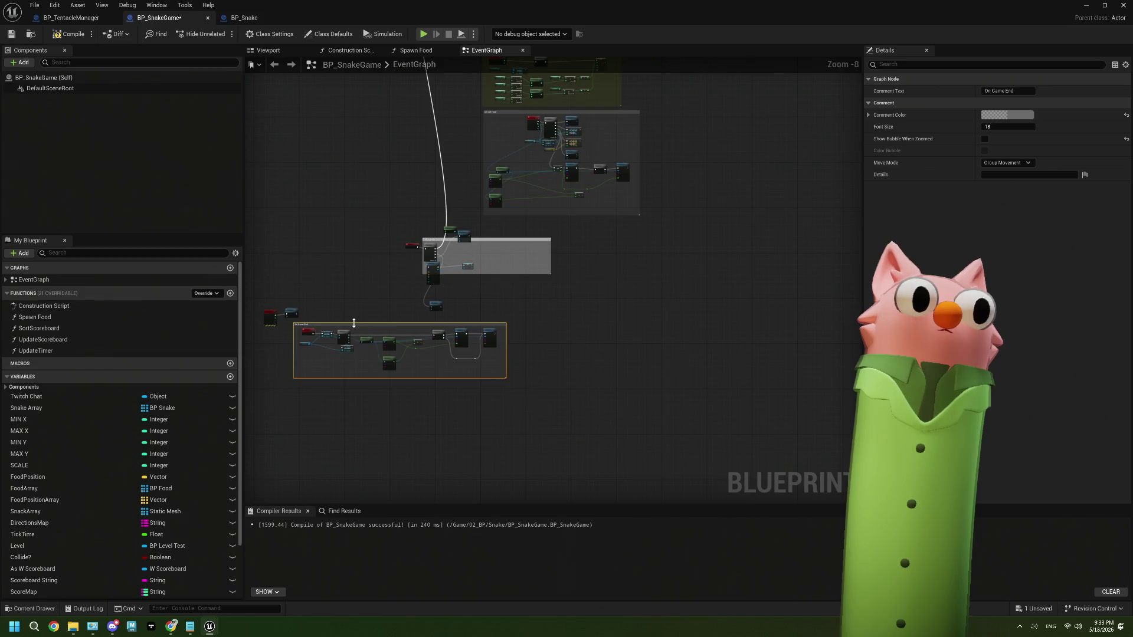
mouse_move(400, 232)
mouse_down()
mouse_move(473, 301)
mouse_move(491, 266)
mouse_move(385, 209)
mouse_up()
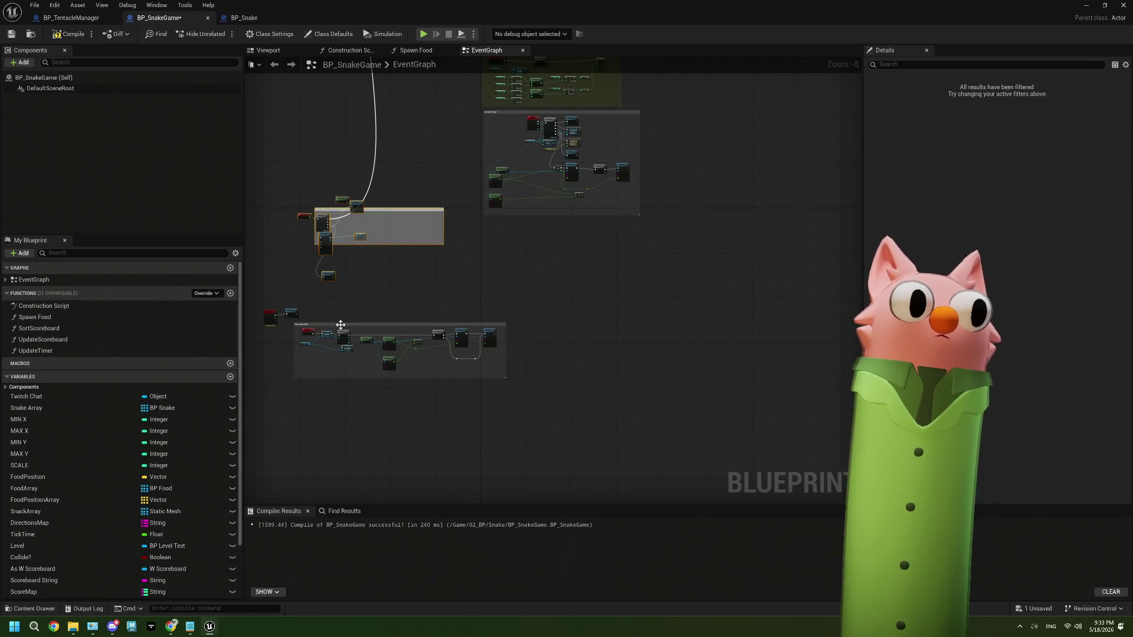
drag(341, 325, 524, 224)
scroll(524, 225, up, 4)
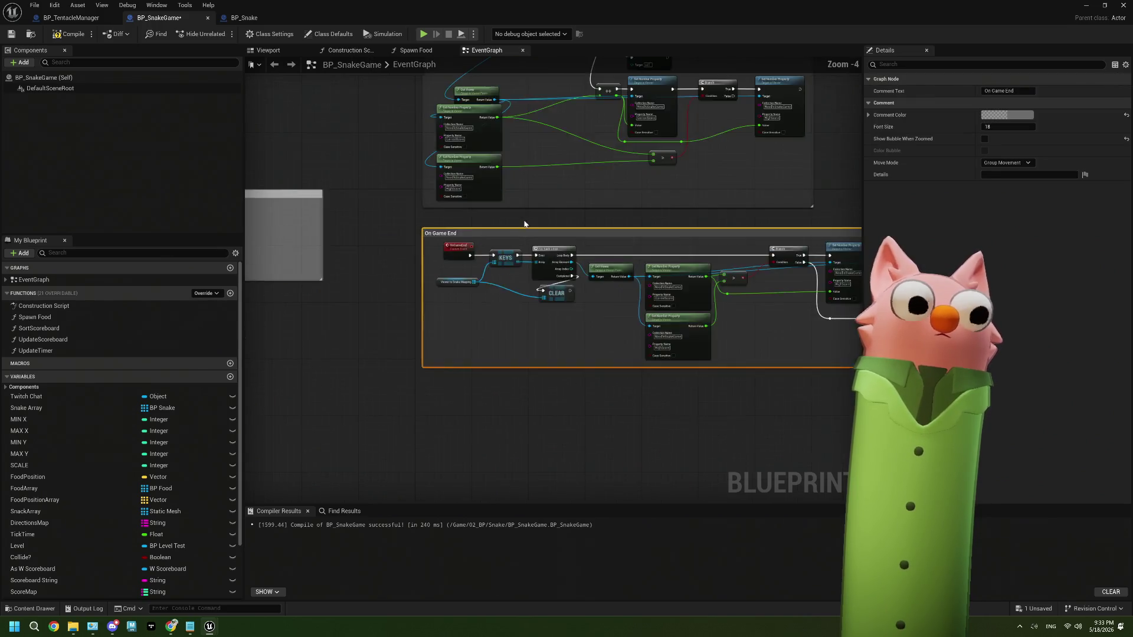
scroll(525, 225, up, 2)
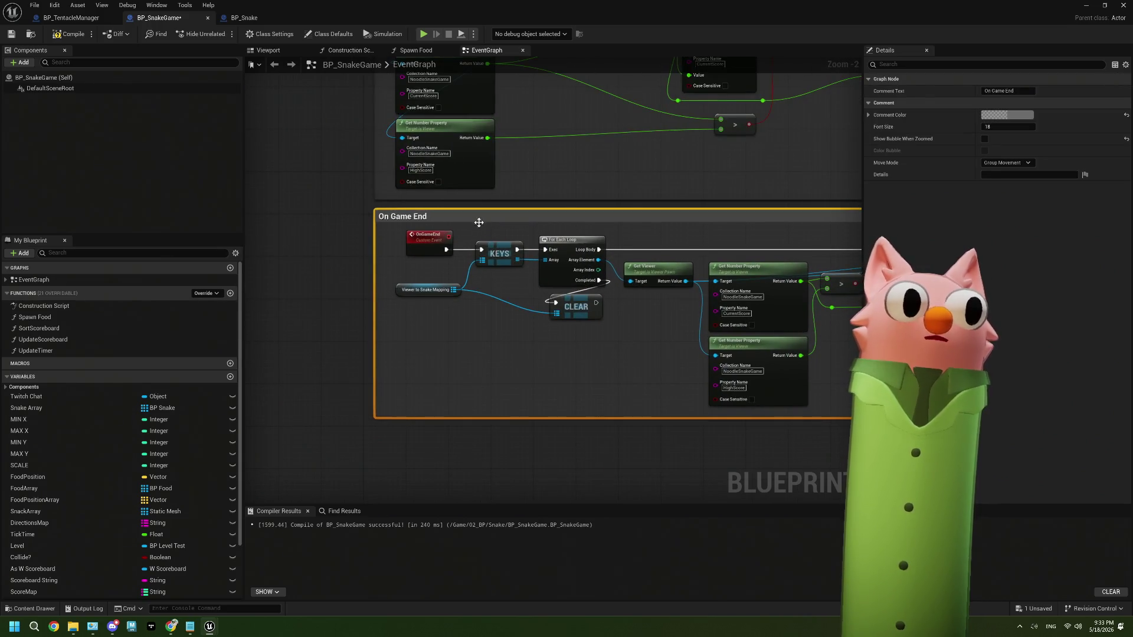
click(349, 257)
scroll(349, 260, down, 9)
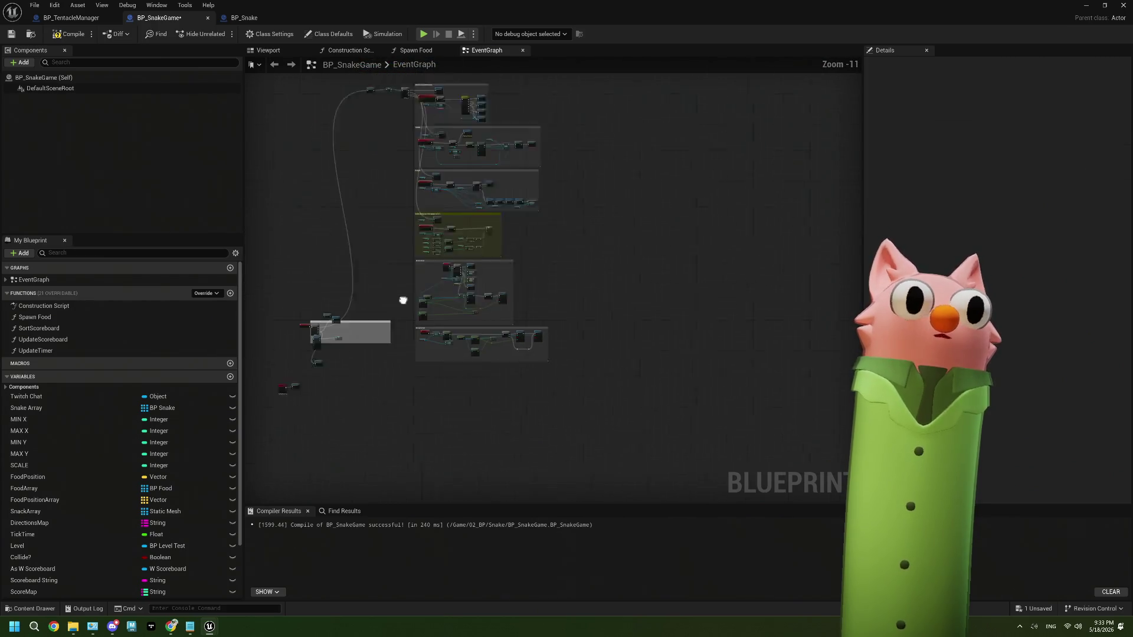
mouse_move(403, 301)
mouse_down()
mouse_move(426, 333)
mouse_move(488, 333)
mouse_up()
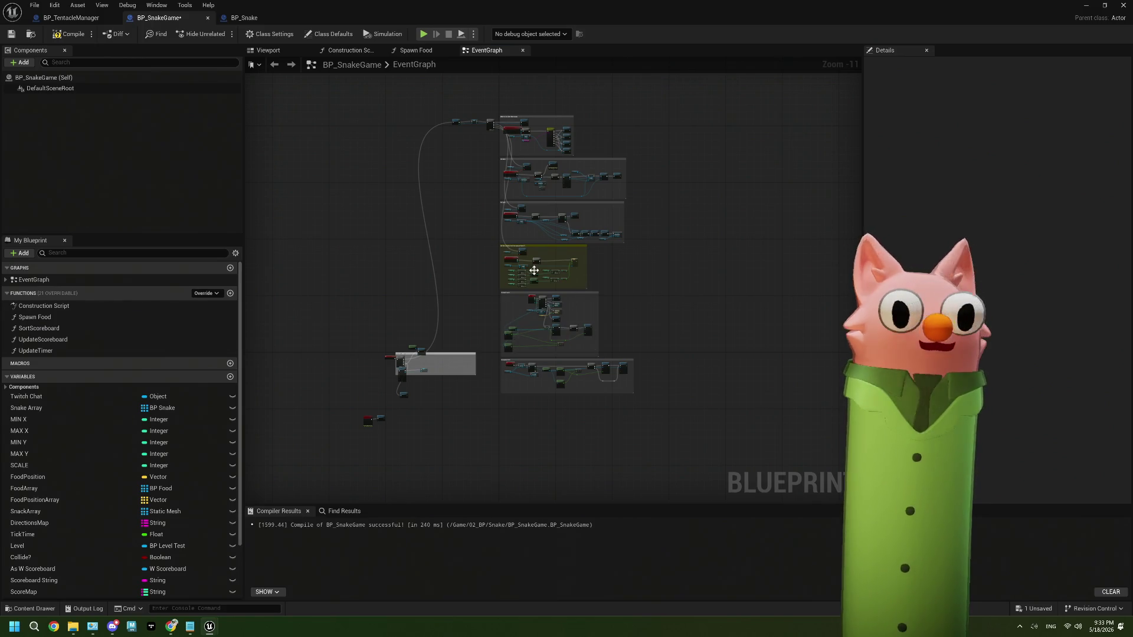
click(16, 34)
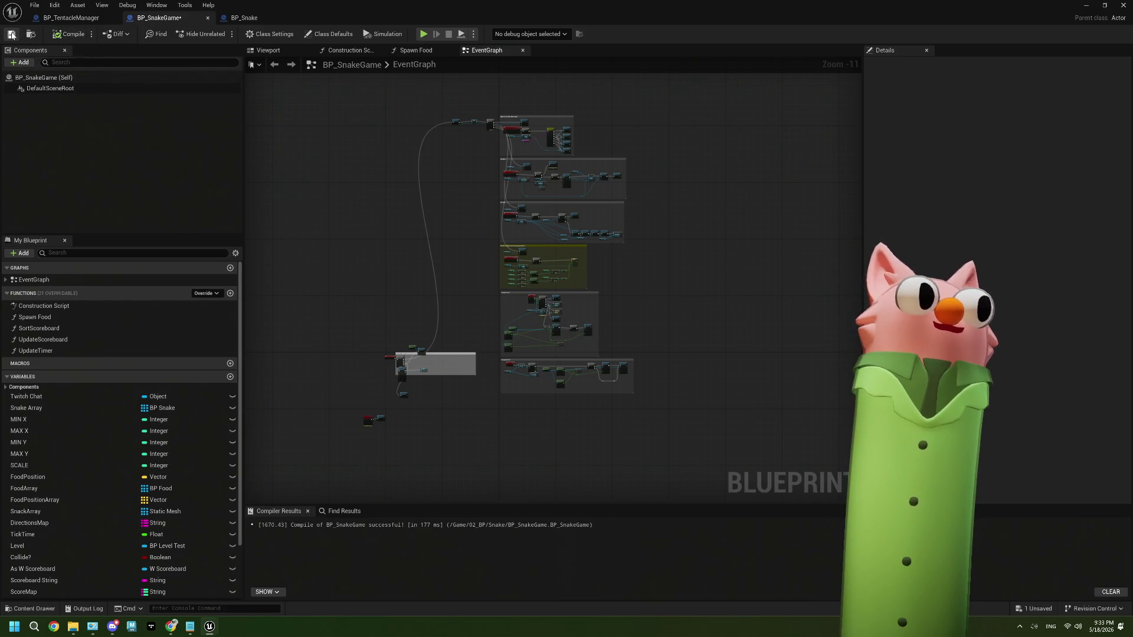
Save BP_Snake, return to the level editor and clear the Snake folder selection.
click(71, 18)
click(247, 18)
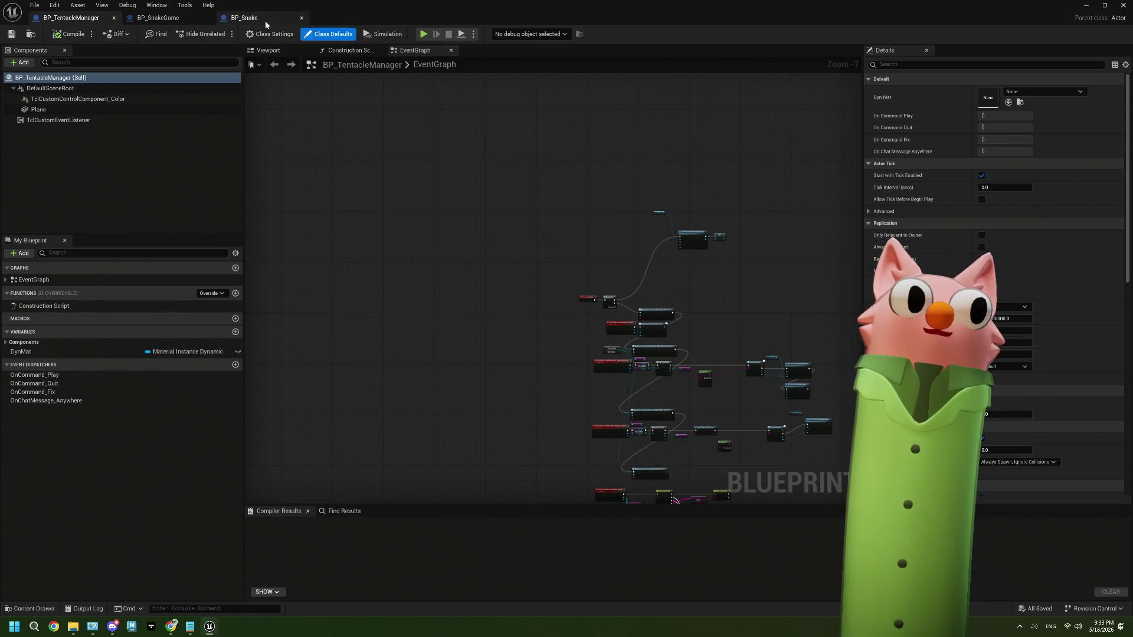
click(11, 33)
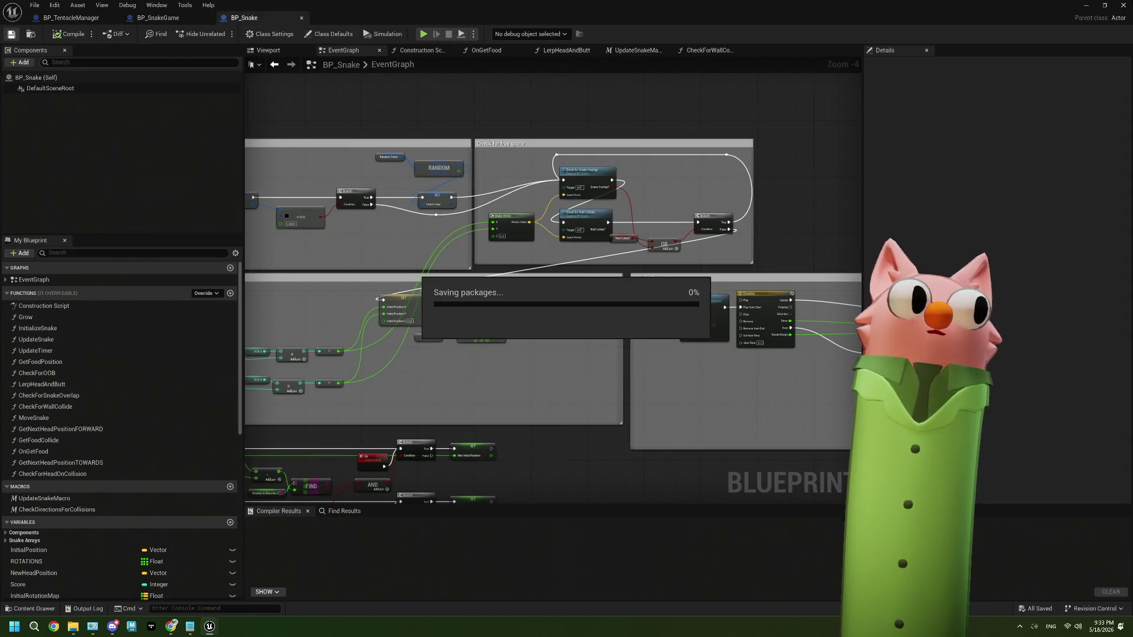
click(31, 34)
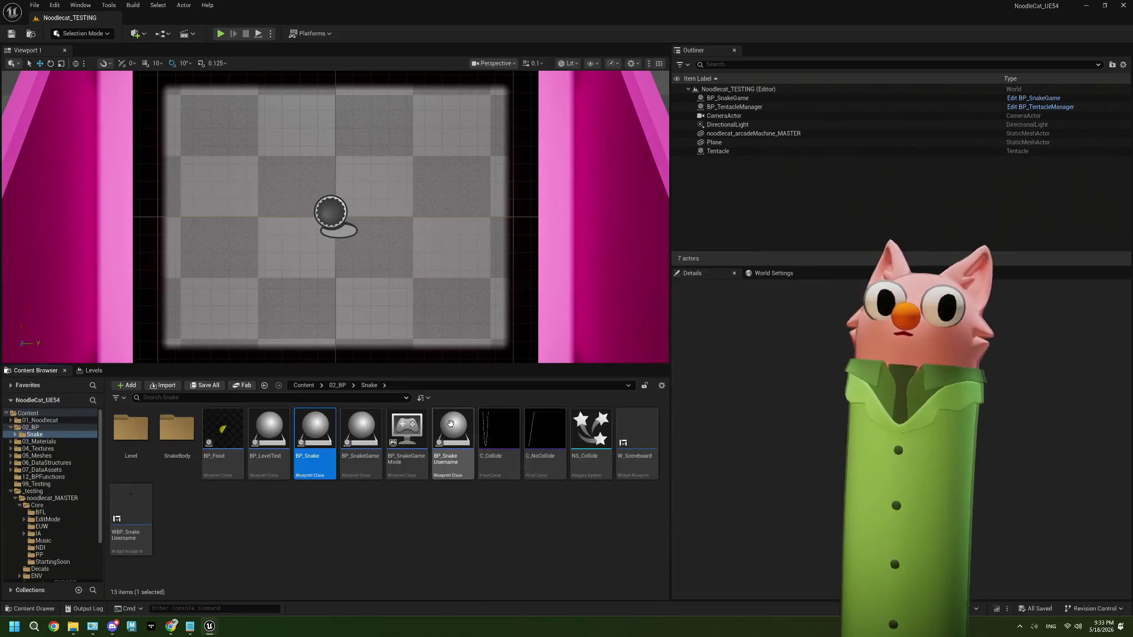
click(315, 522)
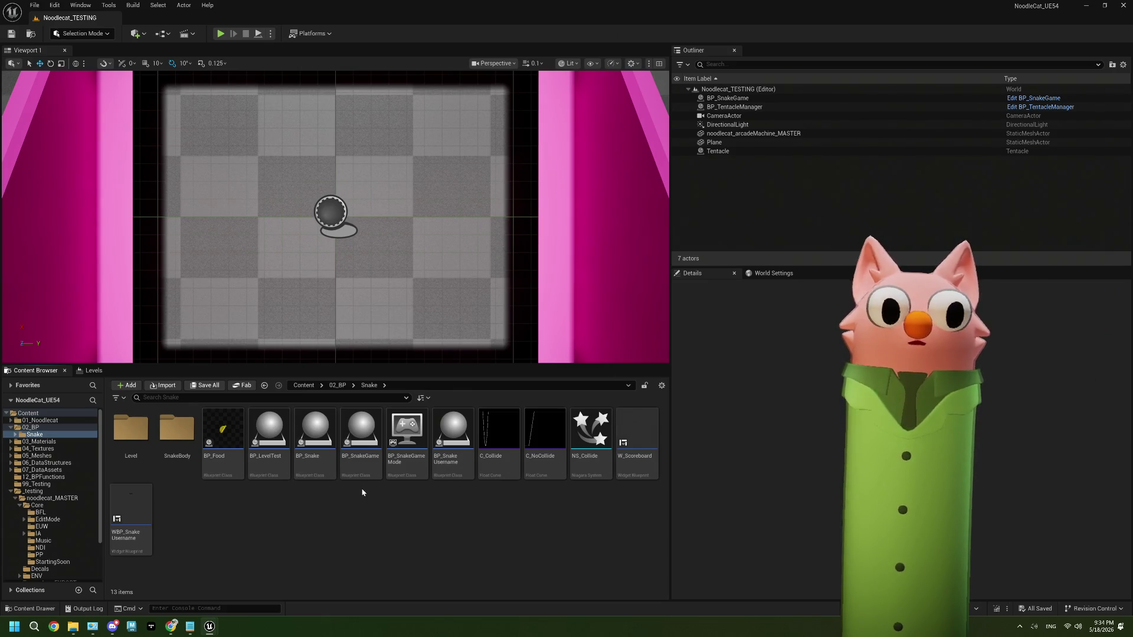
In BP_TentacleManager, add a Custom Control (Button) component with its default name.
double_click(360, 430)
click(84, 18)
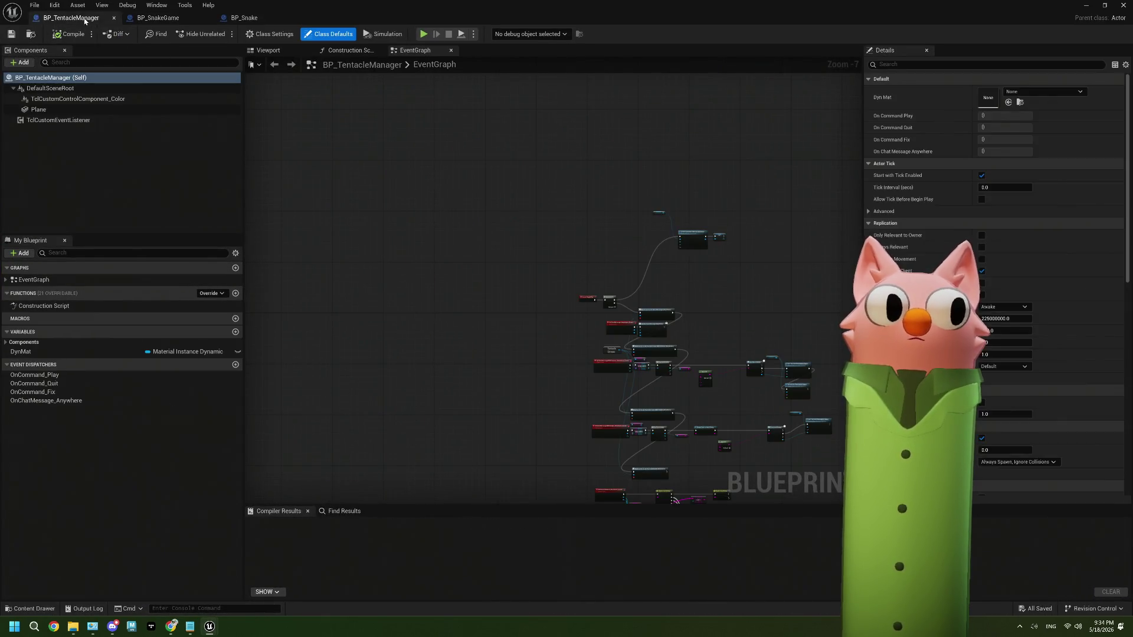
scroll(455, 309, up, 3)
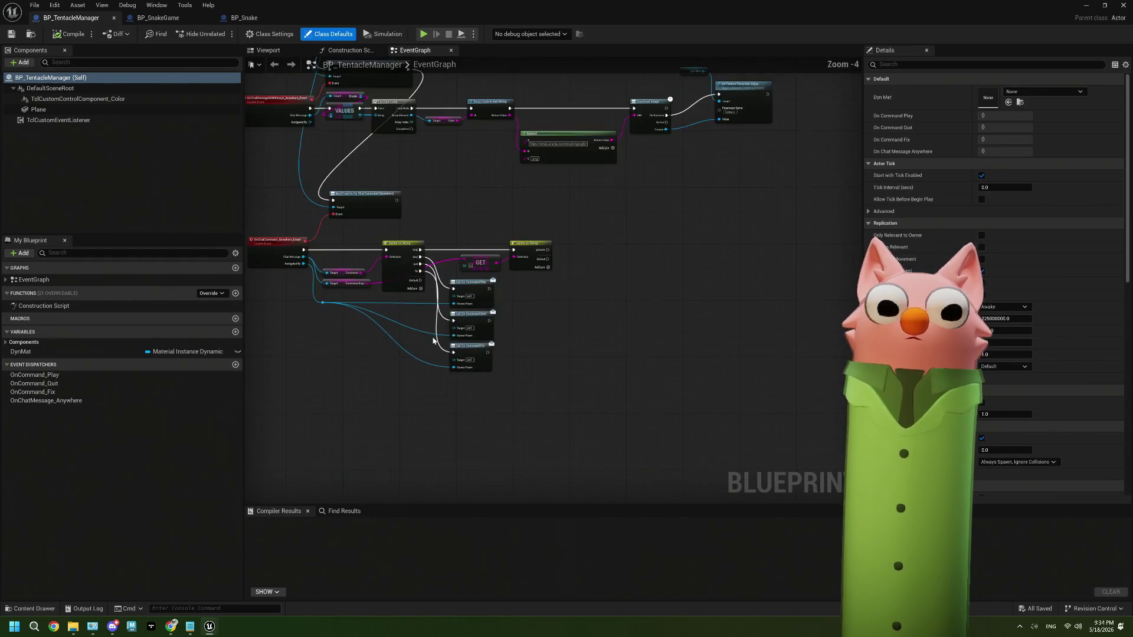
key(Home)
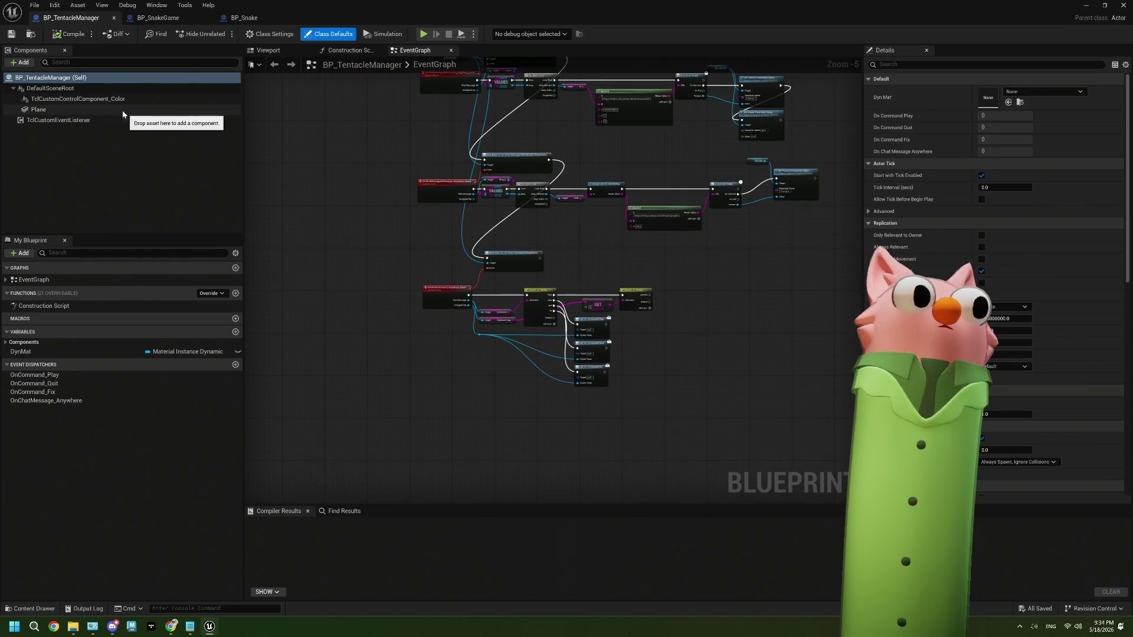
click(21, 62)
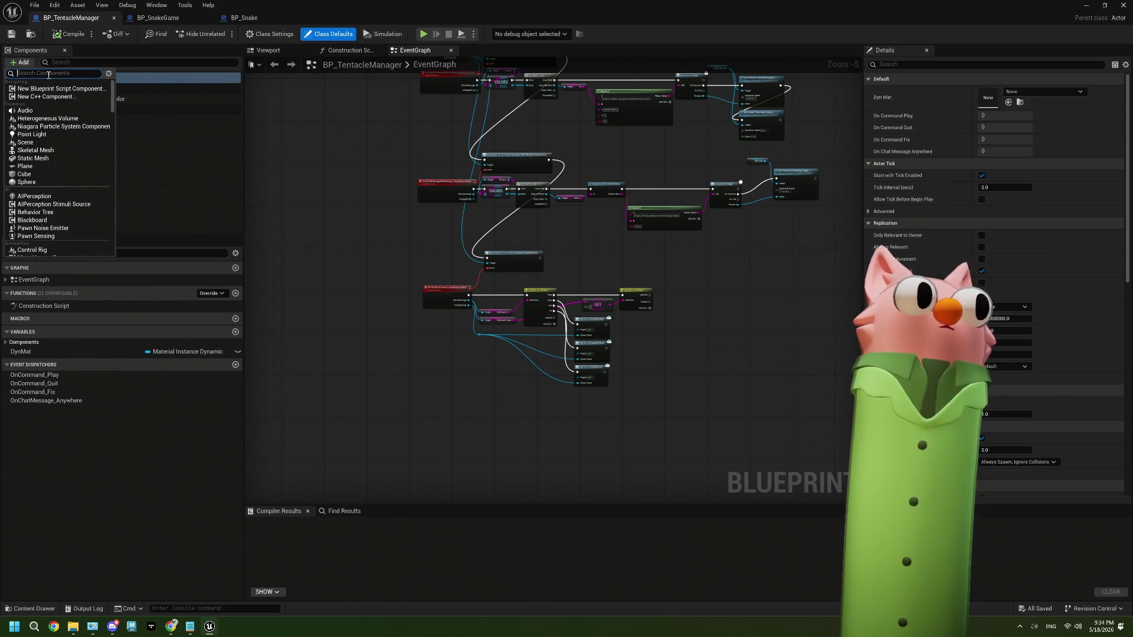
text(buto)
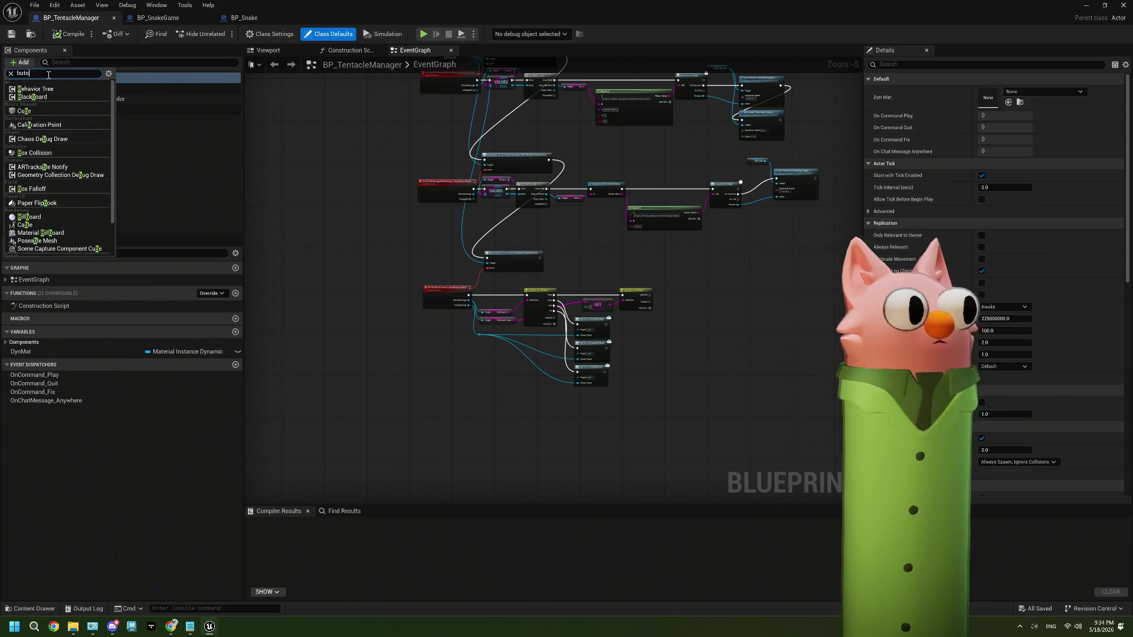
text(m)
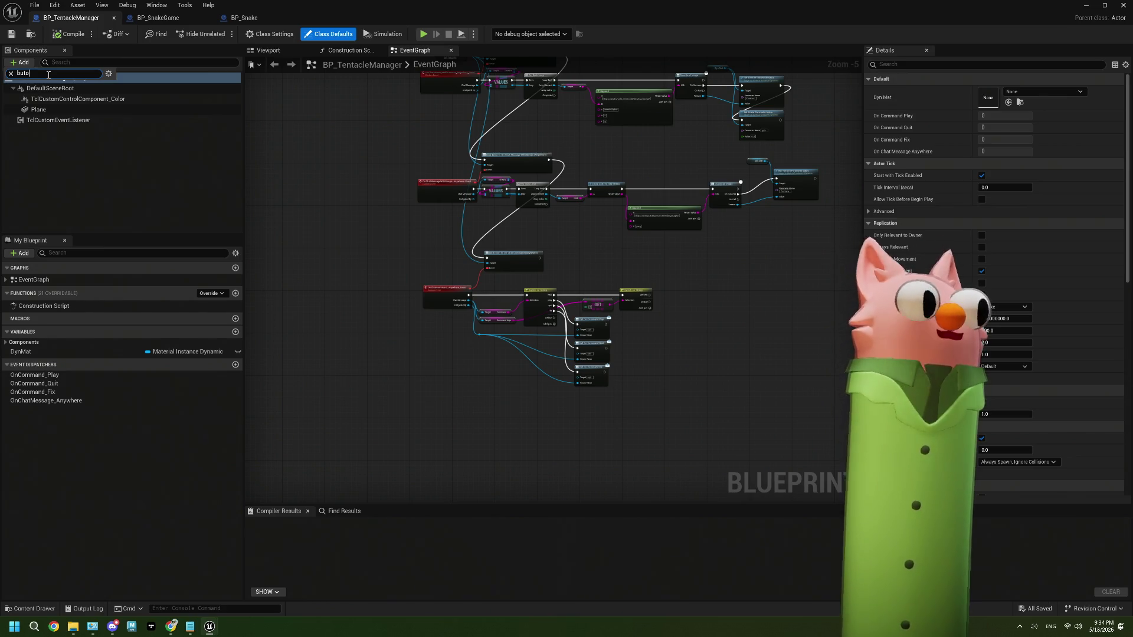
key(BackSpace)
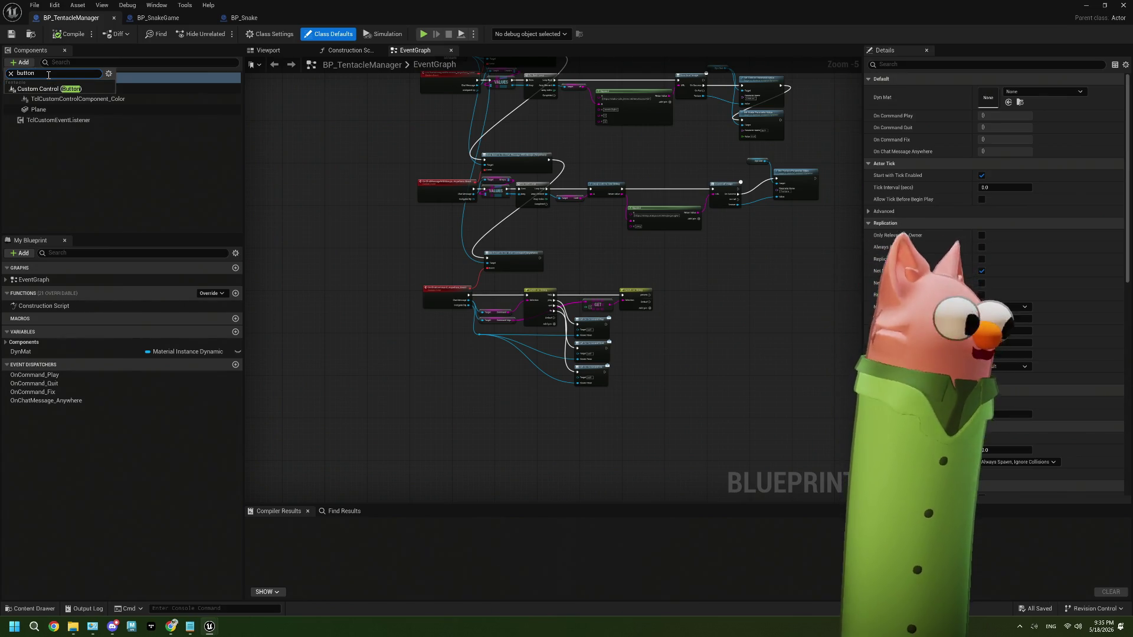
click(44, 89)
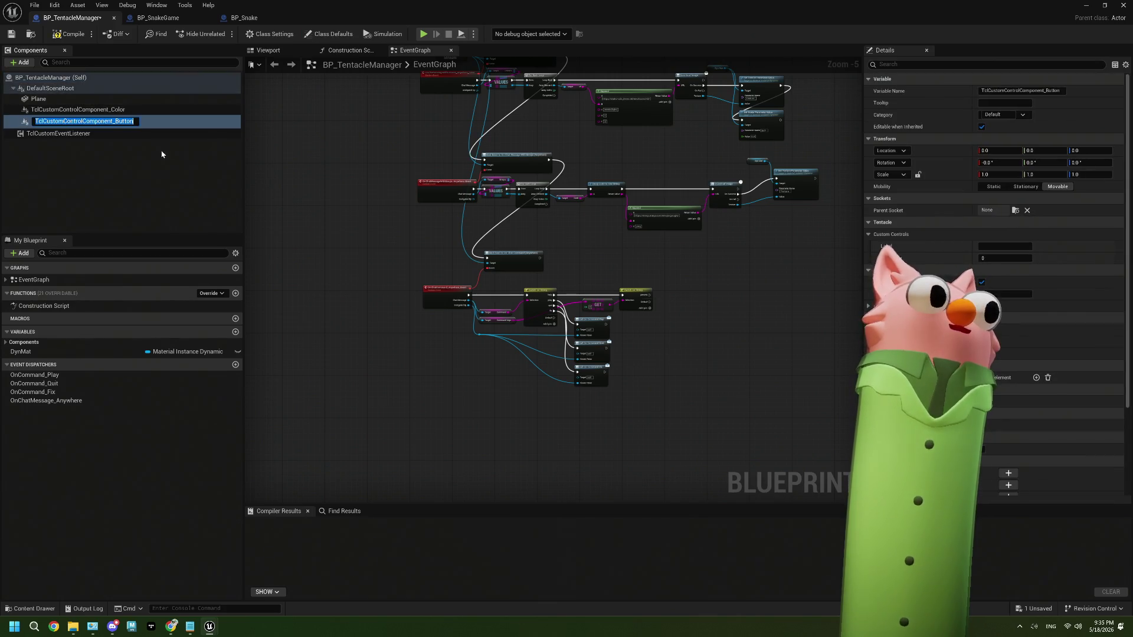
click(119, 142)
Delete the colour control and add a Custom Control Group named with suffix _NoodleSnakeGame.
click(100, 99)
click(103, 110)
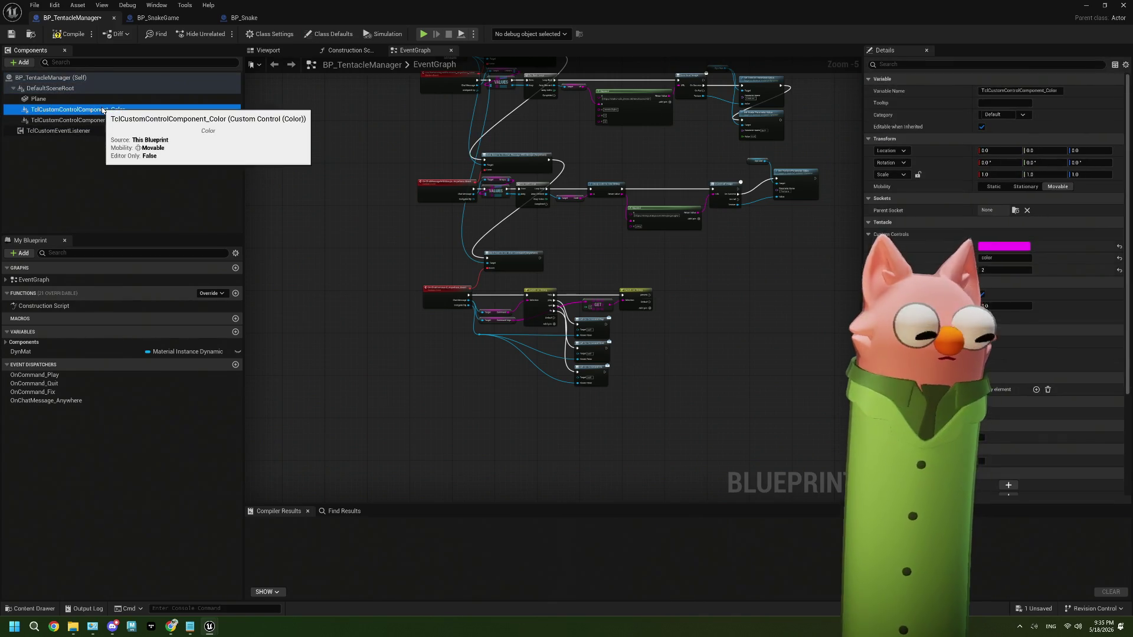
key(Delete)
click(21, 62)
text(group)
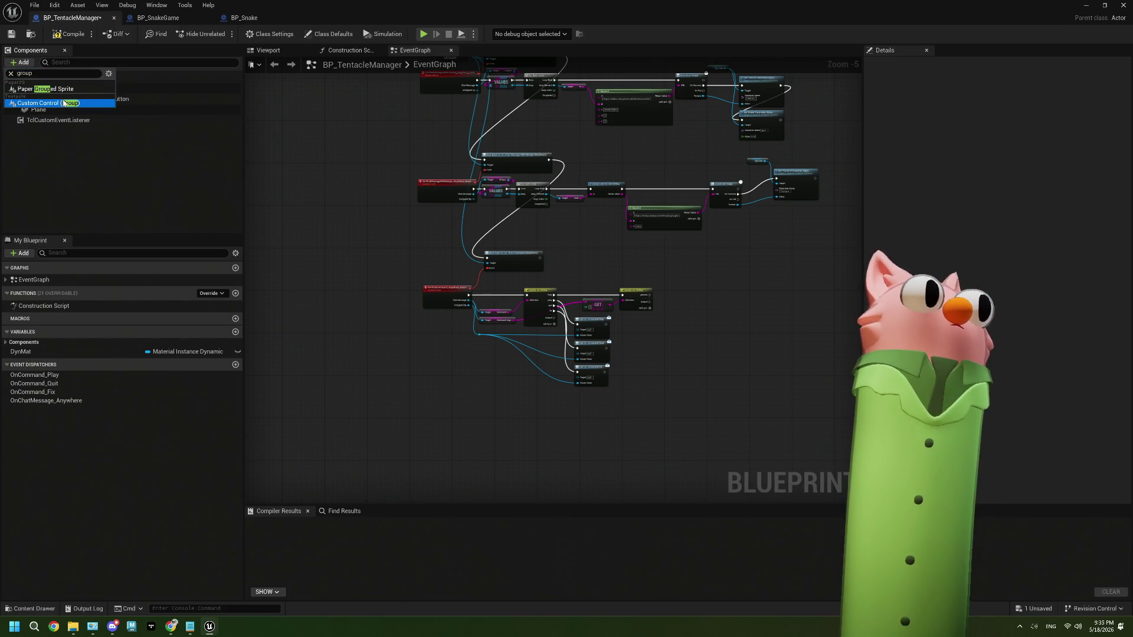
click(59, 102)
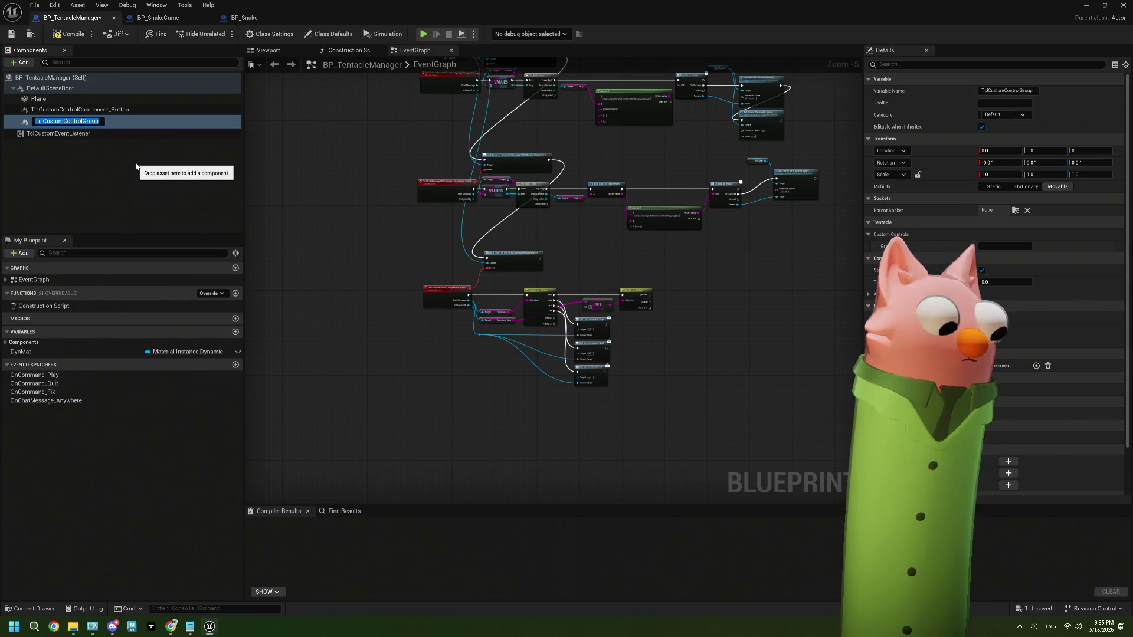
key(End)
text(_)
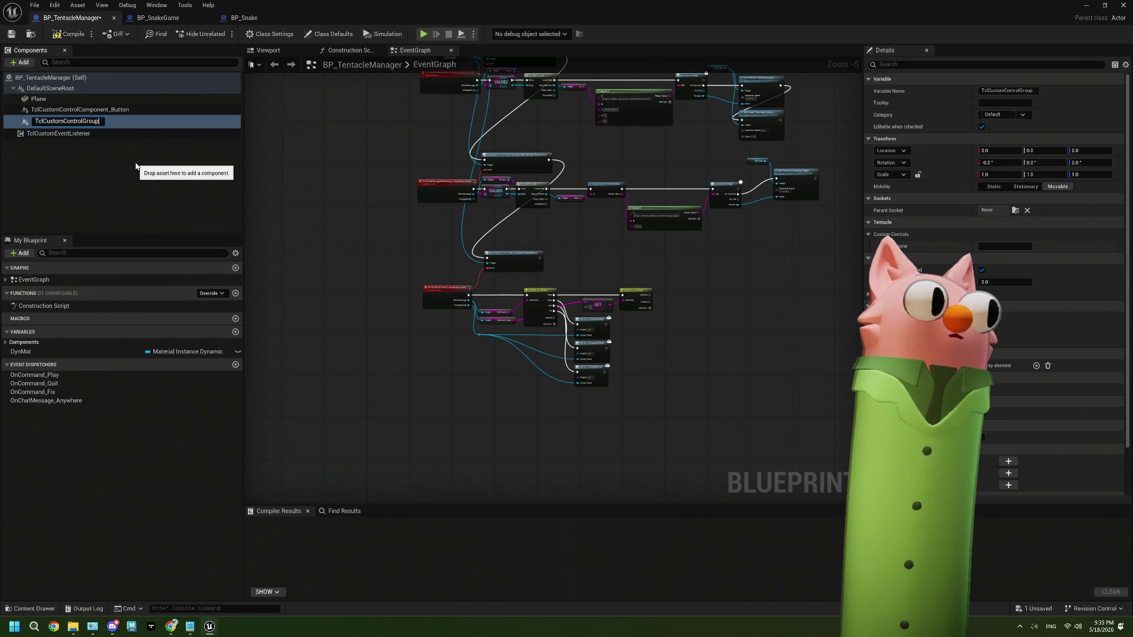
text(Nood)
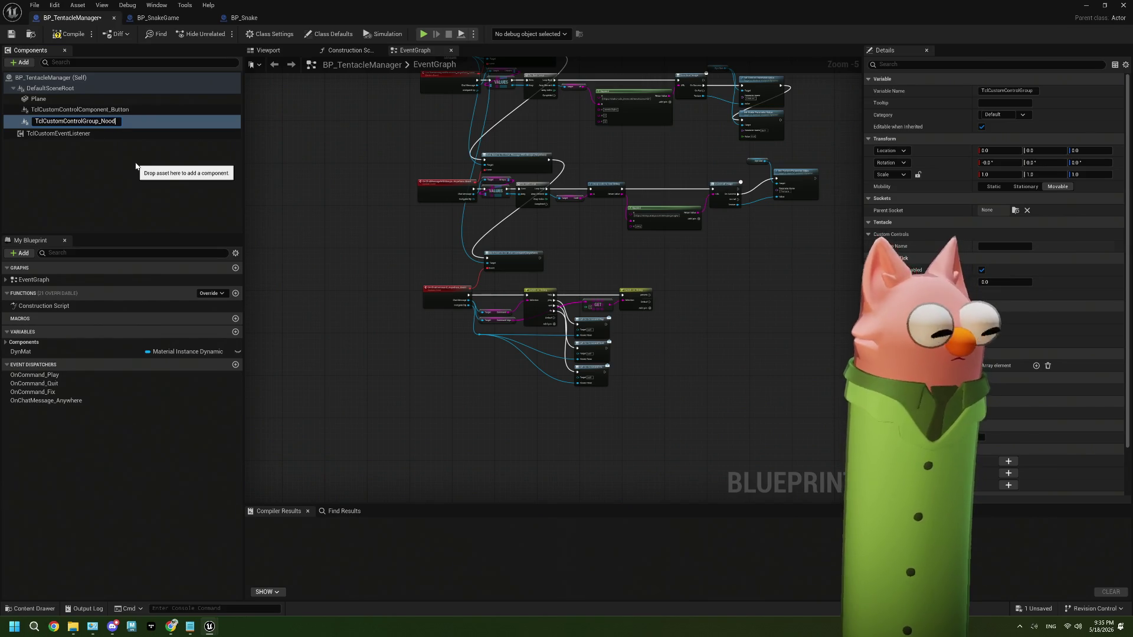
text(leSnakeGame)
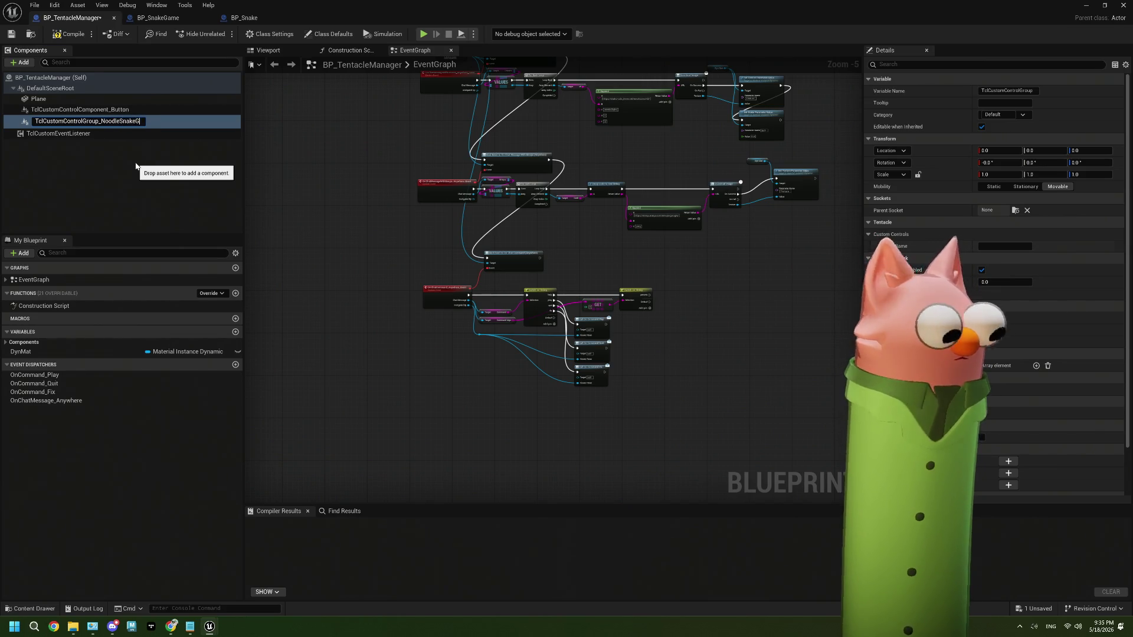
click(122, 138)
Nest the button under the group, naming the group 'Noodle Snake Game' and labelling the button 'Start Game'.
drag(82, 110, 100, 113)
click(101, 111)
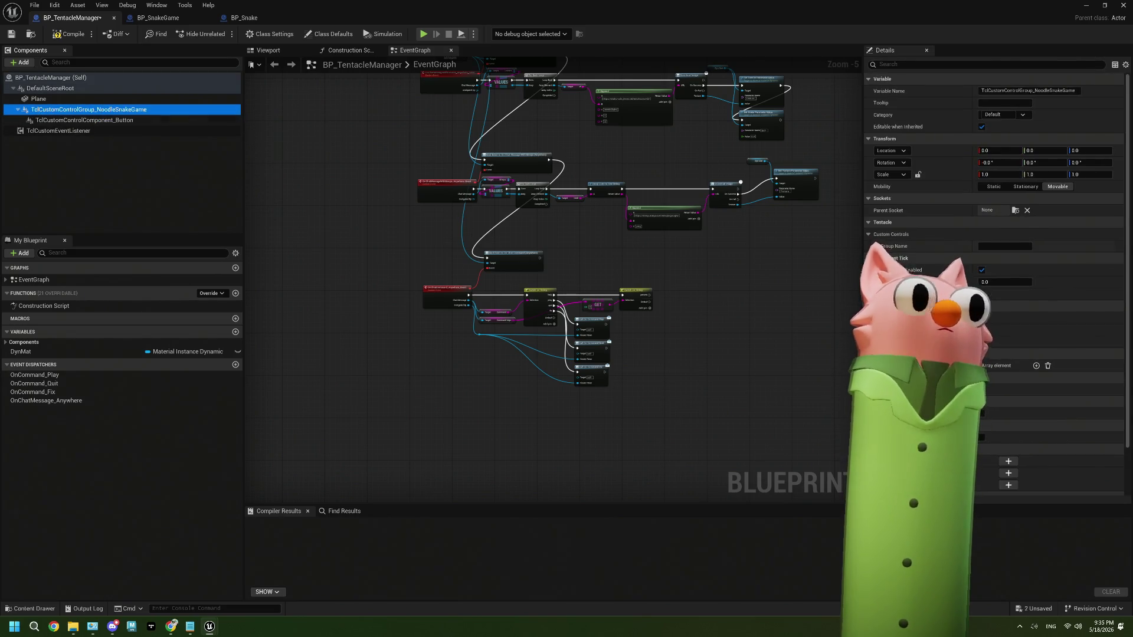
click(1008, 246)
text(Noodle Snak)
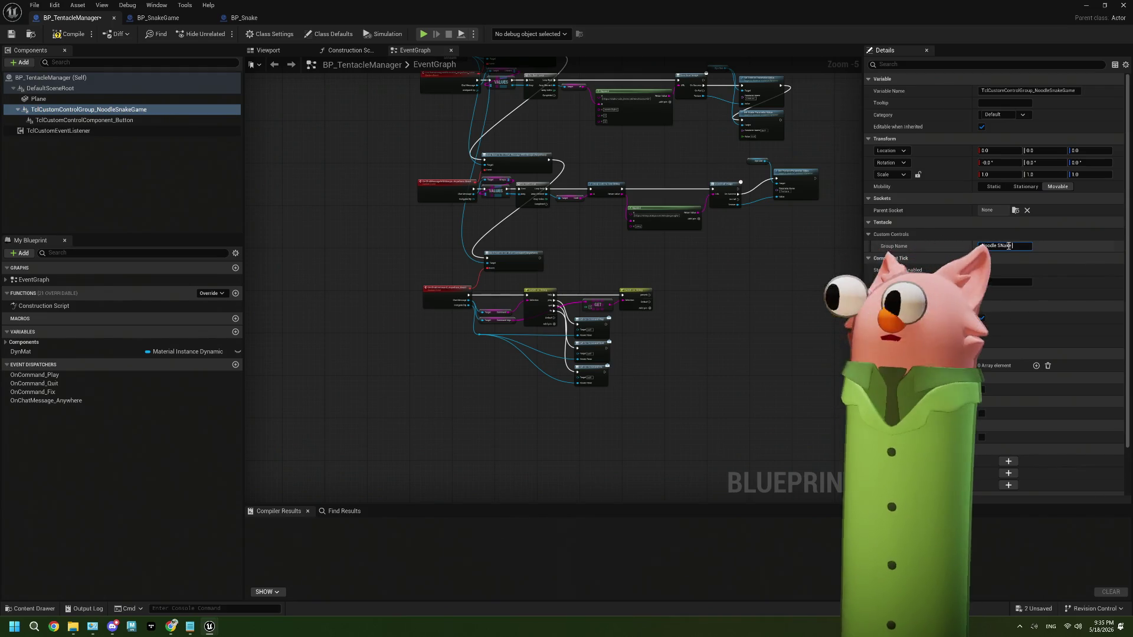
text(e Game)
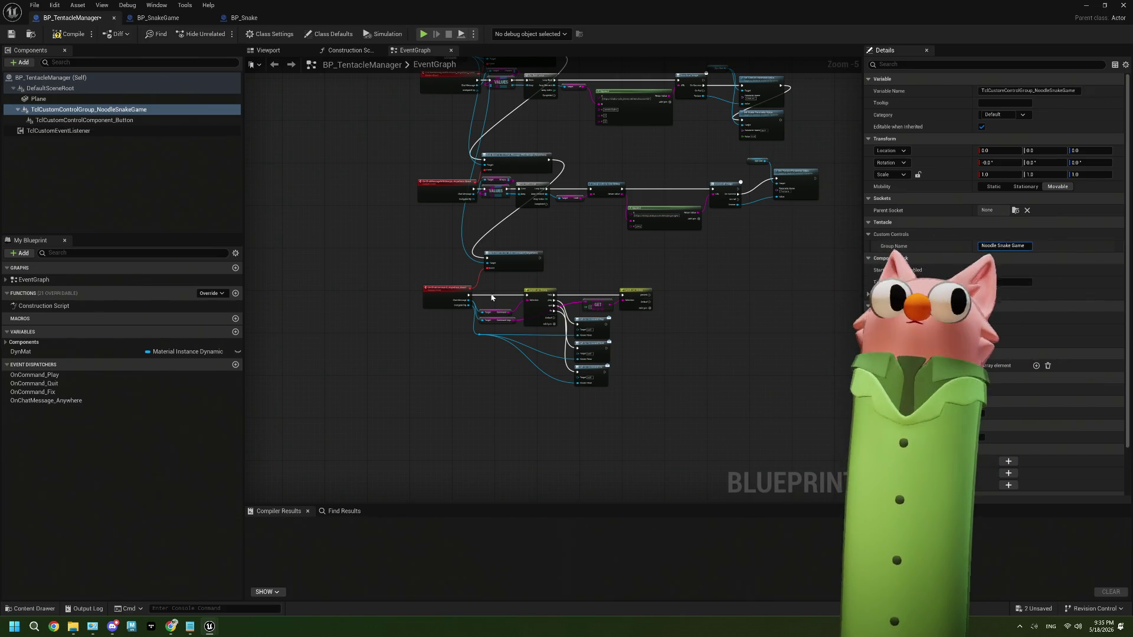
click(89, 119)
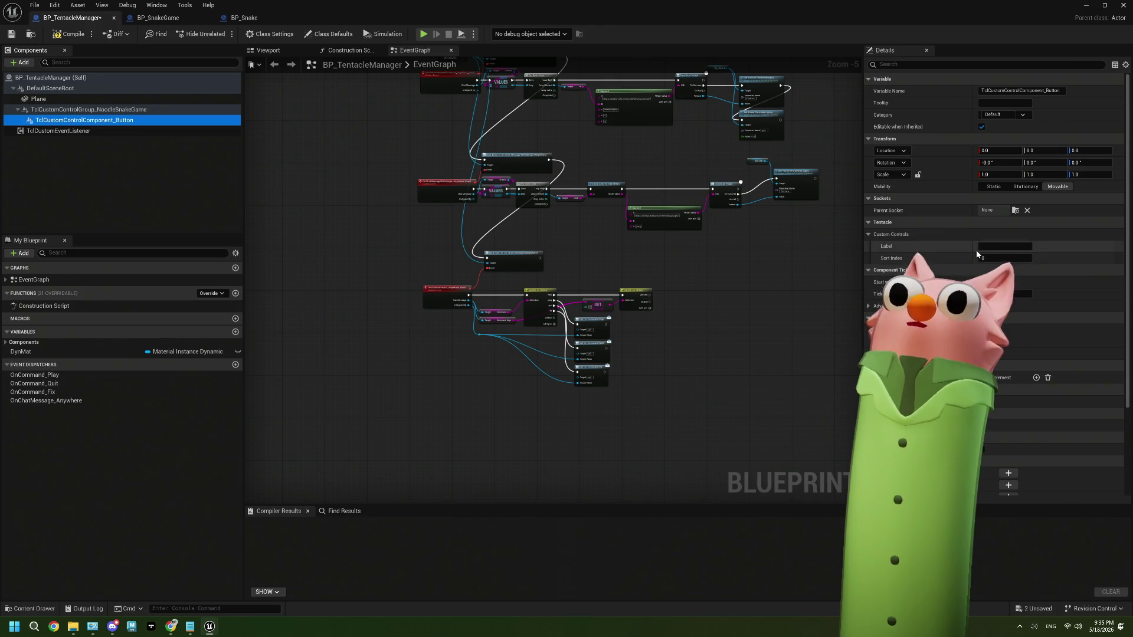
click(996, 246)
text(Star)
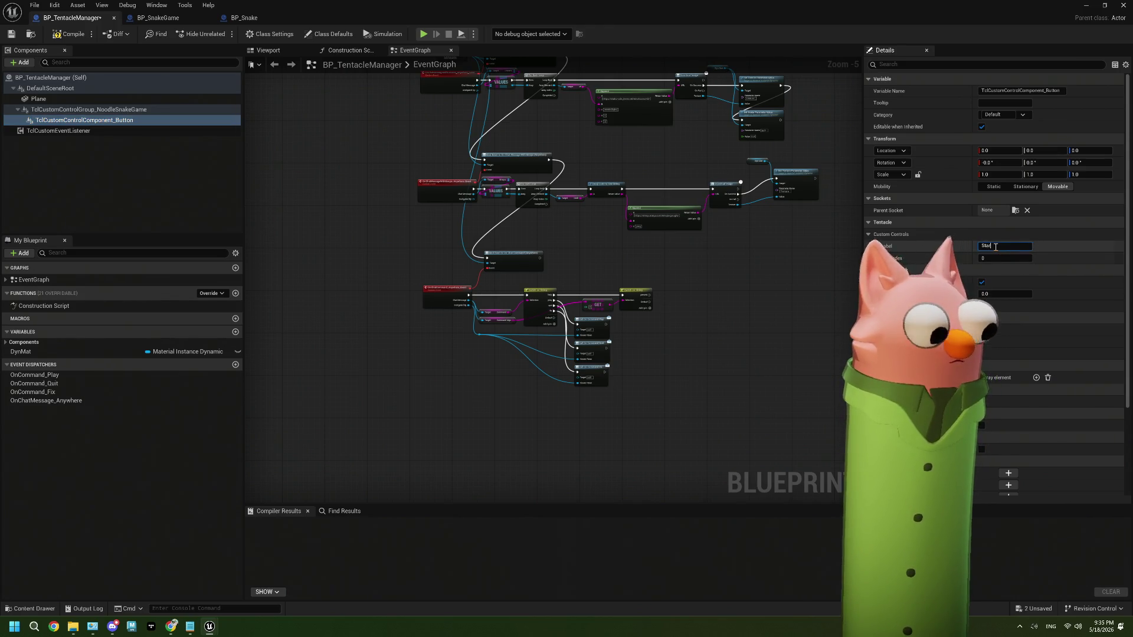
text(t Game)
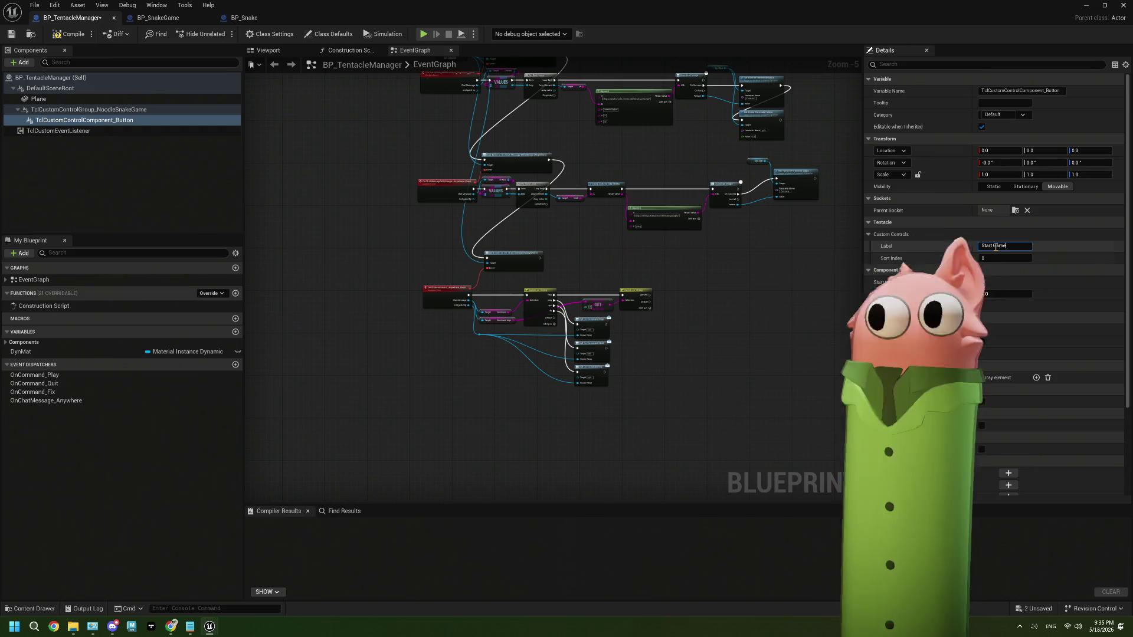
key(Return)
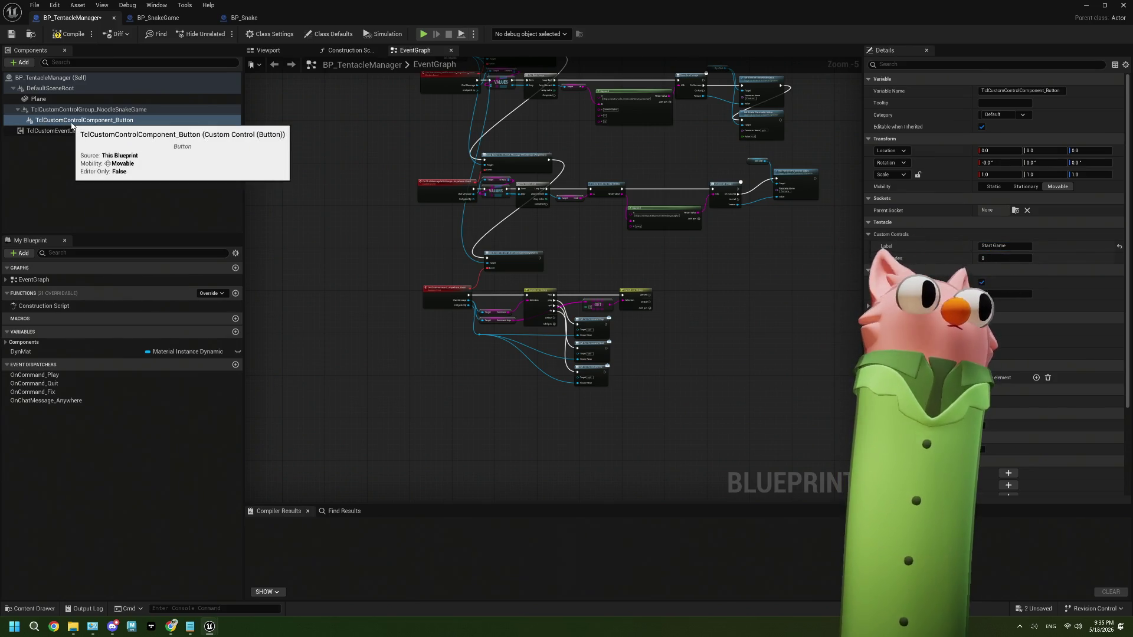
Duplicate the button as EndGameButton and rename the original to StartGameButton.
right_click(73, 121)
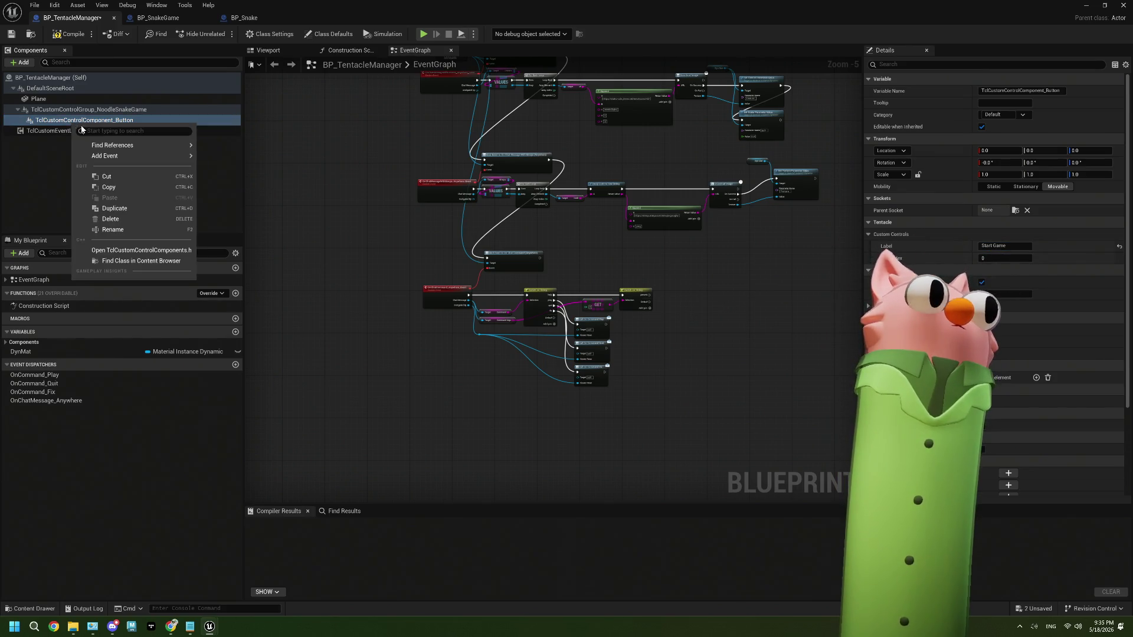
click(131, 209)
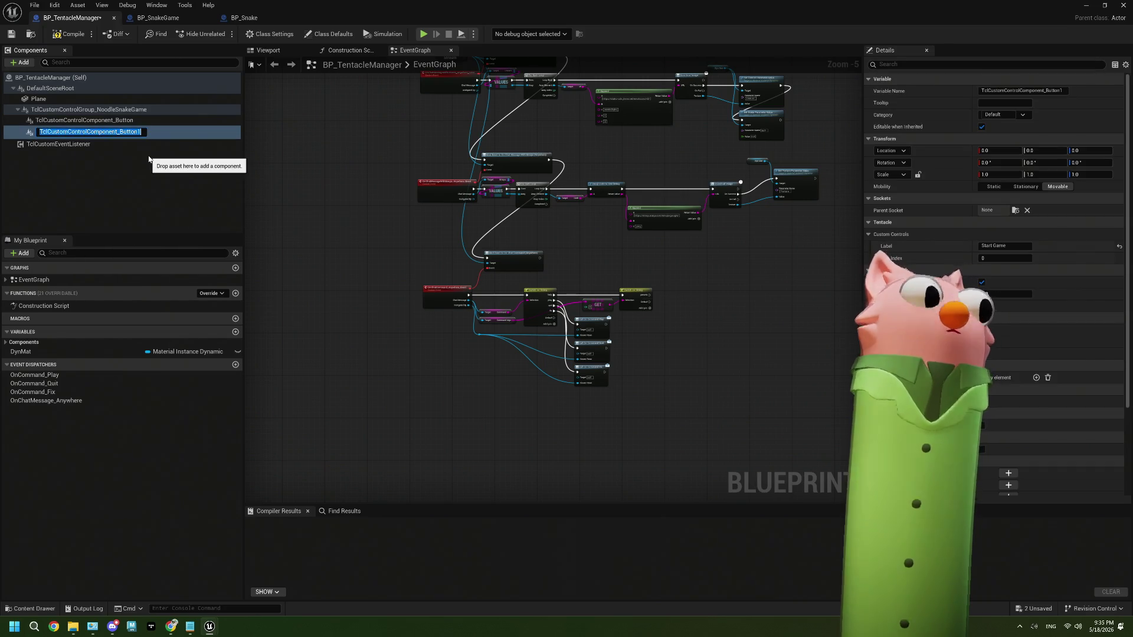
key(End)
key(BackSpace)
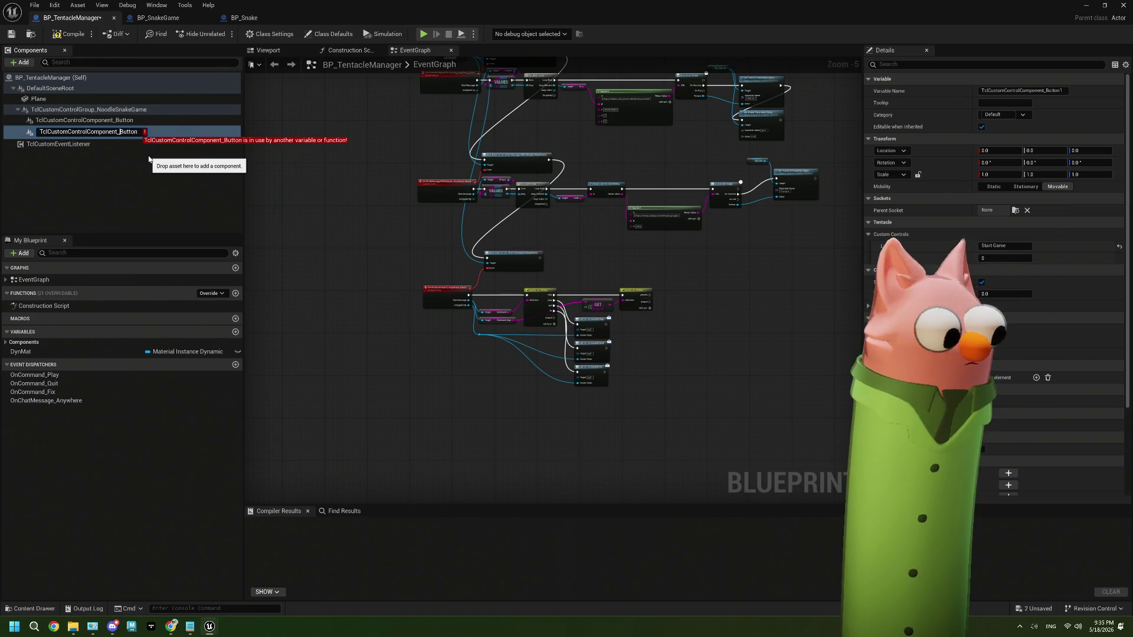
text(EndGame)
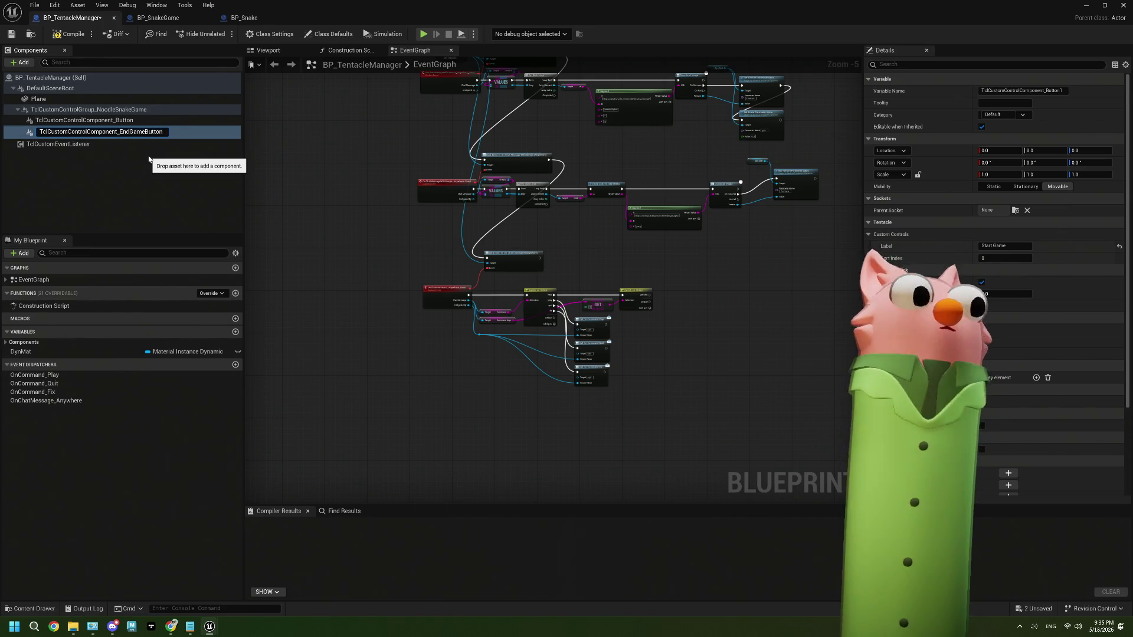
click(126, 120)
click(126, 121)
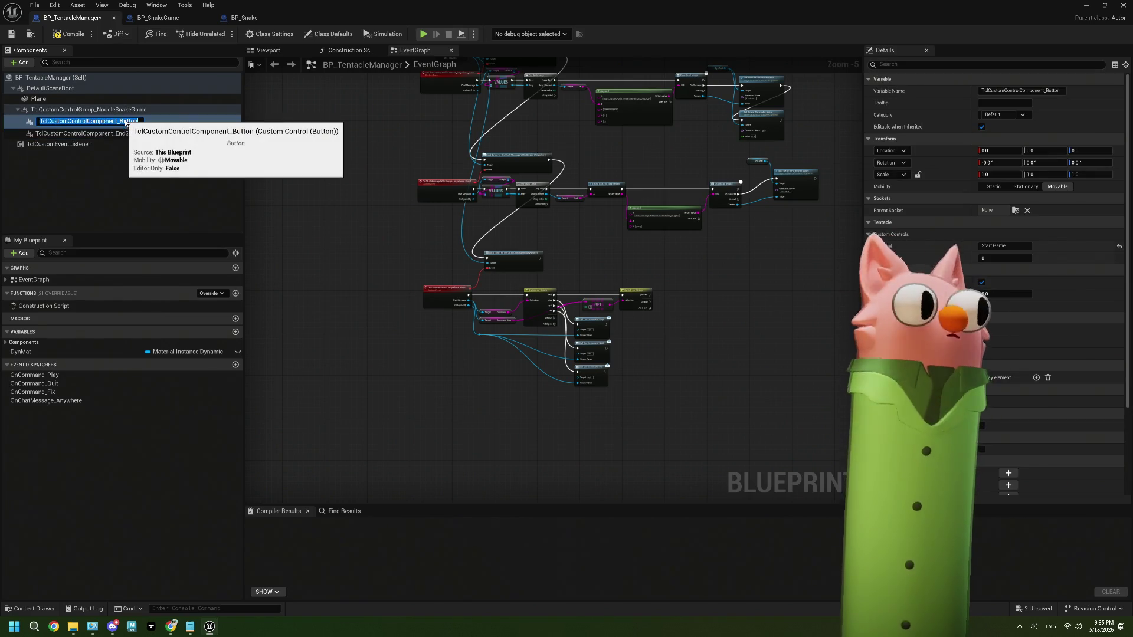
text(Start)
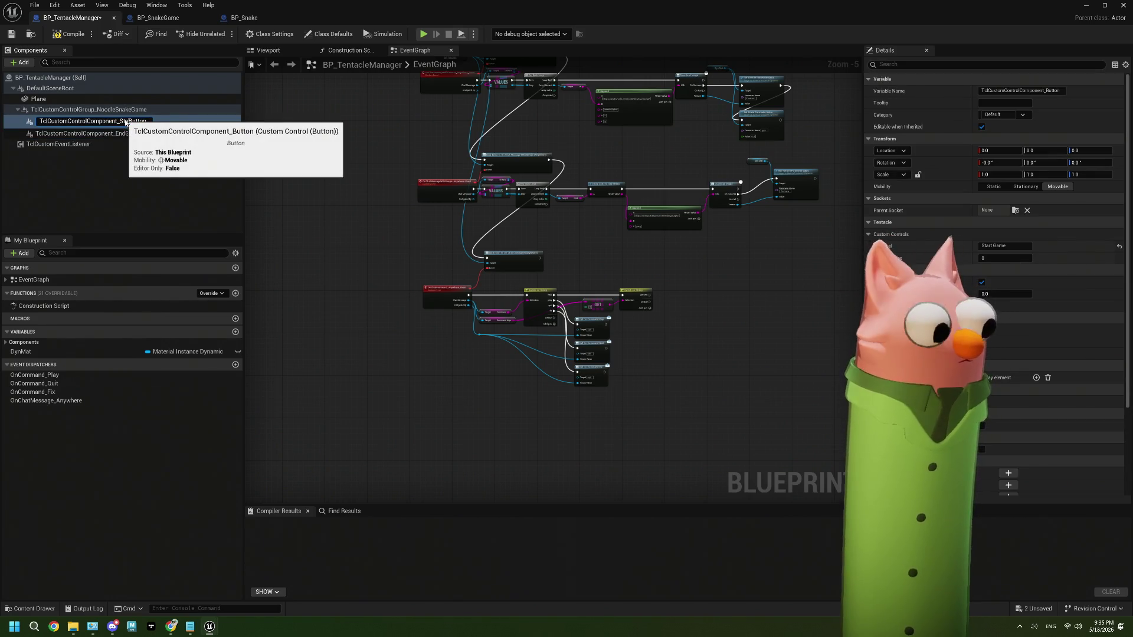
text(Game)
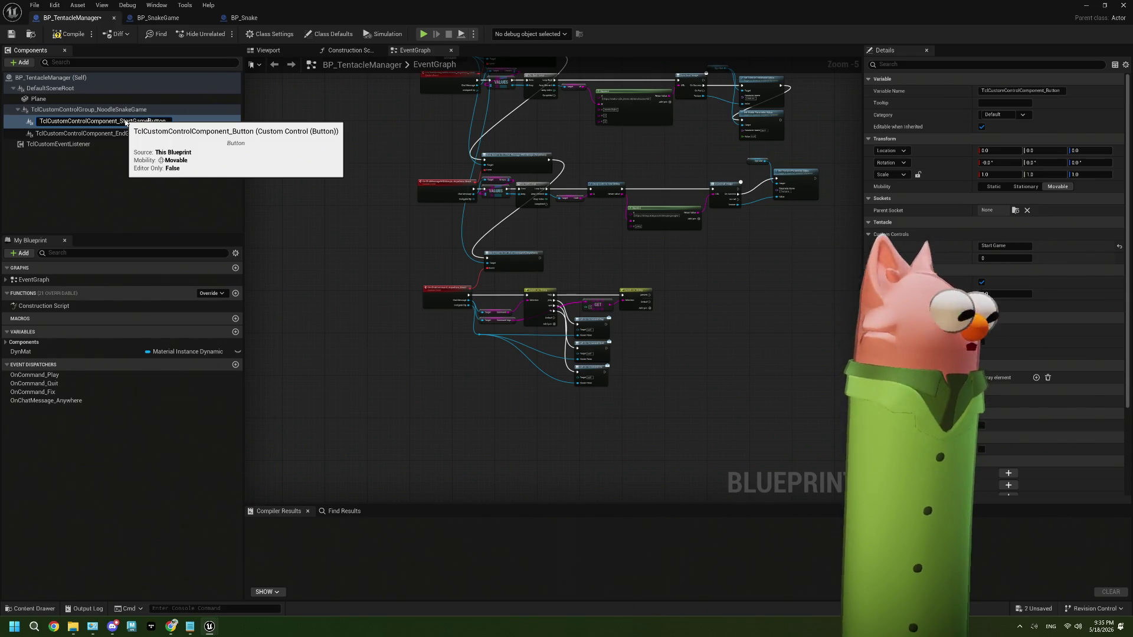
click(158, 160)
Label EndGameButton 'End Game', then compile and save BP_TentacleManager.
click(157, 131)
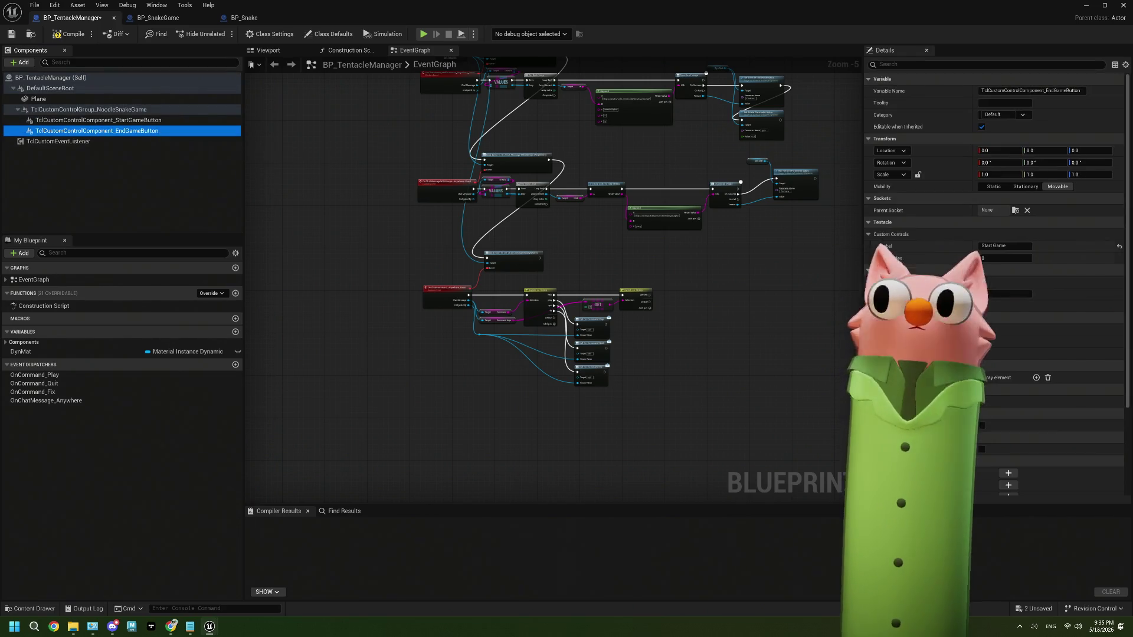
click(993, 245)
click(993, 245)
key(BackSpace)
key(BackSpace)
key(BackSpace)
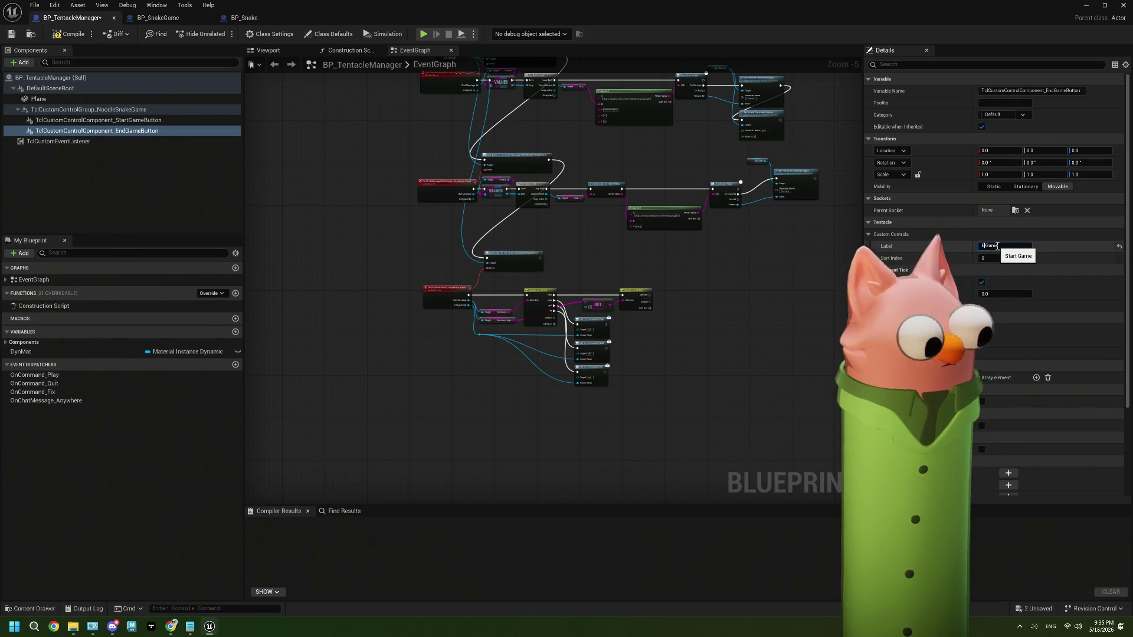
text(End)
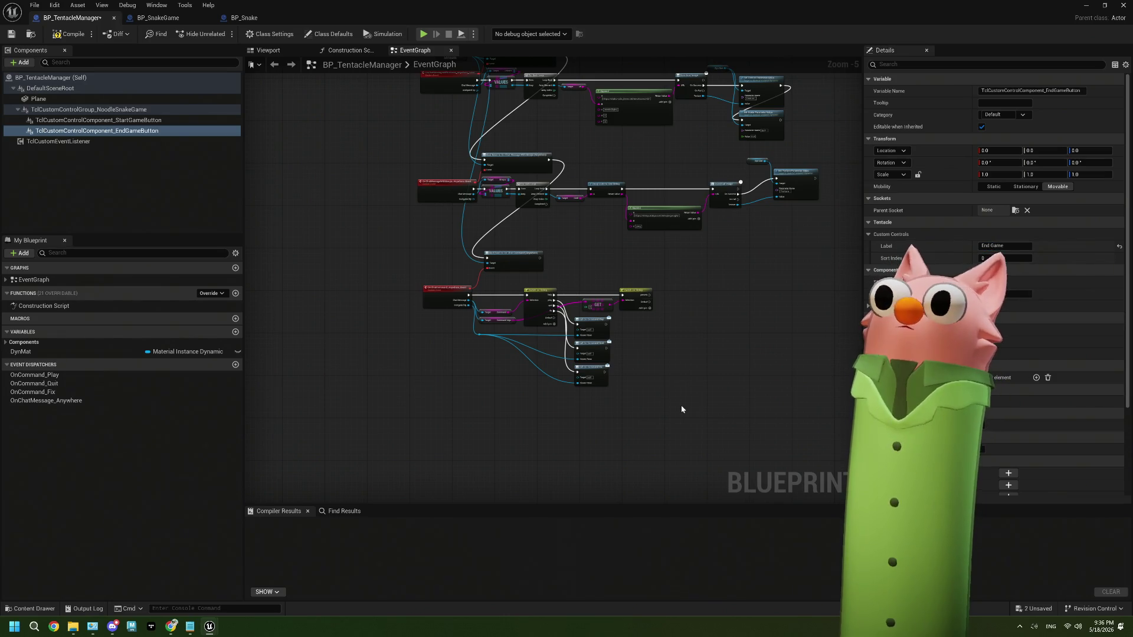
scroll(654, 365, down, 2)
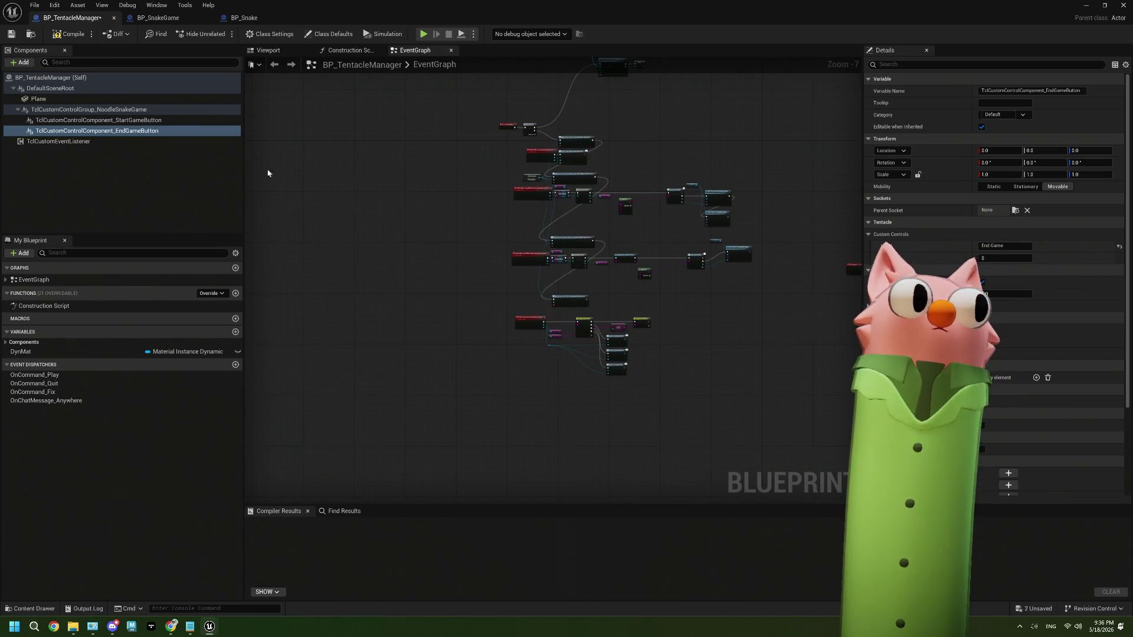
click(13, 34)
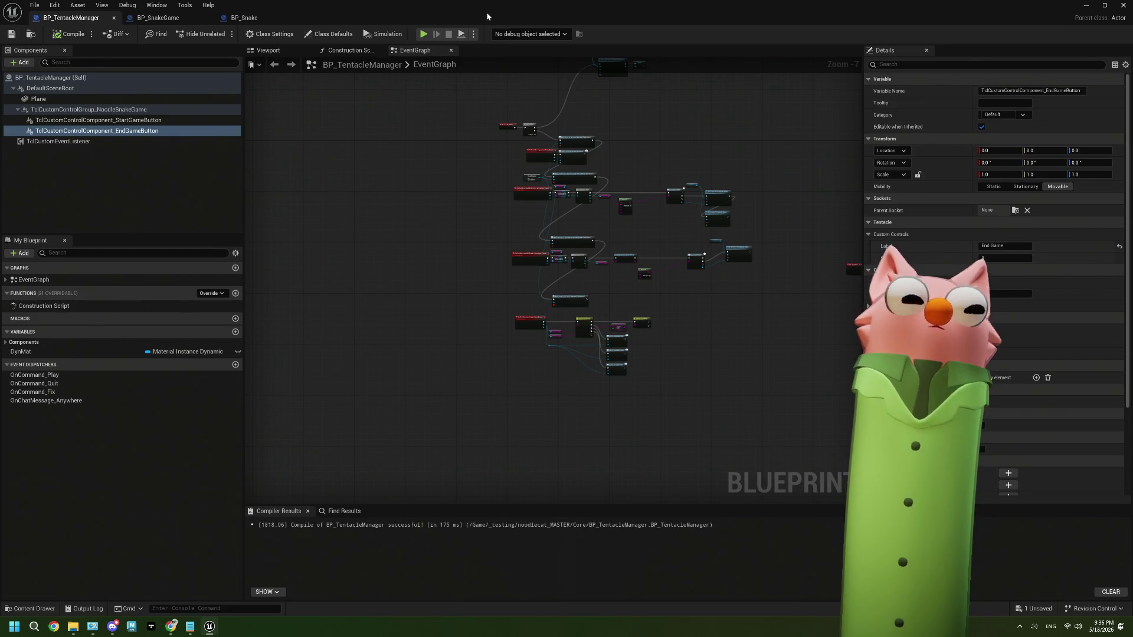
Wrap the event-binding nodes in a comment titled 'Binding To Events'.
scroll(569, 385, up, 3)
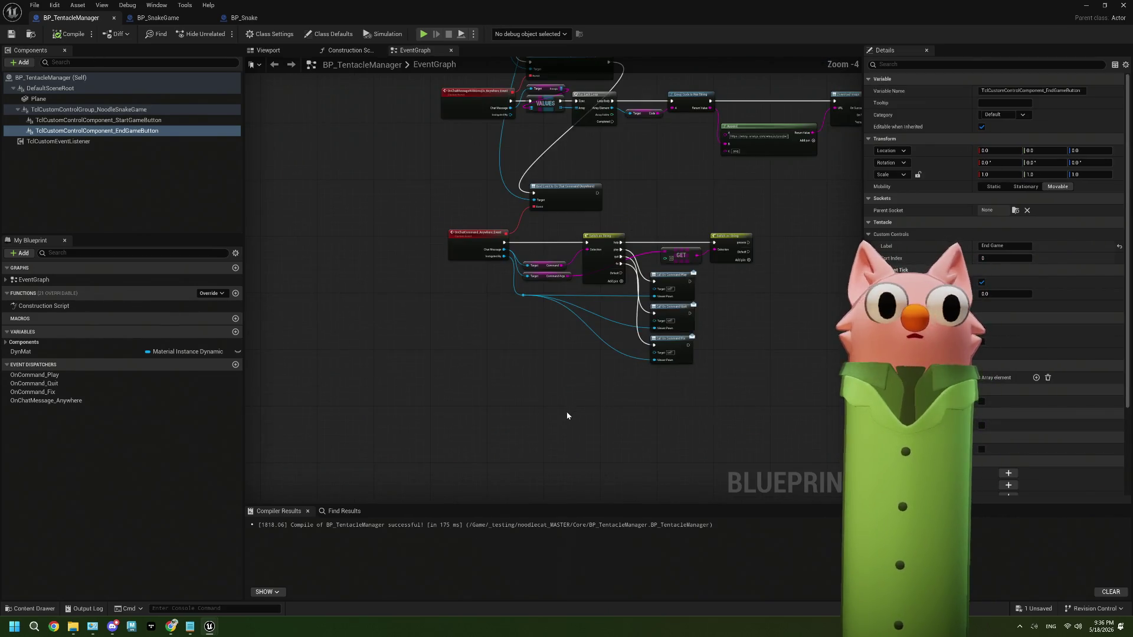
scroll(533, 356, down, 3)
drag(610, 308, 506, 392)
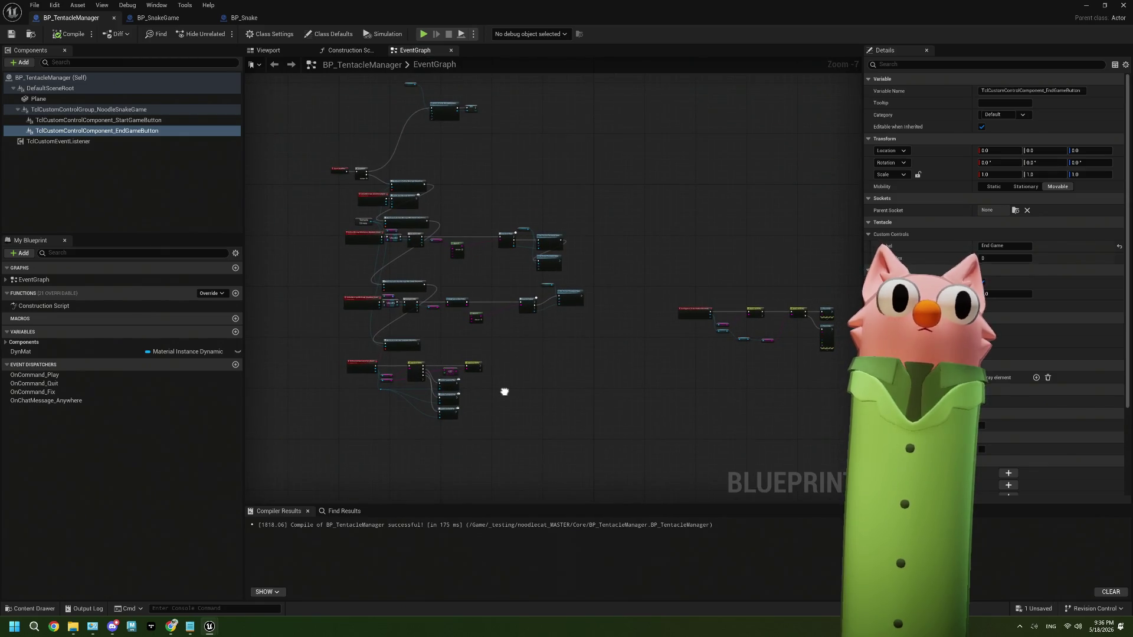
drag(455, 164, 471, 211)
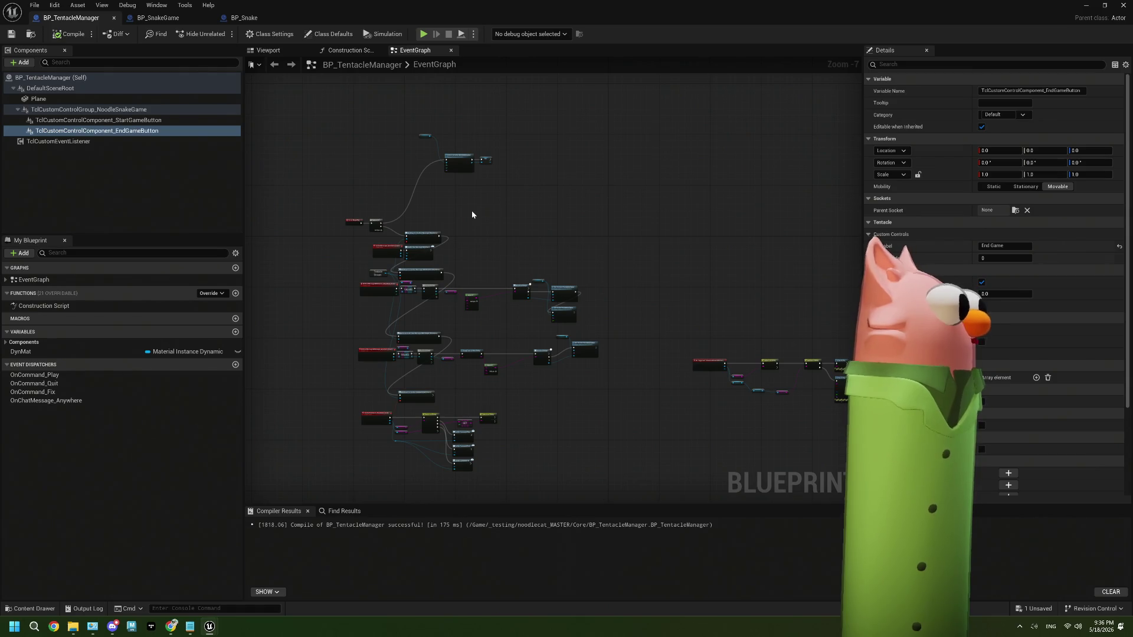
scroll(514, 265, up, 1)
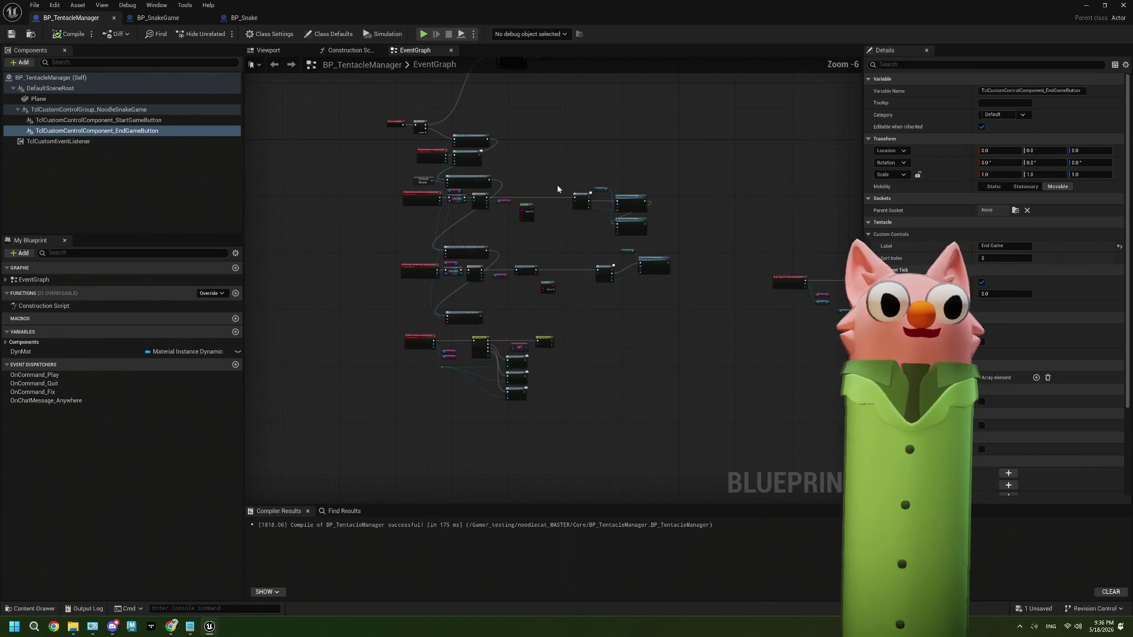
click(438, 138)
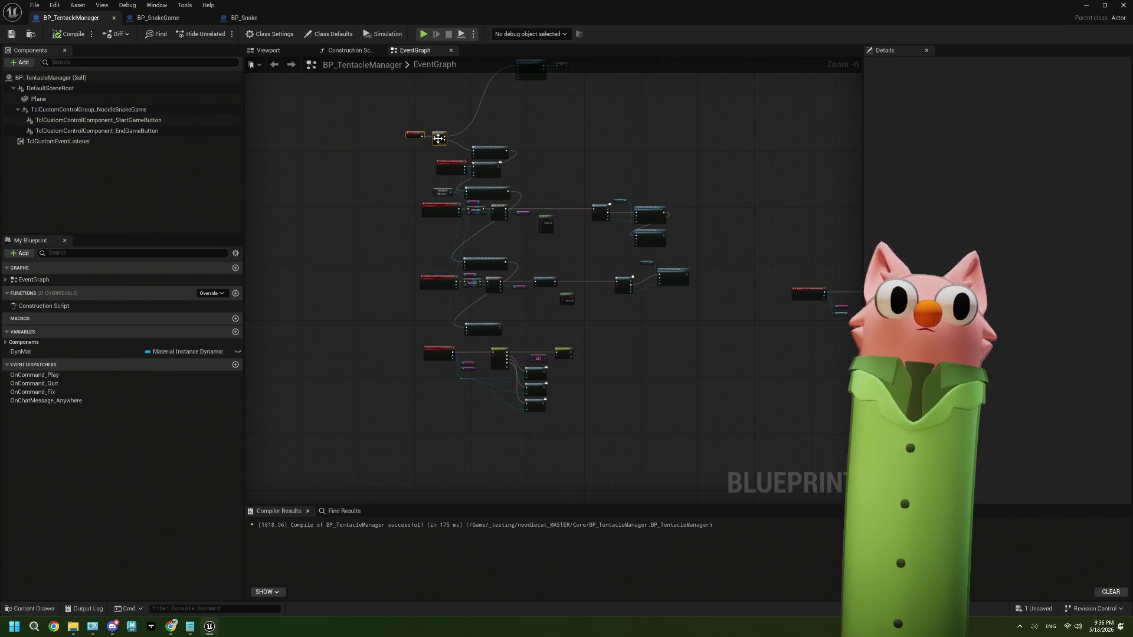
mouse_move(438, 138)
mouse_down()
mouse_move(428, 113)
mouse_move(607, 373)
mouse_move(716, 440)
mouse_up()
key(c)
text(Binding To Events)
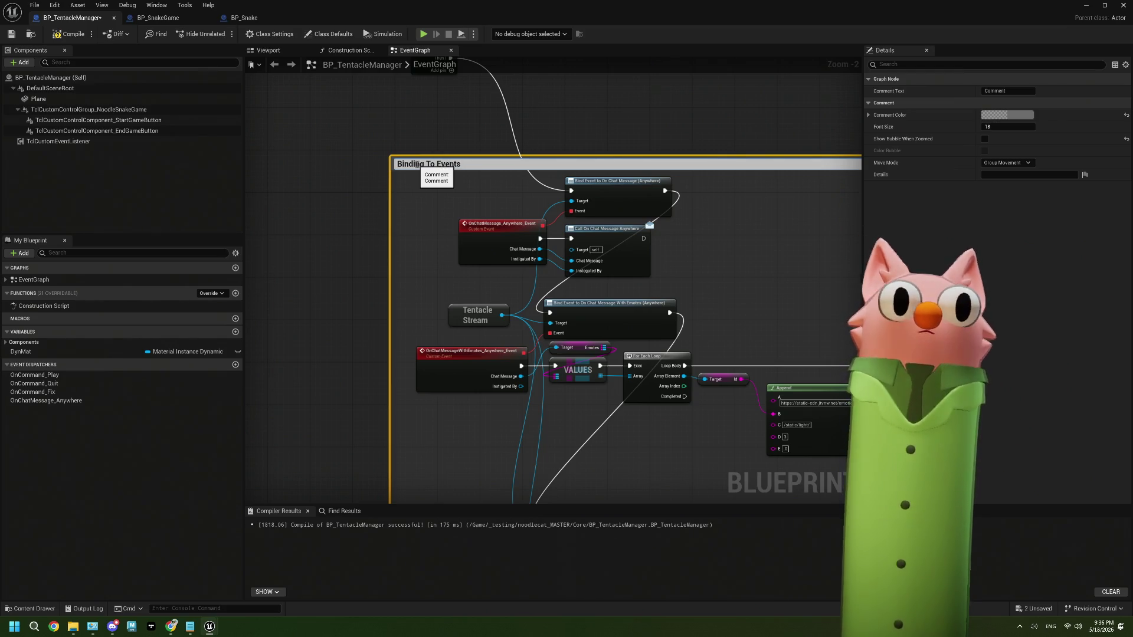
click(422, 109)
Wrap the On Triggered chain in a 'Custom Events' comment and place it beside the bindings group.
scroll(421, 110, down, 4)
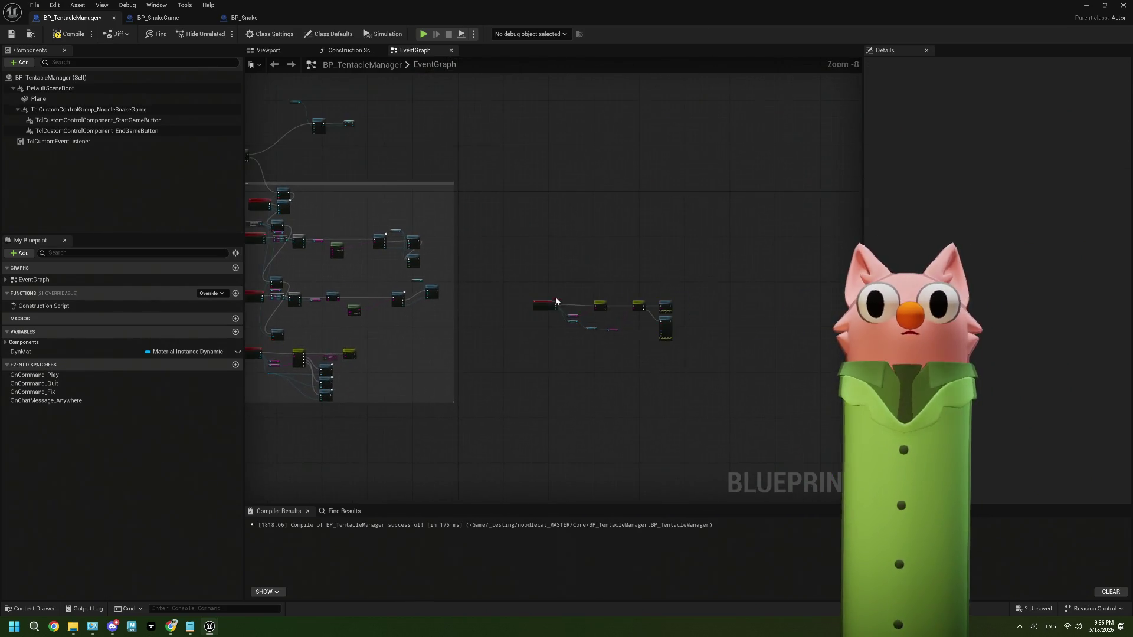
scroll(530, 289, up, 3)
scroll(514, 291, down, 2)
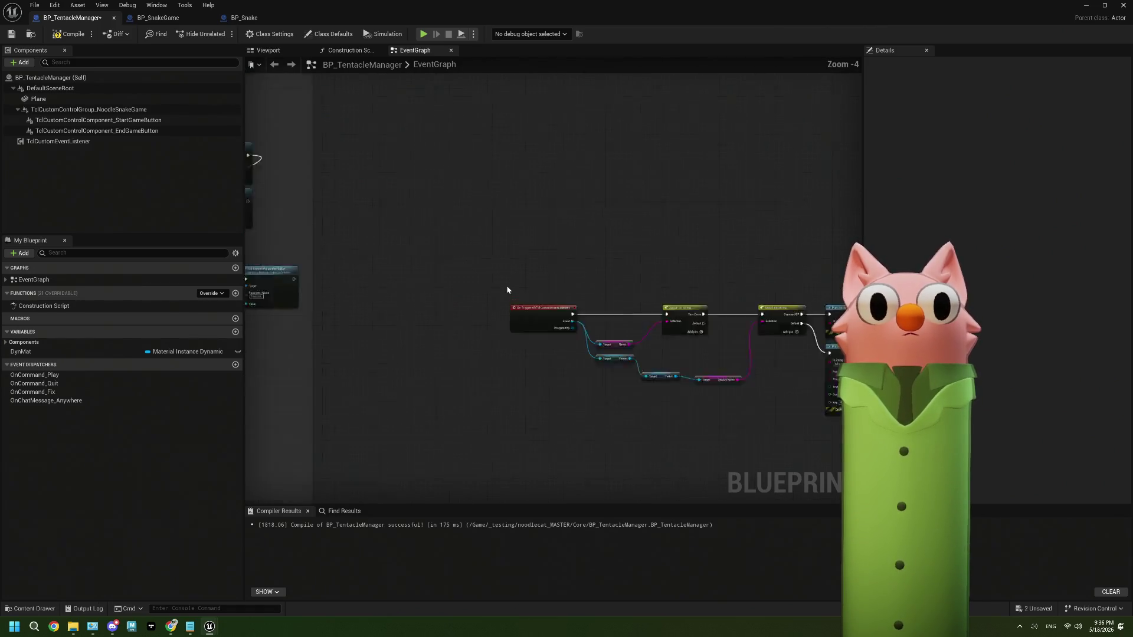
scroll(537, 295, up, 3)
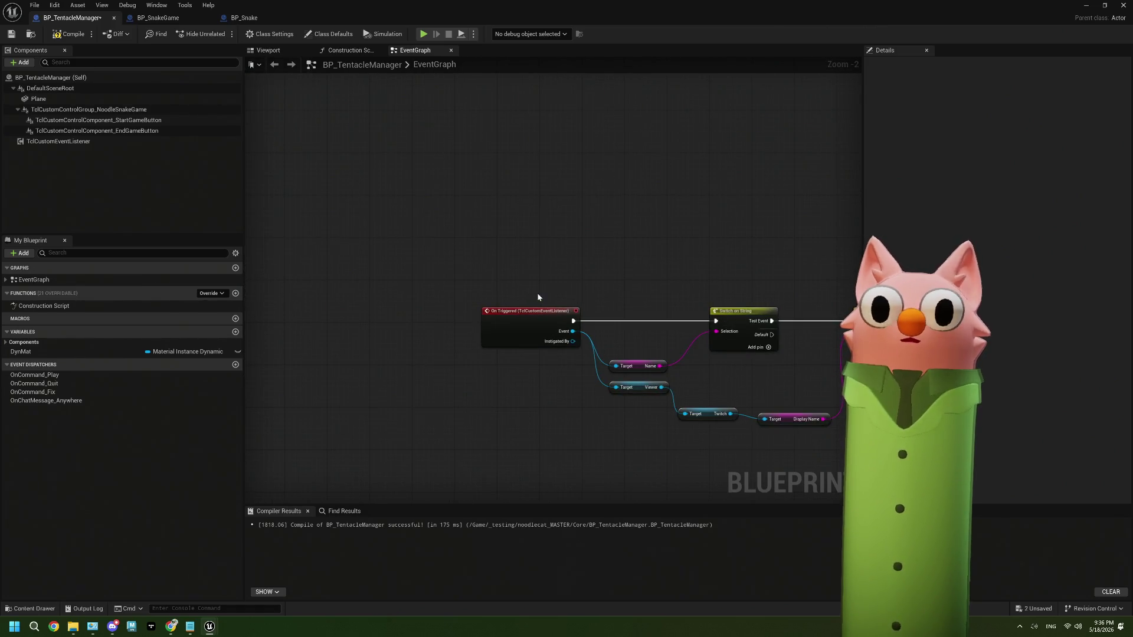
scroll(465, 260, down, 2)
scroll(465, 261, down, 2)
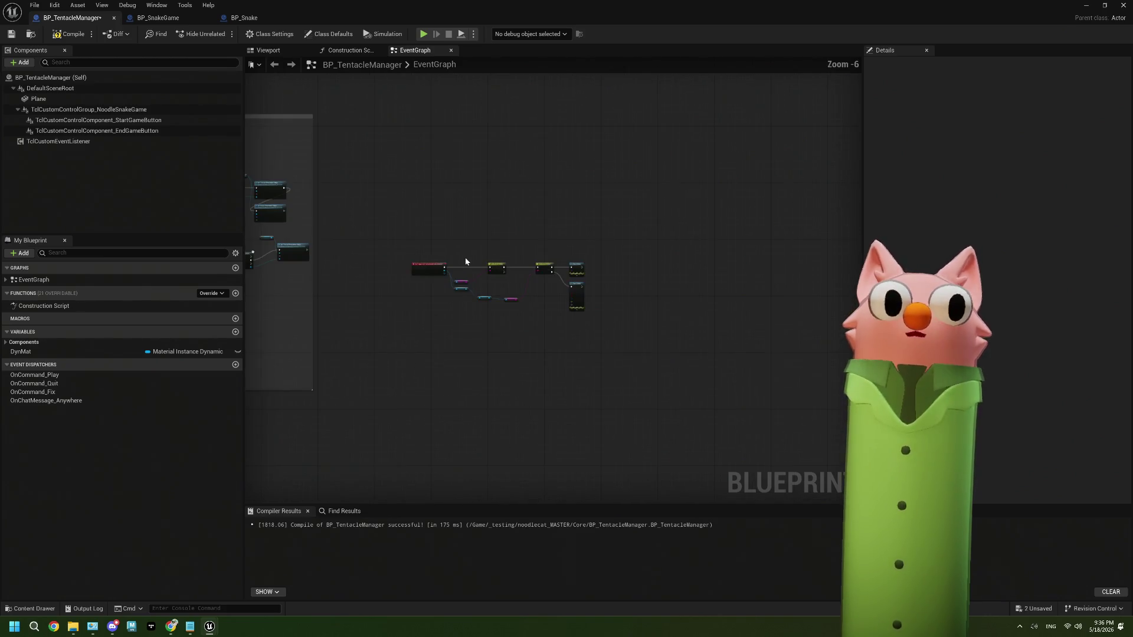
scroll(543, 293, up, 4)
scroll(543, 293, down, 8)
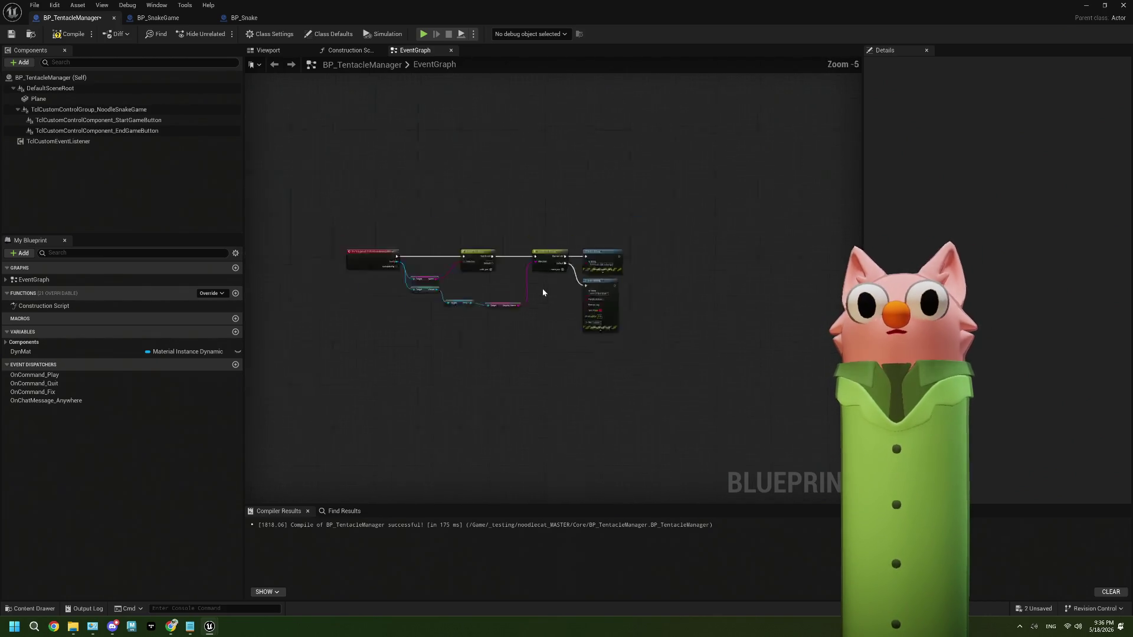
drag(619, 348, 619, 348)
scroll(616, 345, up, 4)
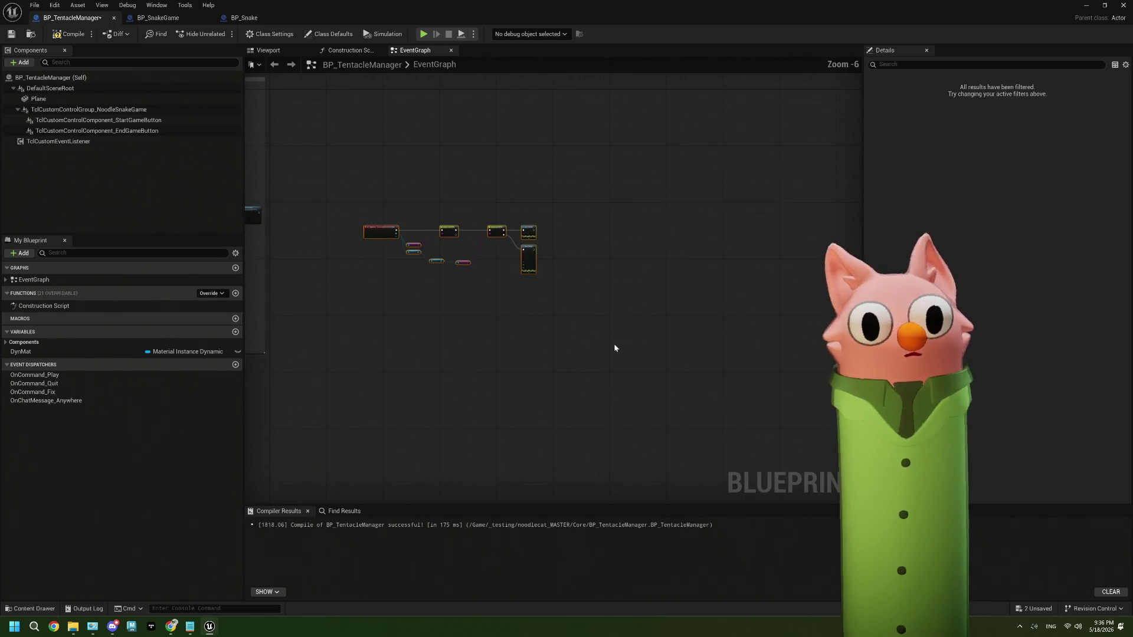
key(c)
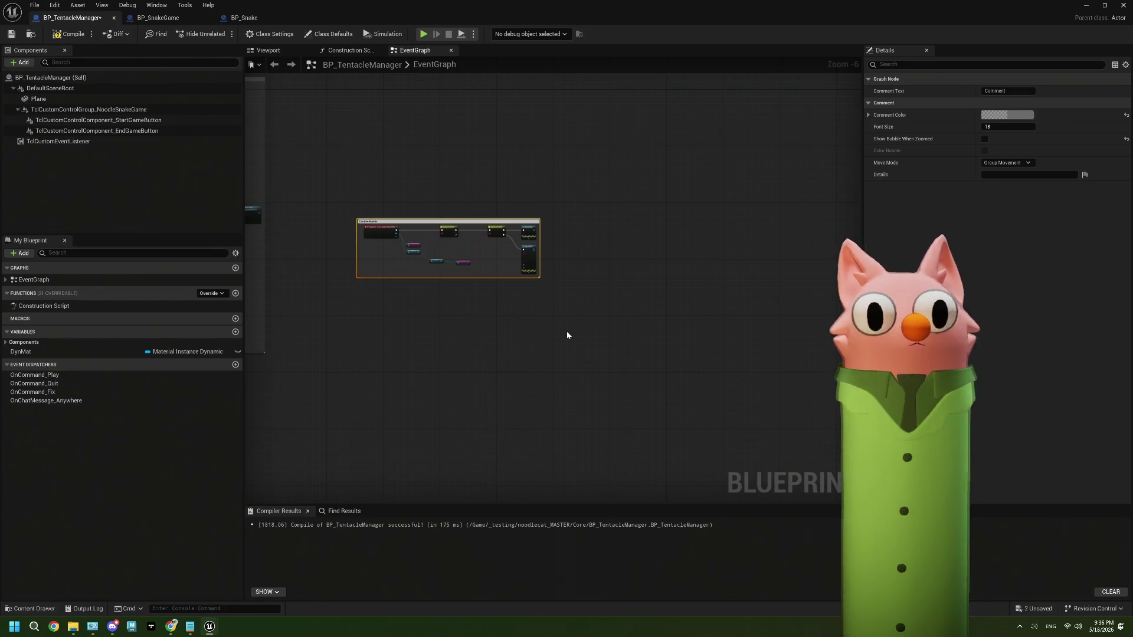
click(566, 336)
scroll(501, 253, down, 4)
scroll(570, 322, up, 2)
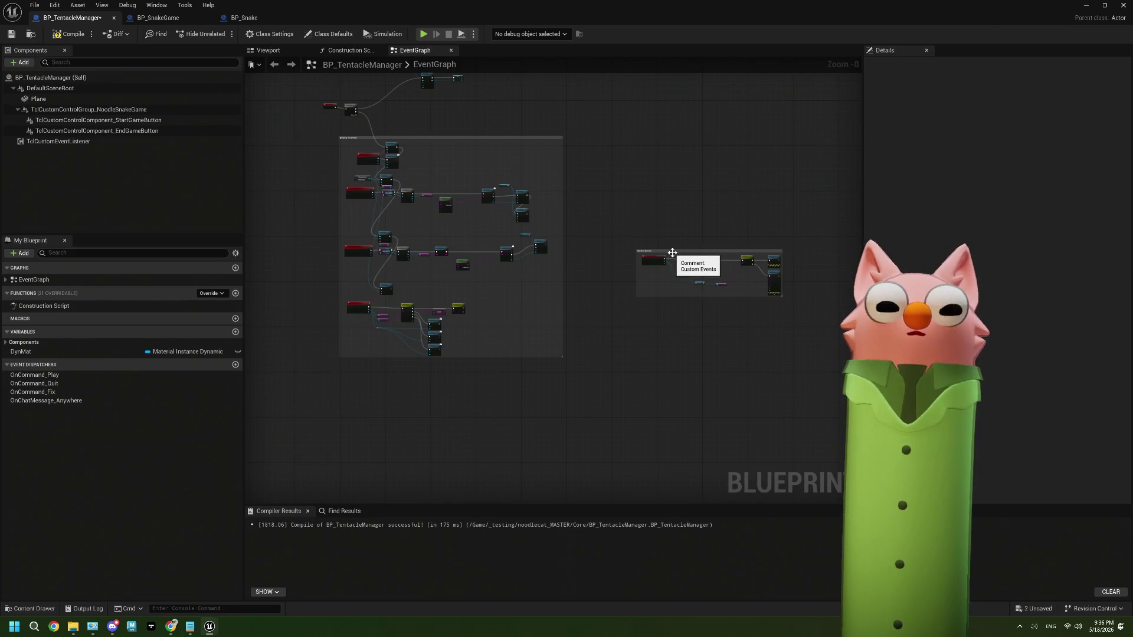
drag(673, 253, 607, 143)
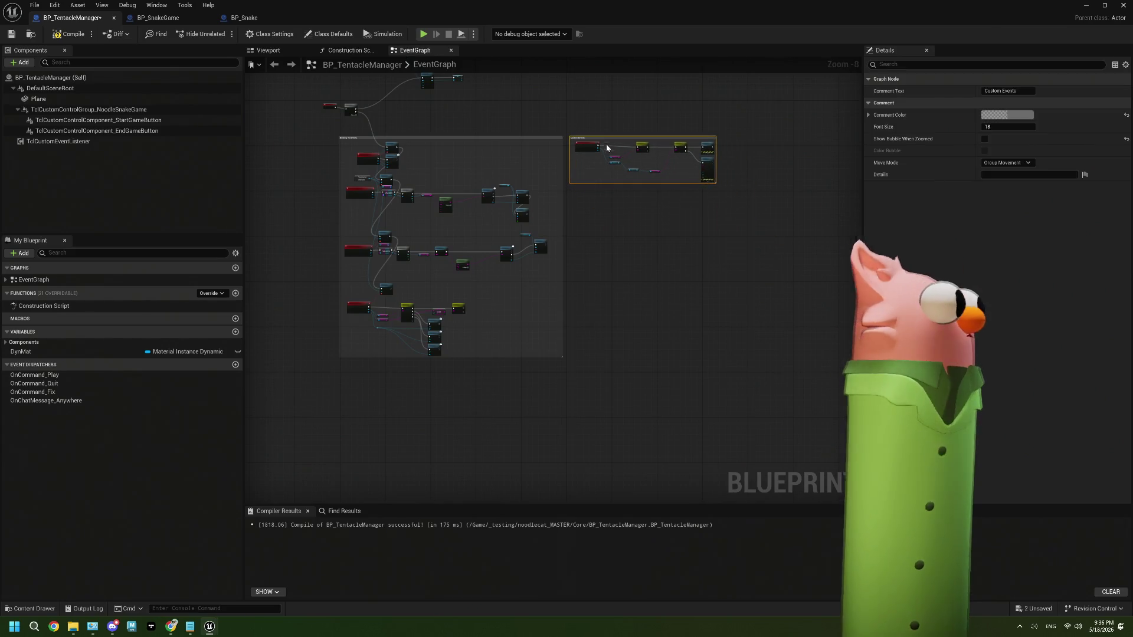
click(615, 302)
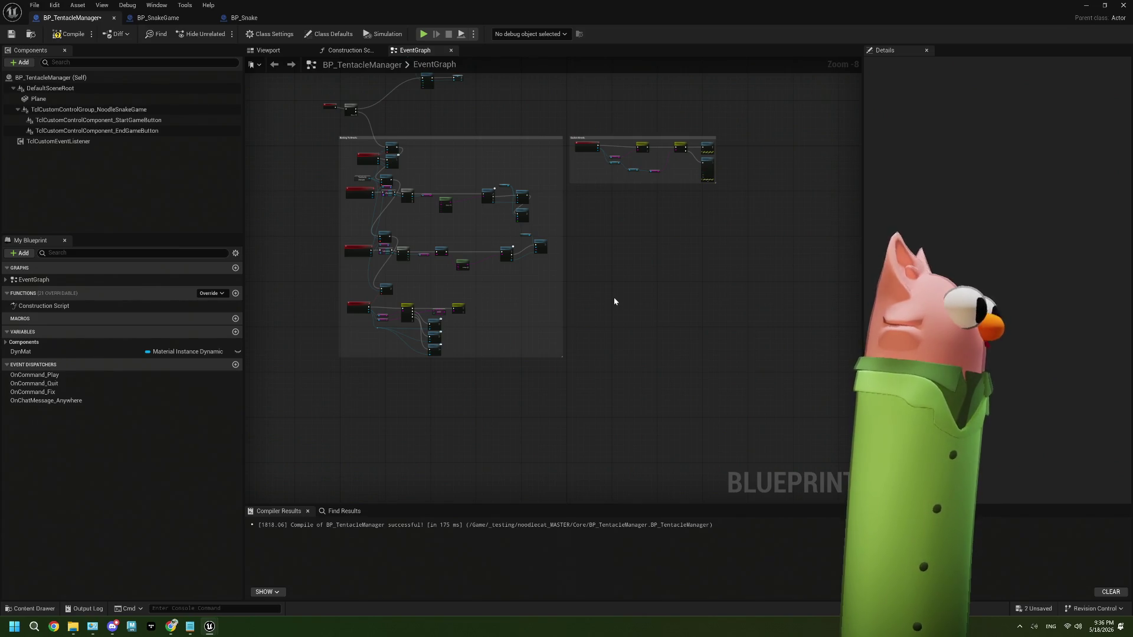
scroll(629, 305, up, 4)
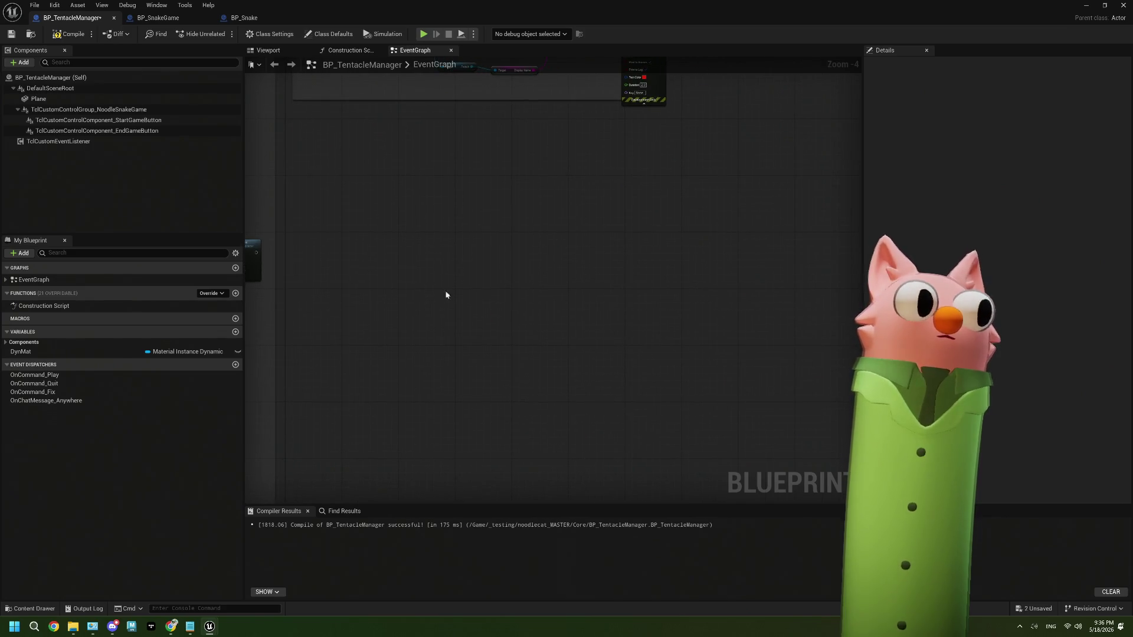
Add an On Click event for StartGameButton and place it below the commented groups.
click(154, 120)
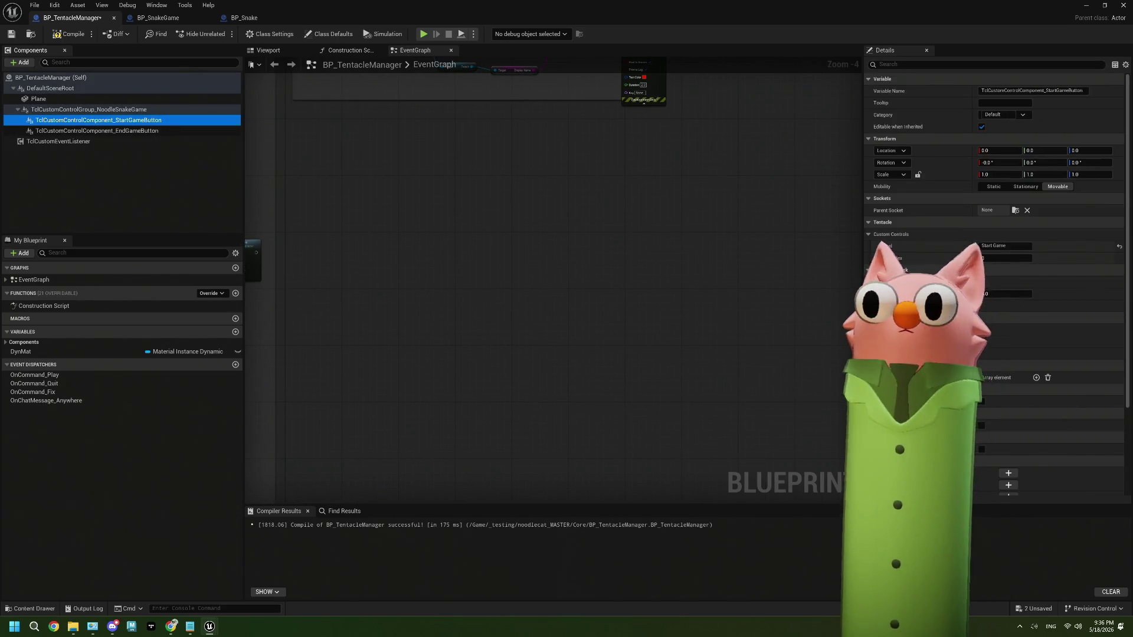
scroll(998, 375, down, 2)
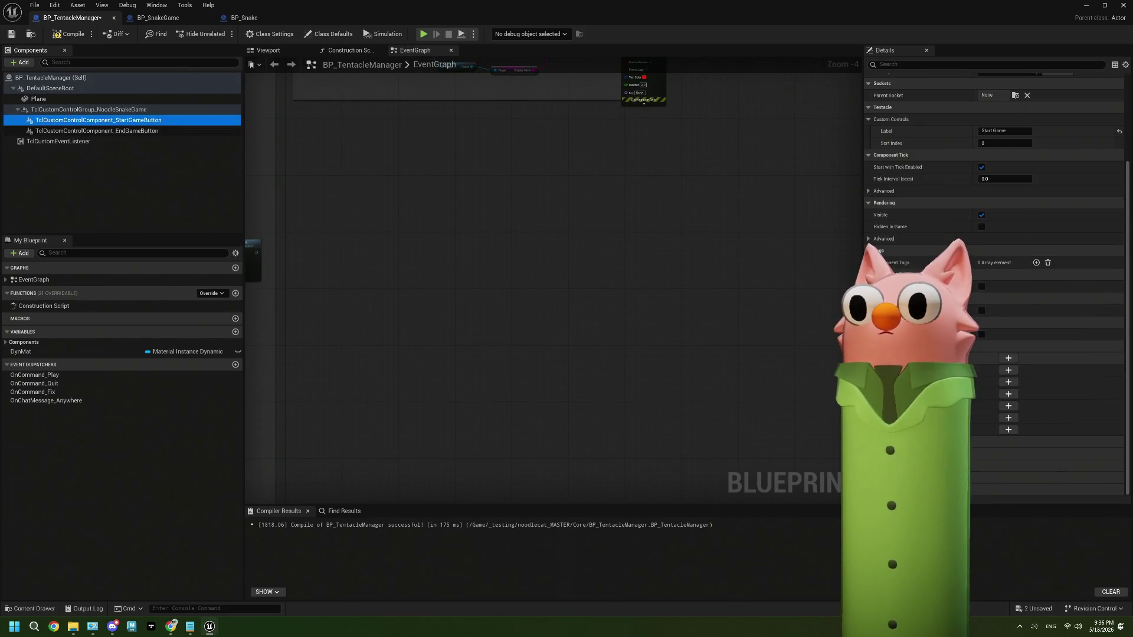
click(1007, 371)
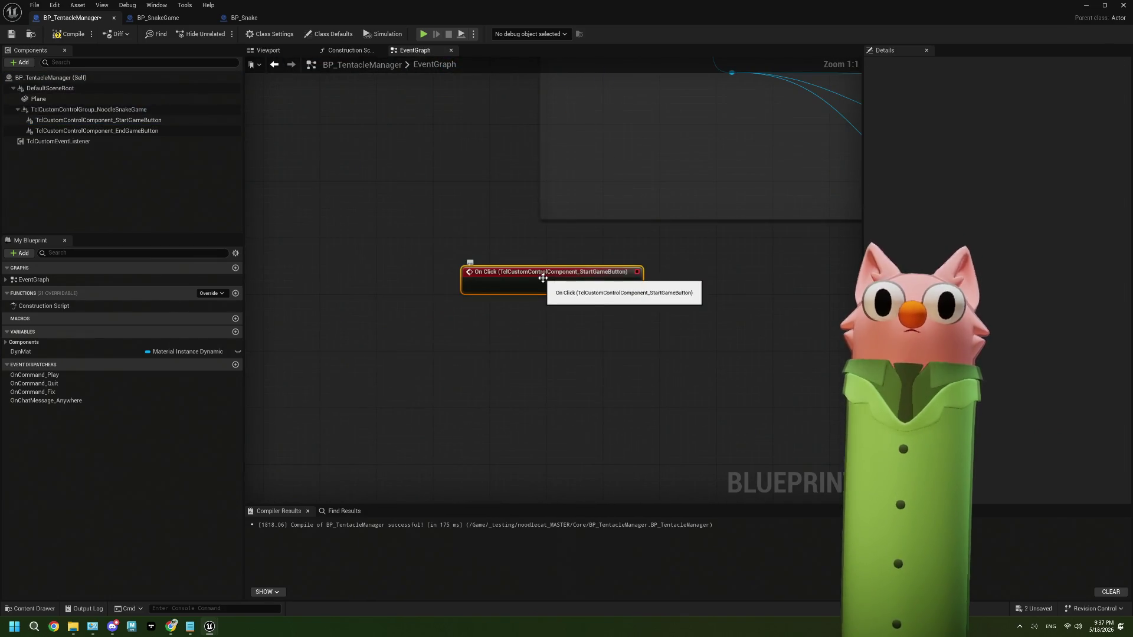
mouse_move(529, 351)
mouse_down()
mouse_move(367, 322)
mouse_move(301, 328)
mouse_up()
drag(303, 252, 382, 239)
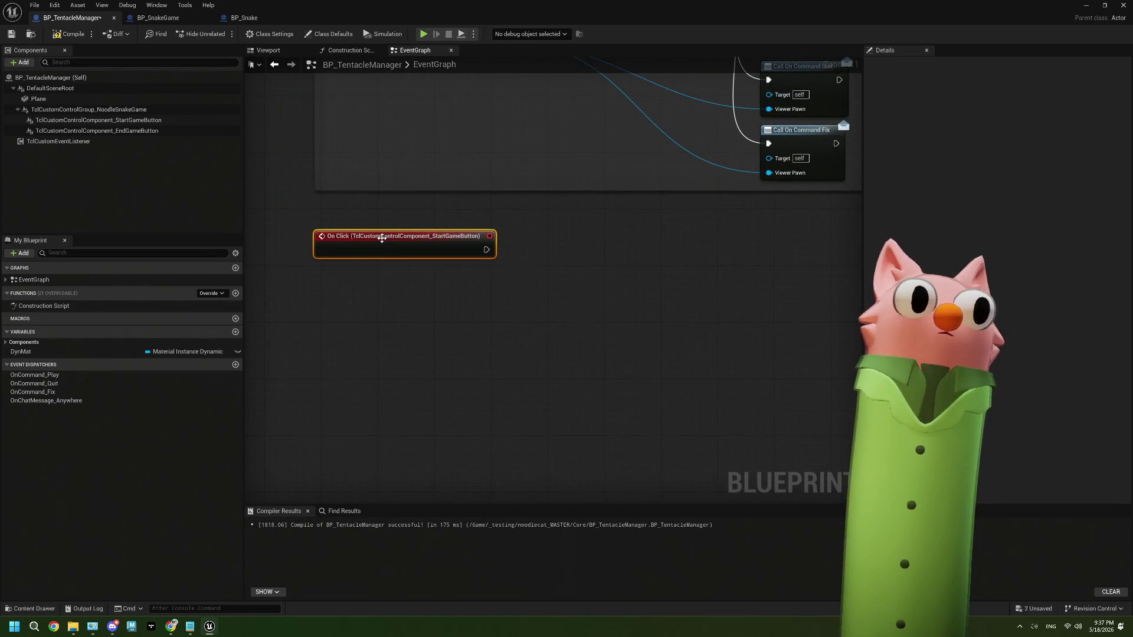
mouse_move(171, 628)
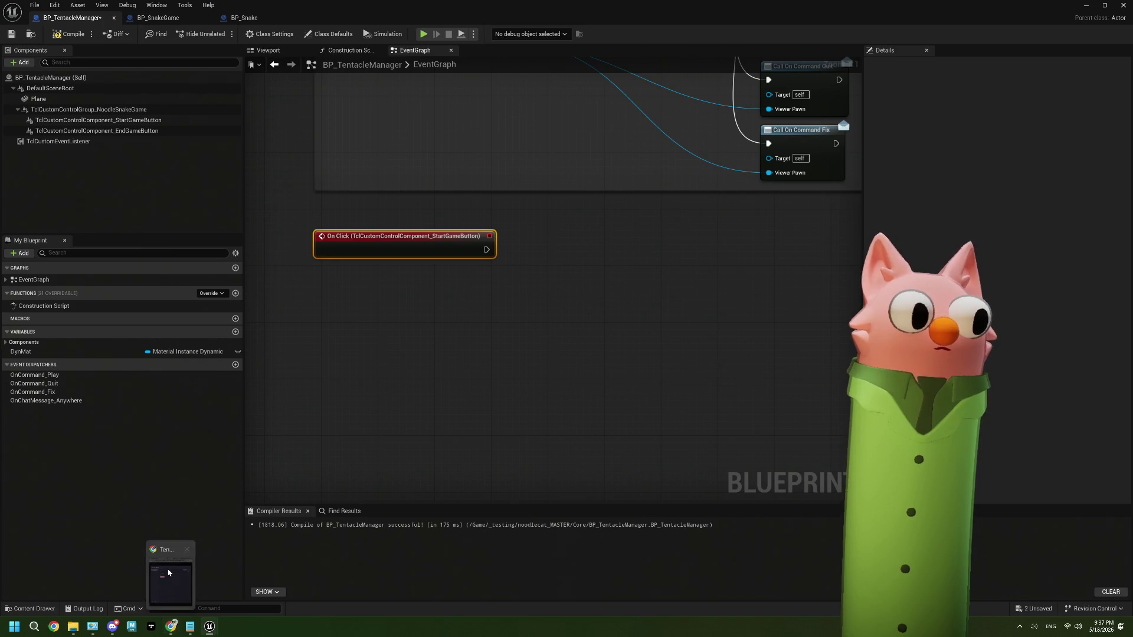
click(171, 572)
Close Viewer Properties to return to the Tentacle dashboard and widen the browser window.
click(553, 141)
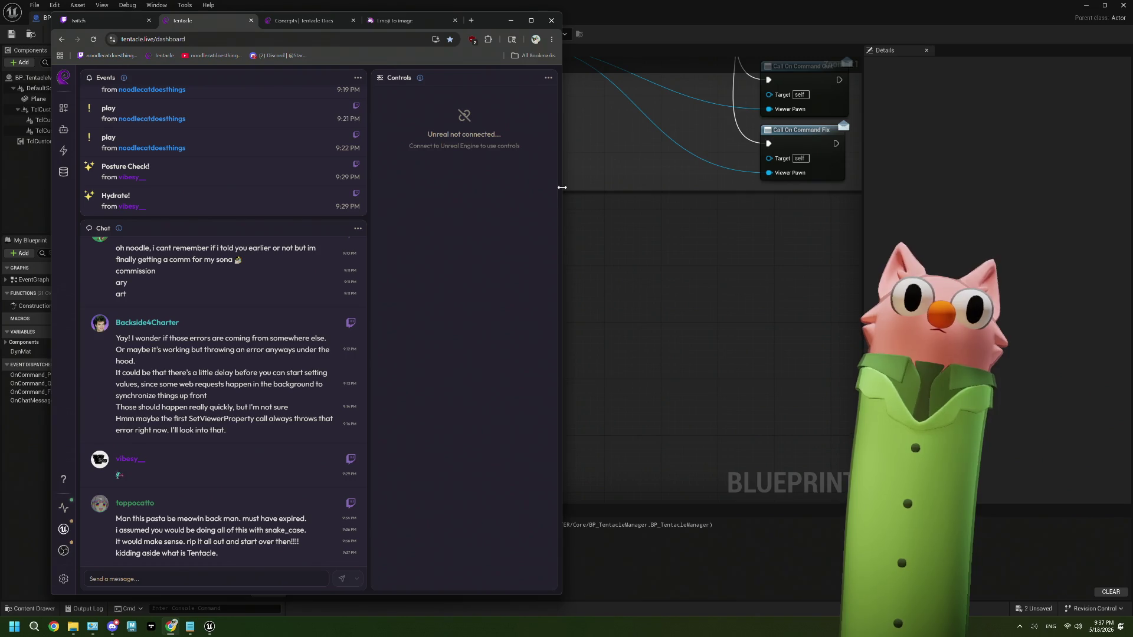
drag(562, 187, 620, 188)
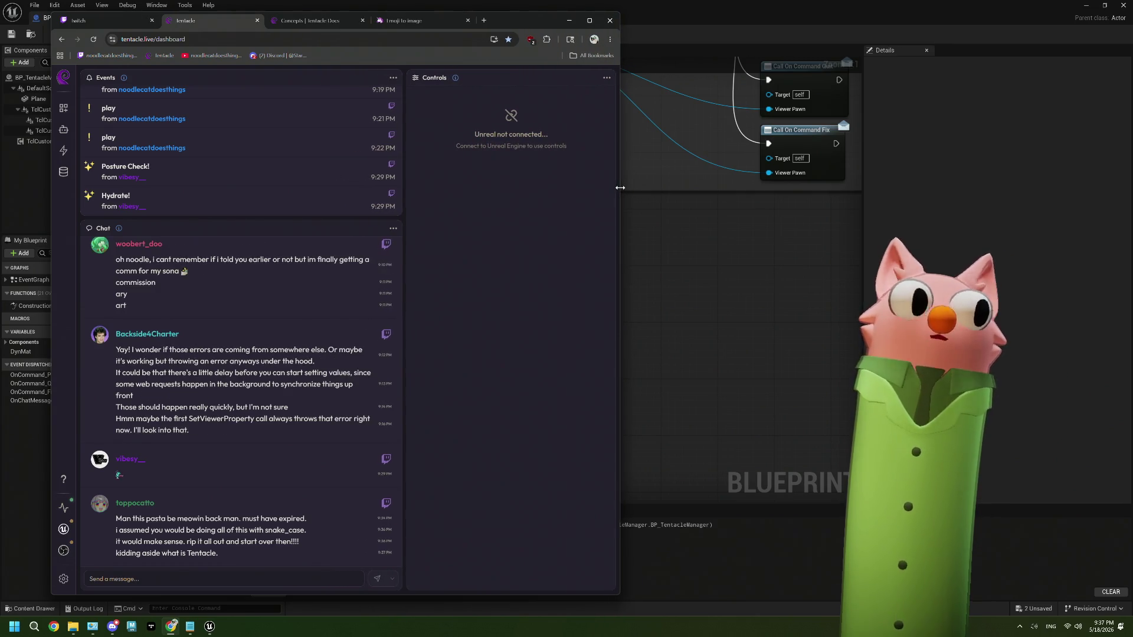
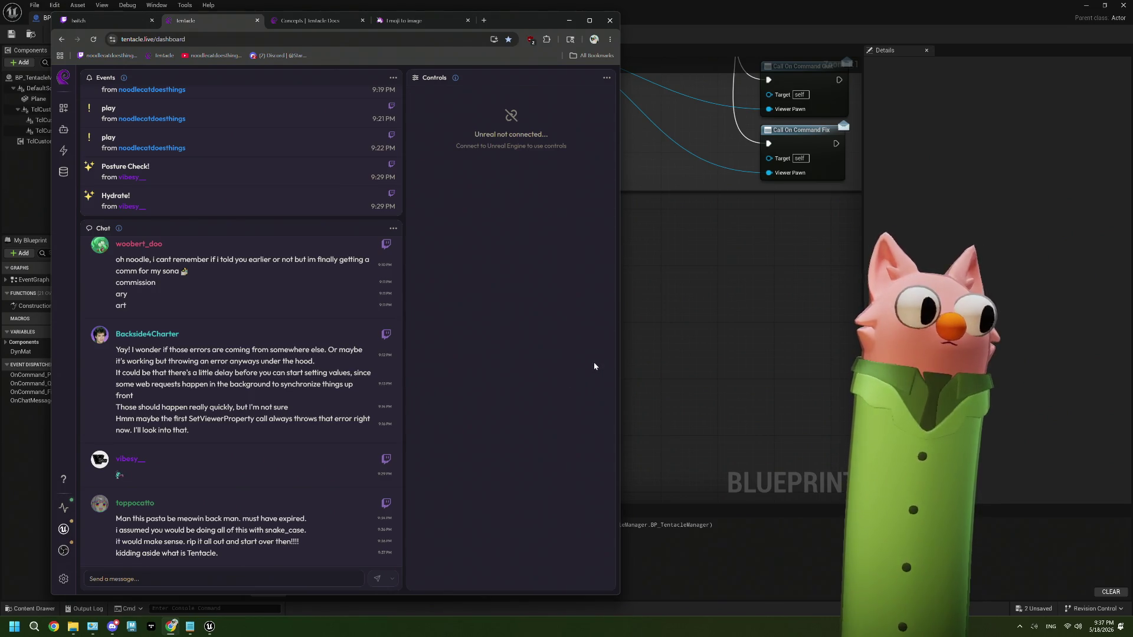
Bring the BP_TentacleManager blueprint editor back in front of the Tentacle dashboard.
click(740, 358)
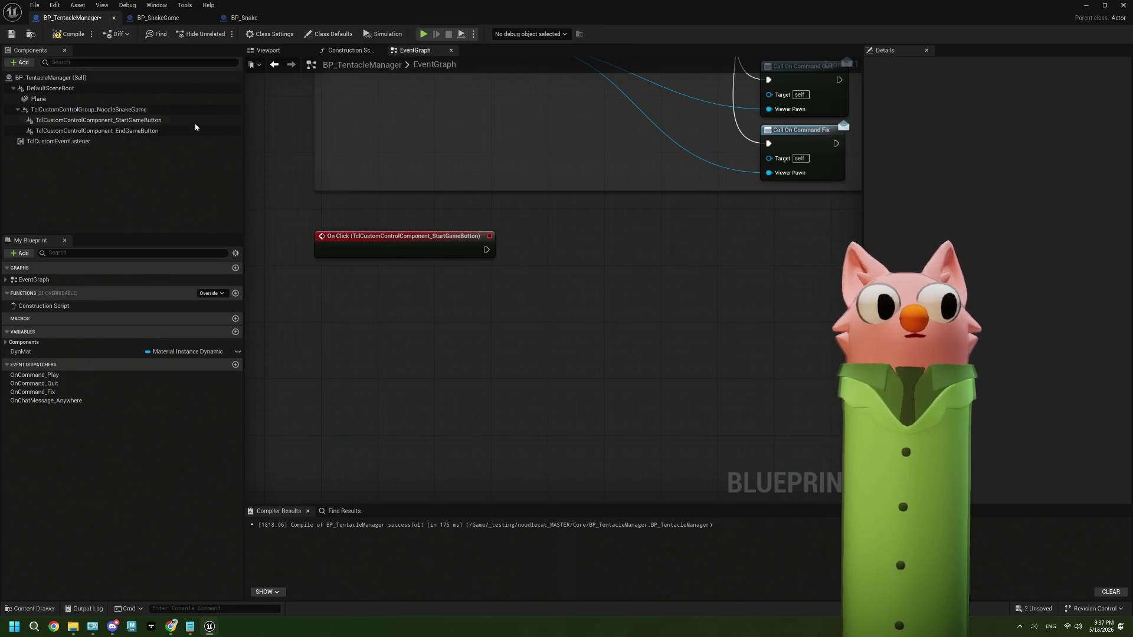
Save BP_TentacleManager and test a wire from the Start Game button's On Click event.
click(11, 34)
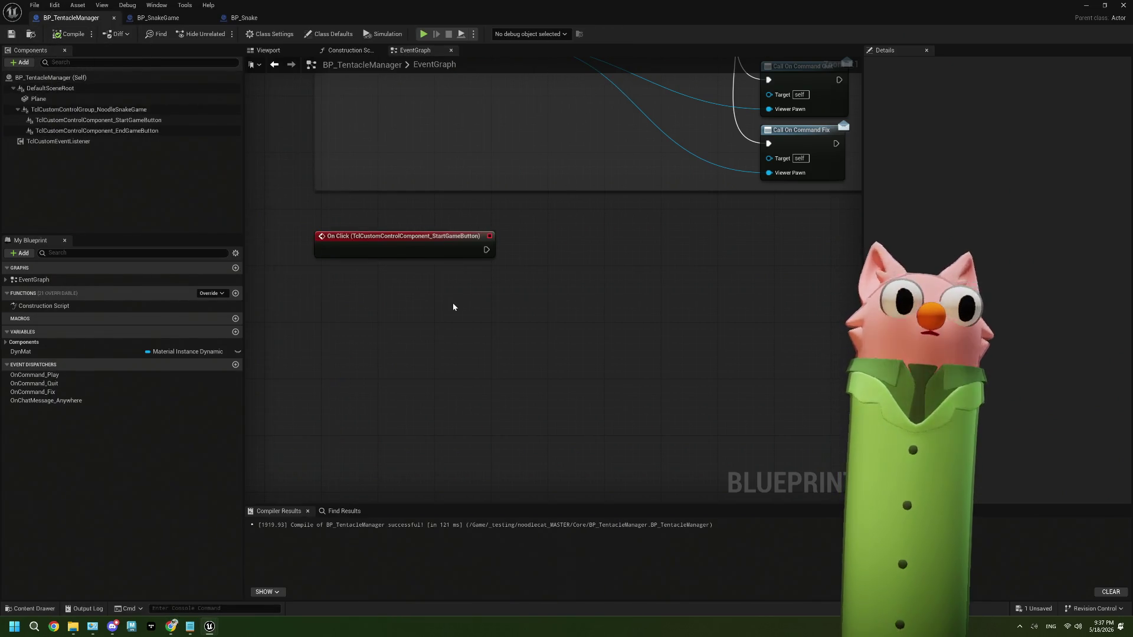
click(413, 253)
drag(414, 253, 350, 256)
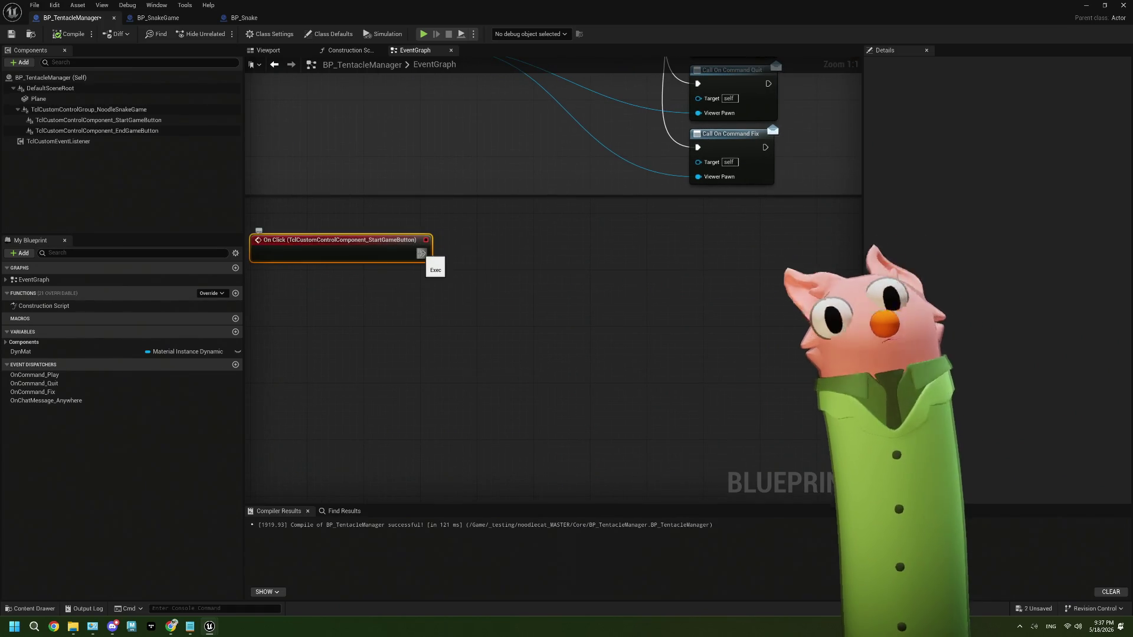
drag(421, 254, 488, 271)
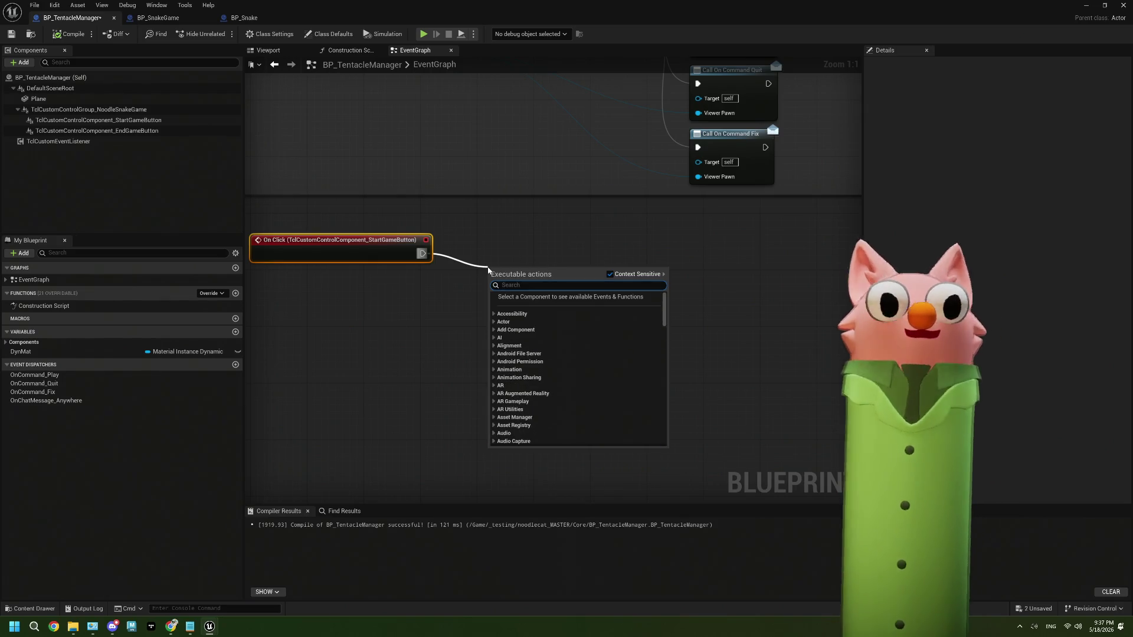
click(281, 377)
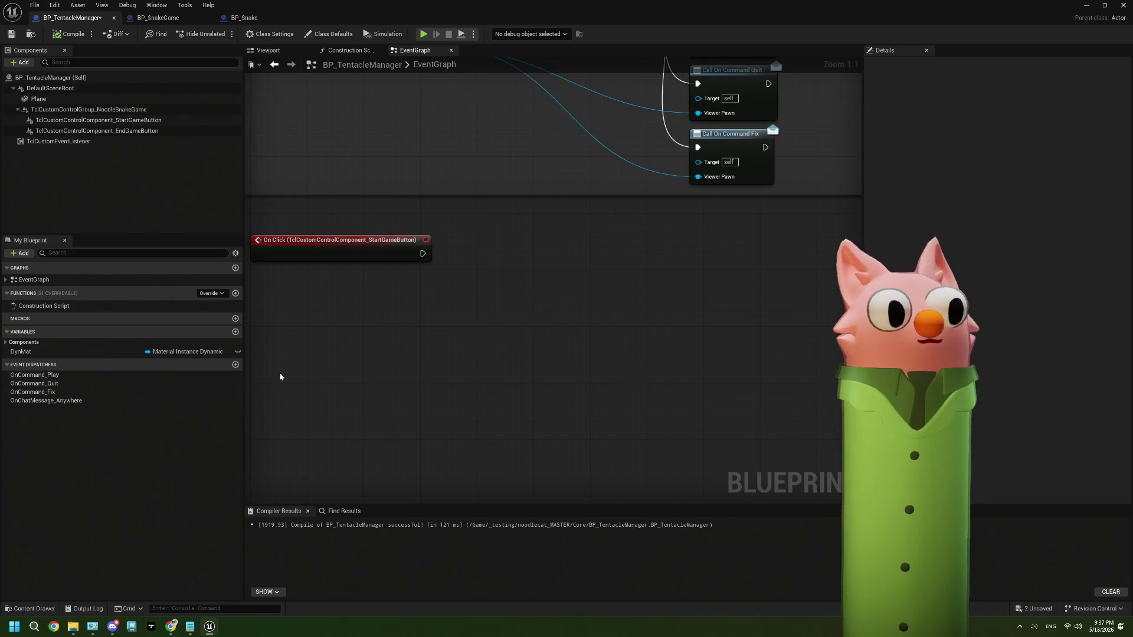
Add an OnButtonClick_StartGame dispatcher, call it from On Click, compile and save, then go to BP_SnakeGame.
click(235, 365)
text(OnButtonClick_StartGame)
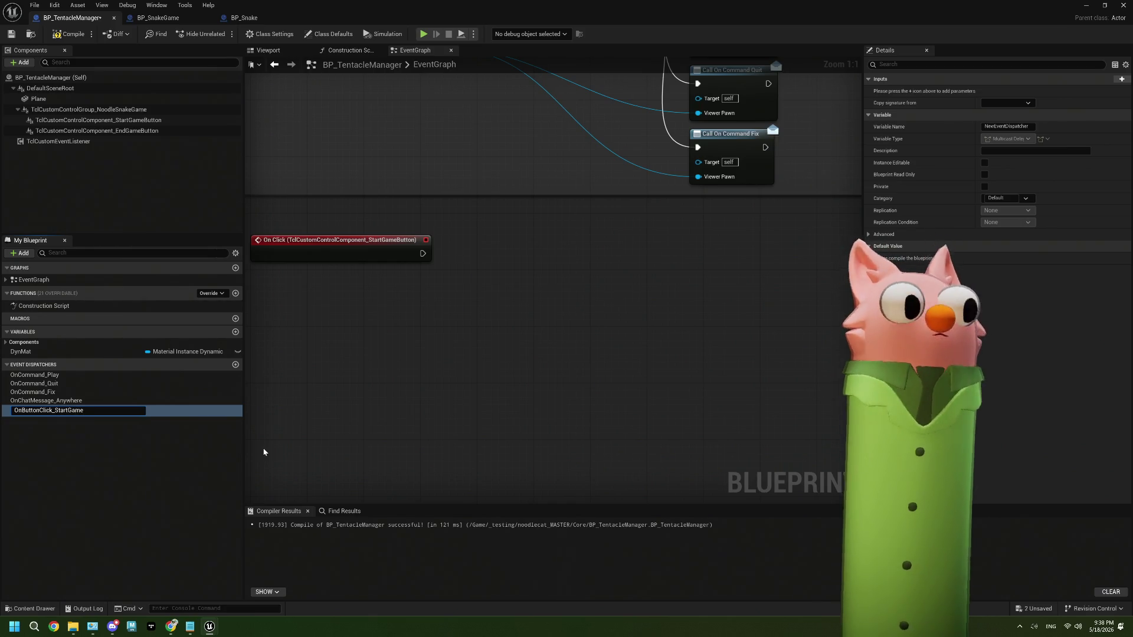
key(Return)
click(58, 412)
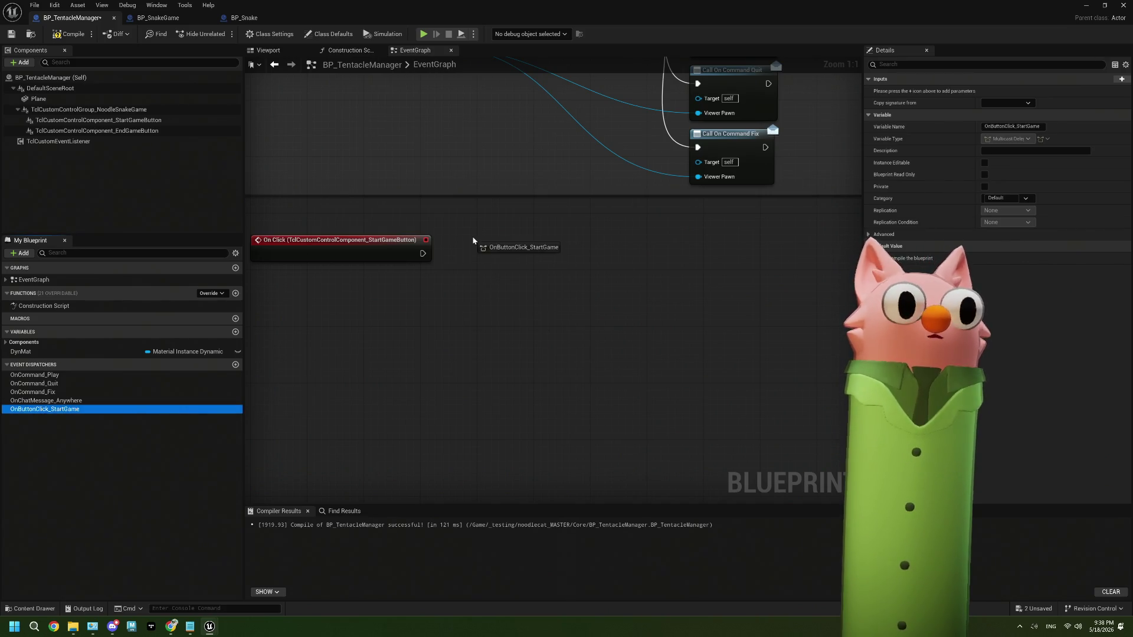
mouse_move(472, 240)
mouse_down()
mouse_move(471, 253)
mouse_move(501, 253)
mouse_up()
click(490, 253)
click(11, 34)
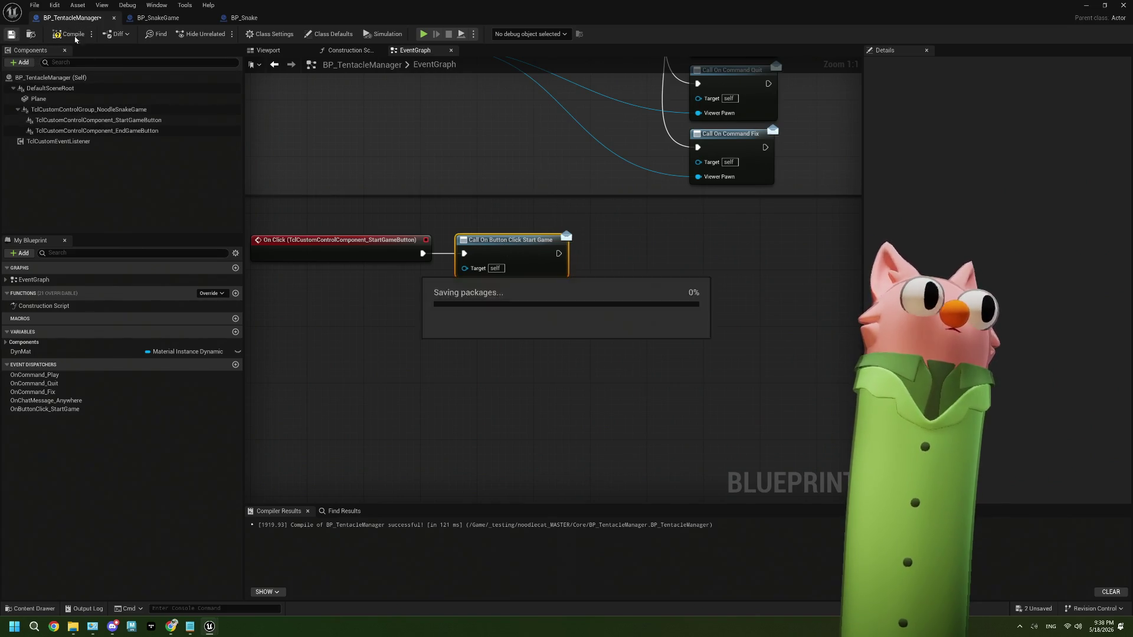
click(158, 18)
scroll(554, 338, up, 9)
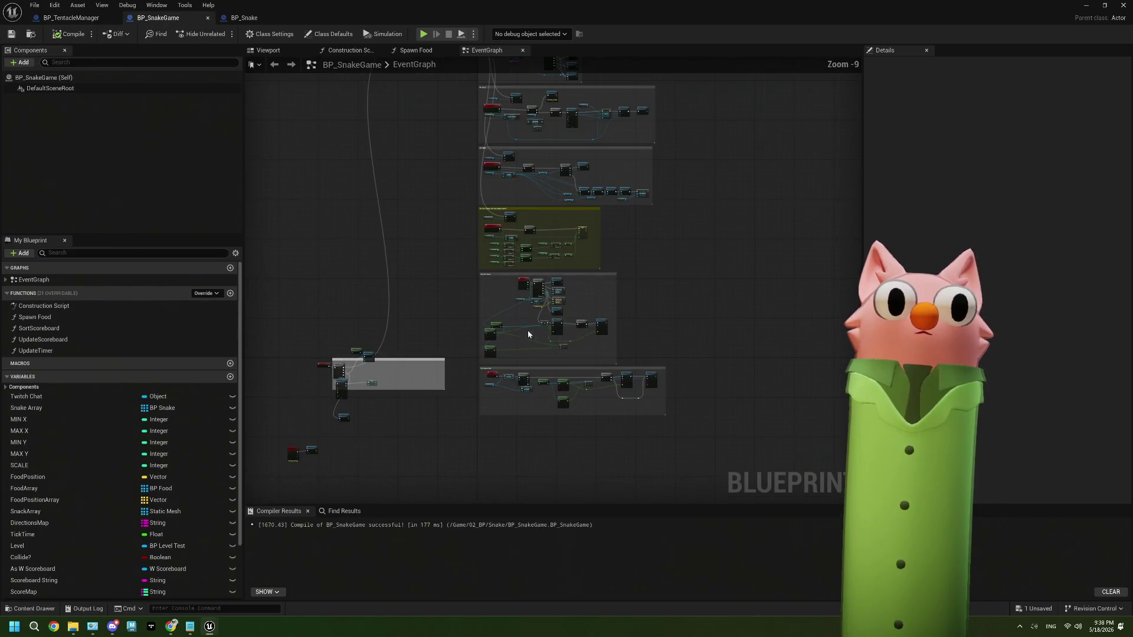
Find and select the As BP Tentacle Manager reference node in the On !fix section.
mouse_move(456, 115)
mouse_down()
mouse_move(488, 567)
mouse_move(496, 68)
mouse_move(481, 510)
mouse_move(501, 443)
mouse_move(494, 381)
mouse_up()
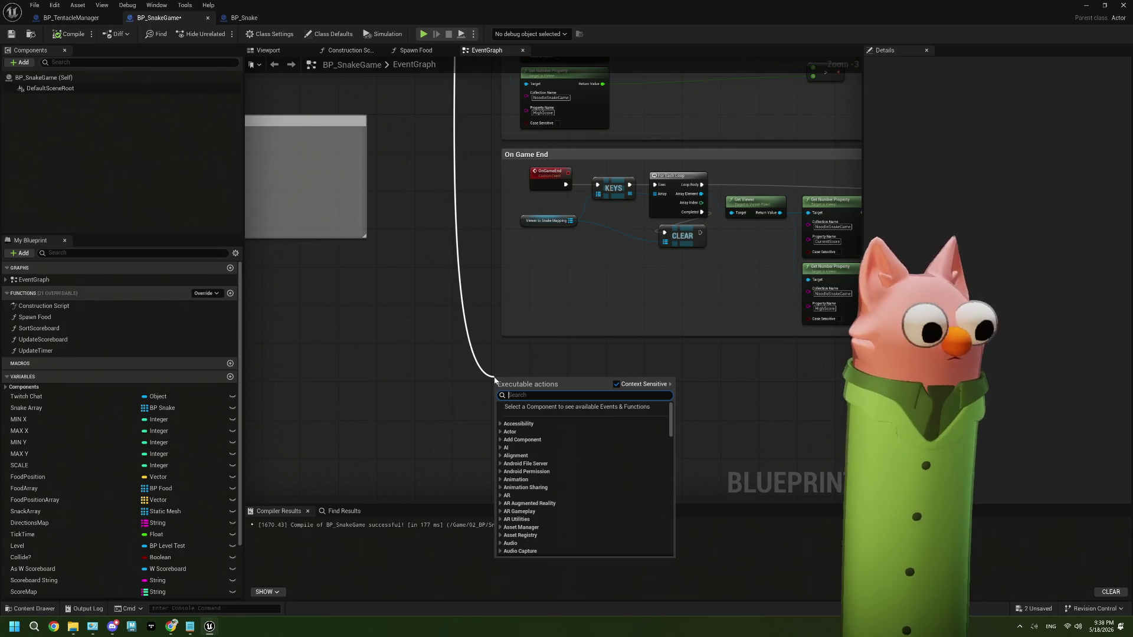
key(Escape)
mouse_move(434, 357)
mouse_down()
mouse_move(462, 252)
mouse_move(526, 239)
mouse_move(516, 211)
mouse_up()
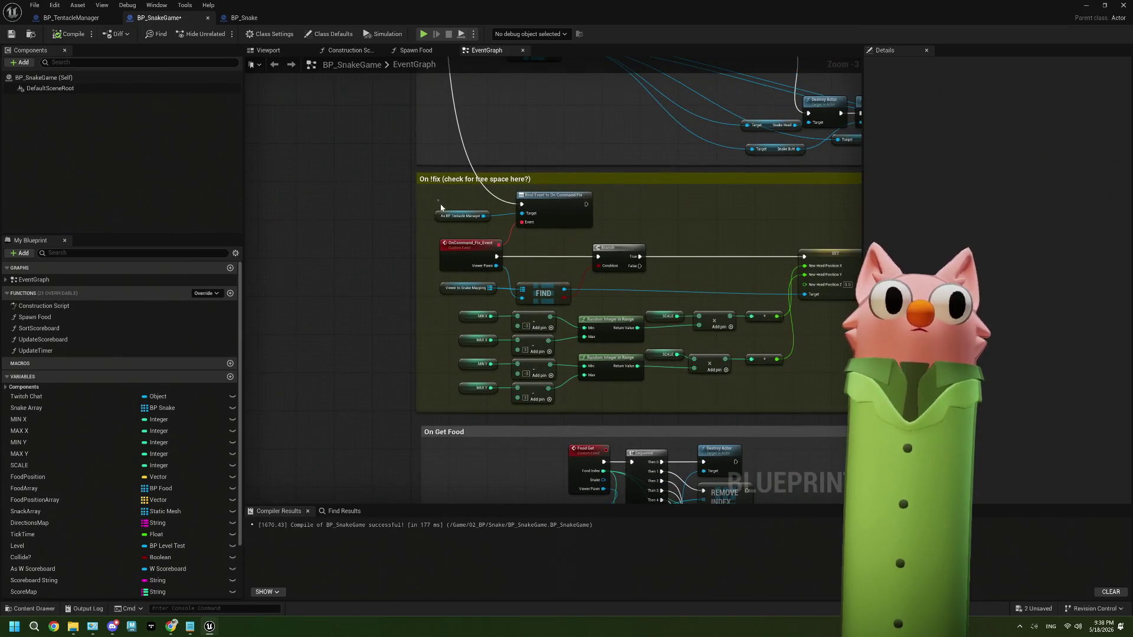
click(452, 216)
scroll(455, 223, down, 6)
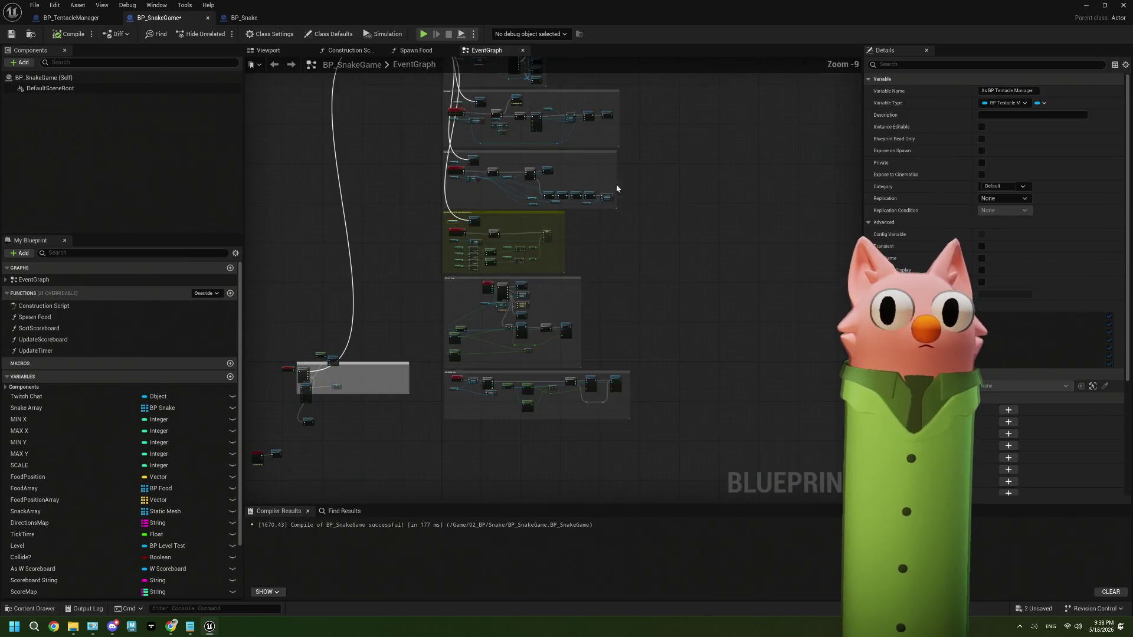
mouse_move(617, 189)
mouse_down()
mouse_move(502, 195)
mouse_move(552, 240)
mouse_move(501, 321)
mouse_up()
right_click(501, 322)
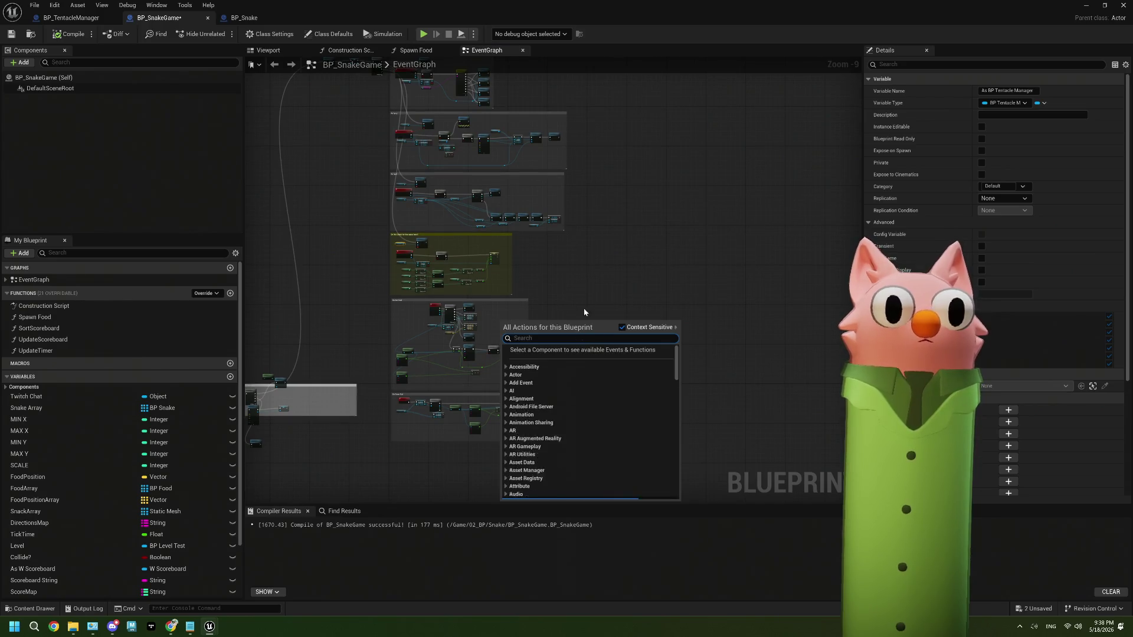
click(584, 312)
Paste a copy of the As BP Tentacle Manager reference into empty space and drag a wire from it.
mouse_move(602, 458)
mouse_down()
mouse_move(407, 354)
mouse_move(388, 305)
mouse_move(382, 313)
mouse_move(549, 151)
mouse_move(549, 165)
mouse_up()
click(382, 299)
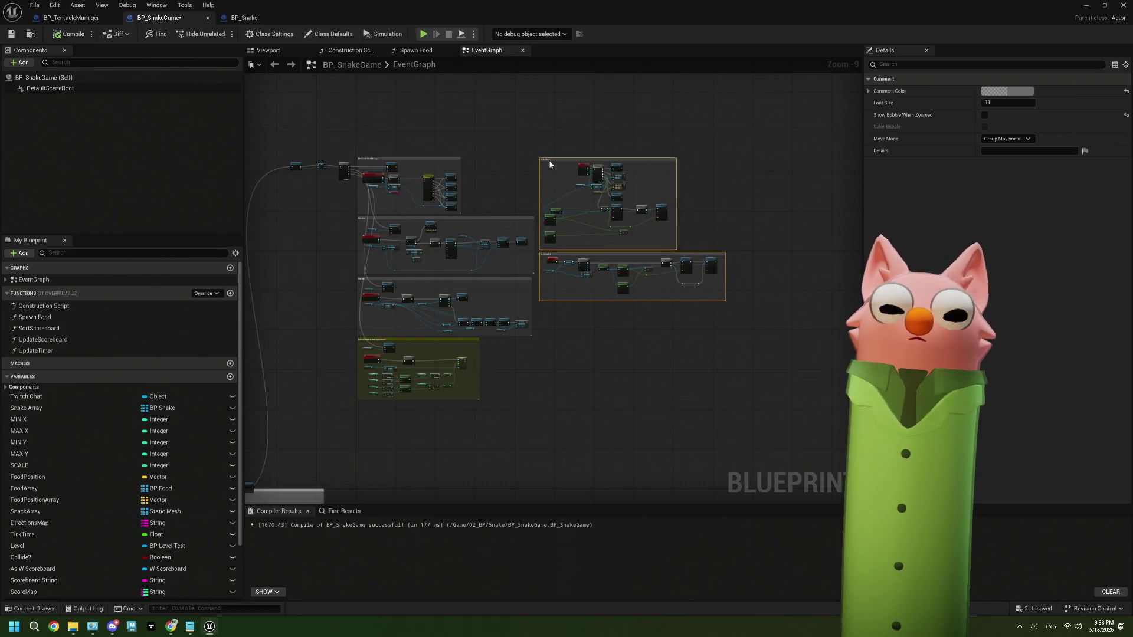
click(491, 381)
drag(452, 235, 549, 224)
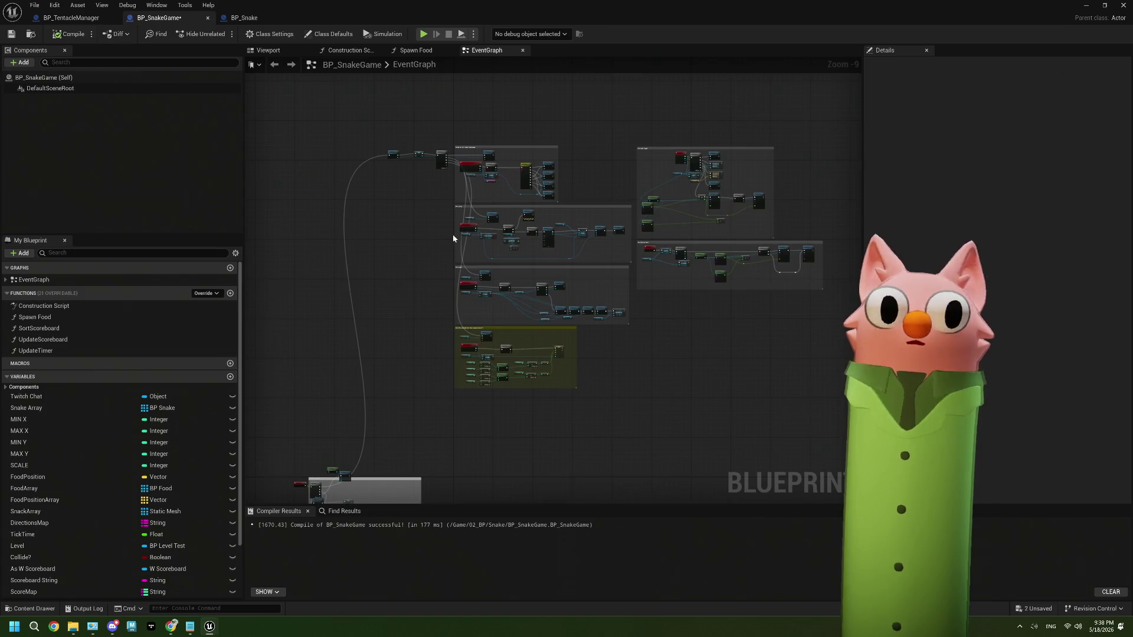
scroll(452, 235, up, 5)
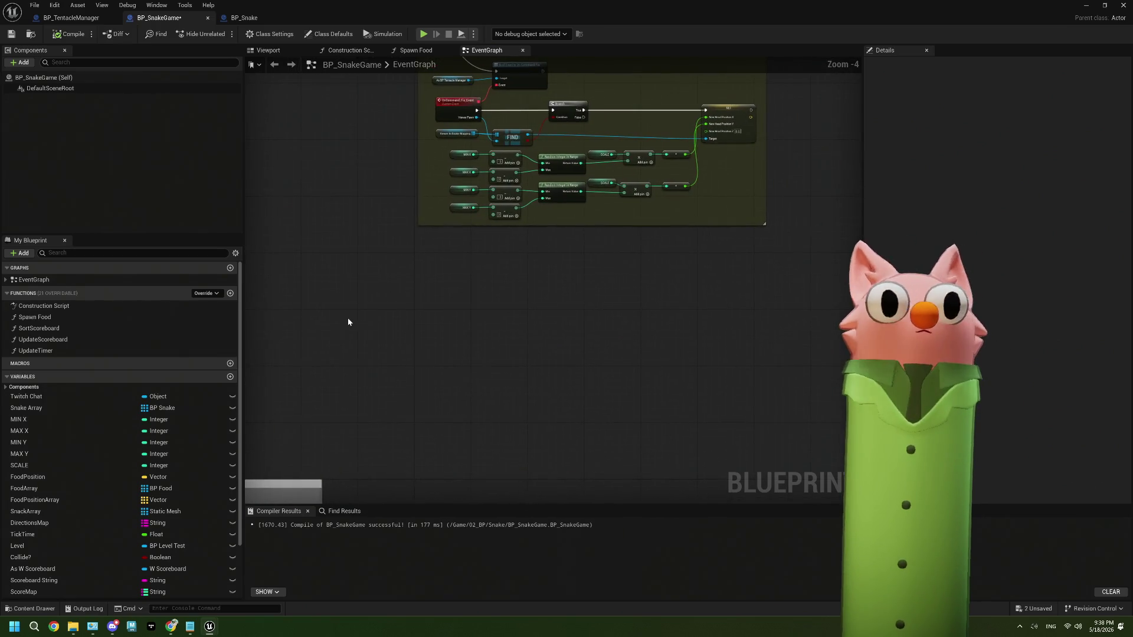
key(ctrl+v)
scroll(387, 331, up, 3)
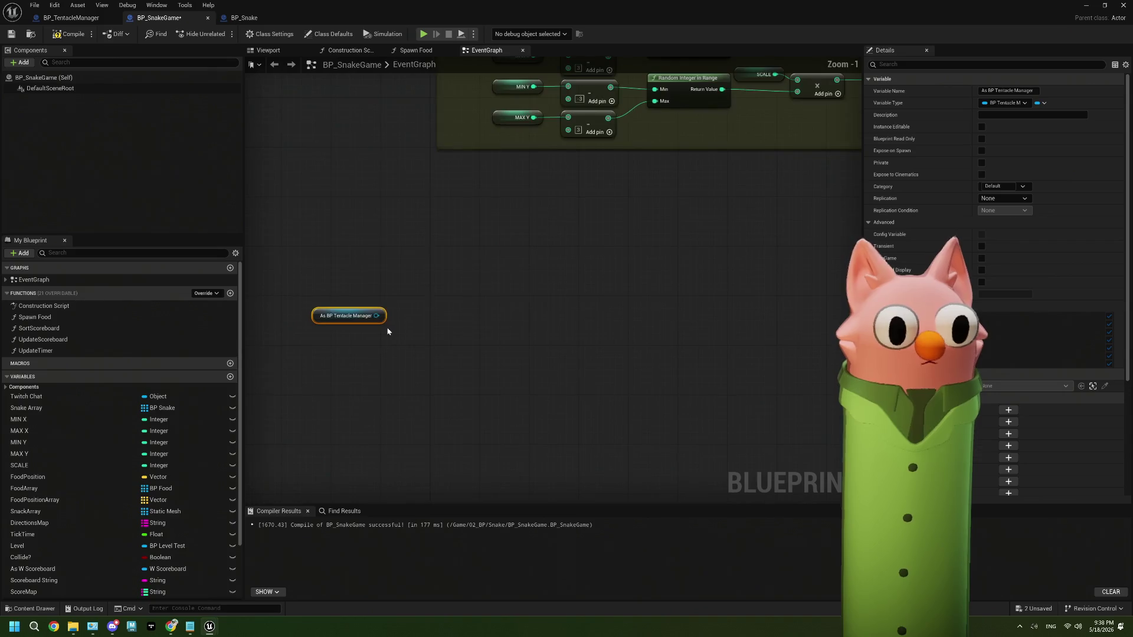
mouse_move(395, 330)
mouse_down()
mouse_move(445, 317)
mouse_move(444, 297)
mouse_up()
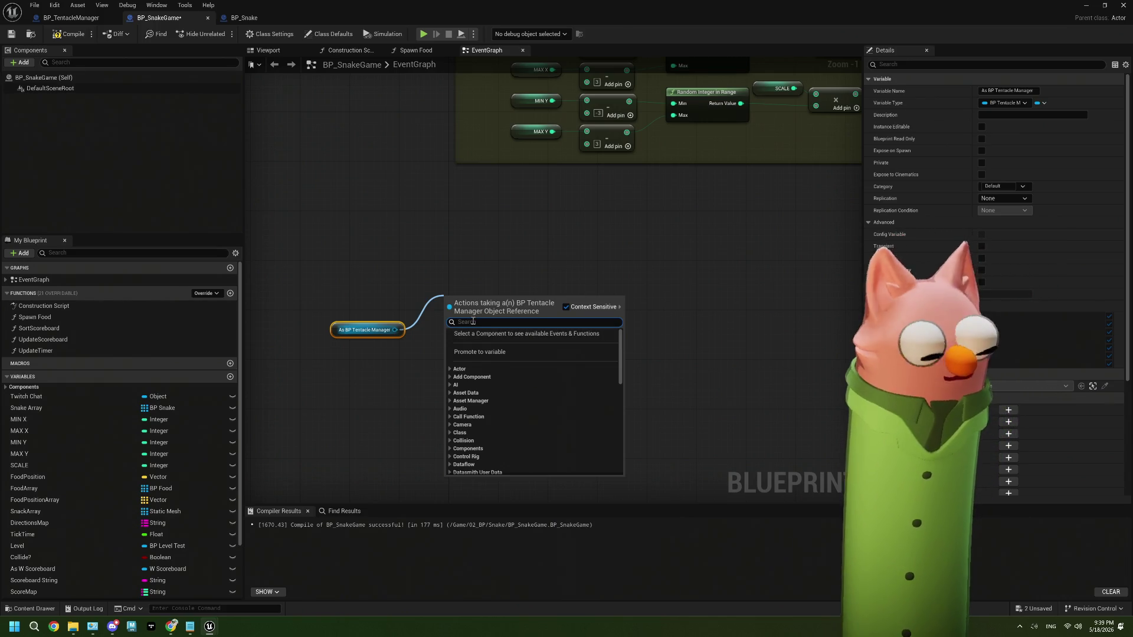
Search 'startgame' and add an Assign On Button Click Start Game bind with its custom event.
text(startgam)
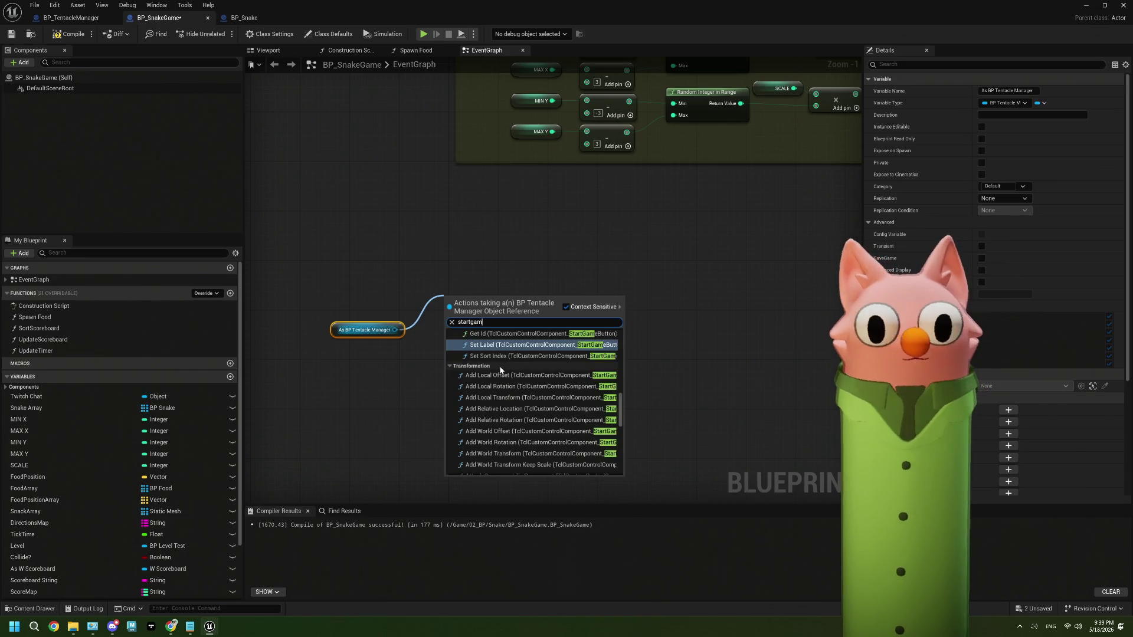
text(e)
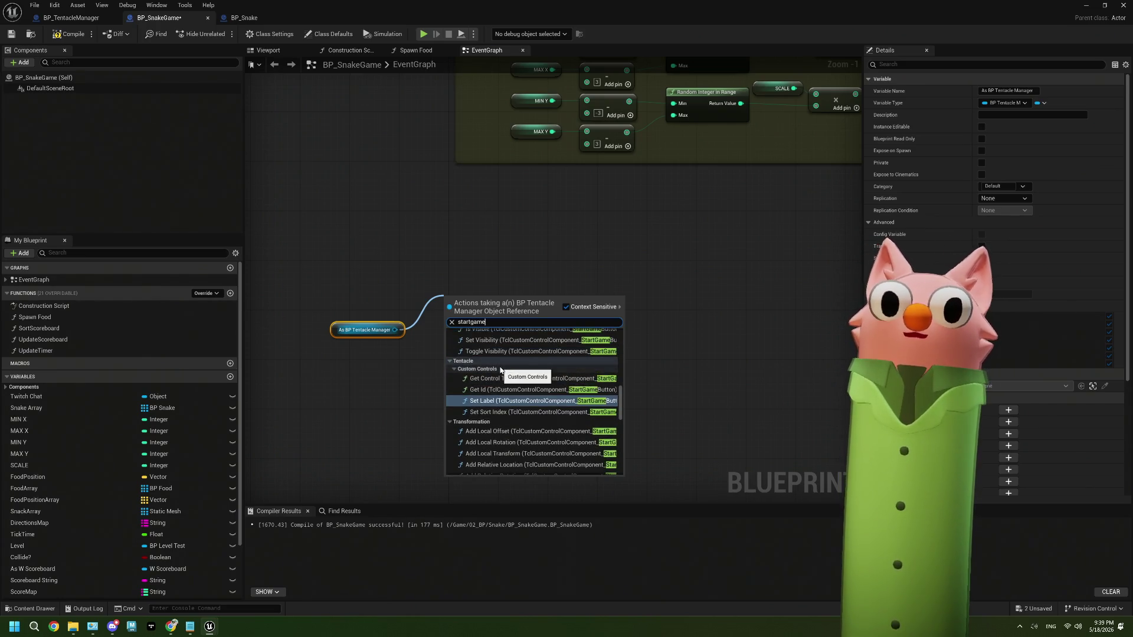
scroll(501, 371, up, 5)
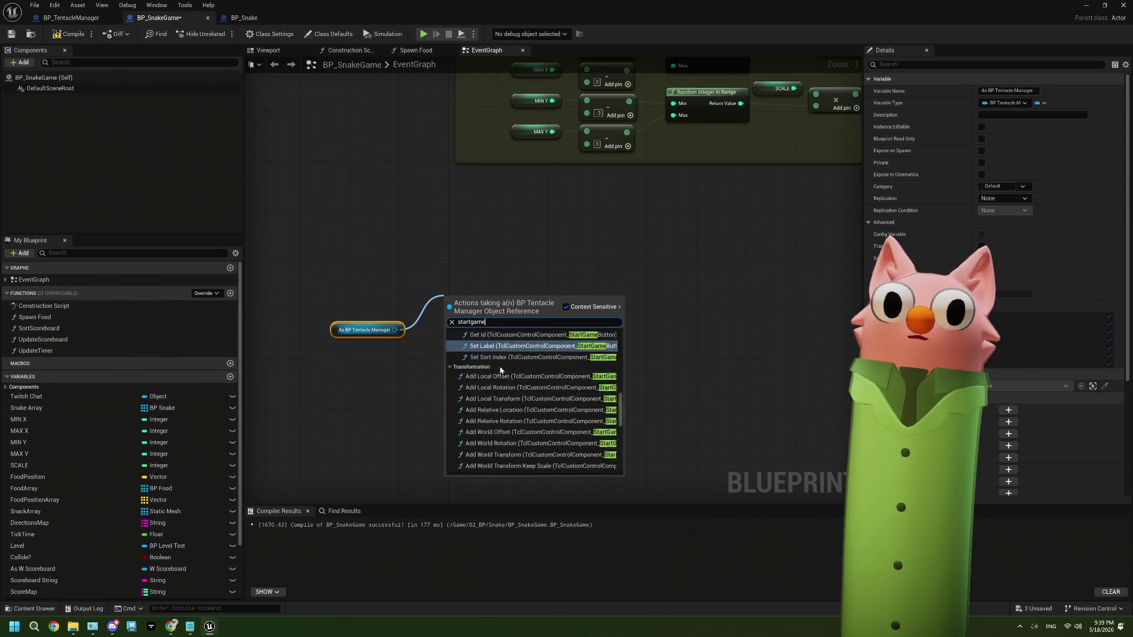
scroll(501, 370, down, 10)
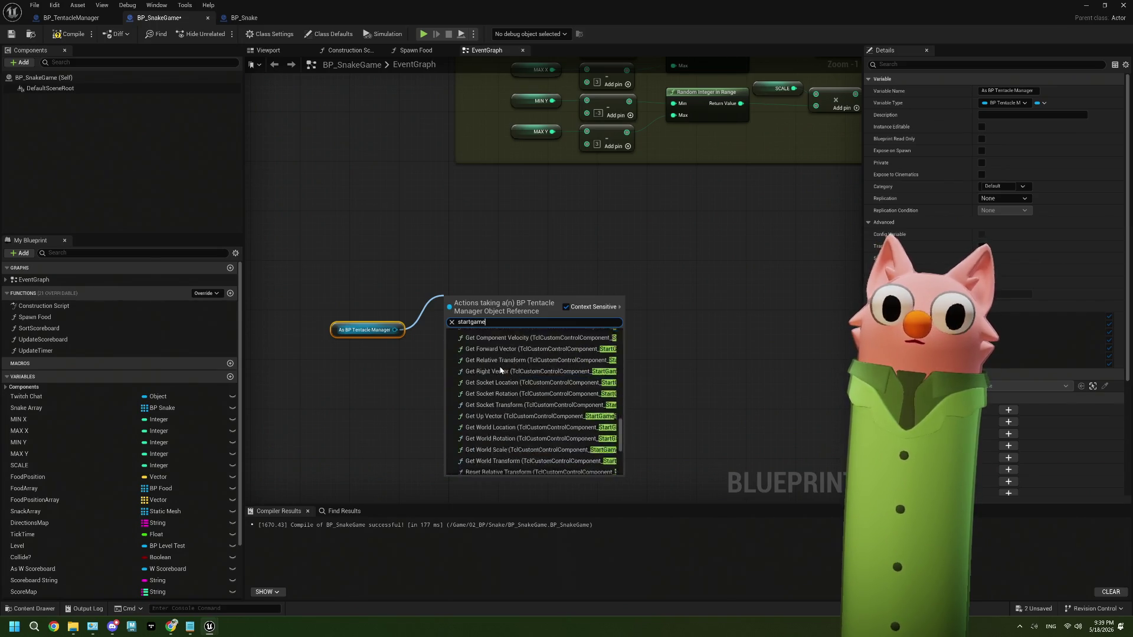
scroll(550, 423, up, 3)
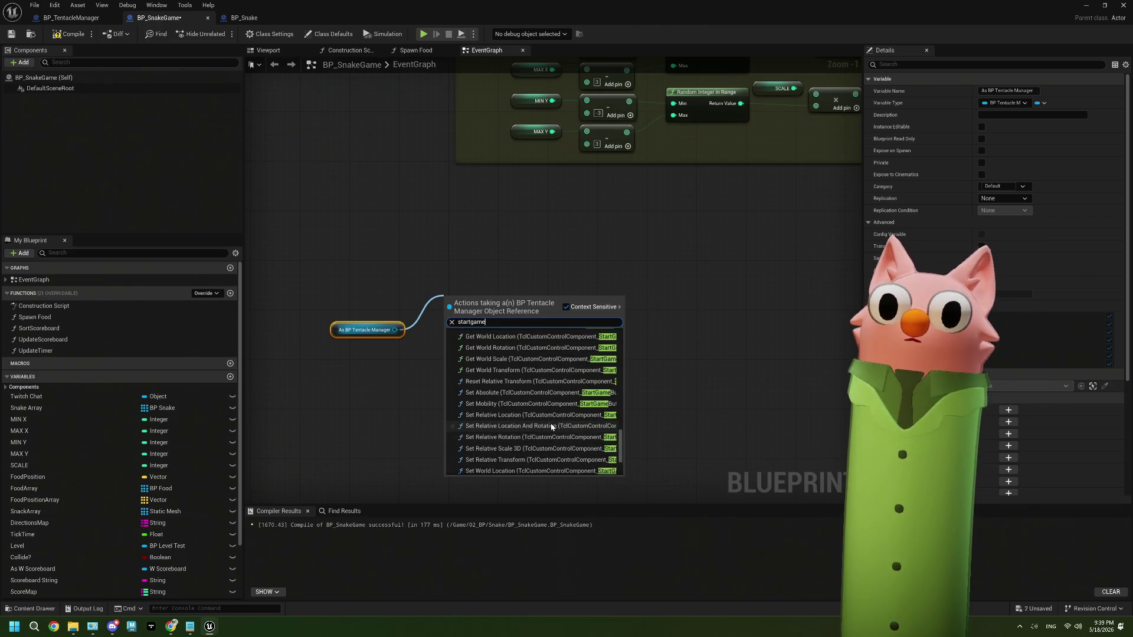
scroll(552, 426, up, 6)
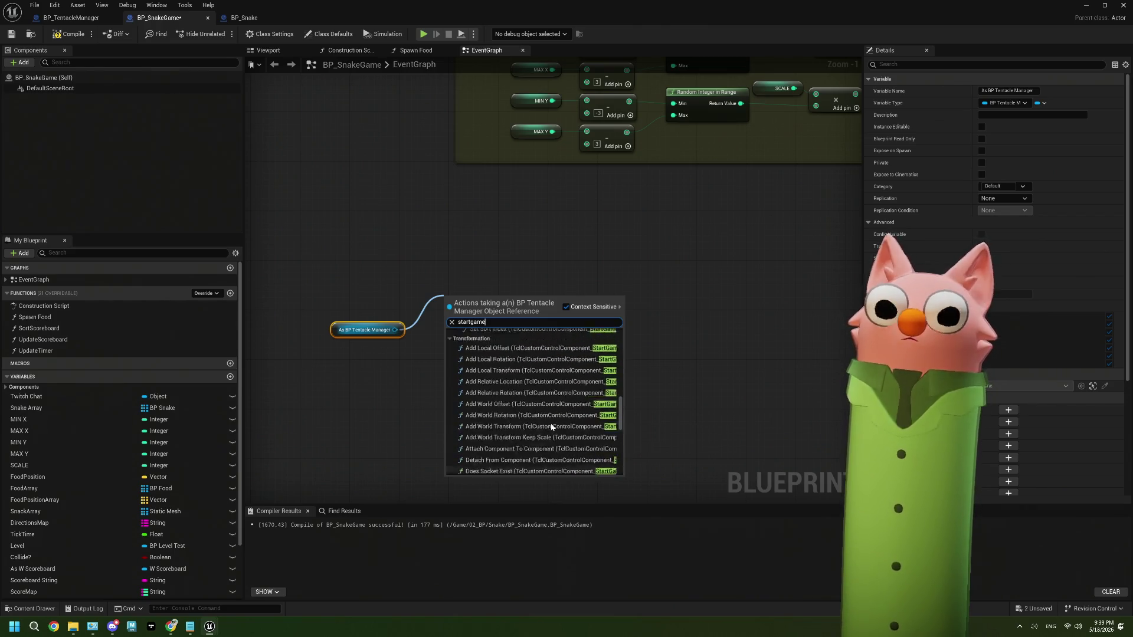
scroll(550, 423, up, 5)
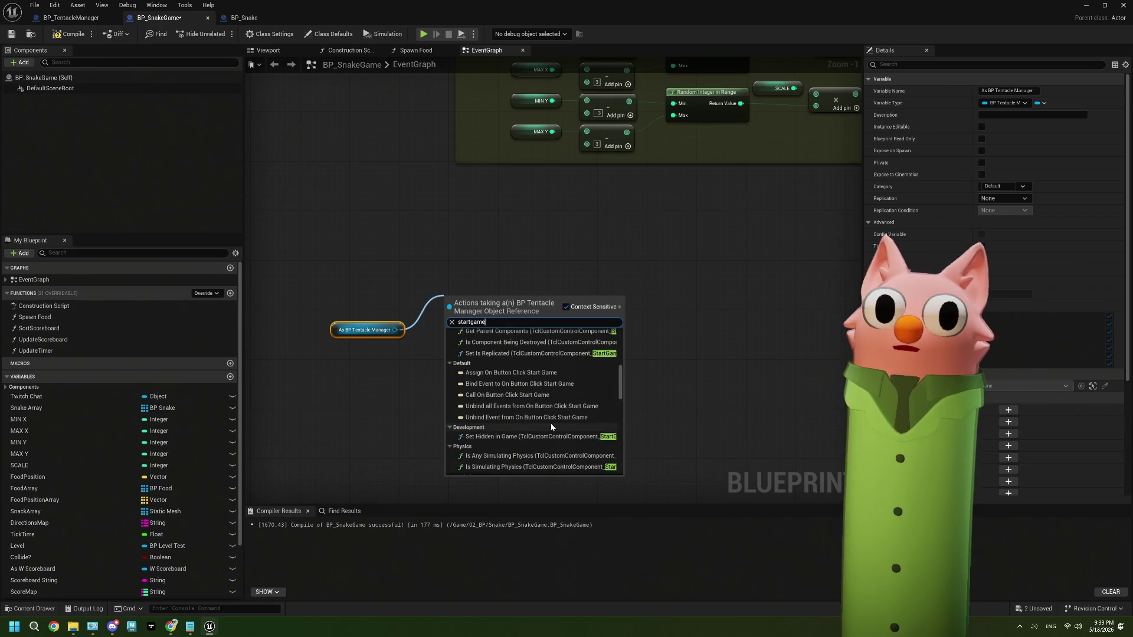
click(527, 373)
Wire a Sequence output into the Bind Event node and select the three start-game nodes.
scroll(476, 307, down, 4)
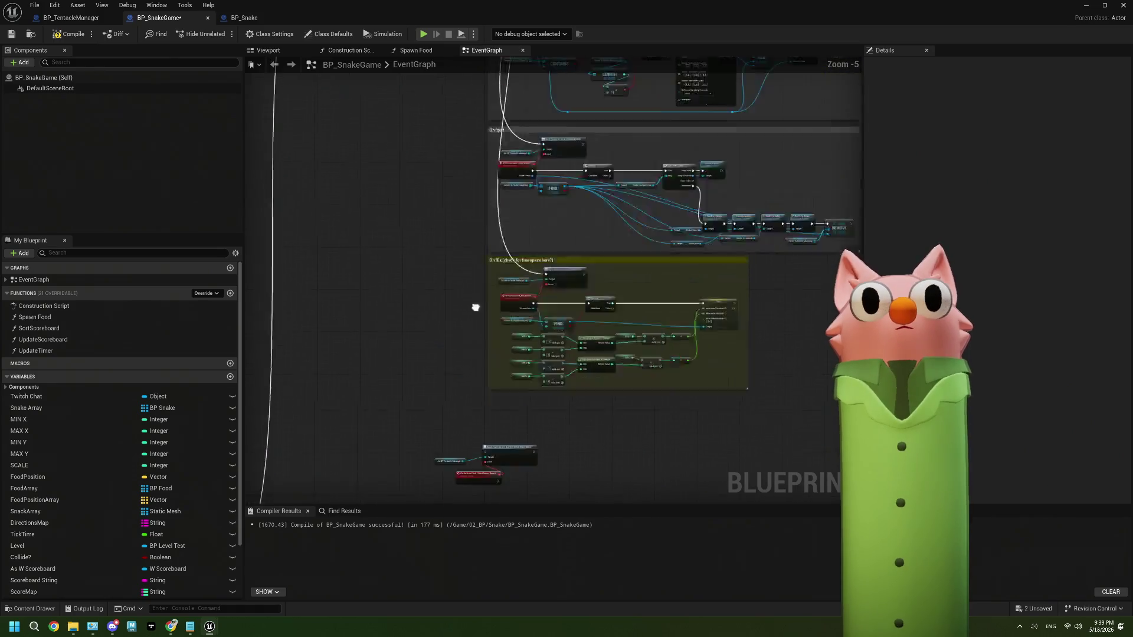
drag(476, 308, 454, 496)
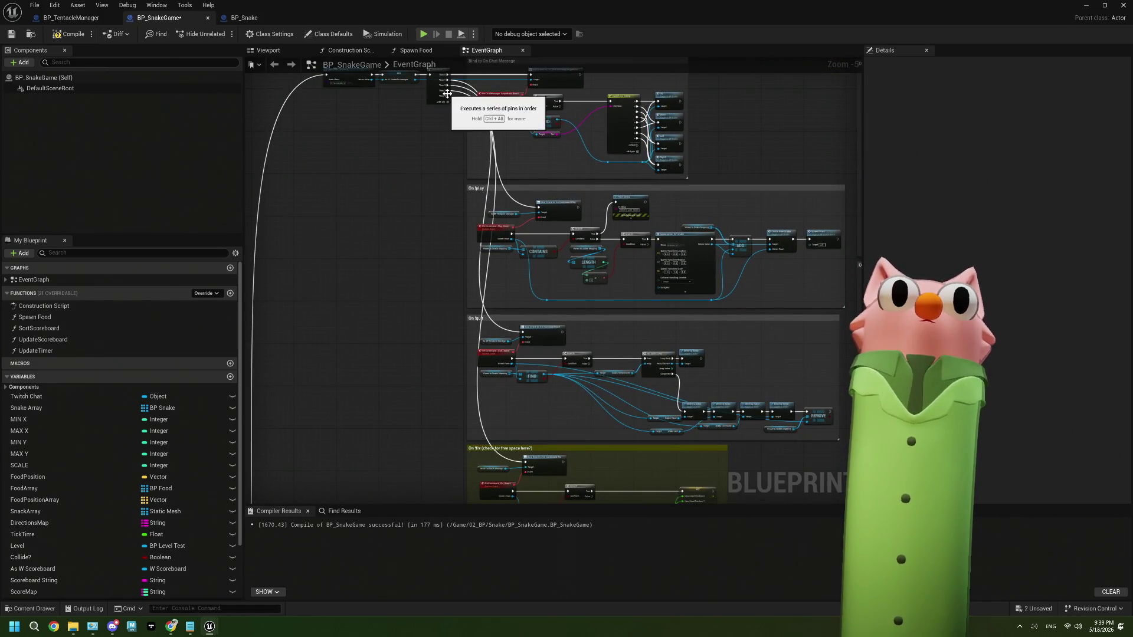
mouse_move(447, 96)
mouse_down()
mouse_move(435, 407)
mouse_move(465, 358)
mouse_move(345, 345)
mouse_up()
scroll(505, 409, up, 4)
drag(508, 406, 423, 317)
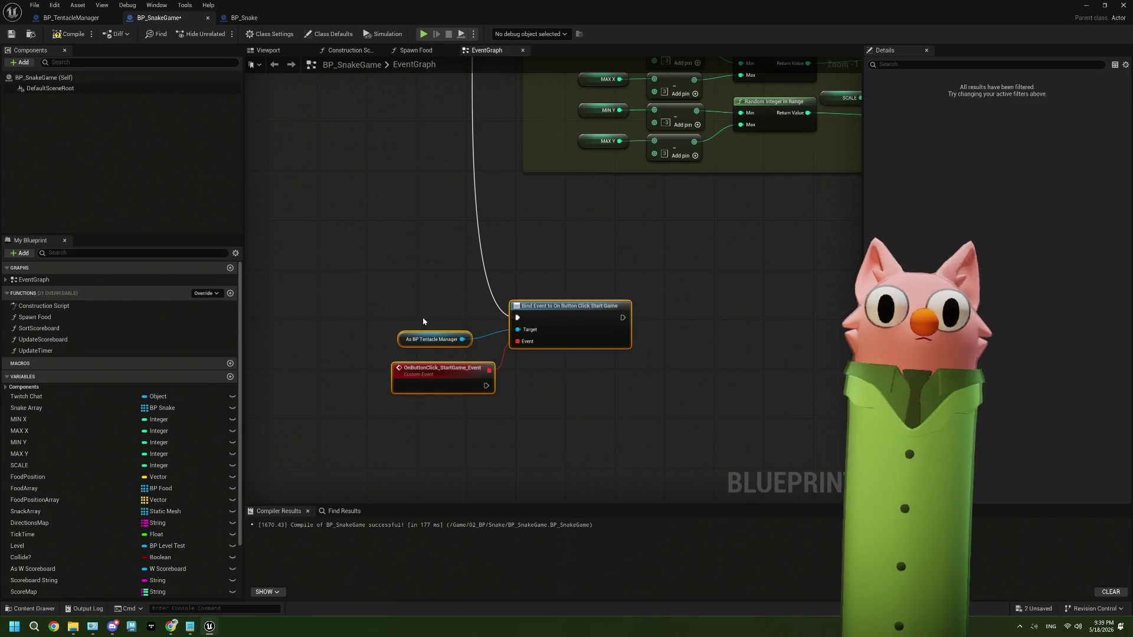
Make OnButtonClick_StartGame_Event drive a Print String node with the message 'game start!'.
mouse_move(562, 327)
mouse_down()
mouse_move(615, 261)
mouse_move(574, 246)
mouse_up()
click(570, 305)
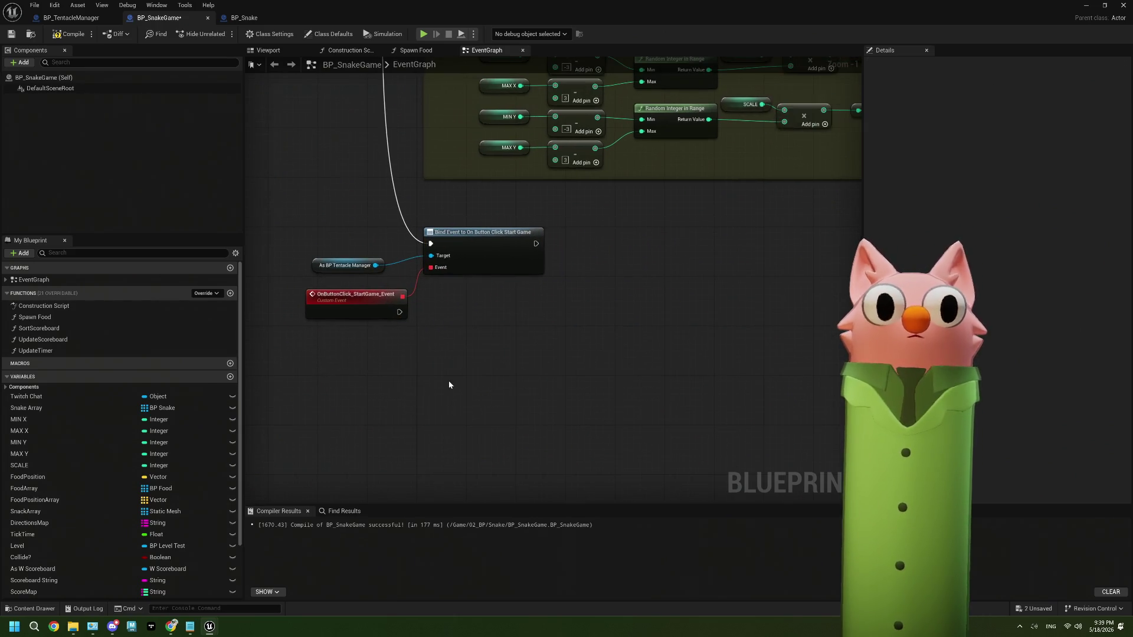
scroll(433, 364, up, 1)
drag(393, 305, 439, 363)
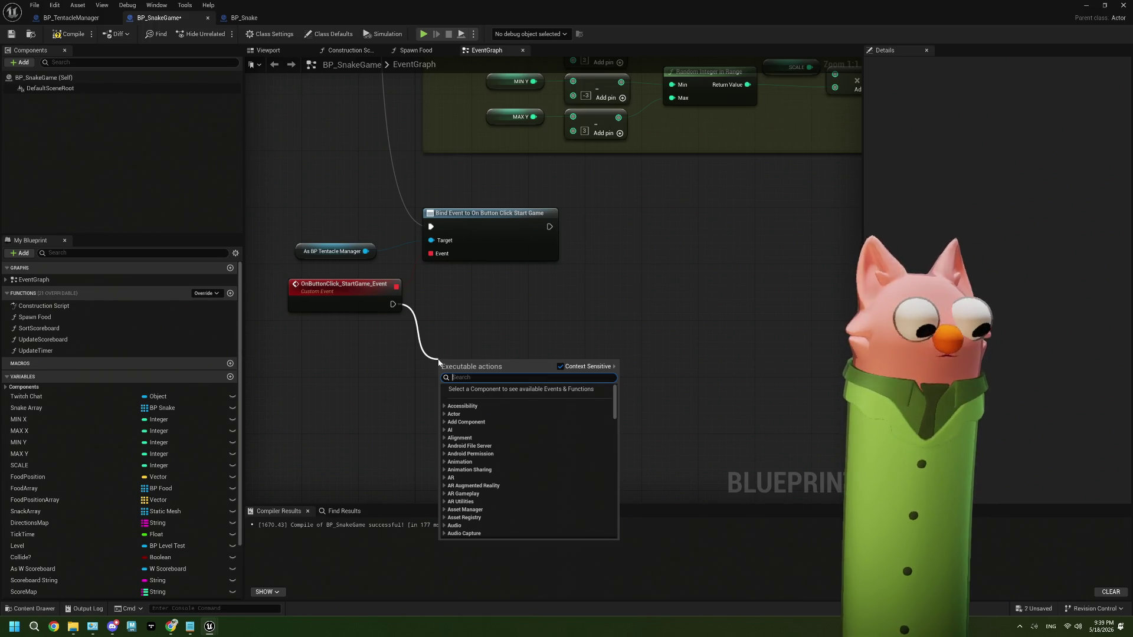
text(print string)
click(468, 393)
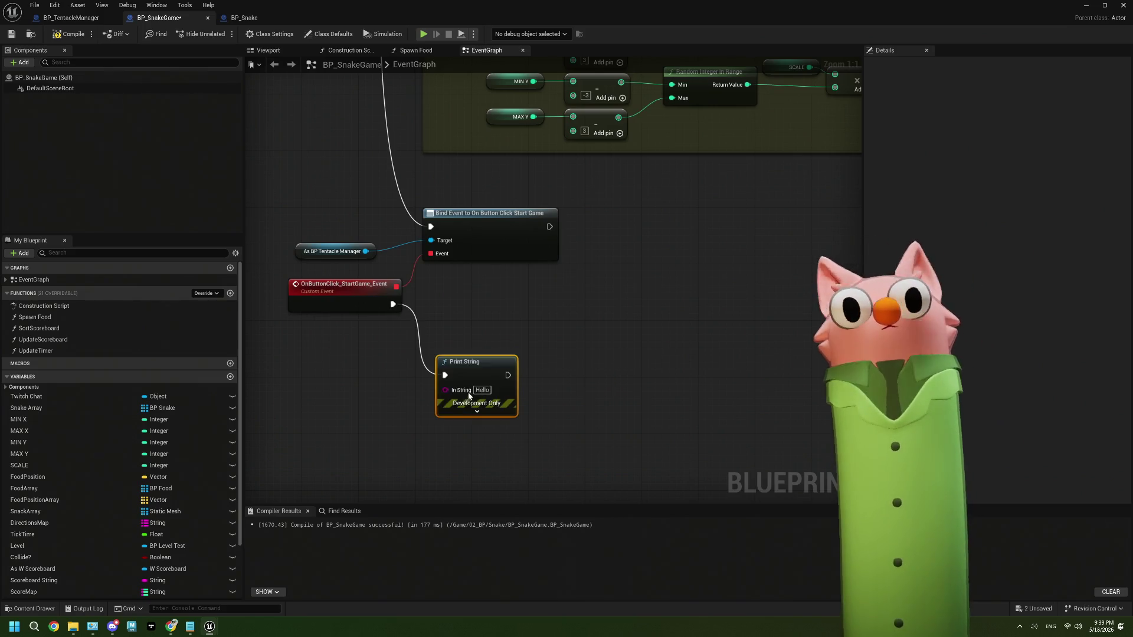
click(482, 390)
text(game)
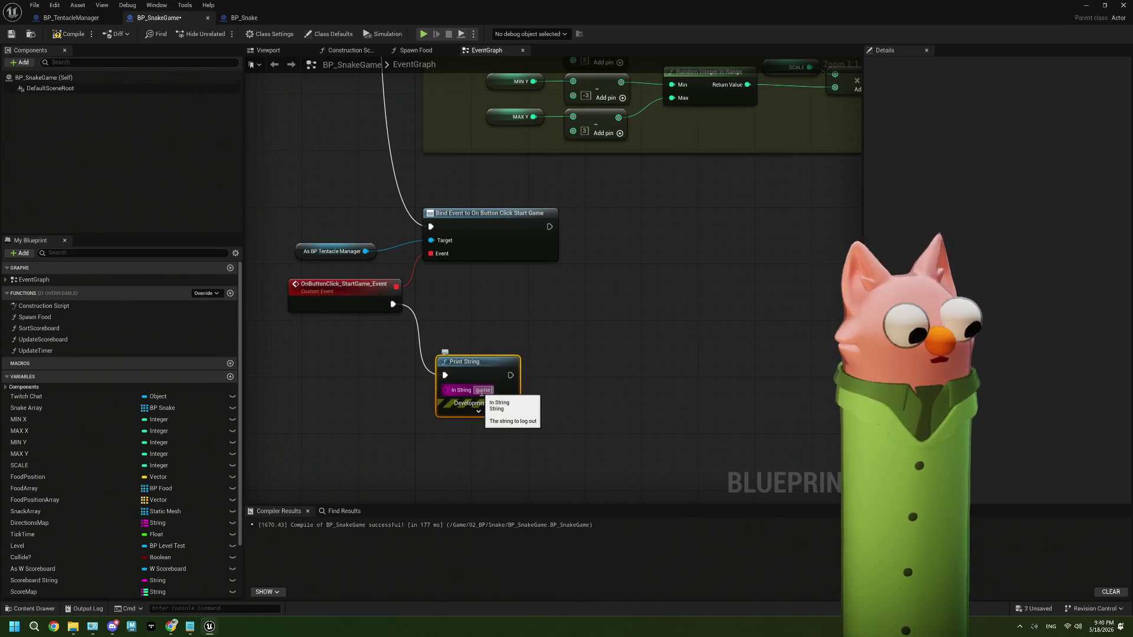
text( satrt)
key(Return)
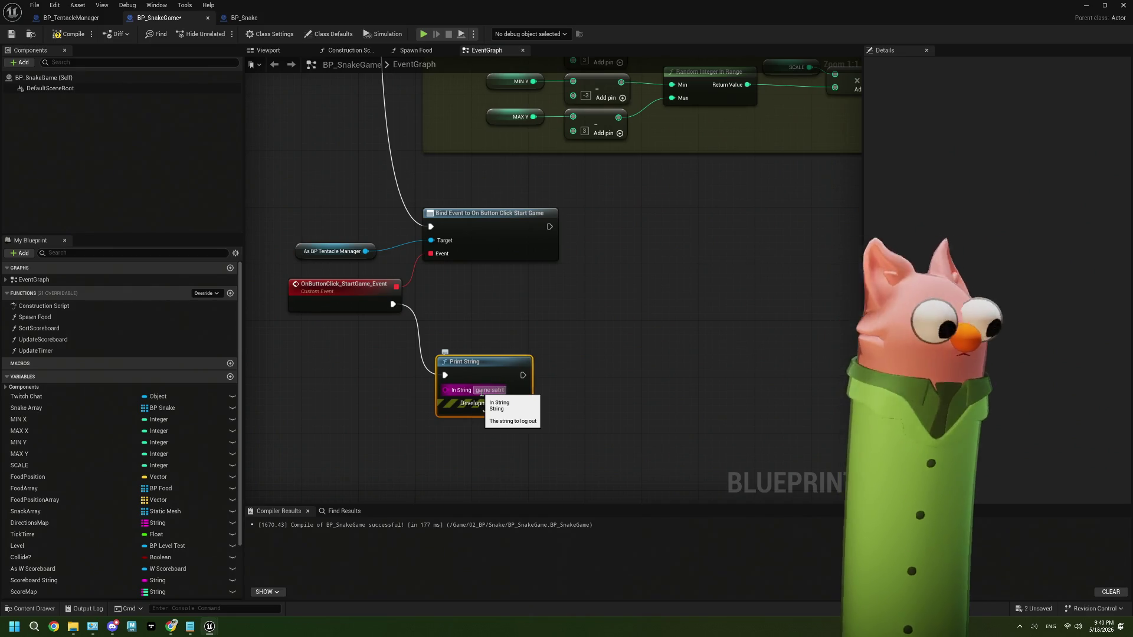
key(BackSpace)
key(BackSpace)
key(BackSpace)
text(tar)
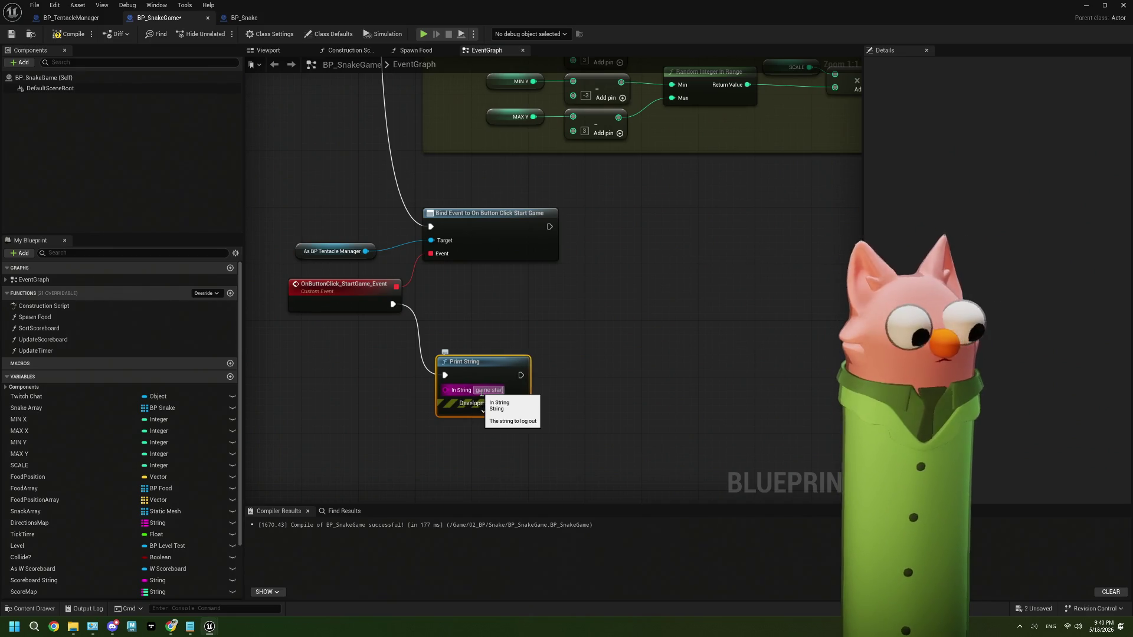
text(t!)
key(Return)
Delete the Debug Key Space Bar event and move On Game End below the start-game nodes.
drag(471, 374, 450, 311)
click(467, 372)
scroll(464, 372, down, 5)
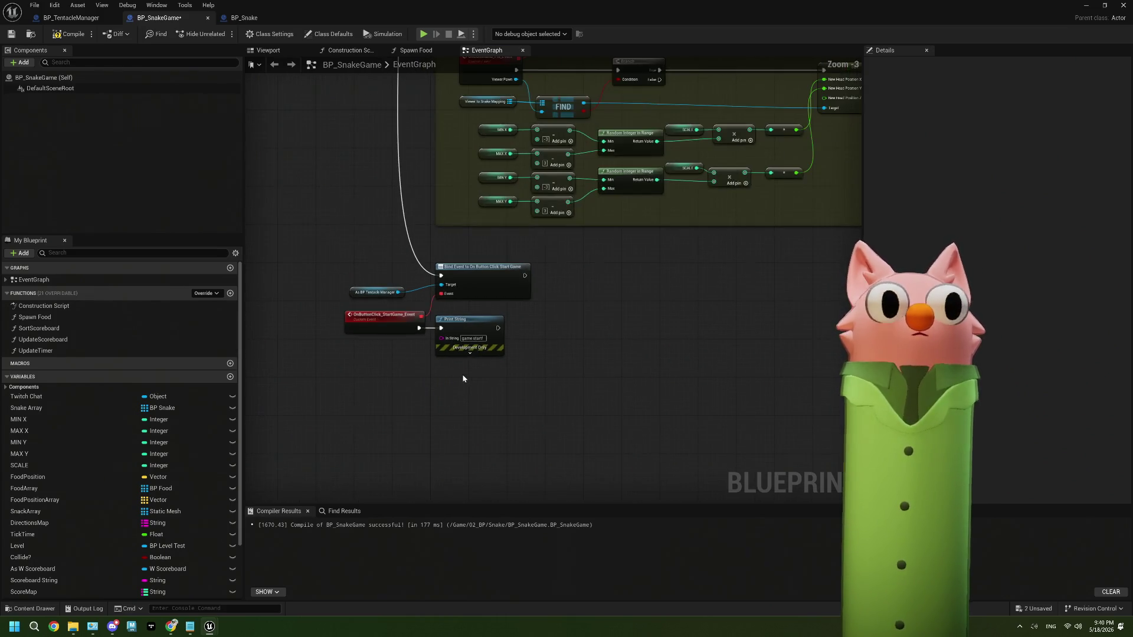
scroll(464, 374, up, 2)
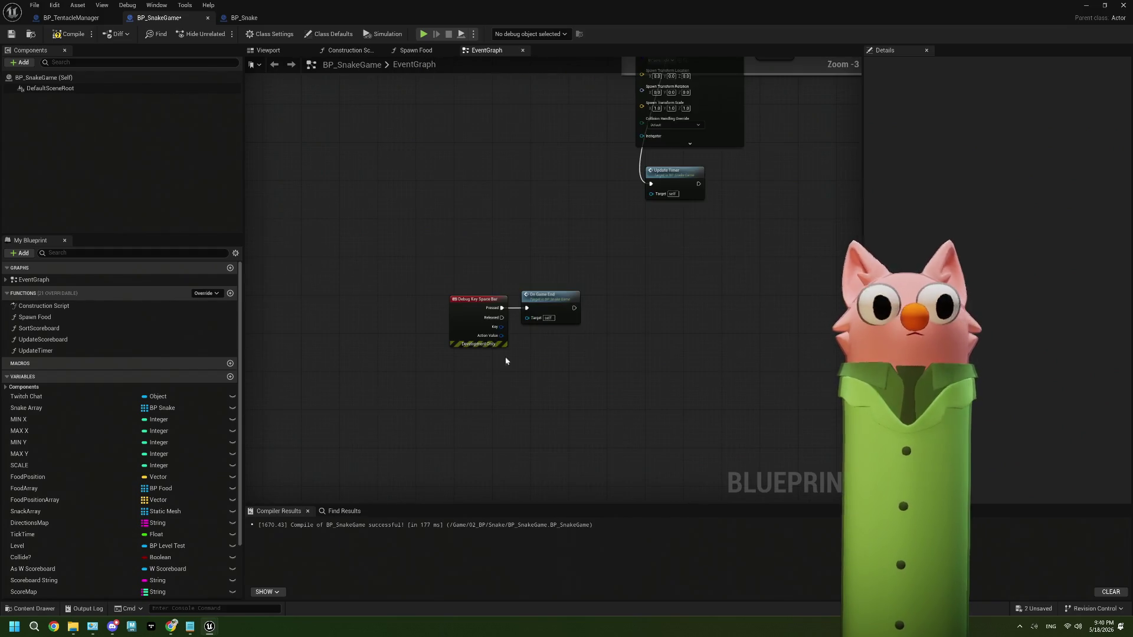
drag(539, 355, 468, 384)
click(422, 354)
key(Delete)
mouse_move(481, 333)
mouse_down()
mouse_move(260, 413)
mouse_move(260, 295)
mouse_move(414, 247)
mouse_move(515, 274)
mouse_move(506, 302)
mouse_up()
click(604, 270)
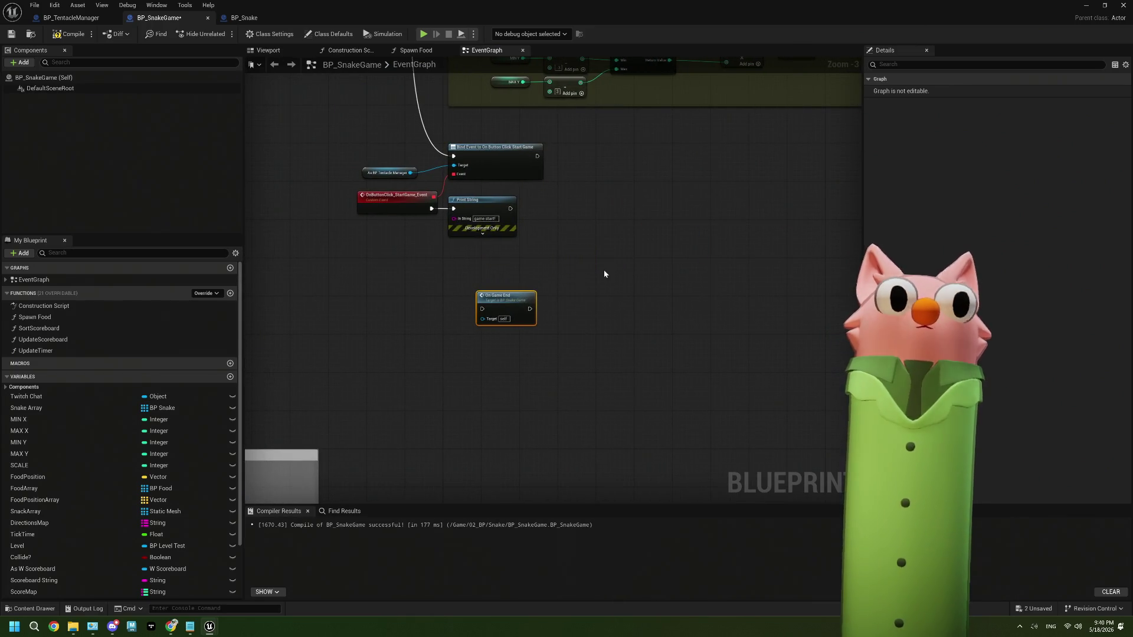
scroll(586, 373, down, 1)
drag(586, 373, 622, 225)
scroll(622, 225, down, 2)
scroll(482, 370, up, 2)
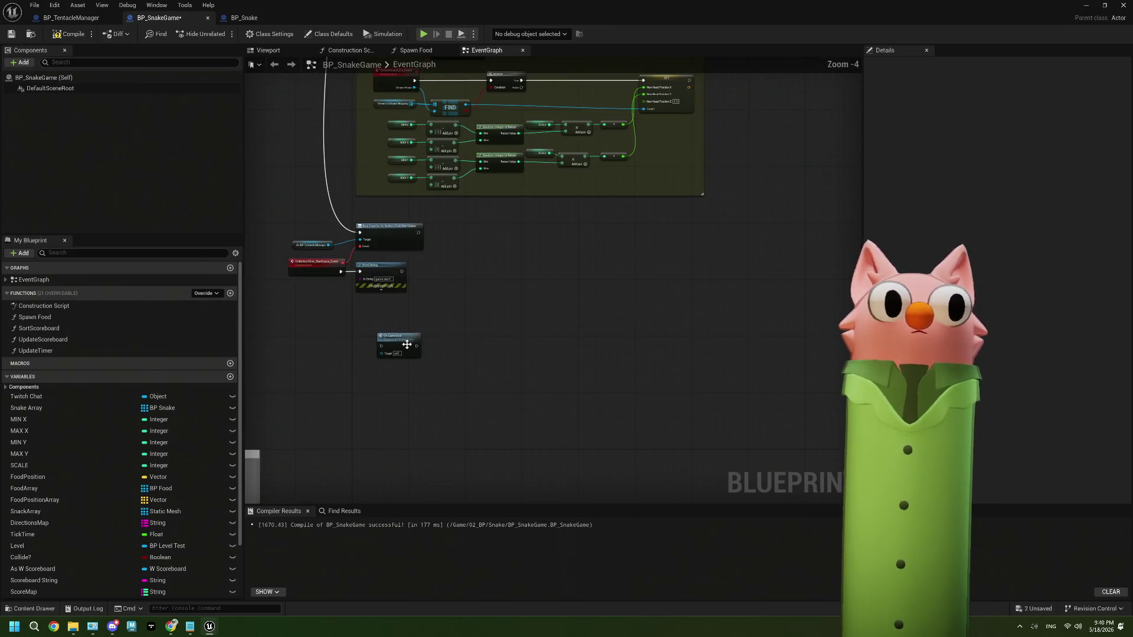
scroll(505, 329, down, 2)
scroll(479, 138, up, 2)
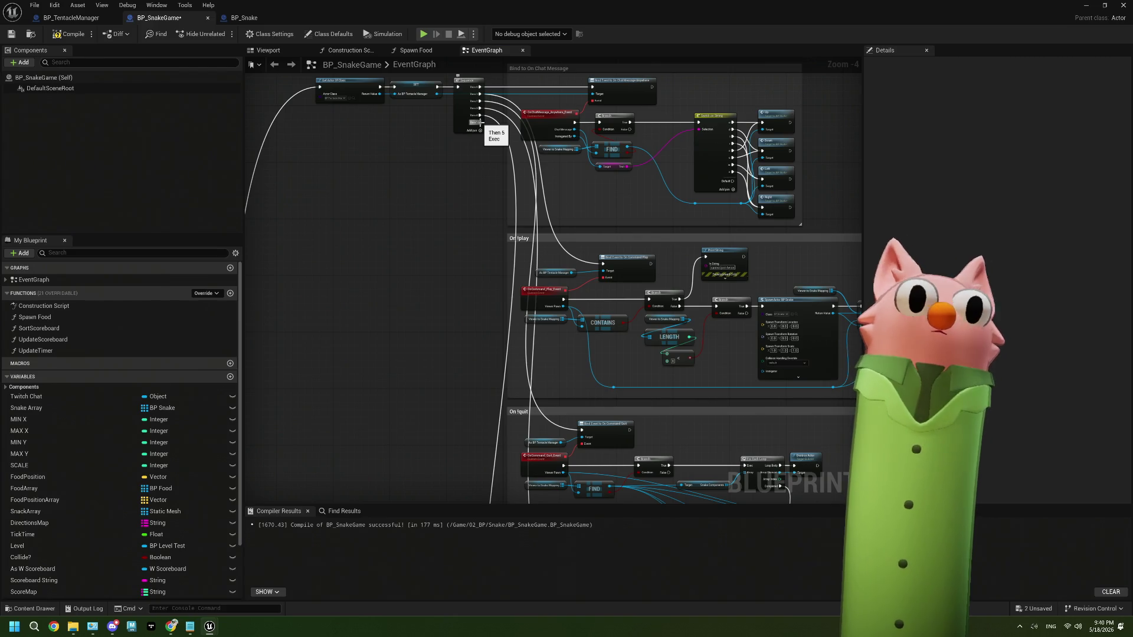
Move On Game End lower and paste a second As BP Tentacle Manager reference beside it.
scroll(472, 354, down, 4)
scroll(477, 353, up, 6)
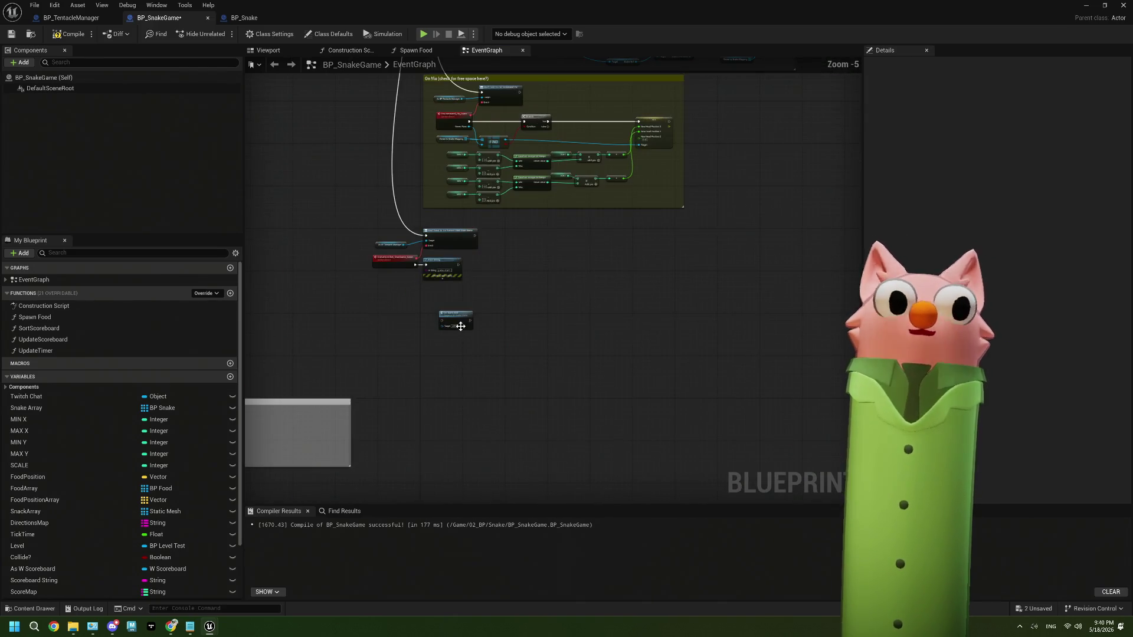
drag(455, 302, 405, 428)
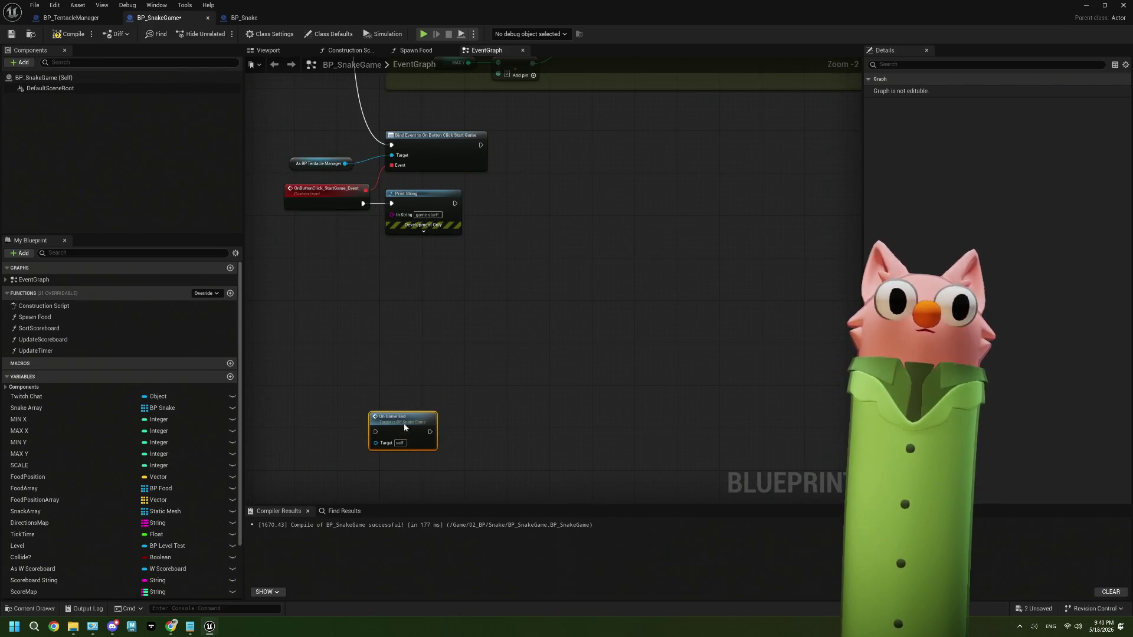
click(458, 369)
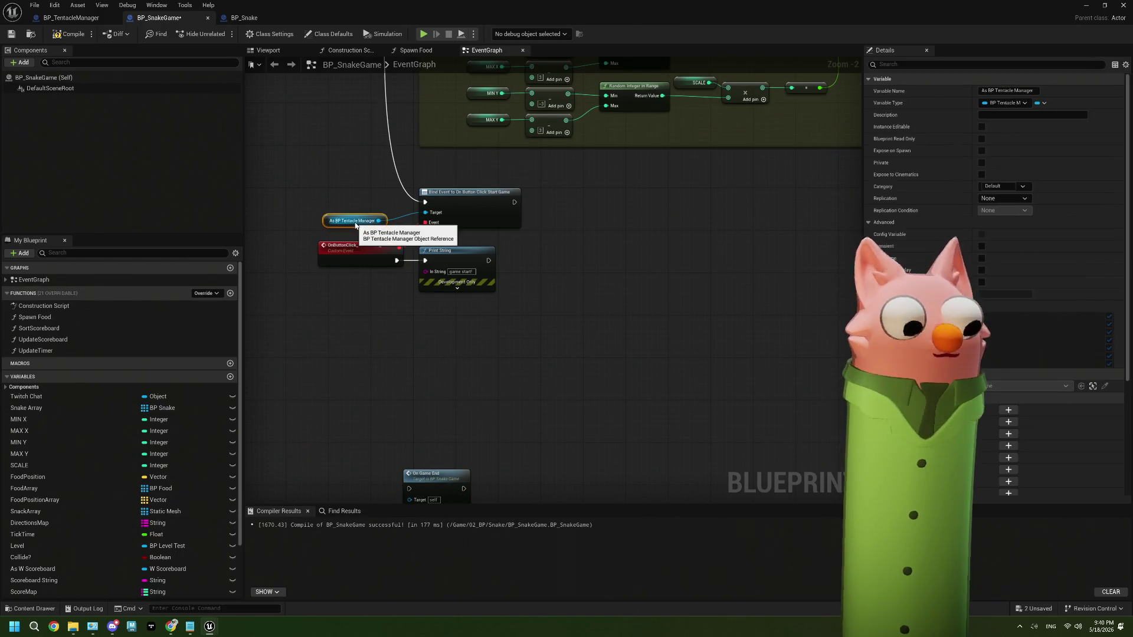
click(389, 339)
key(ctrl+v)
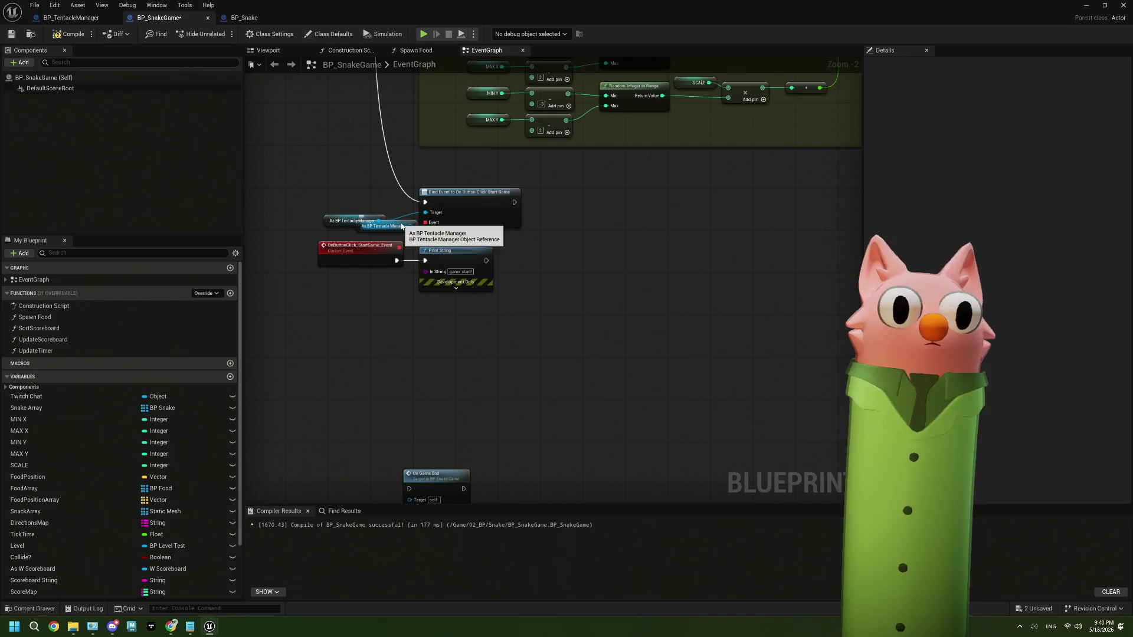
drag(398, 220, 420, 394)
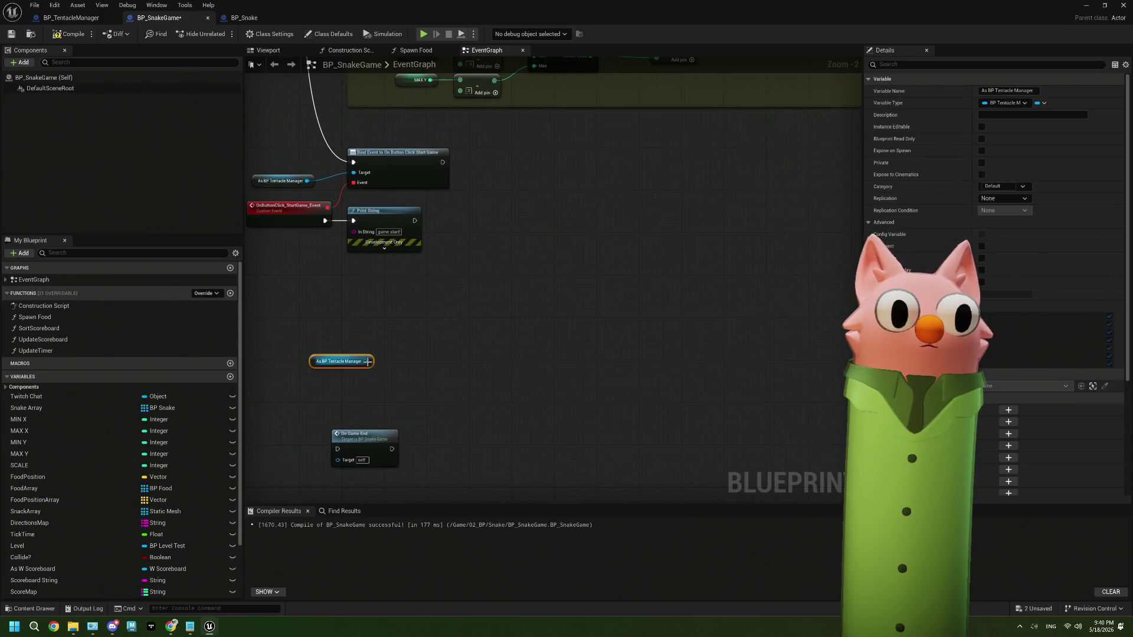
Search the new reference's actions for 'end' and then 'assign', closing the list unchanged.
mouse_move(367, 361)
mouse_down()
mouse_move(466, 337)
mouse_move(421, 336)
mouse_up()
text(end)
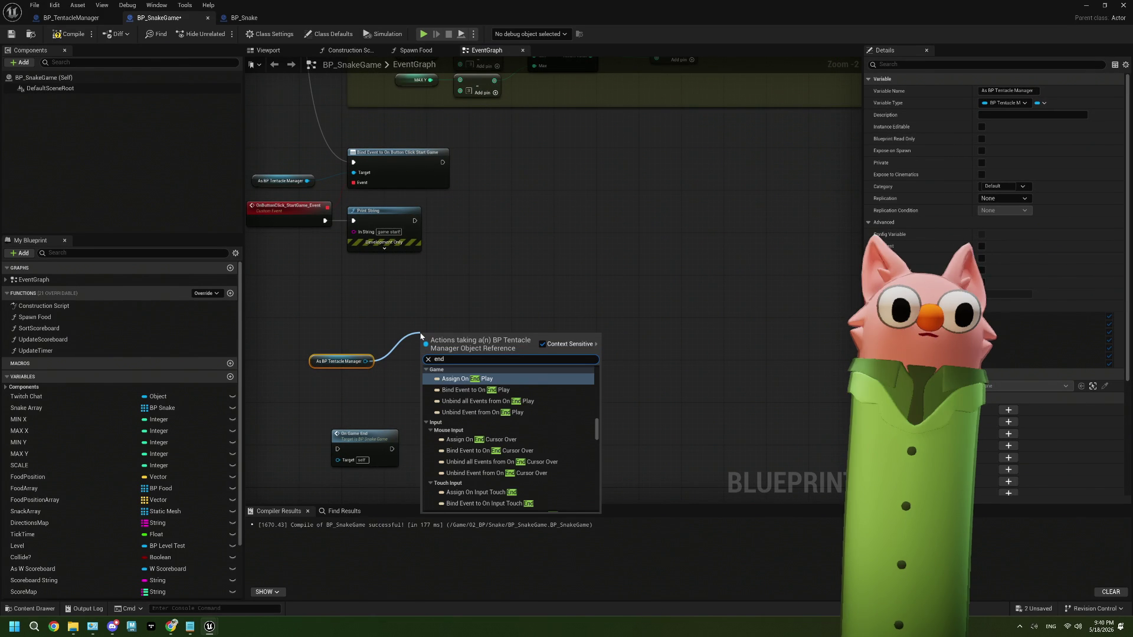
scroll(518, 434, down, 5)
key(BackSpace)
key(BackSpace)
key(BackSpace)
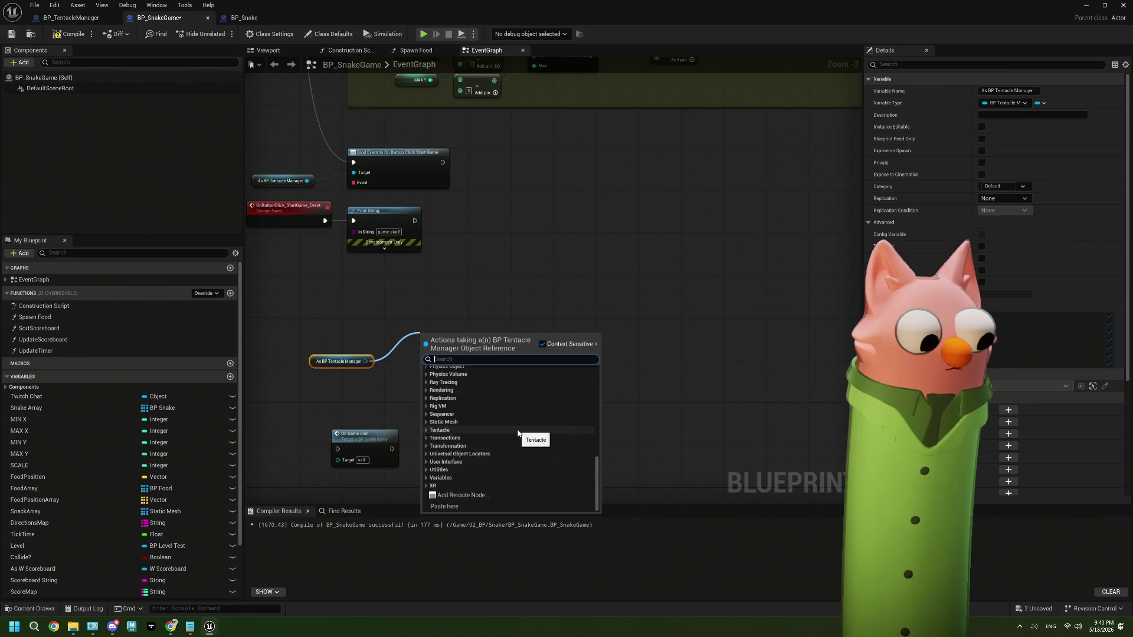
text(assign)
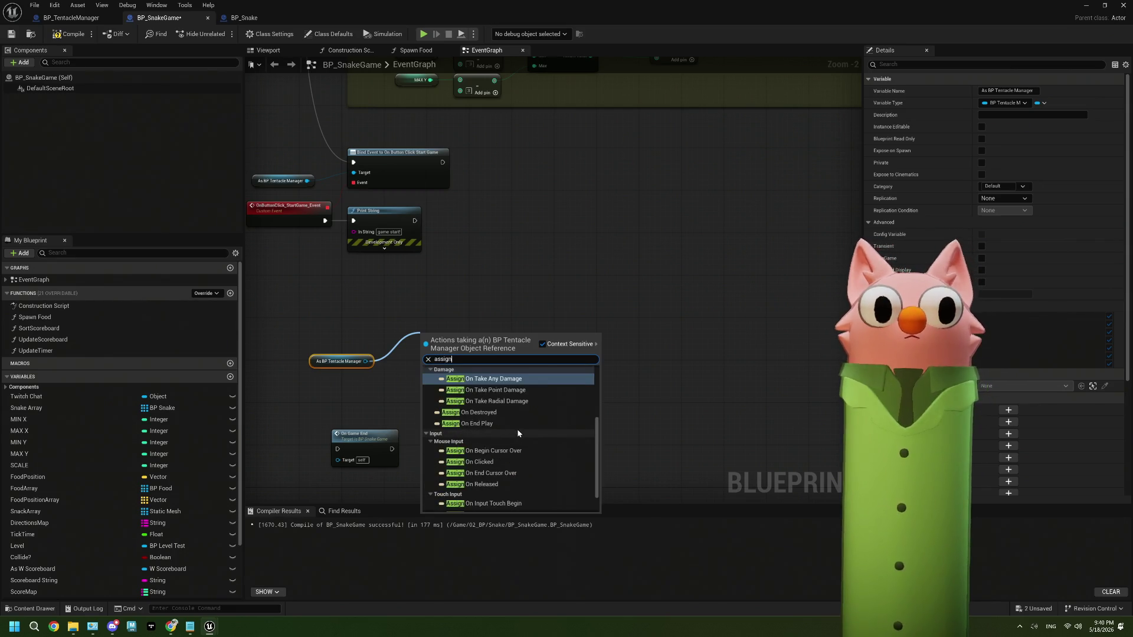
scroll(518, 434, down, 2)
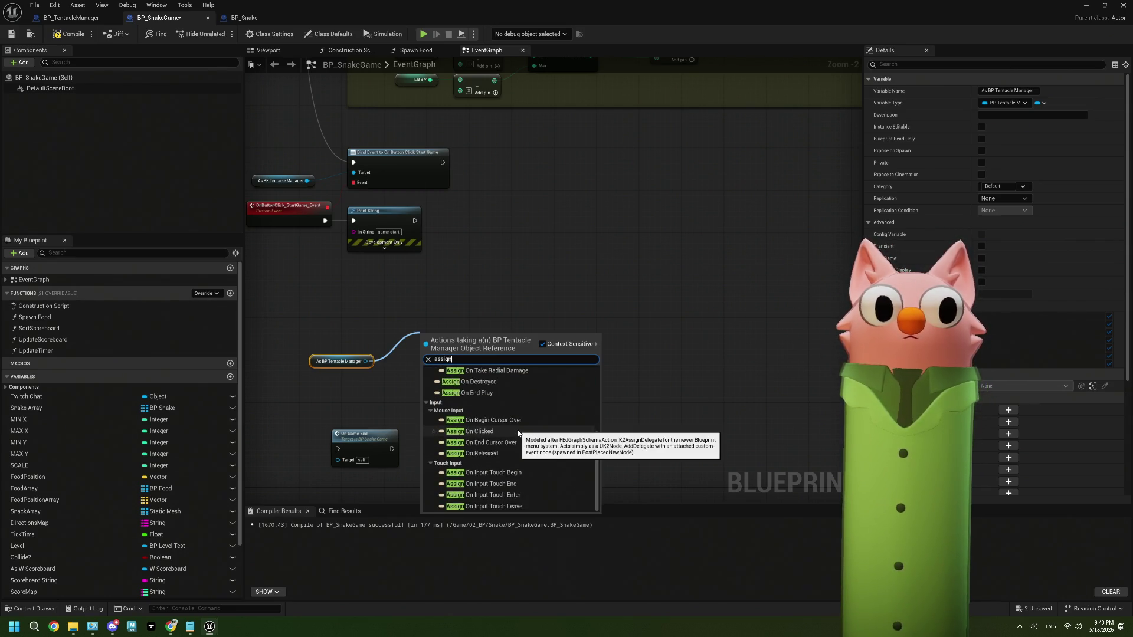
scroll(518, 434, up, 5)
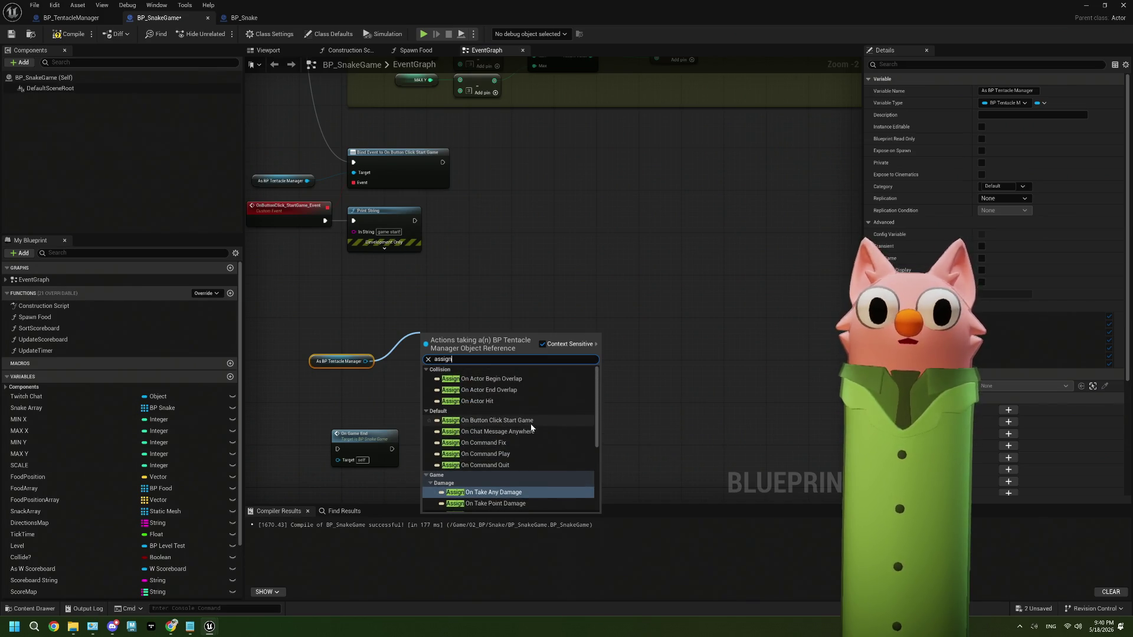
click(636, 321)
Add an OnButtonClick_EndGame dispatcher to BP_TentacleManager and place a Call node for it.
click(71, 17)
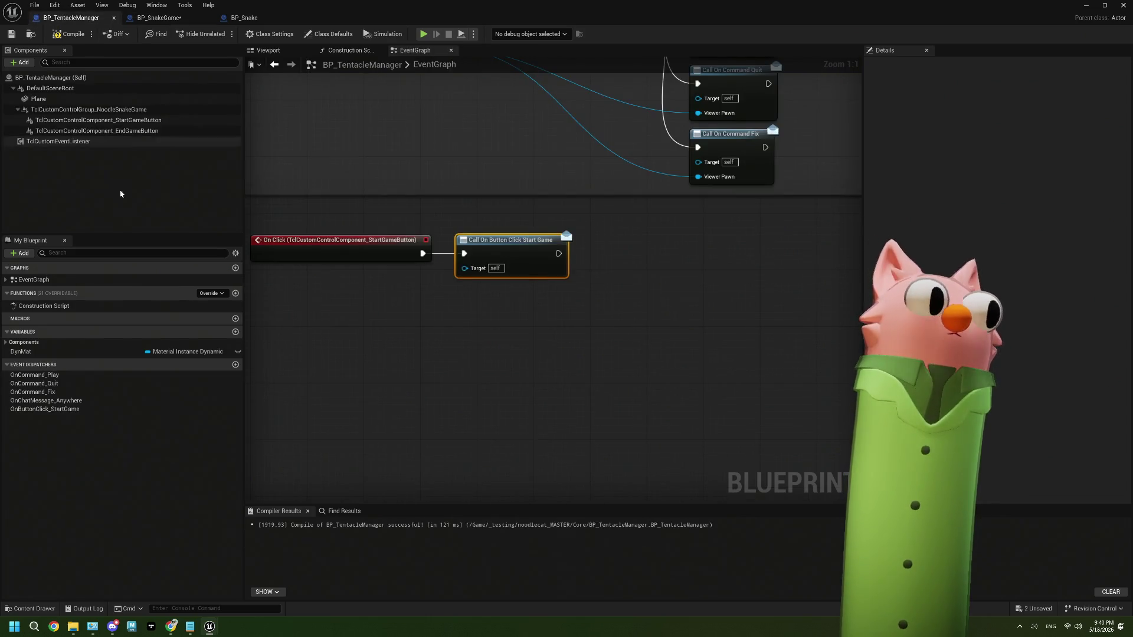
click(236, 364)
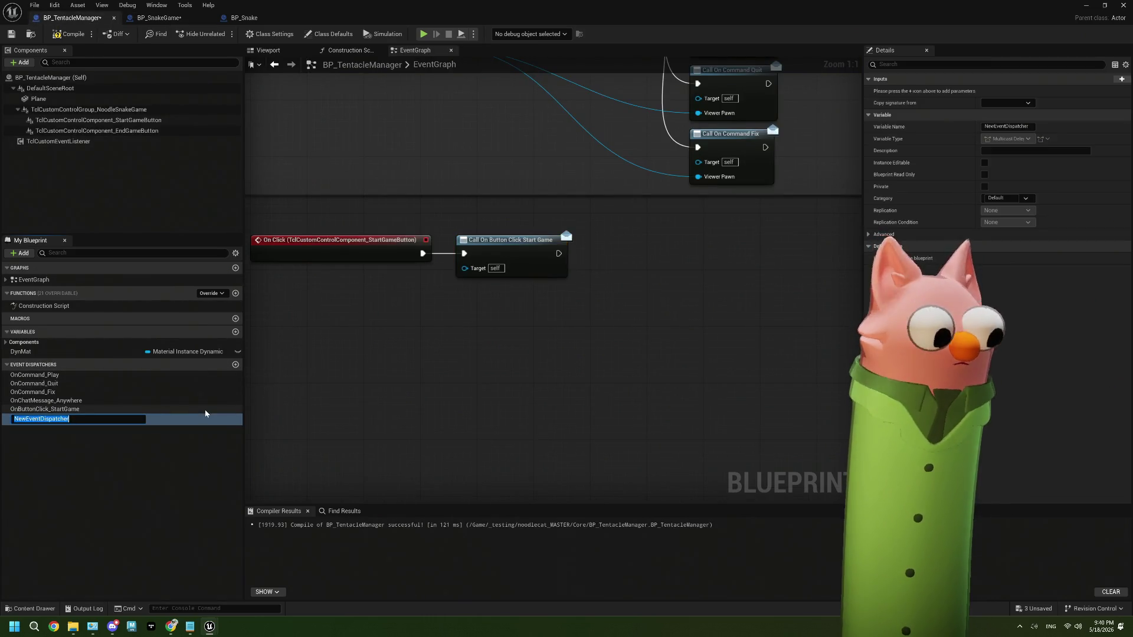
text(OnButtonCli)
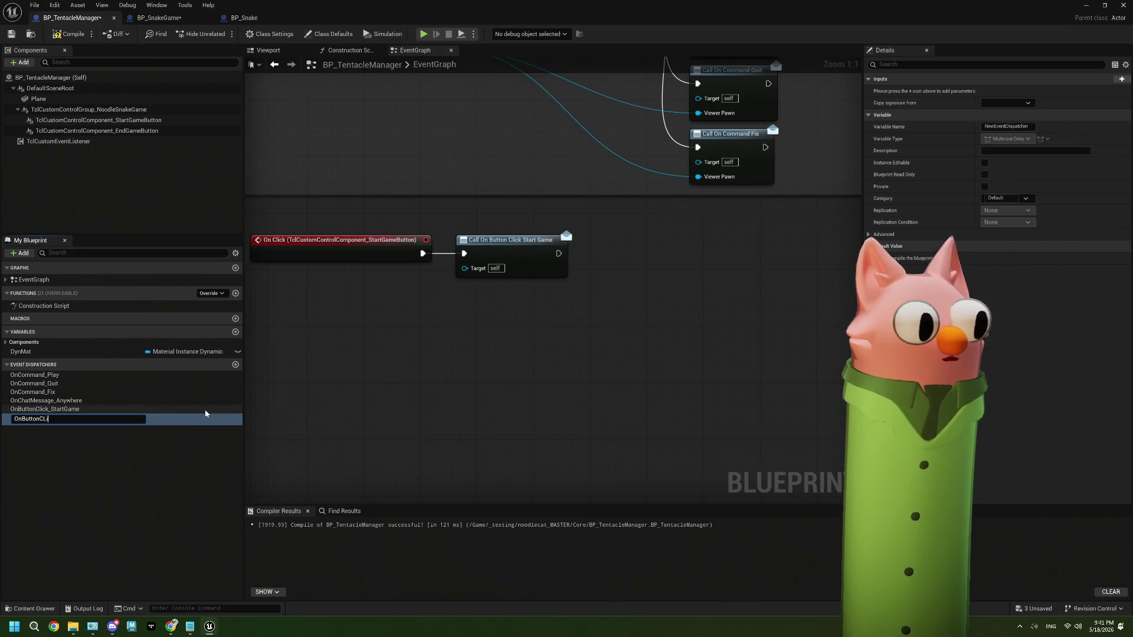
text(cick)
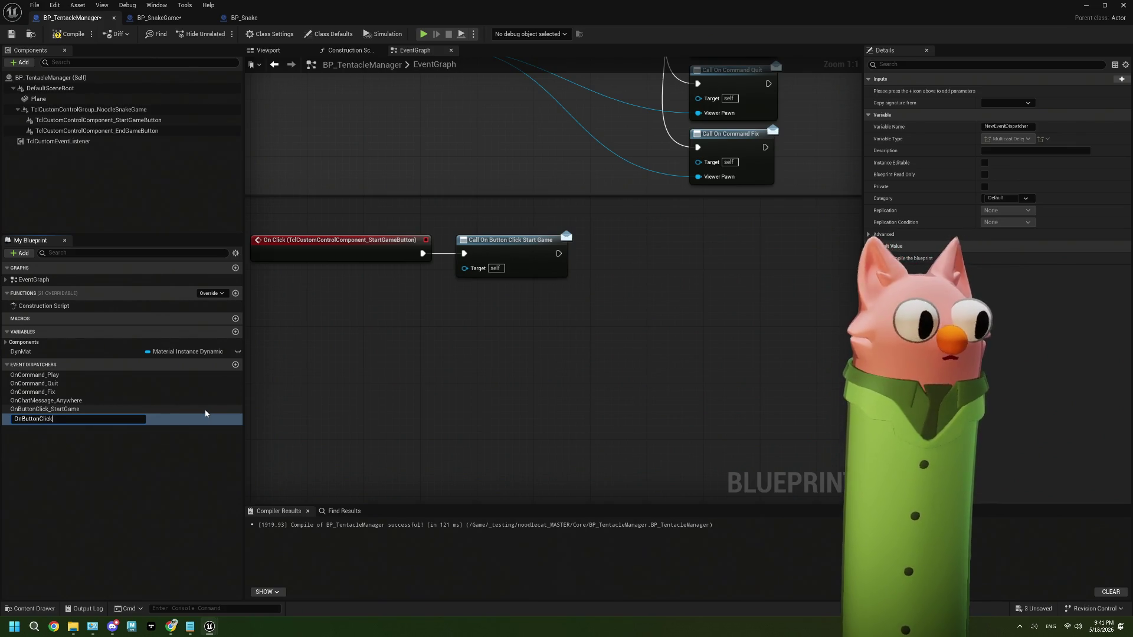
text(_EndGame)
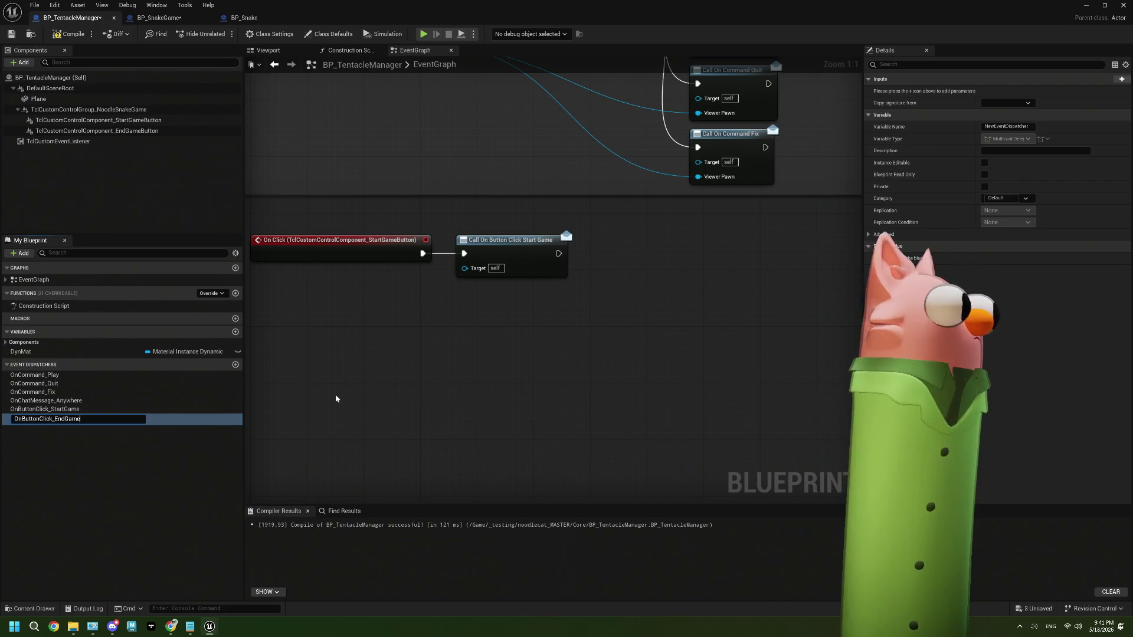
key(Return)
drag(171, 419, 489, 312)
click(489, 328)
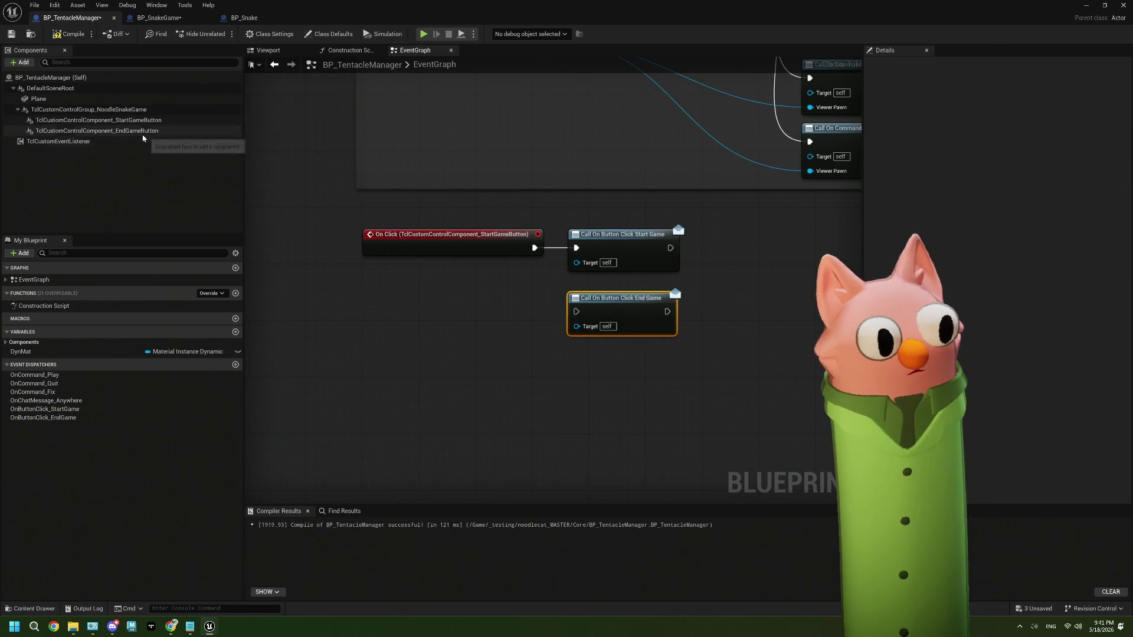
Add the EndGameButton's On Click event, wire it to Call On Button Click End Game, and compile.
click(112, 130)
drag(113, 130, 346, 284)
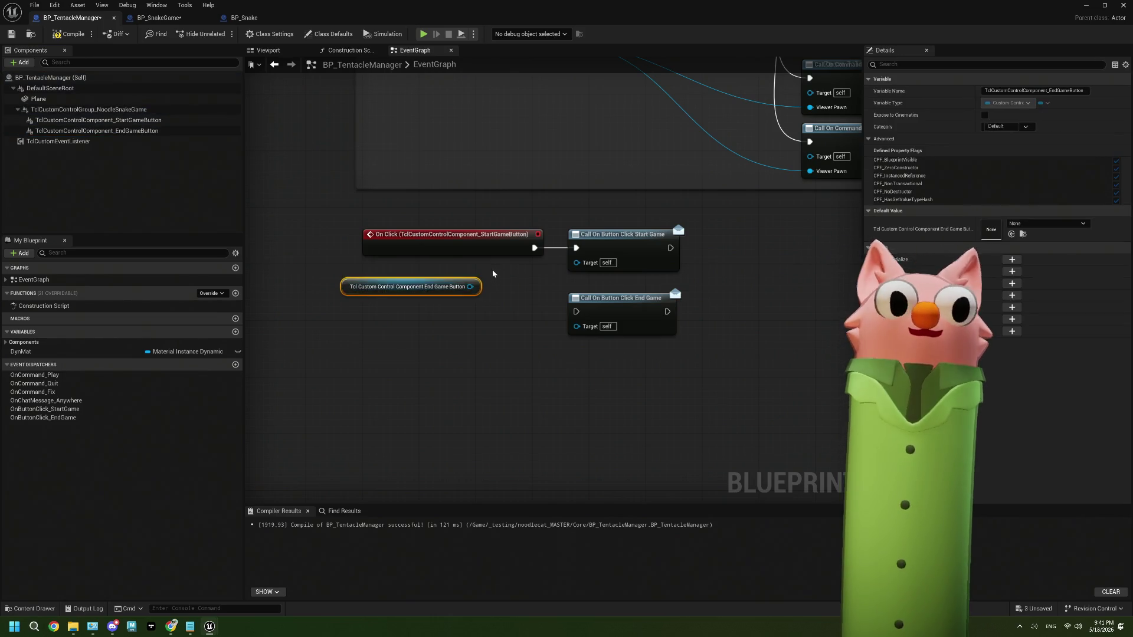
key(Delete)
click(130, 130)
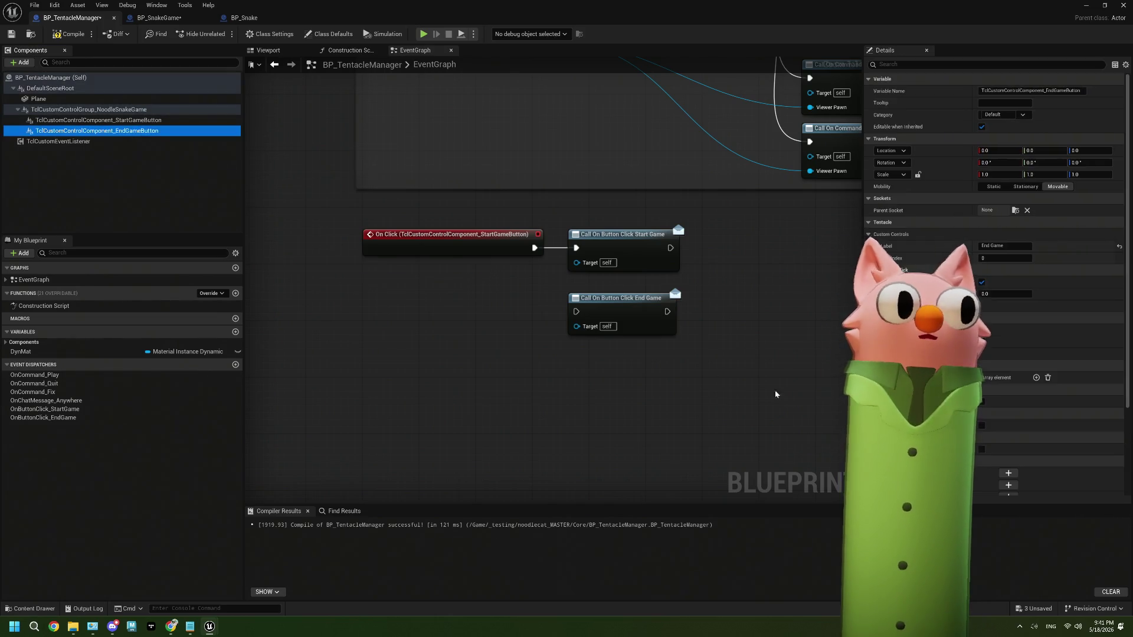
click(1009, 473)
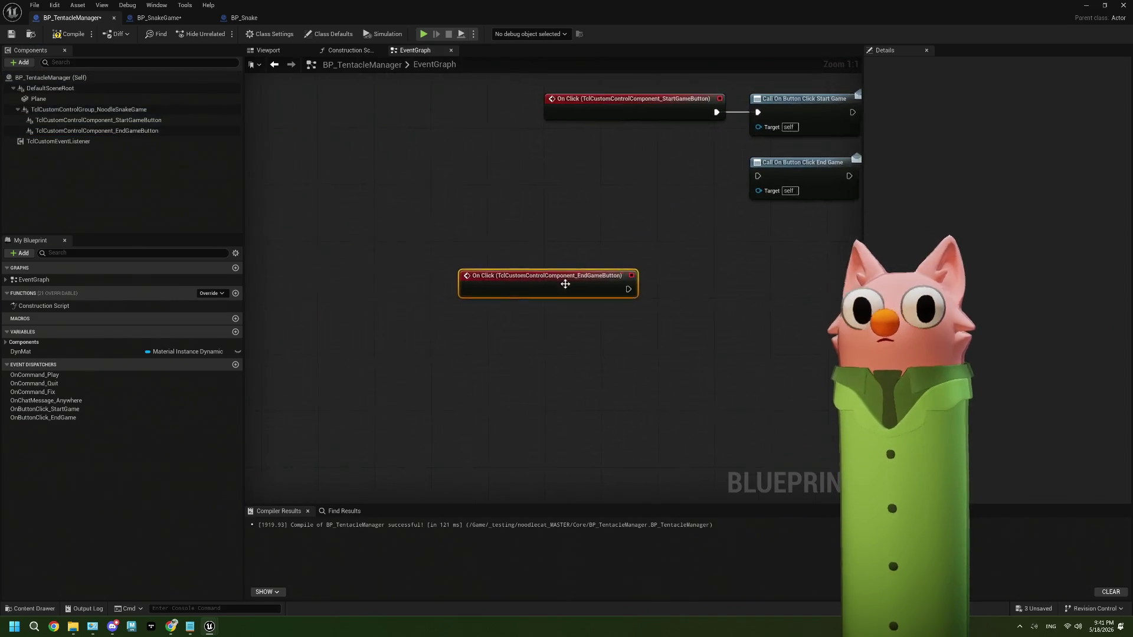
drag(566, 283, 656, 159)
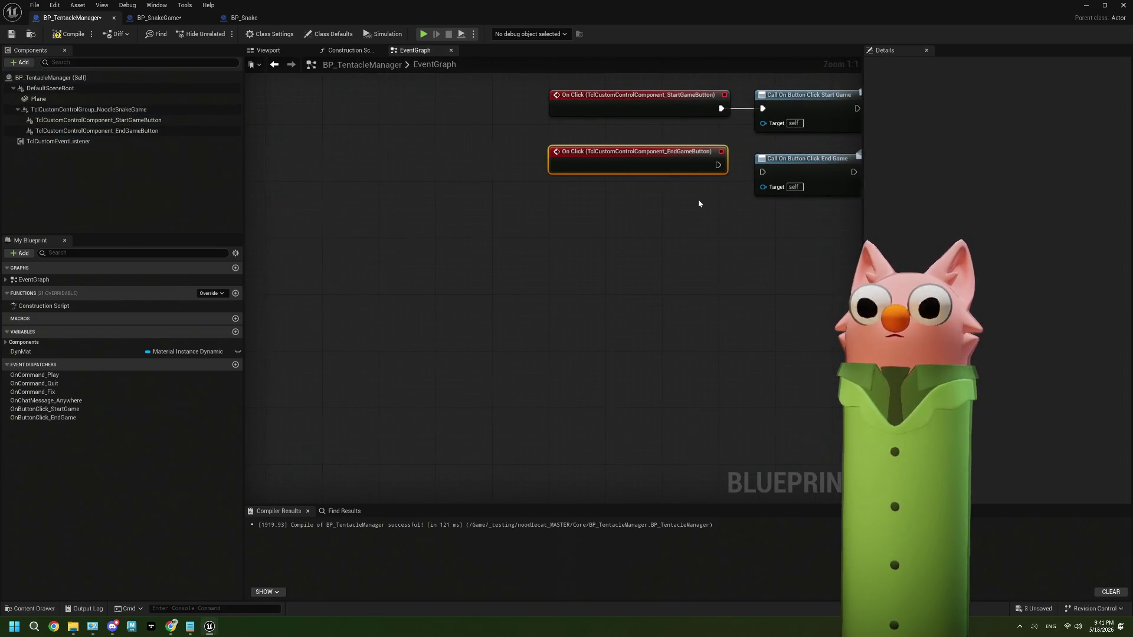
drag(563, 207, 609, 214)
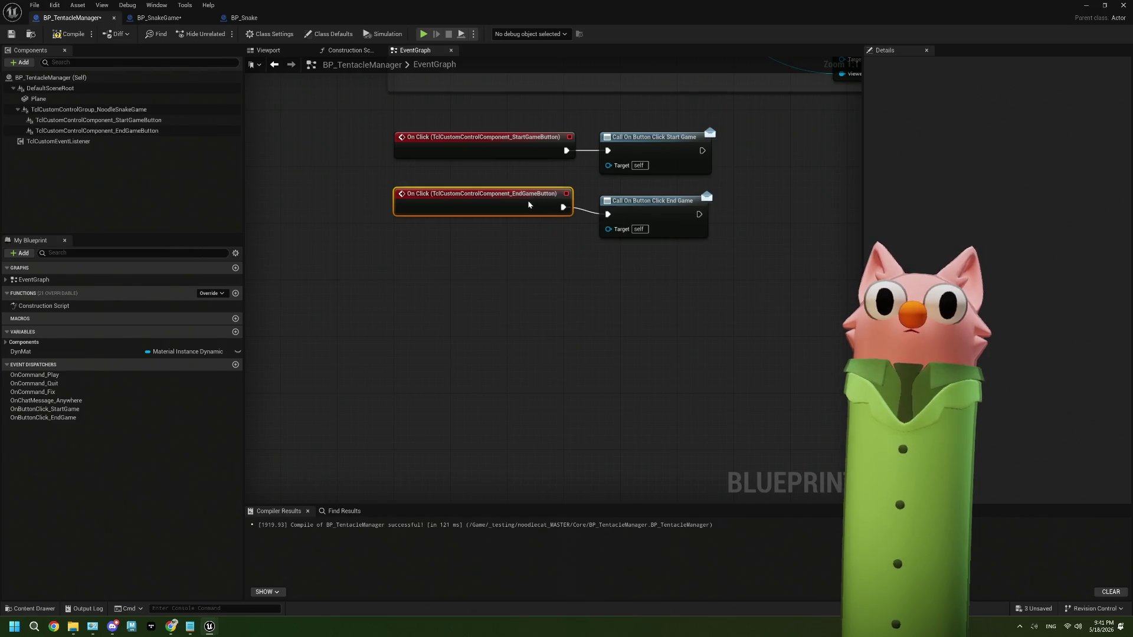
click(66, 34)
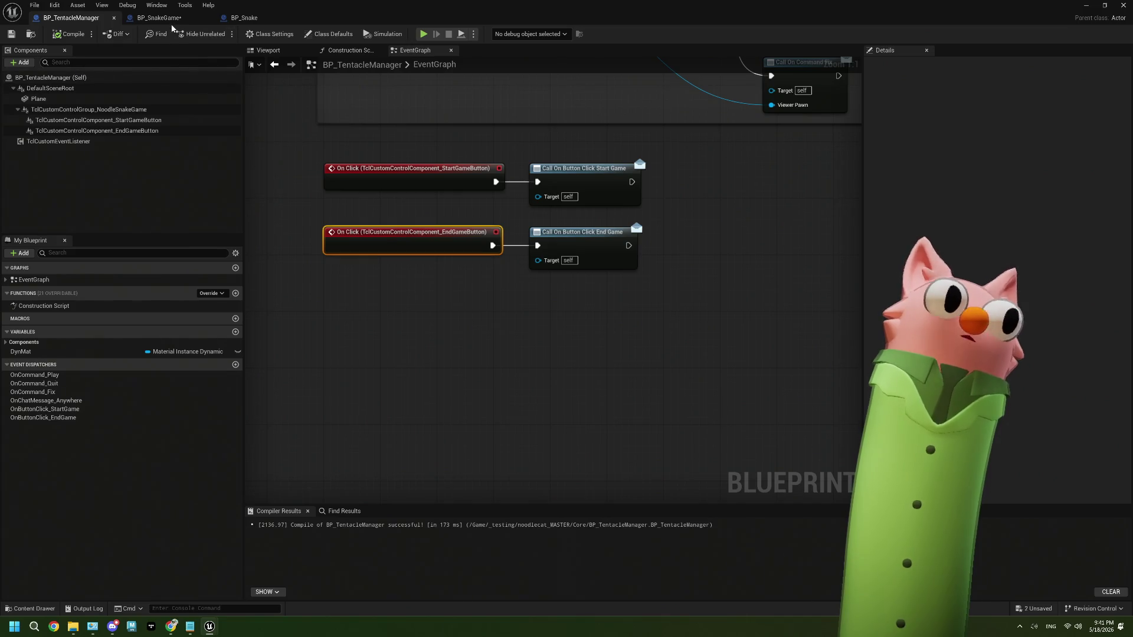
In BP_SnakeGame, bind an end-game event to the manager's On Button Click End Game beside On Game End.
drag(159, 17, 254, 17)
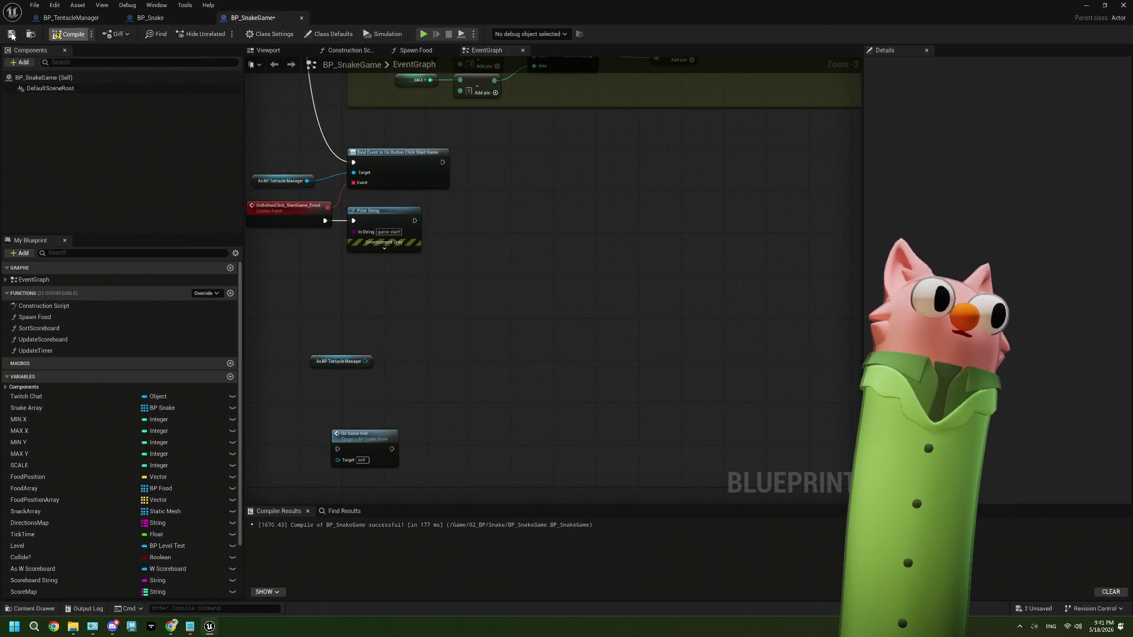
click(11, 33)
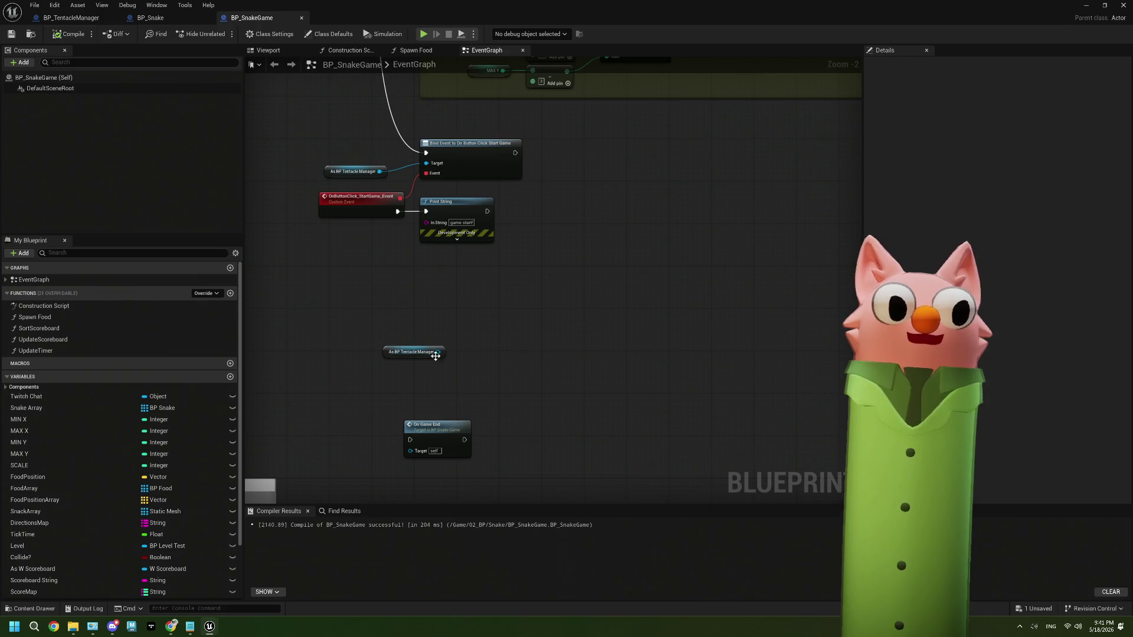
mouse_move(437, 352)
mouse_down()
mouse_move(455, 361)
mouse_move(467, 335)
mouse_up()
text(ass)
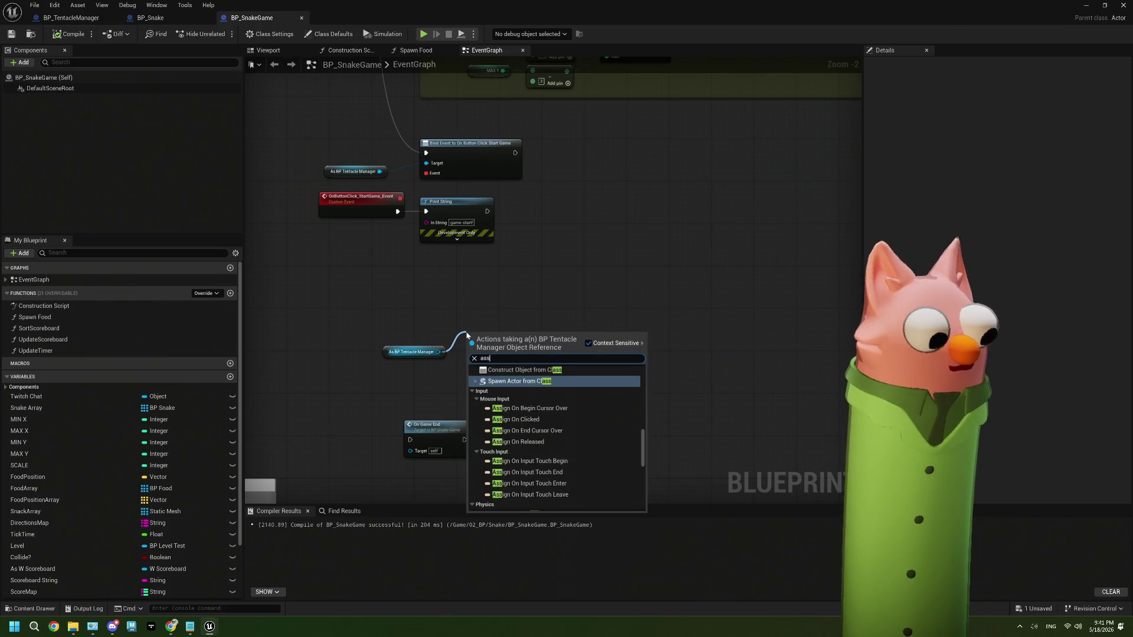
text(ign en)
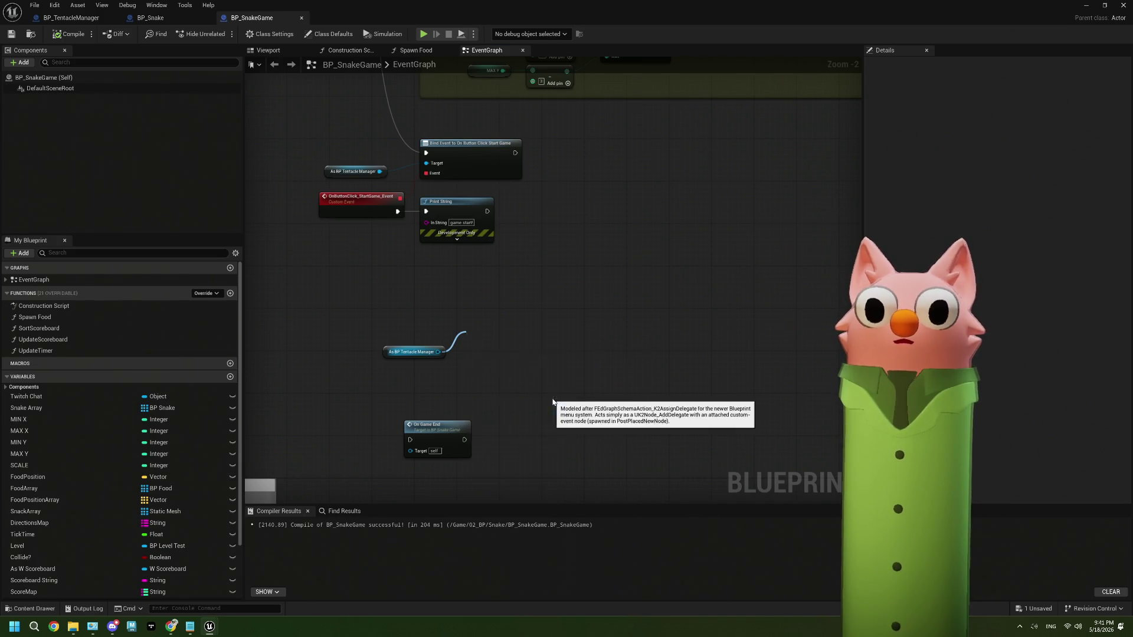
click(532, 398)
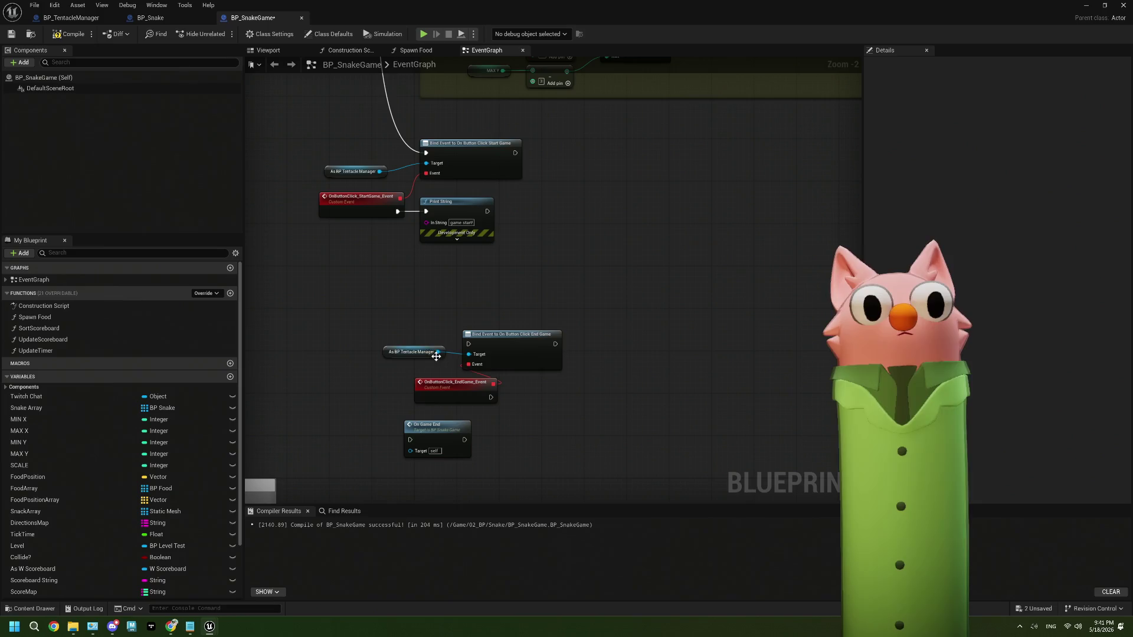
drag(413, 352, 329, 330)
mouse_move(495, 350)
mouse_down()
mouse_move(463, 286)
mouse_move(451, 303)
mouse_up()
mouse_move(447, 389)
mouse_down()
mouse_move(336, 362)
mouse_move(411, 440)
mouse_move(450, 382)
mouse_up()
click(445, 447)
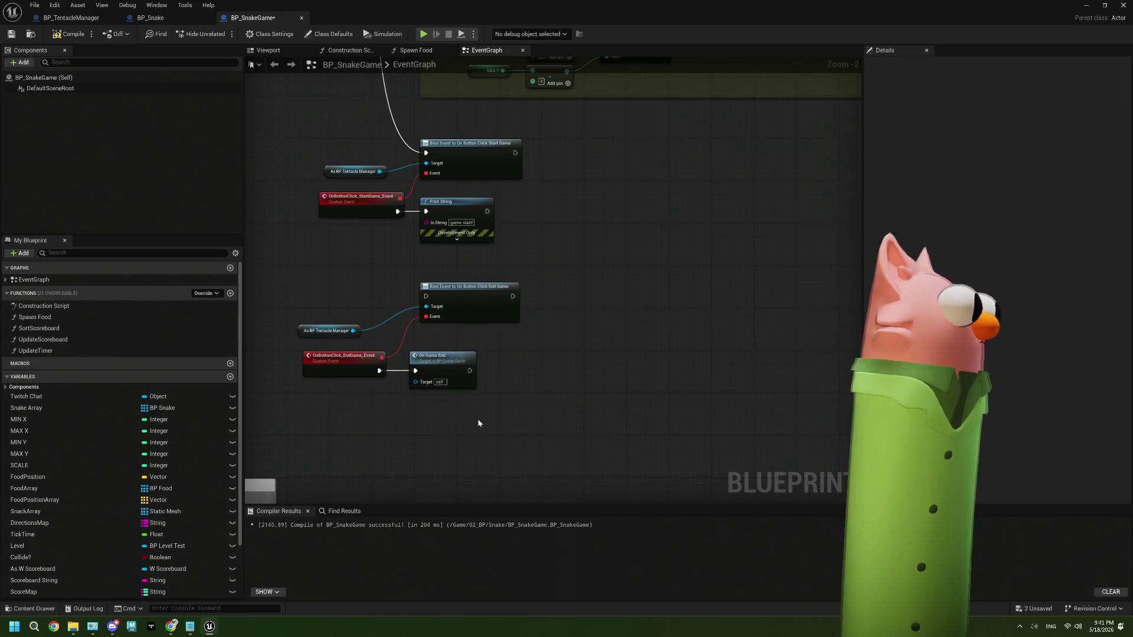
mouse_move(478, 423)
mouse_down()
mouse_move(433, 188)
mouse_move(413, 218)
mouse_move(397, 522)
mouse_move(463, 437)
mouse_up()
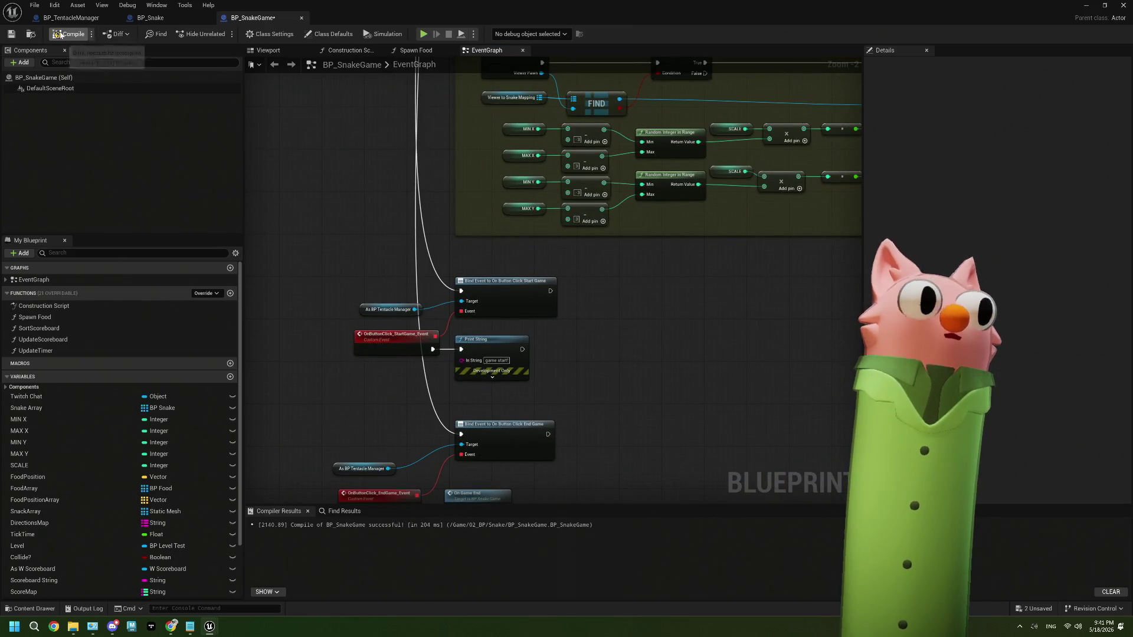
Compile and save BP_SnakeGame, then start a play-in-editor session from the level editor.
click(70, 33)
click(10, 35)
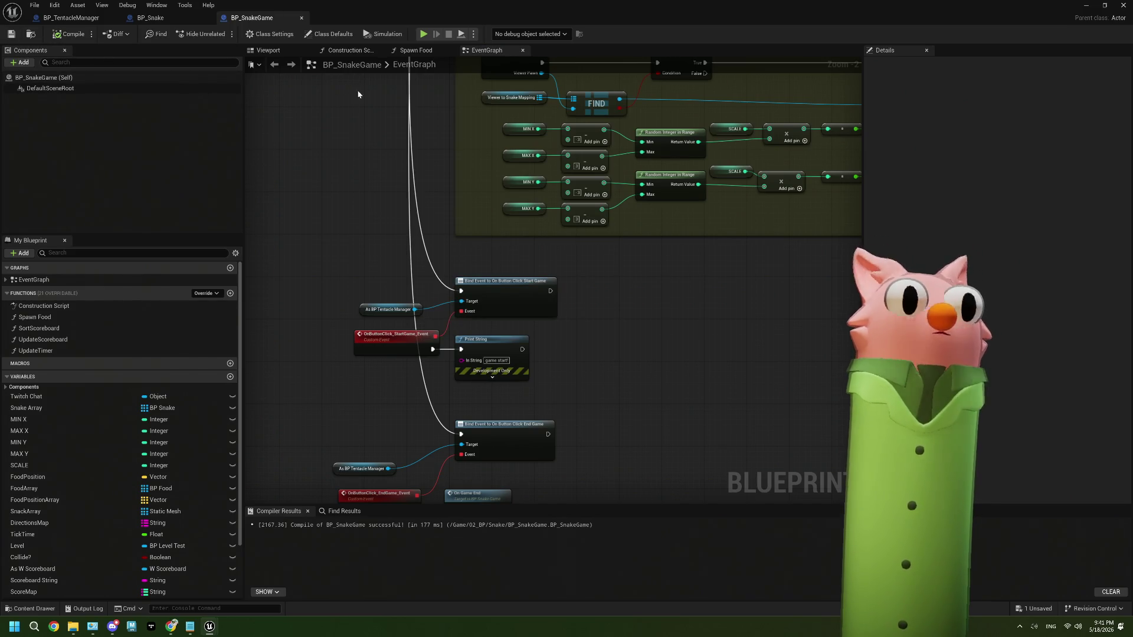
click(1084, 7)
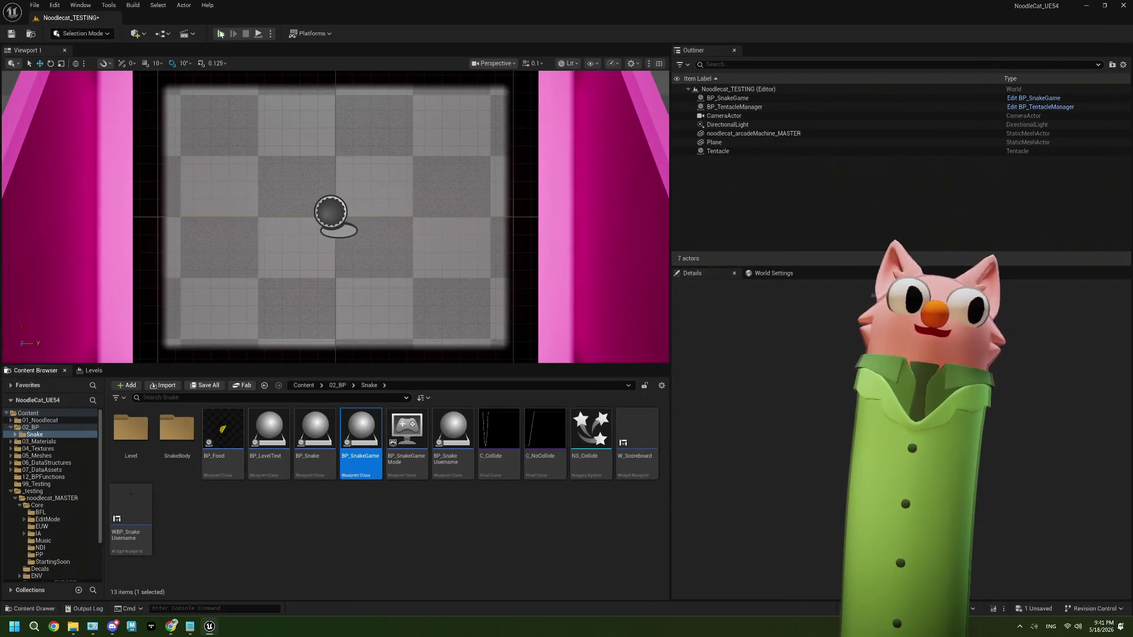
click(221, 33)
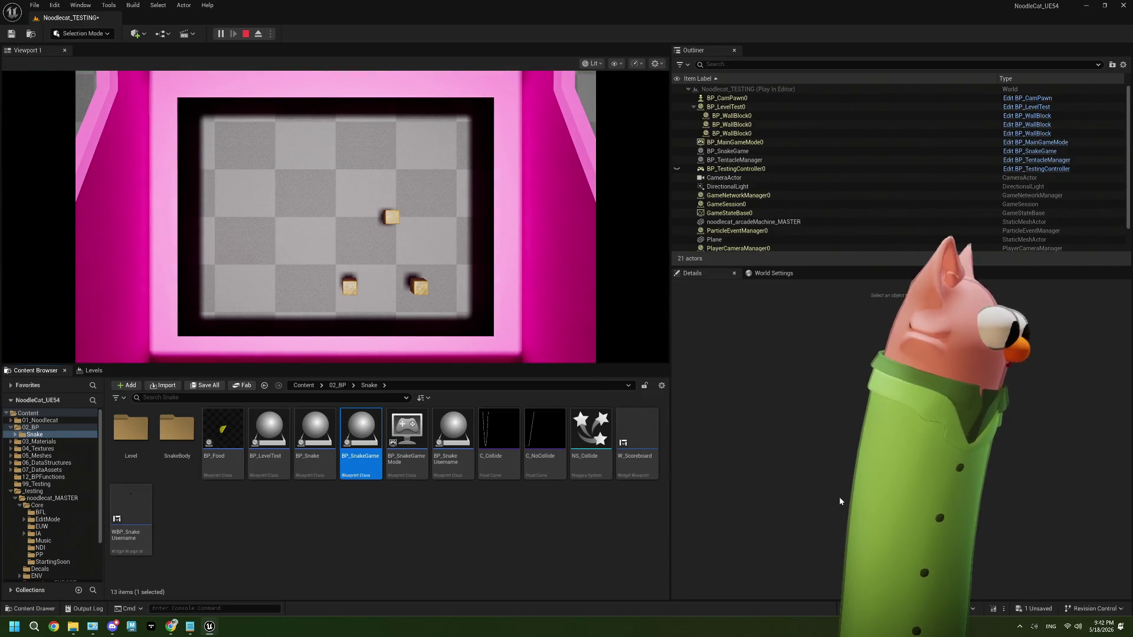
click(172, 628)
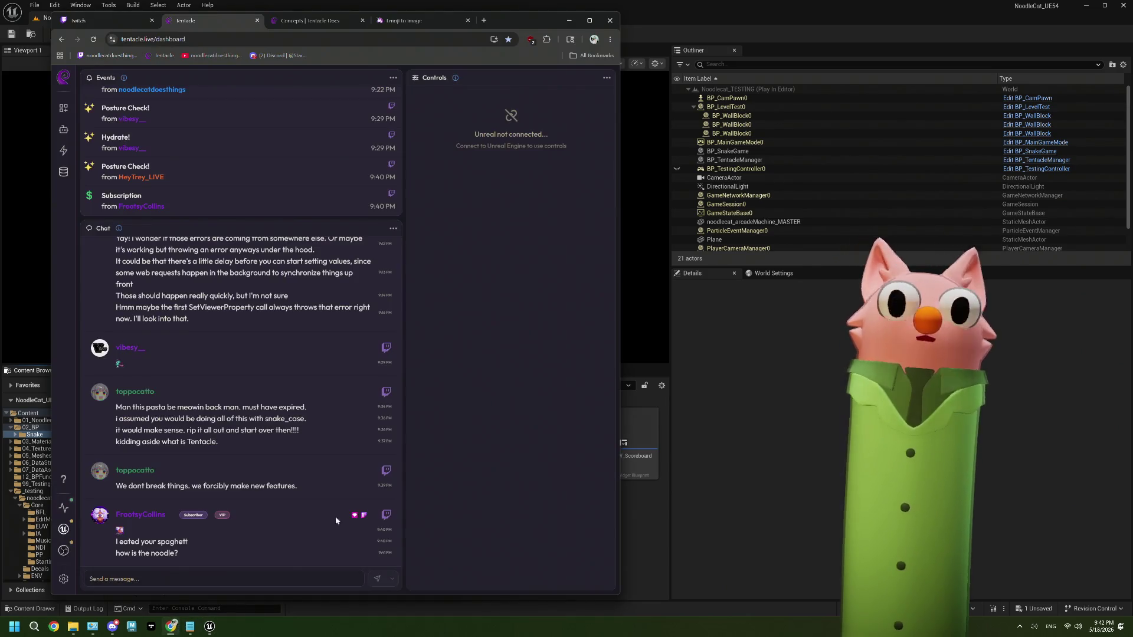
Start the Noodle Snake Game from the Tentacle dashboard and focus the running game view.
drag(498, 21, 485, 366)
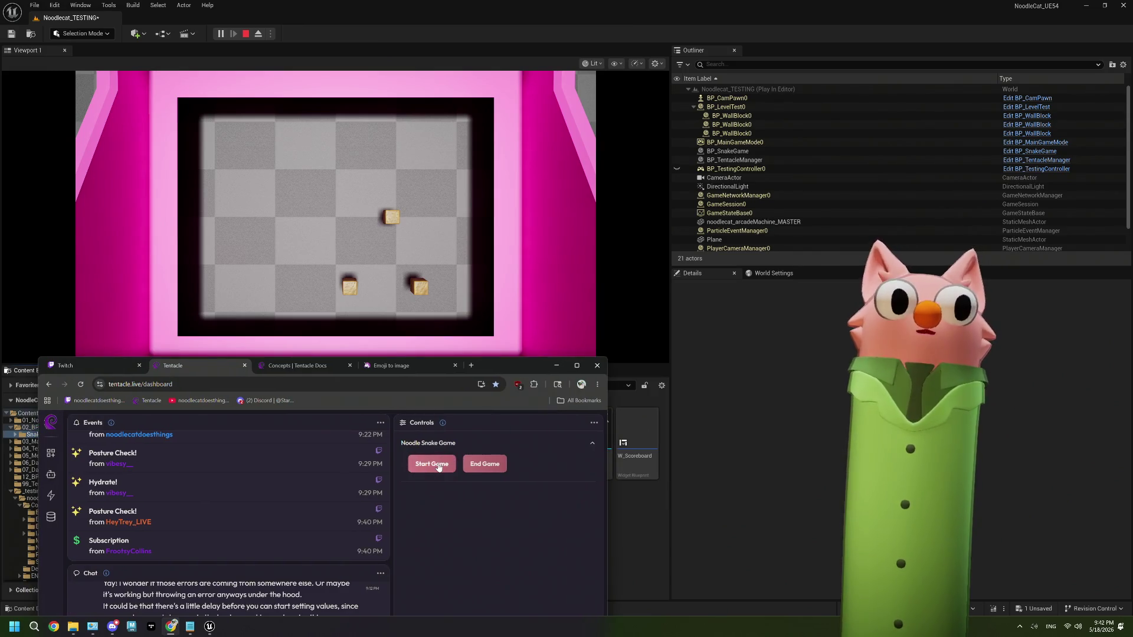
click(319, 62)
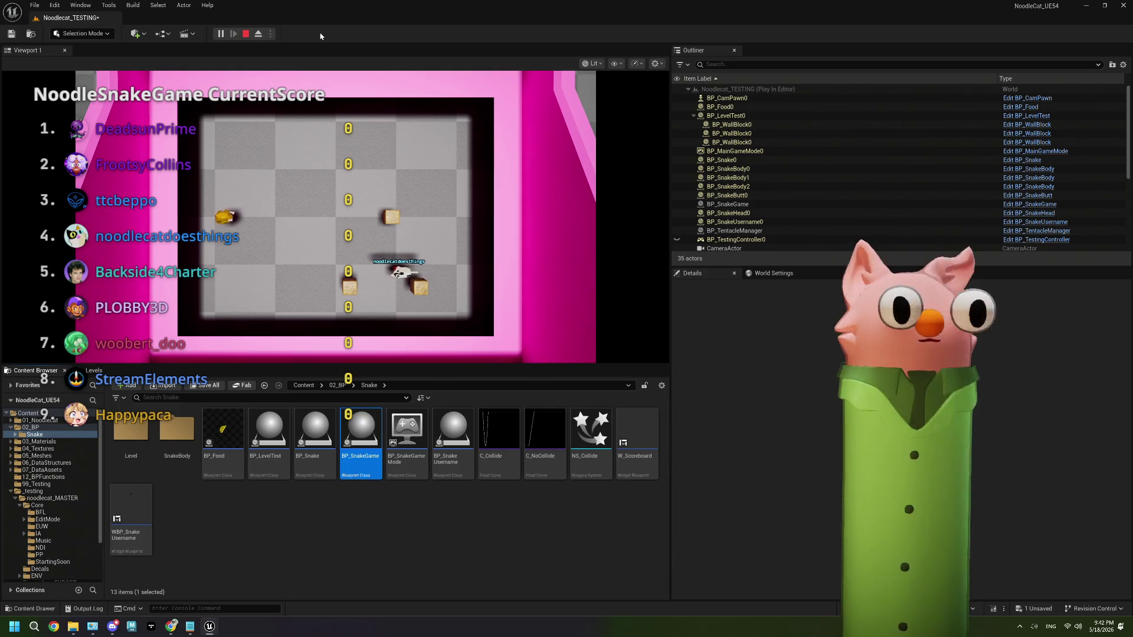
click(311, 136)
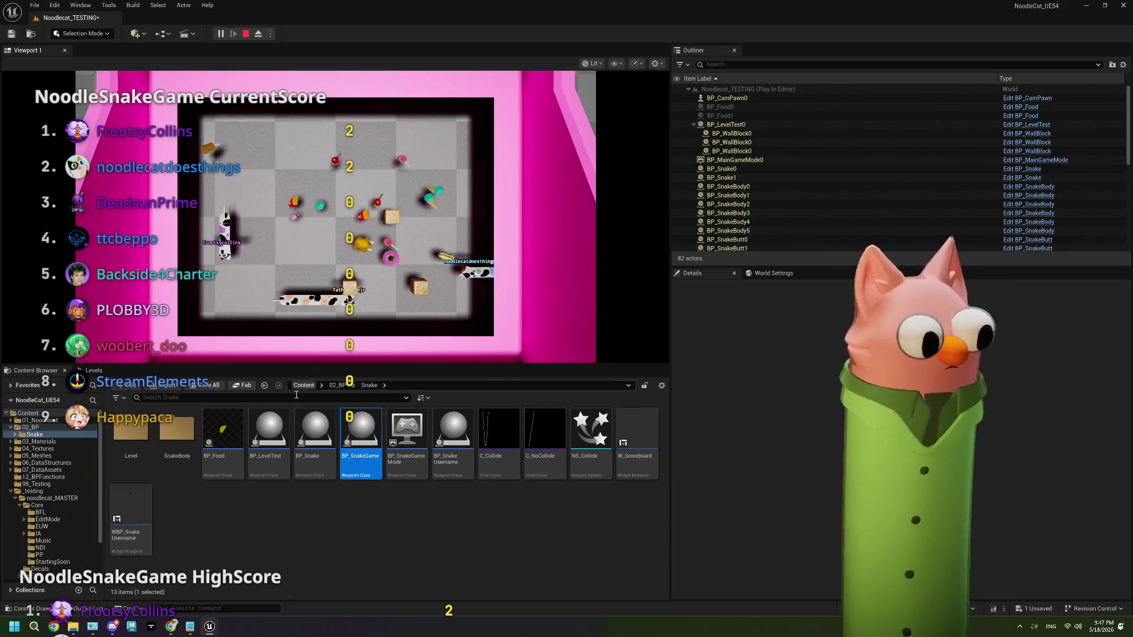
Begin a new bullet line below the 5.18 notes in the General Notes document.
click(190, 627)
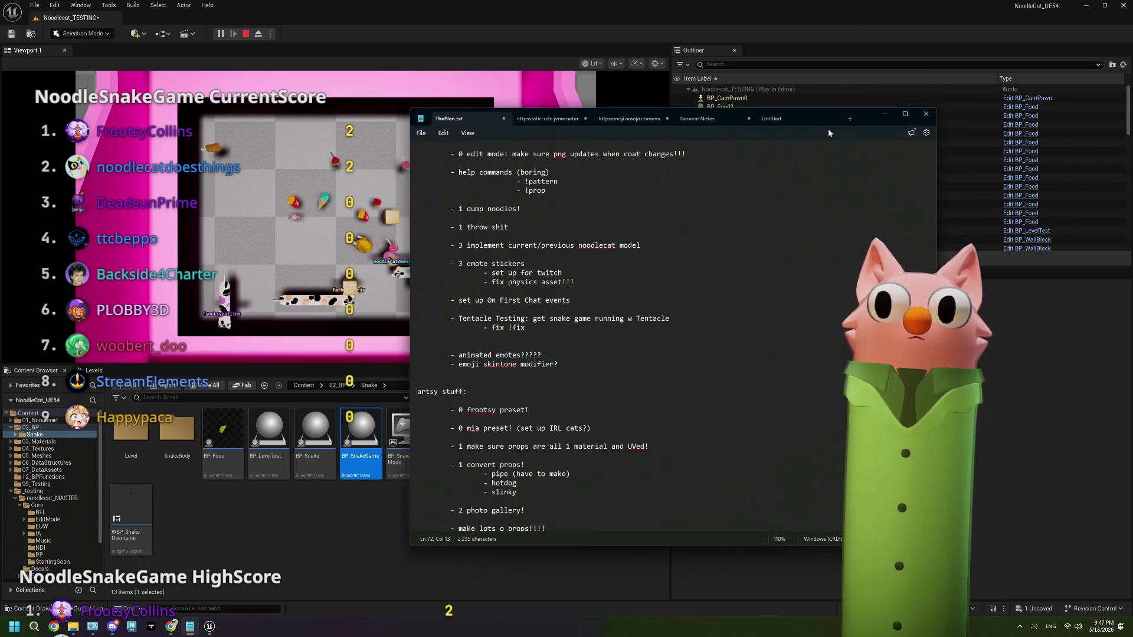
click(697, 119)
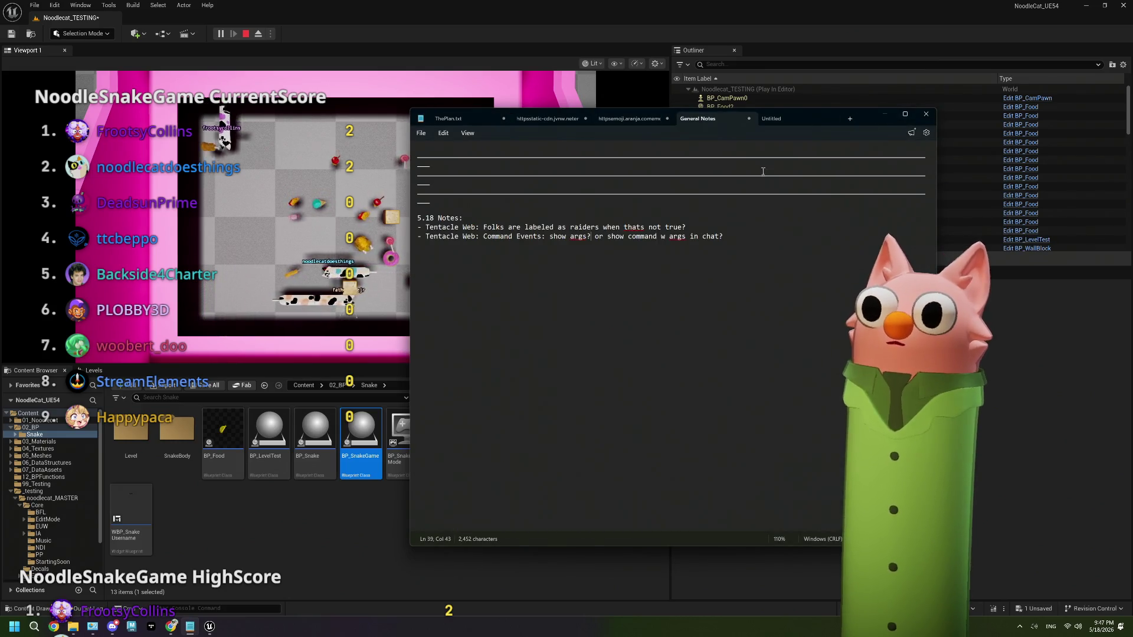
key(End)
key(Return)
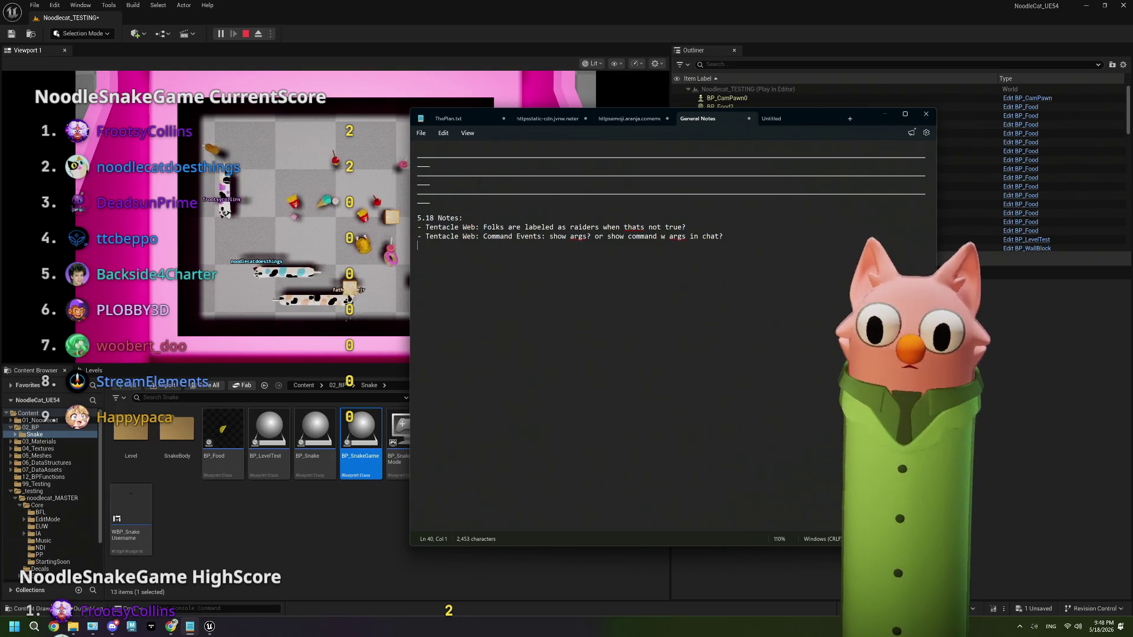
text(- T)
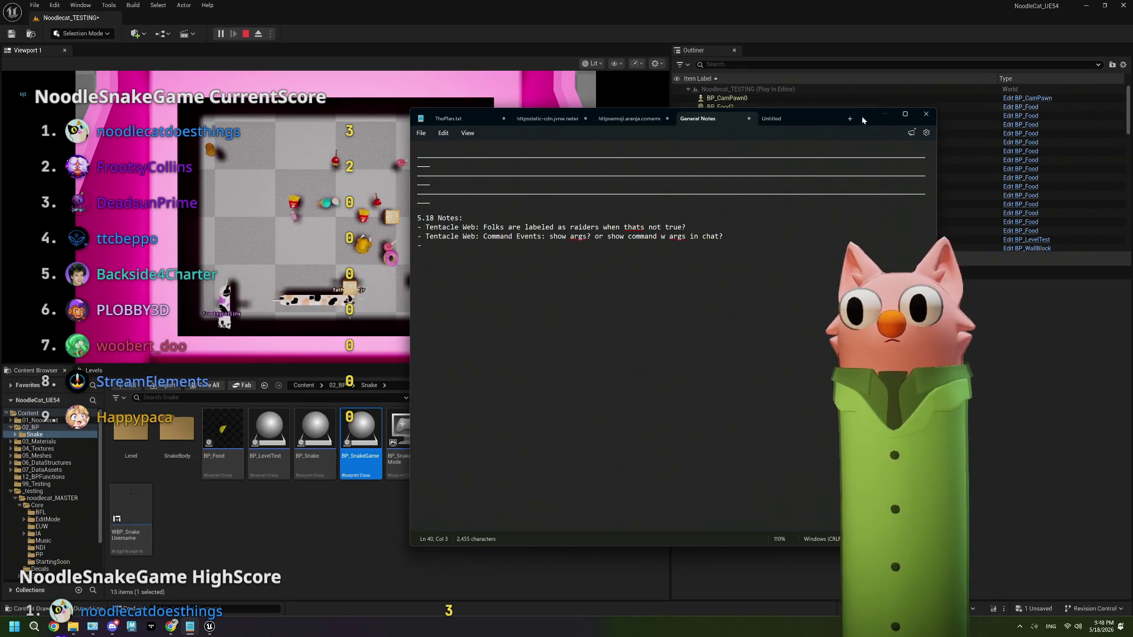
mouse_move(863, 117)
mouse_down()
mouse_move(1004, 121)
mouse_move(977, 122)
mouse_up()
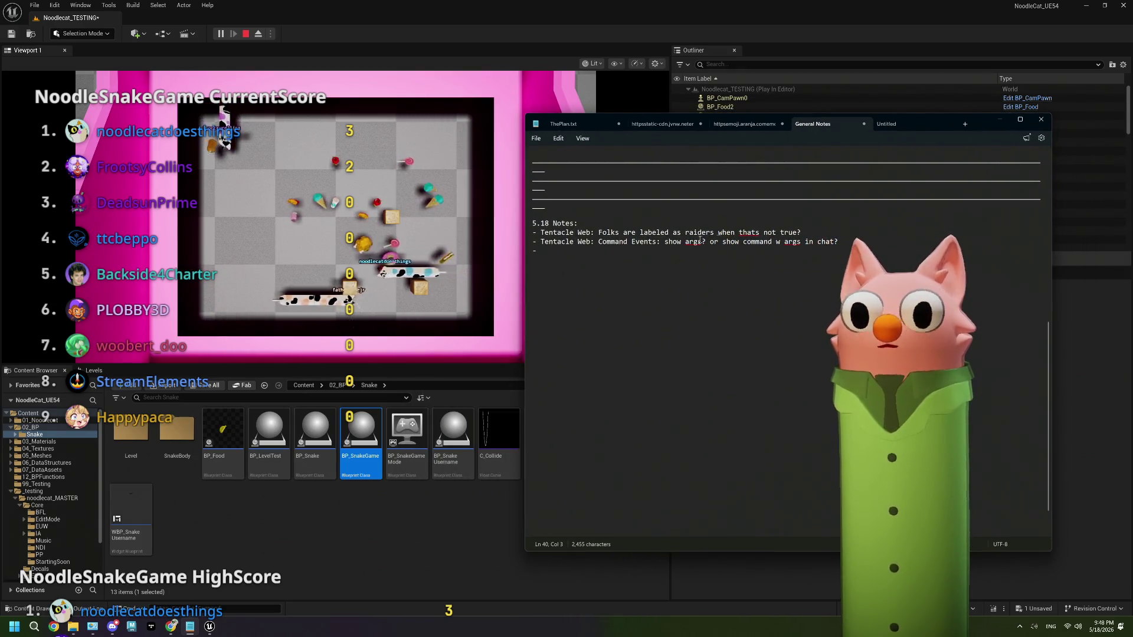
Complete the bullet as 'Viewer Props: overlay doesn't always update (but web view does!)'.
click(616, 252)
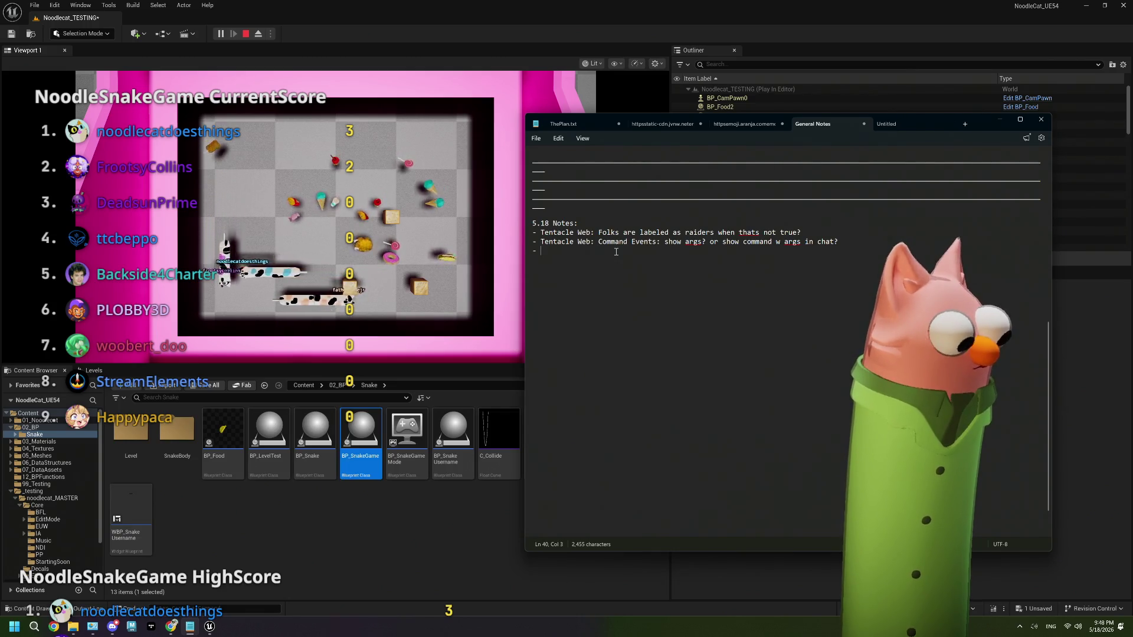
text(Viewer Props)
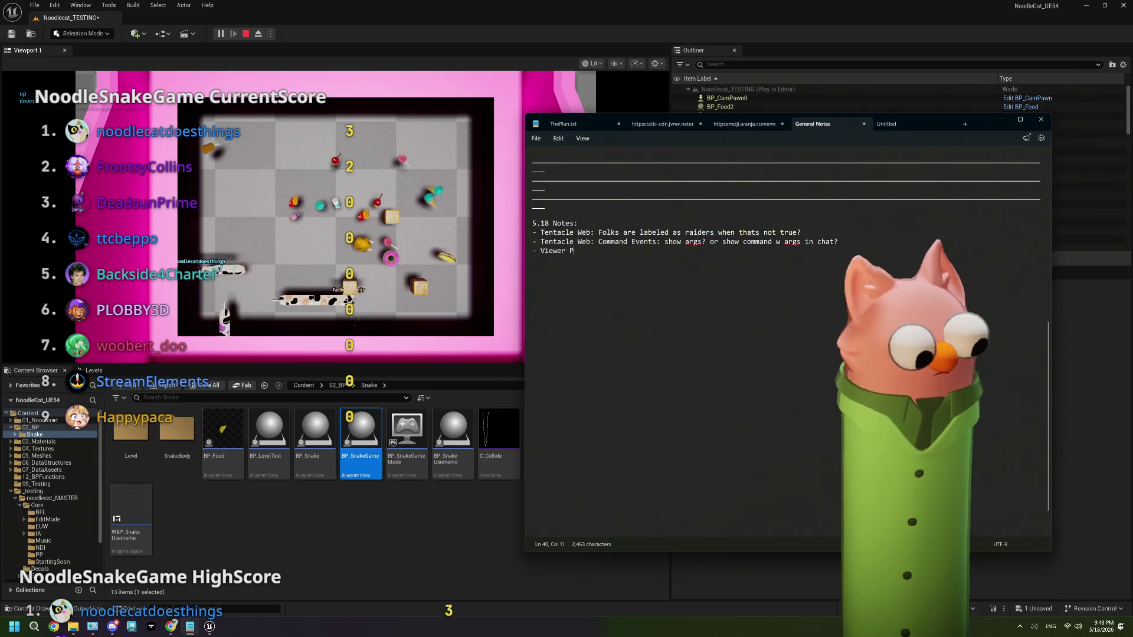
text(: )
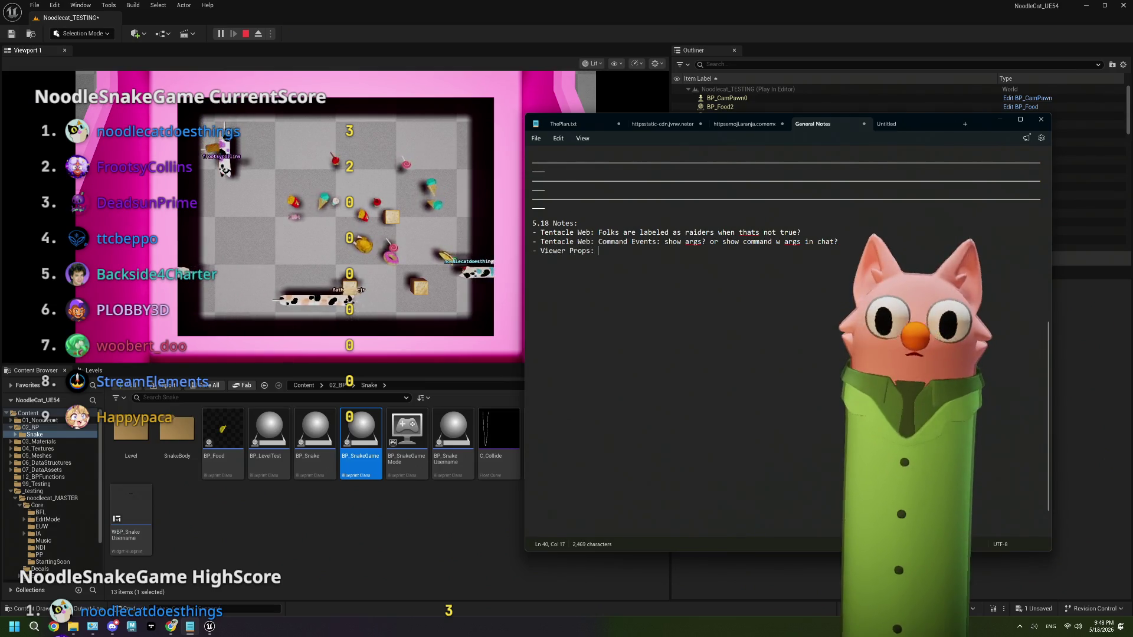
text(overlay d)
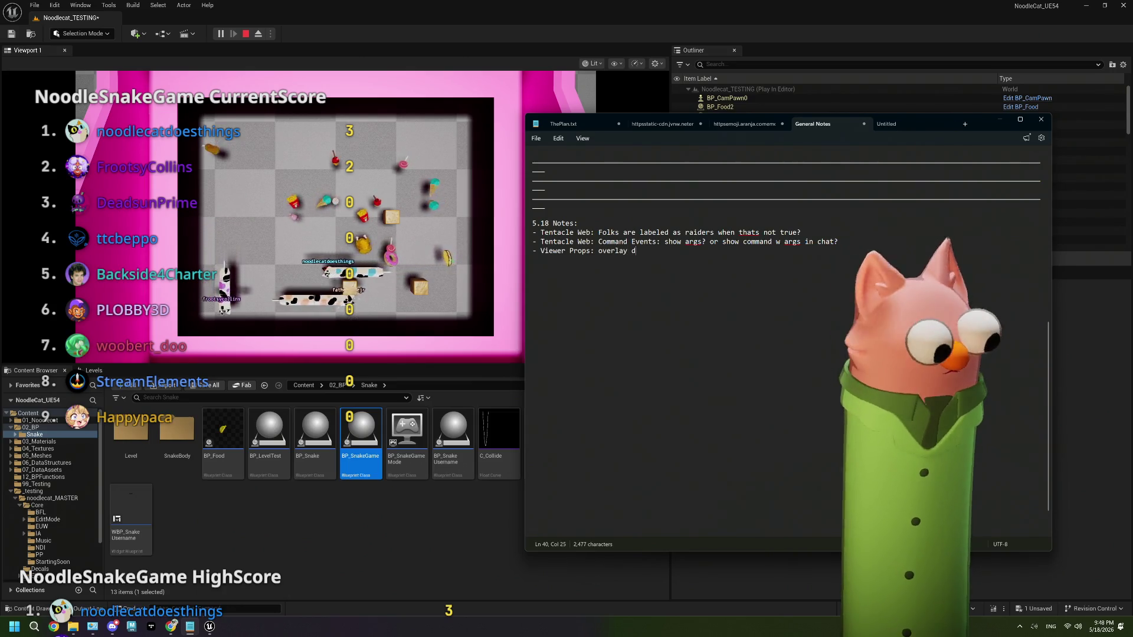
text(oes)
key(BackSpace)
key(BackSpace)
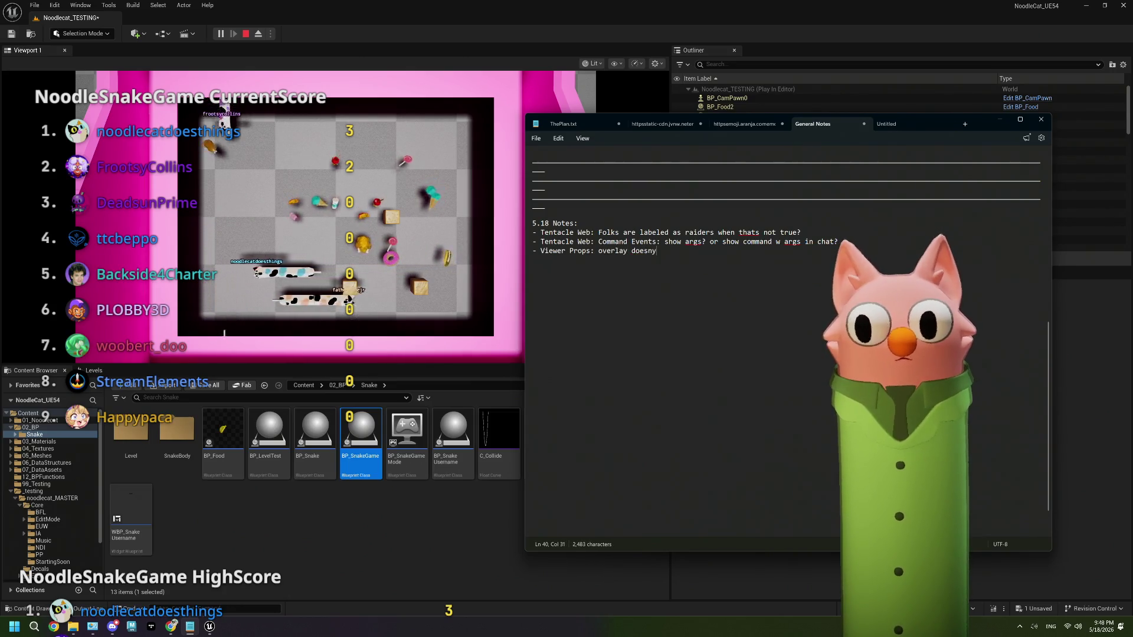
text(n't always update)
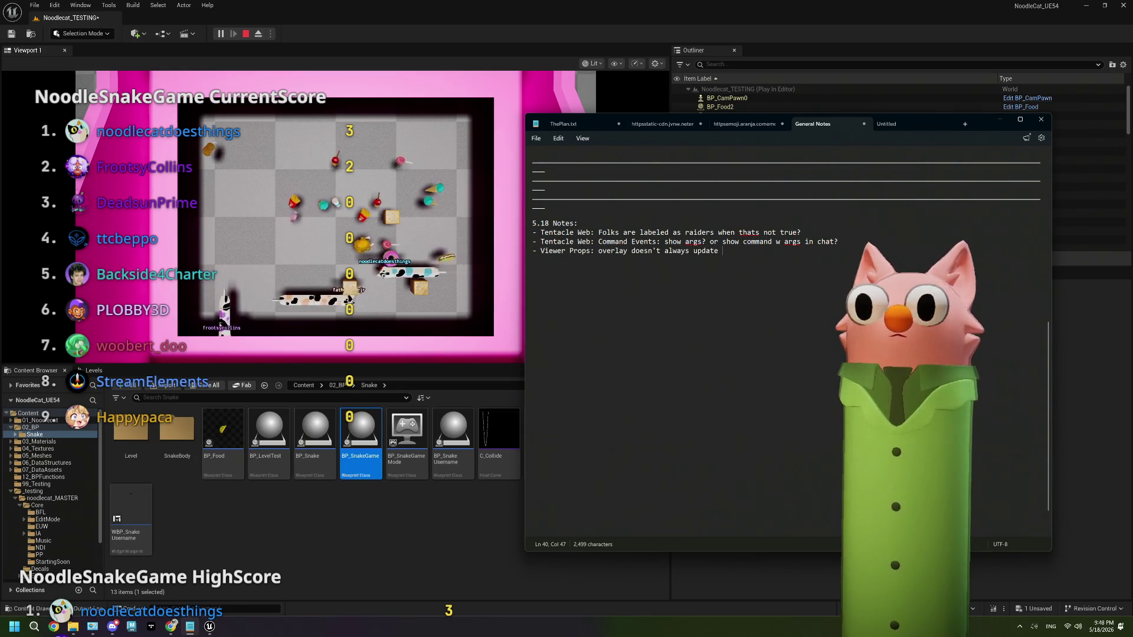
text( (but web vi)
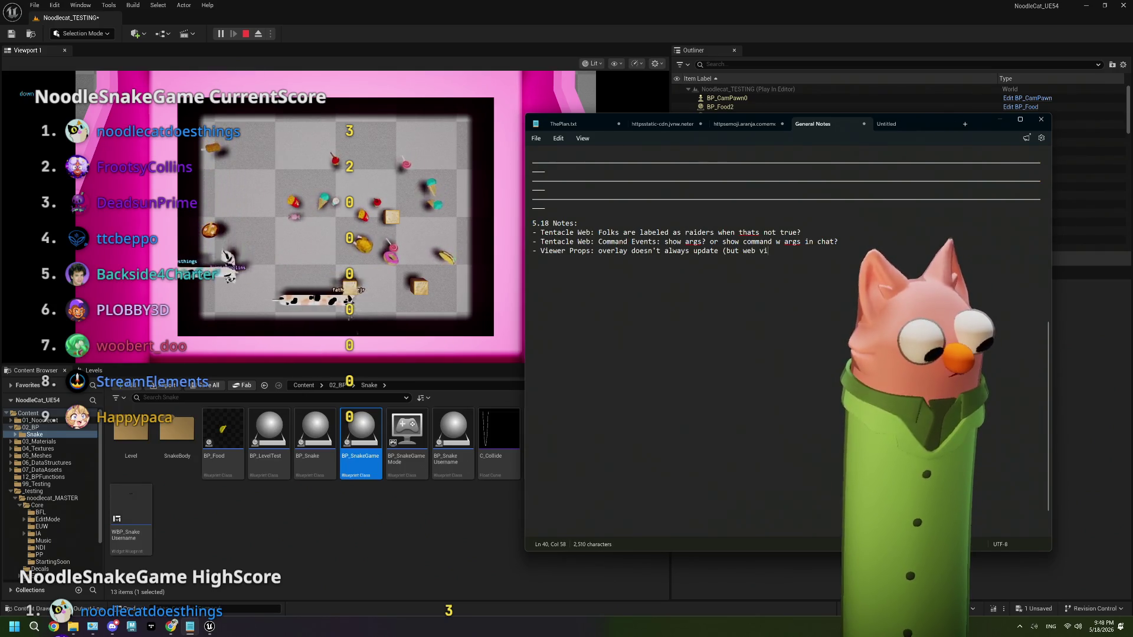
text(ew does!))
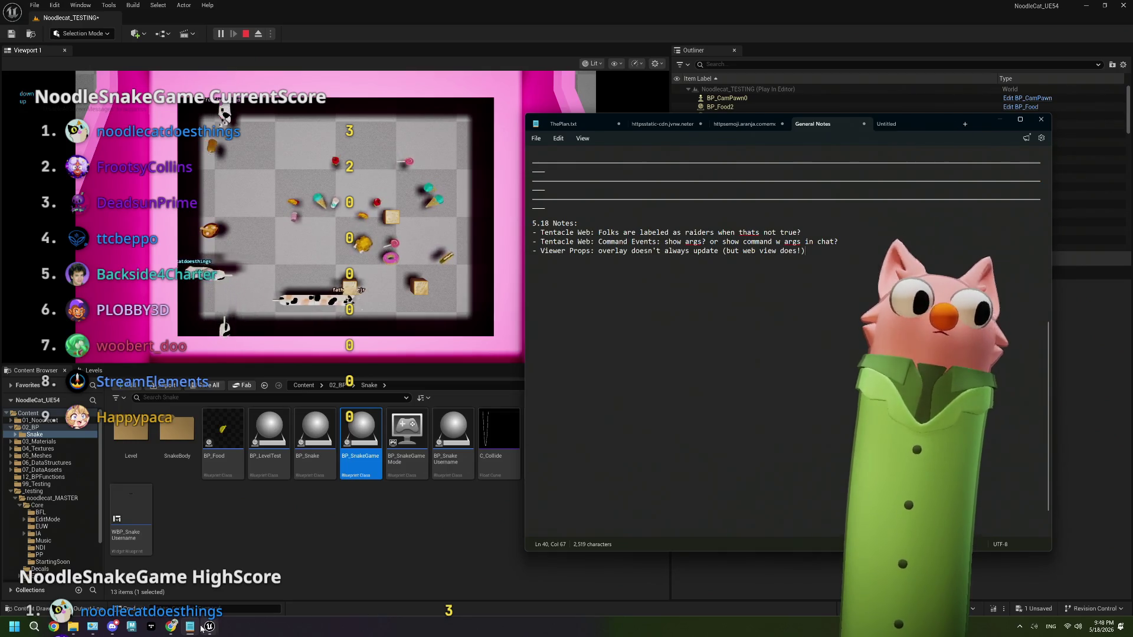
mouse_move(193, 628)
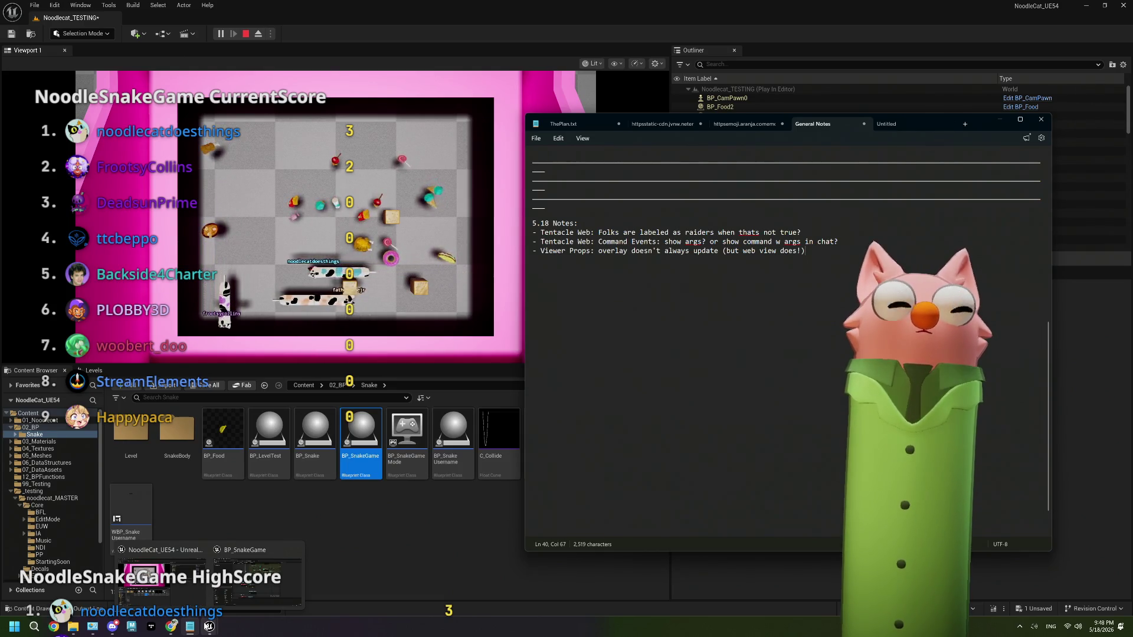
click(171, 627)
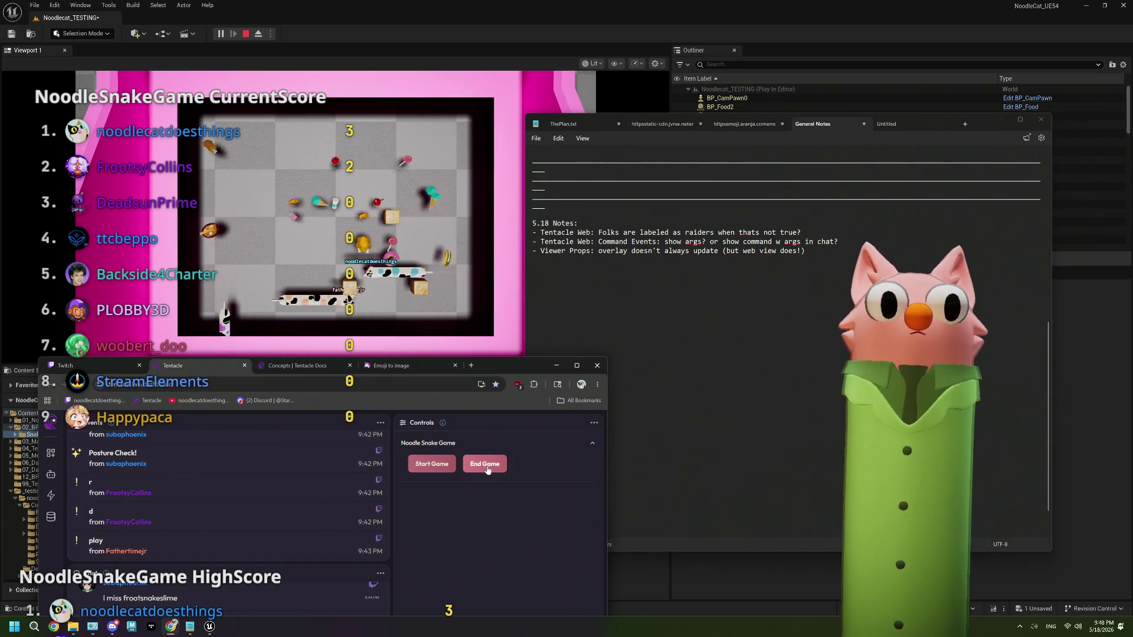
End the Noodle Snake Game round in Tentacle and stop the Play In Editor session.
click(488, 466)
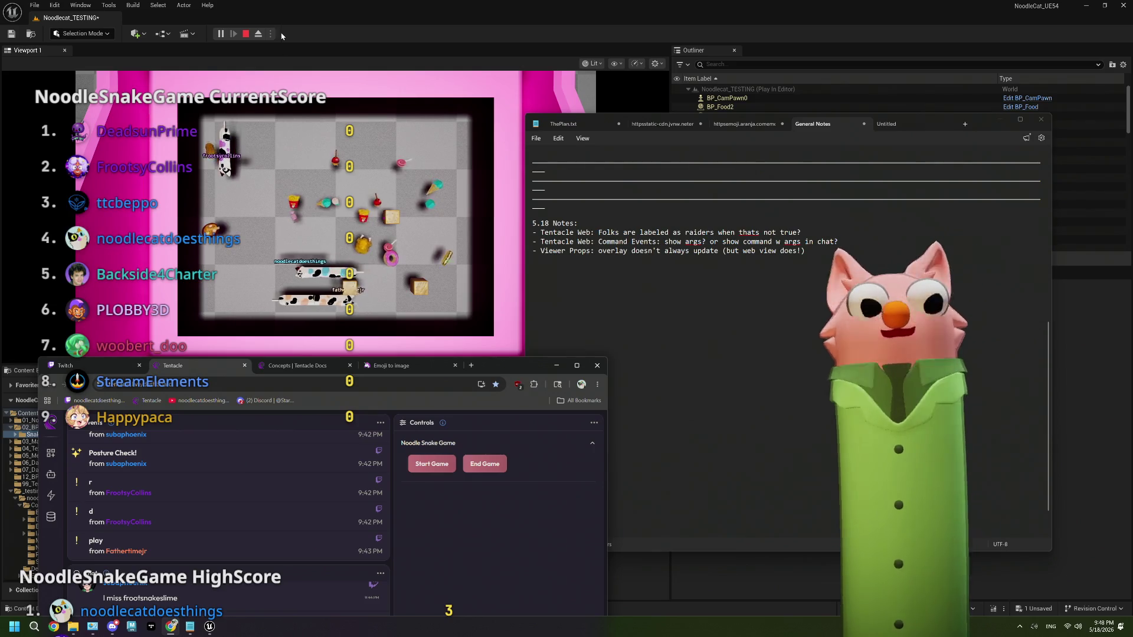
click(246, 34)
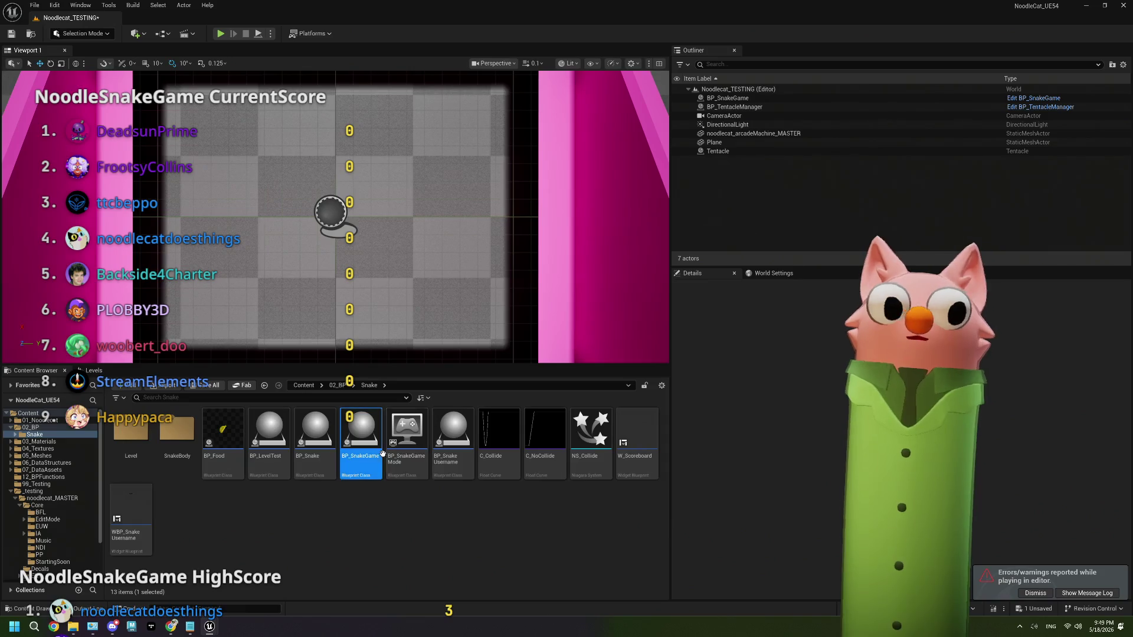
click(361, 513)
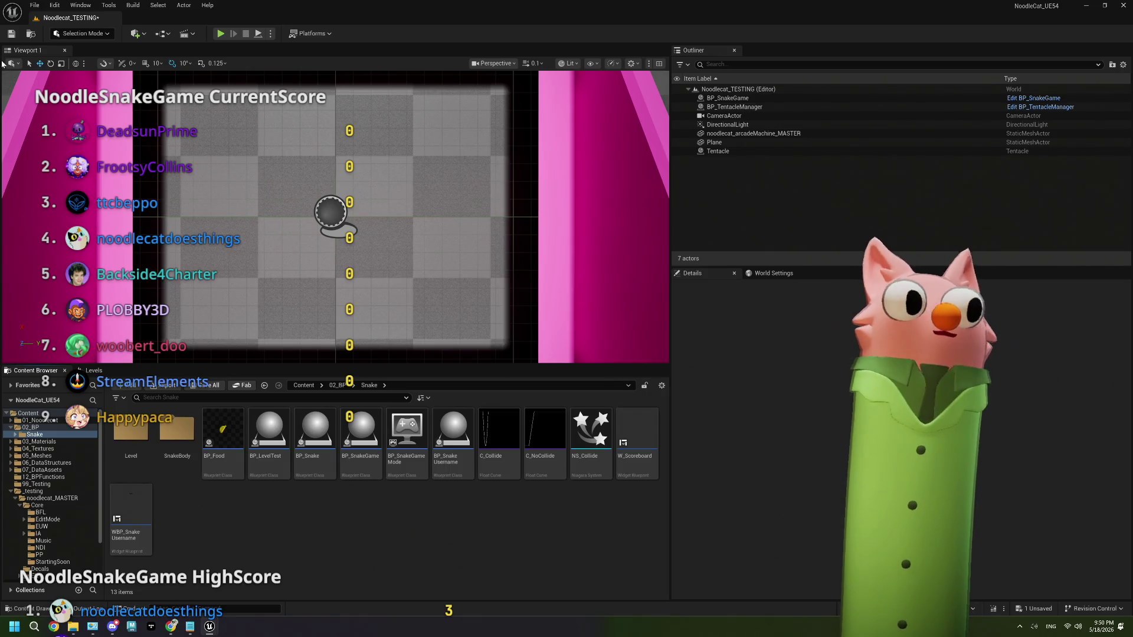
Save the Noodlecat_TESTING level, then go up to the 02_BP folder in the Content Browser.
click(11, 34)
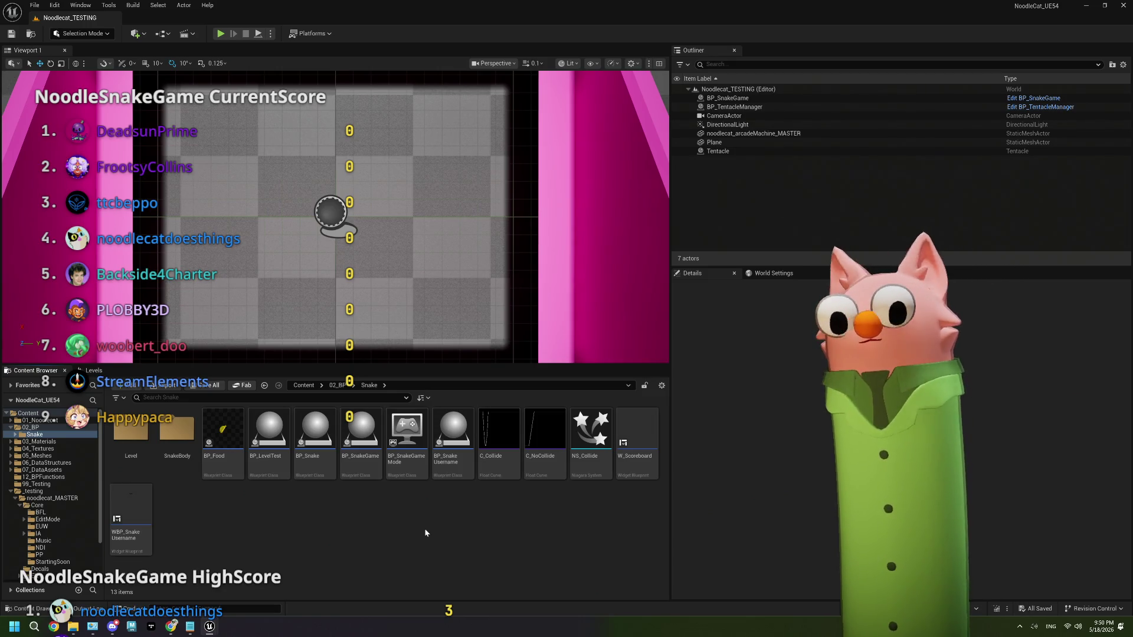
click(340, 388)
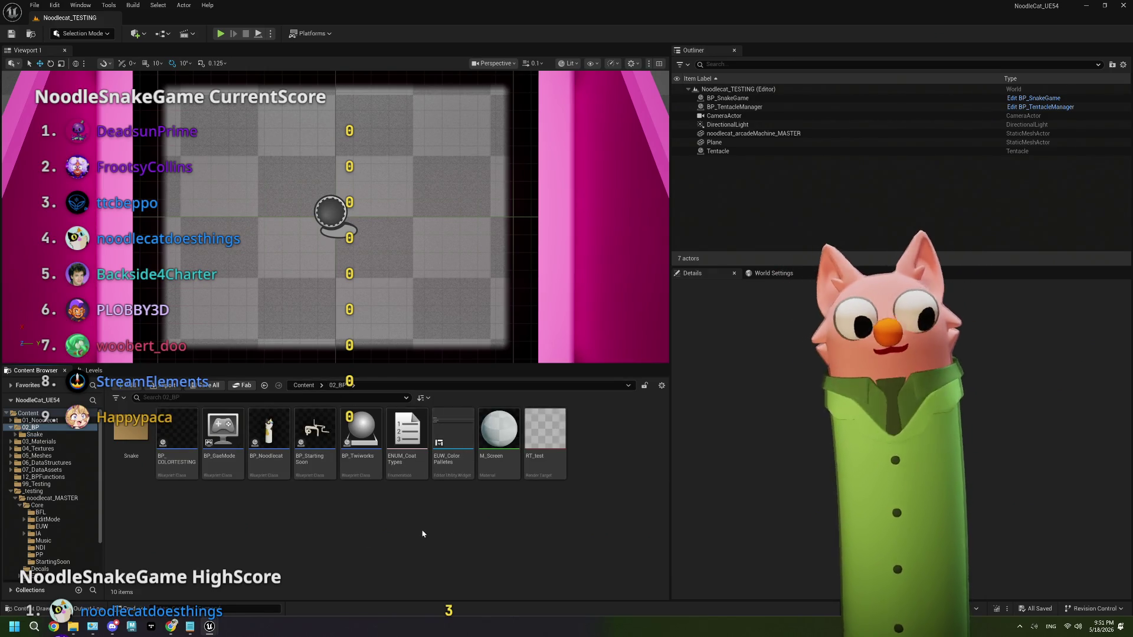
Browse to noodlecat_MASTER's Core folder and open BP_TentacleManager.
scroll(53, 522, down, 1)
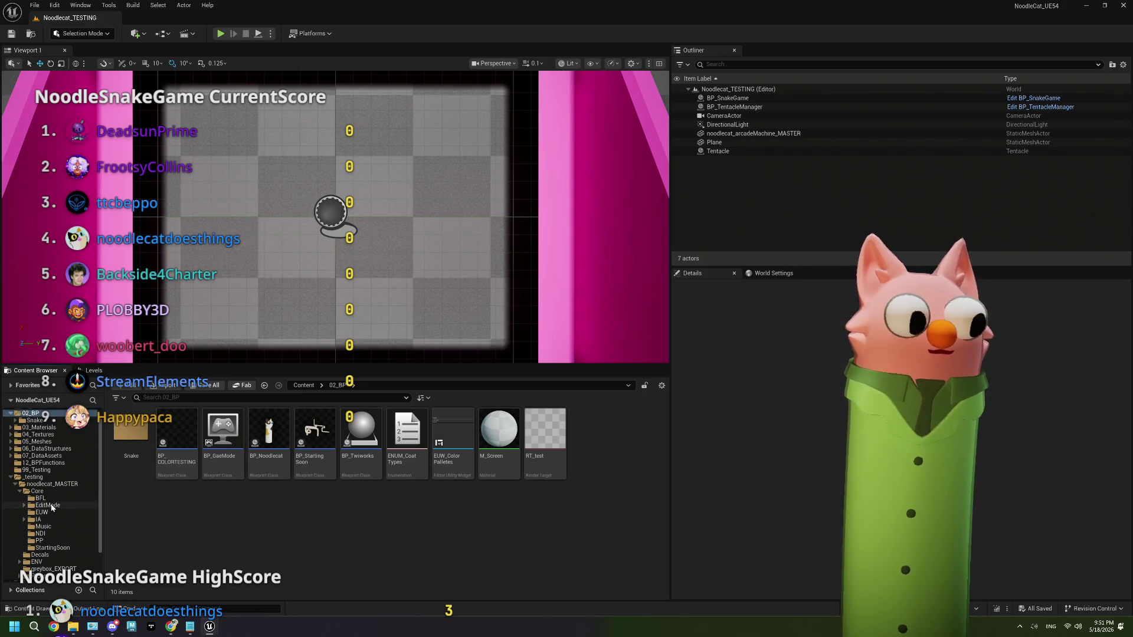
click(37, 491)
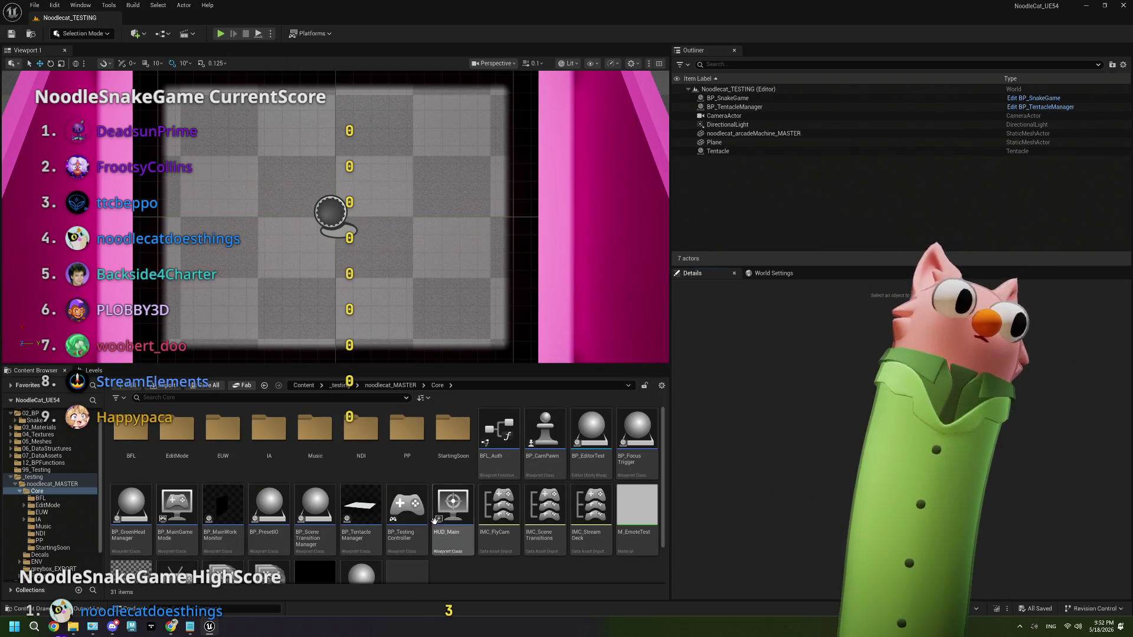
scroll(469, 523, down, 1)
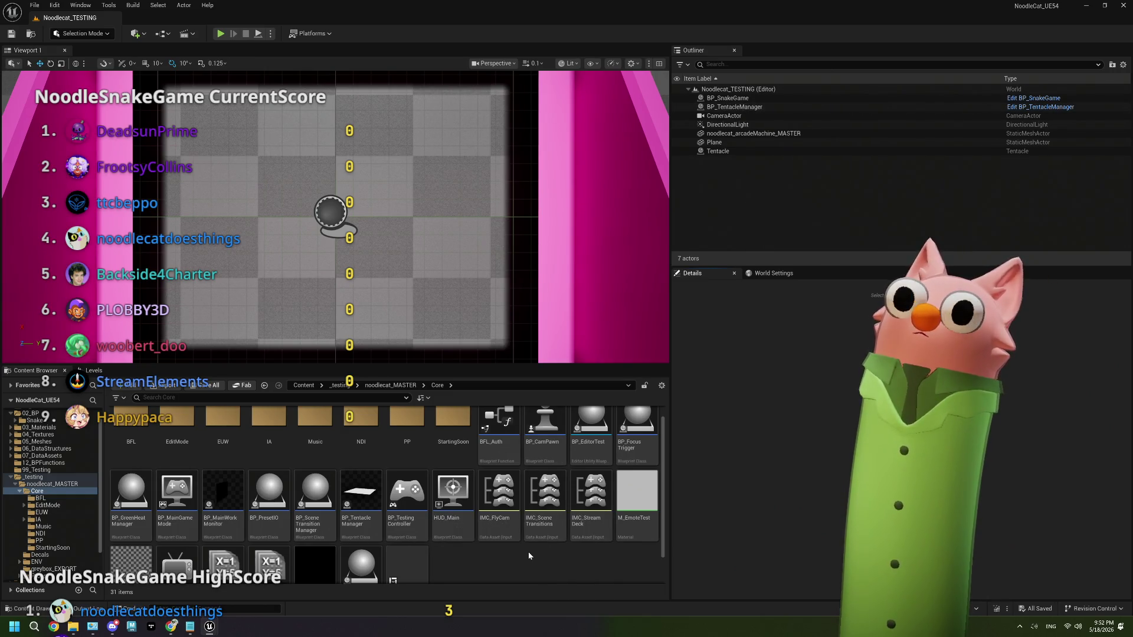
double_click(361, 493)
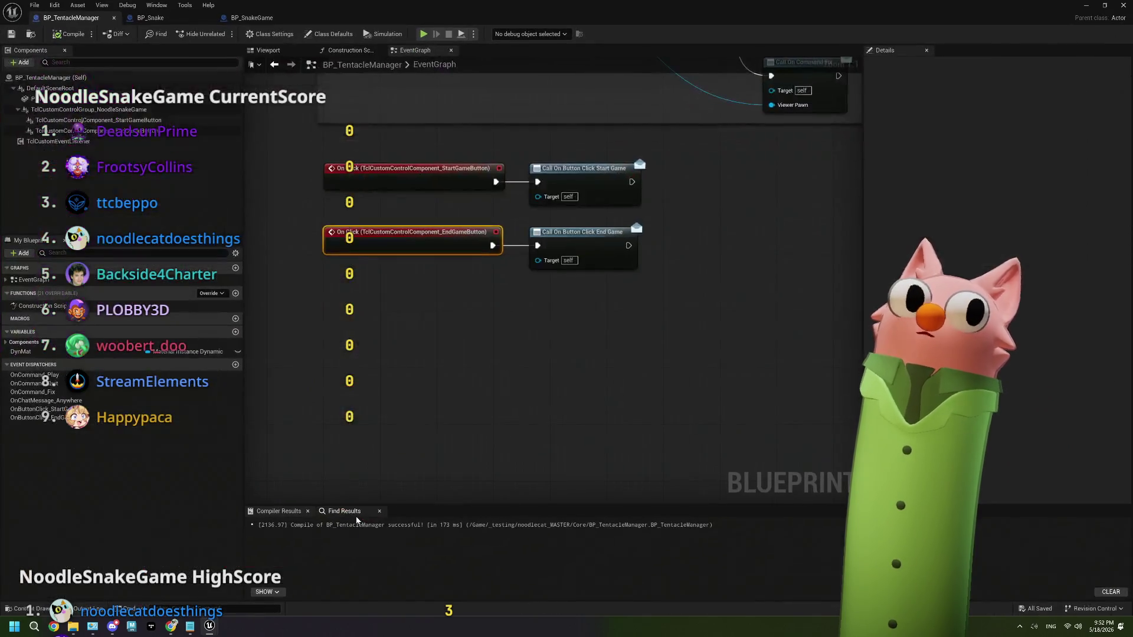
Bring BP_SnakeGame's Twitch Login comment group into view in the event graph.
scroll(555, 325, down, 5)
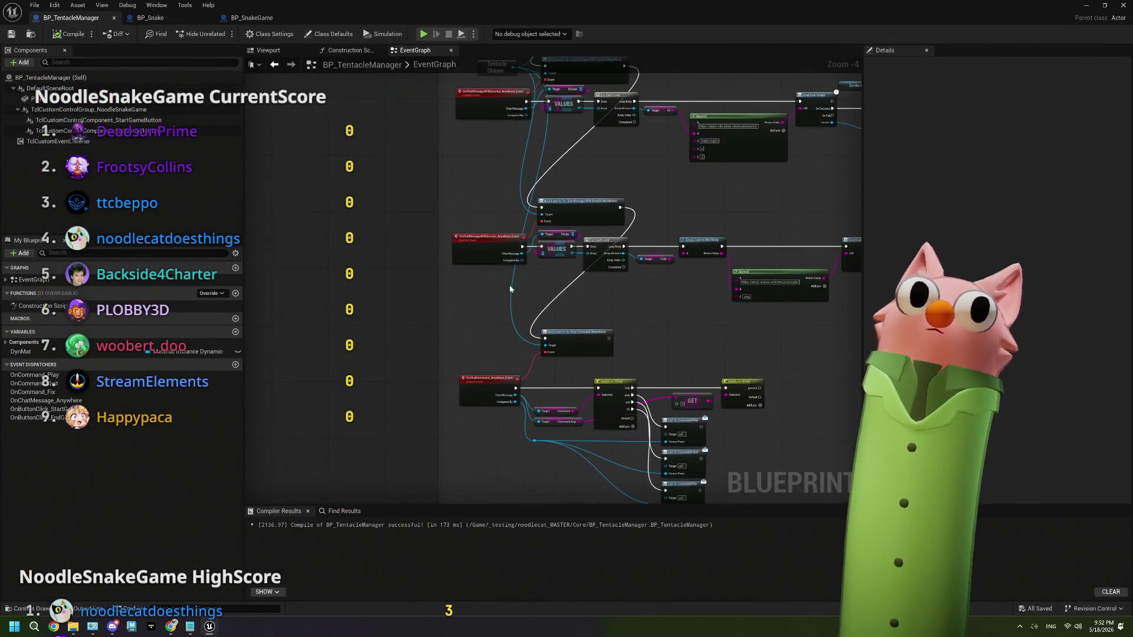
drag(510, 289, 499, 634)
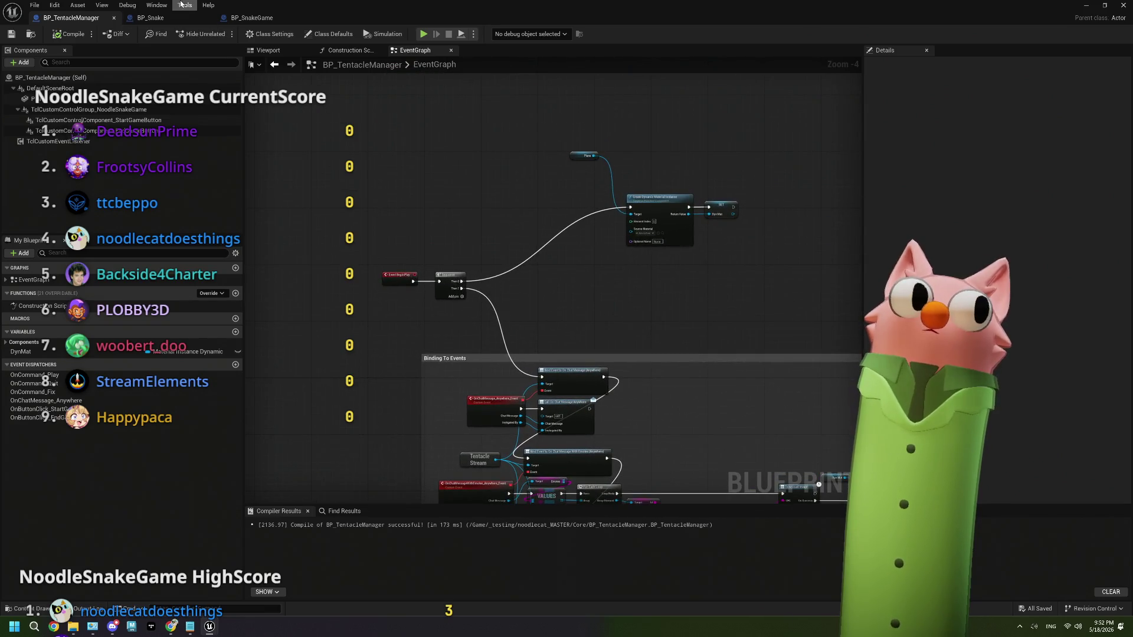
click(151, 18)
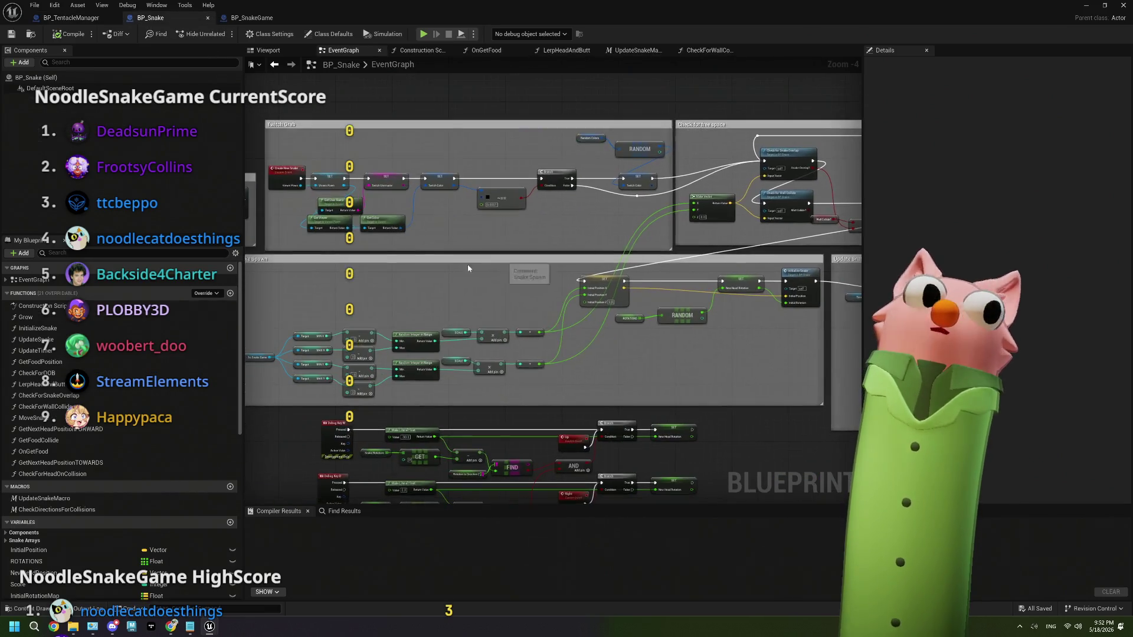
click(252, 18)
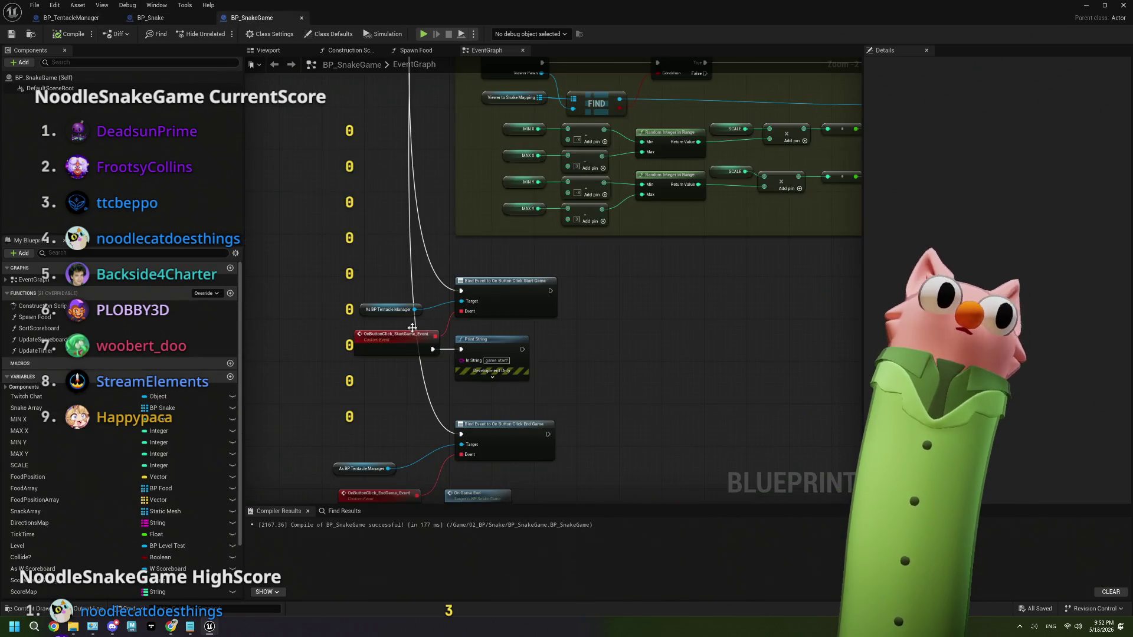
scroll(461, 277, down, 3)
drag(523, 335, 644, 275)
scroll(530, 361, up, 3)
scroll(530, 361, down, 2)
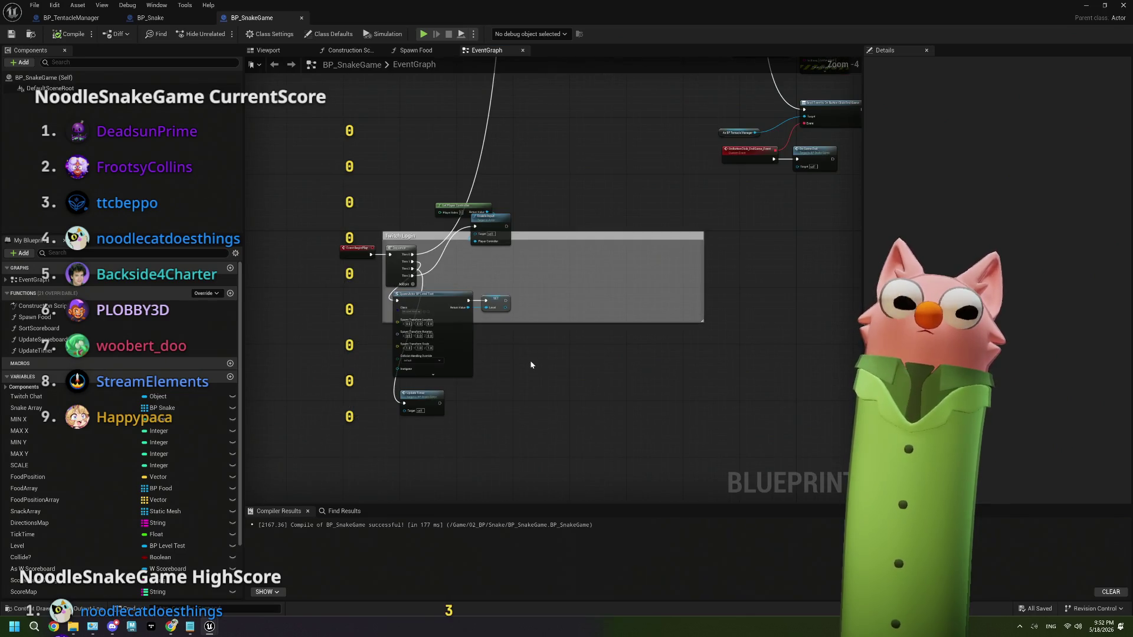
scroll(466, 285, up, 3)
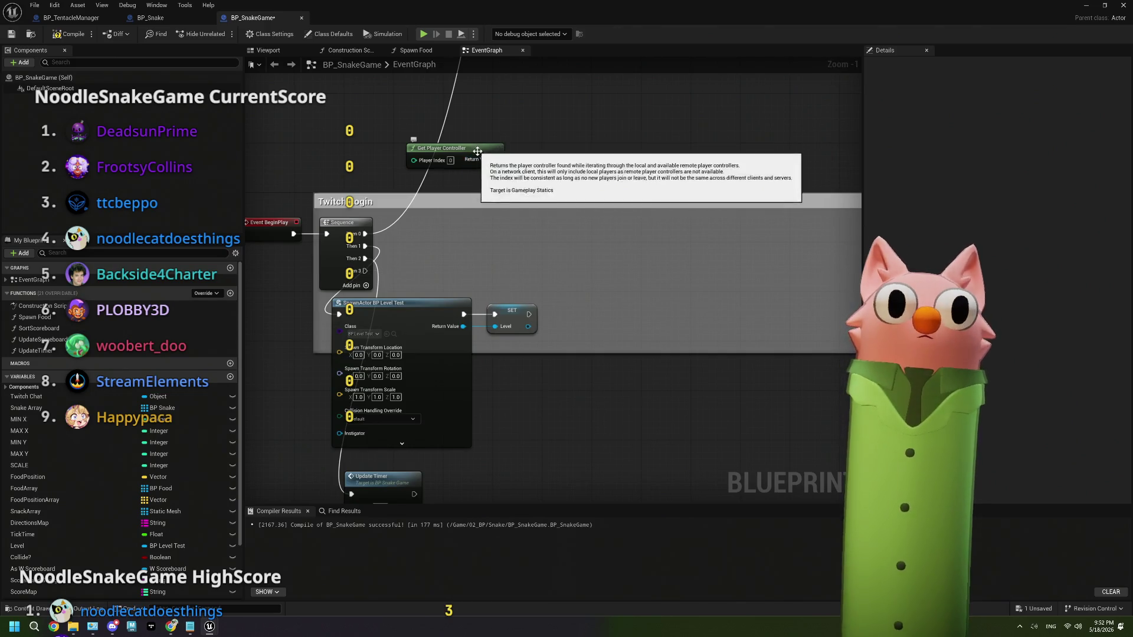
Delete Get Player Controller and Enable Input, then select the SpawnActor and SET nodes.
key(Delete)
scroll(612, 238, down, 5)
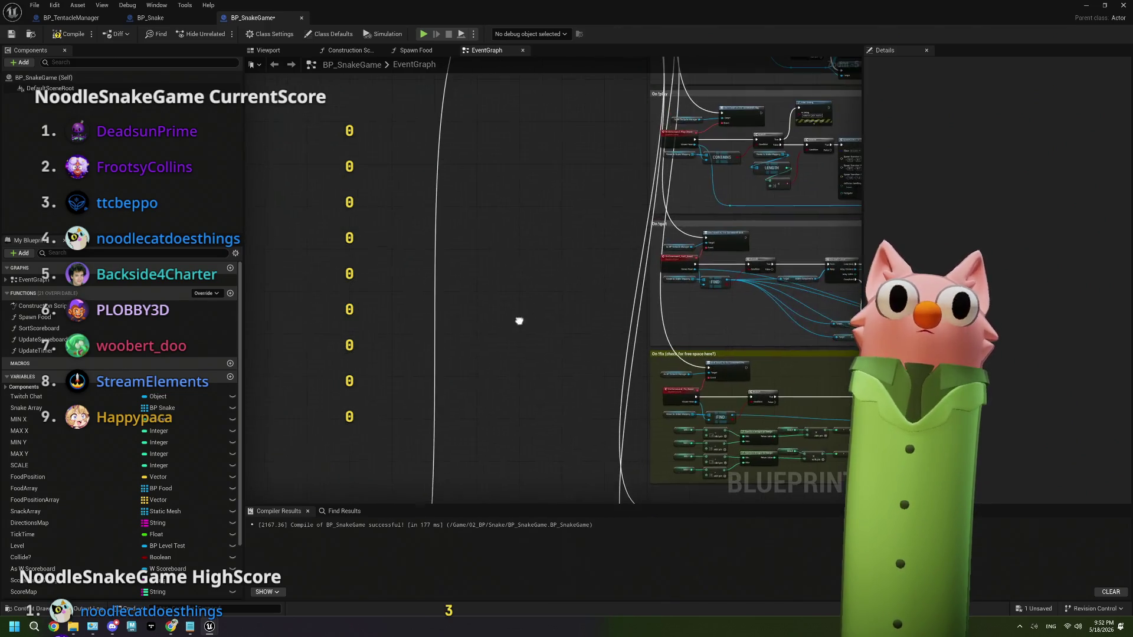
mouse_move(560, 186)
mouse_down()
mouse_move(567, 240)
mouse_move(546, 291)
mouse_move(542, 386)
mouse_up()
scroll(454, 363, up, 3)
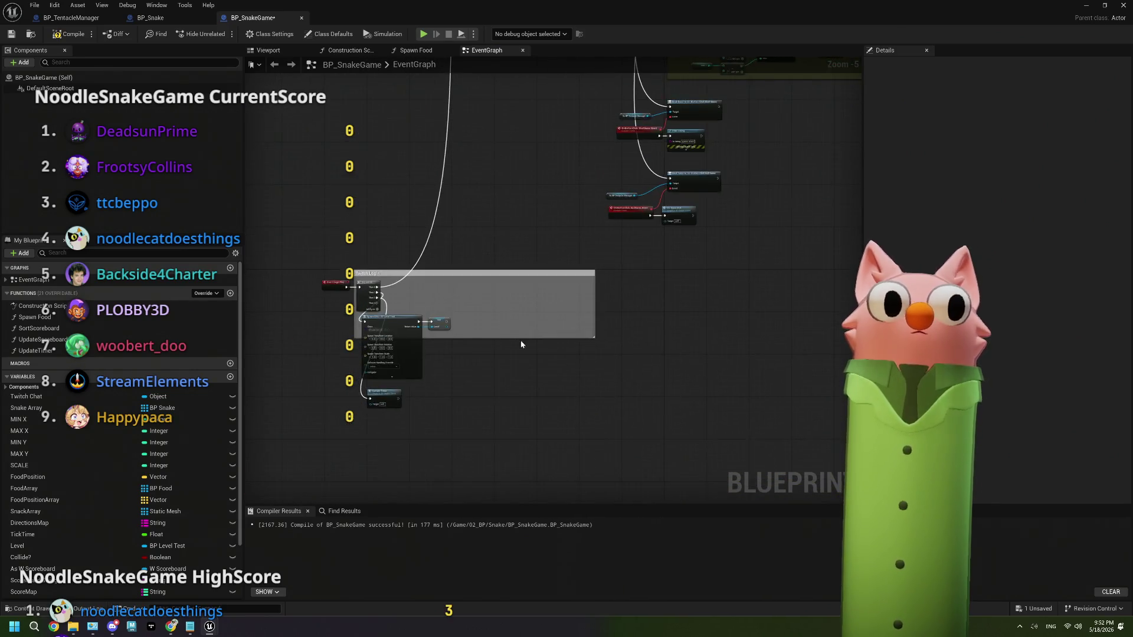
scroll(454, 363, up, 1)
drag(442, 288, 492, 348)
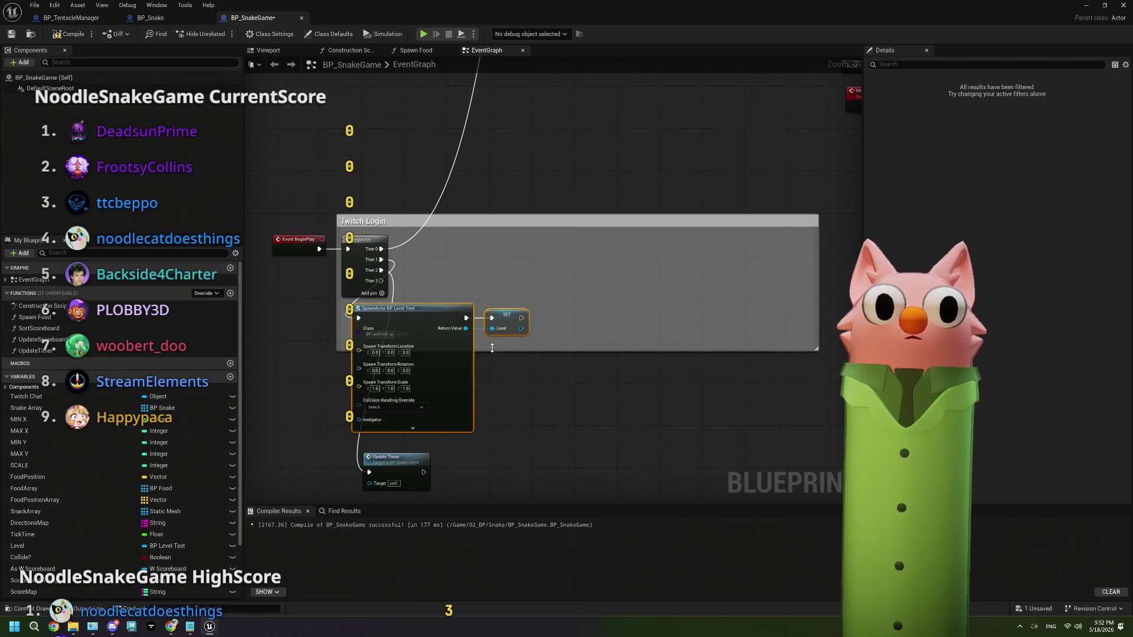
Select BP_SnakeGame's SpawnActor BP Level Test node to review it.
click(499, 392)
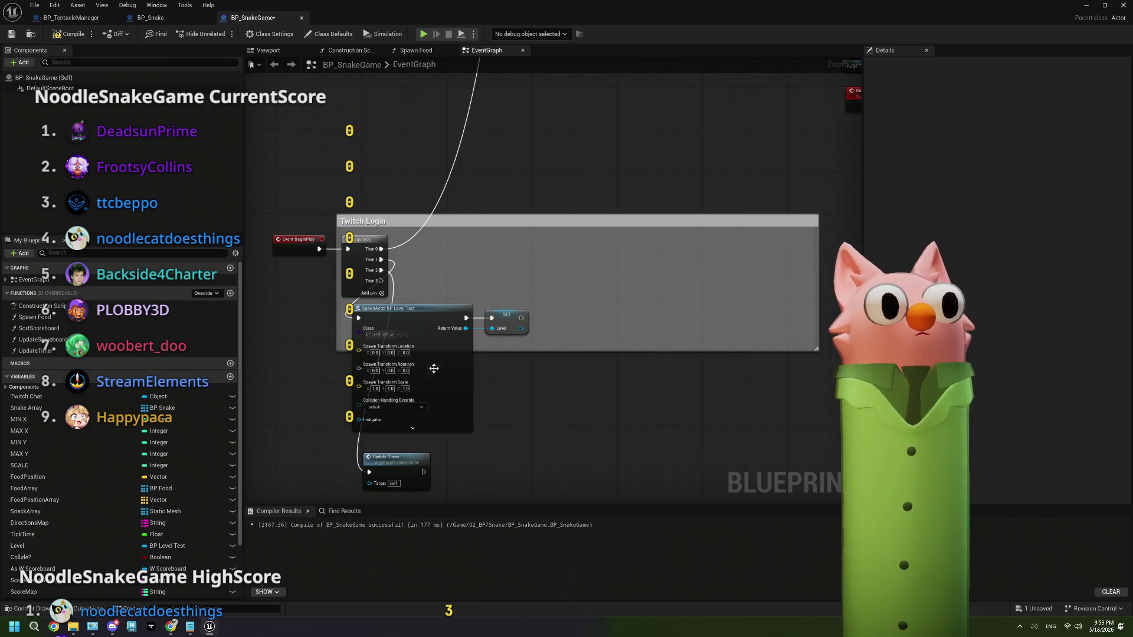
scroll(383, 363, up, 2)
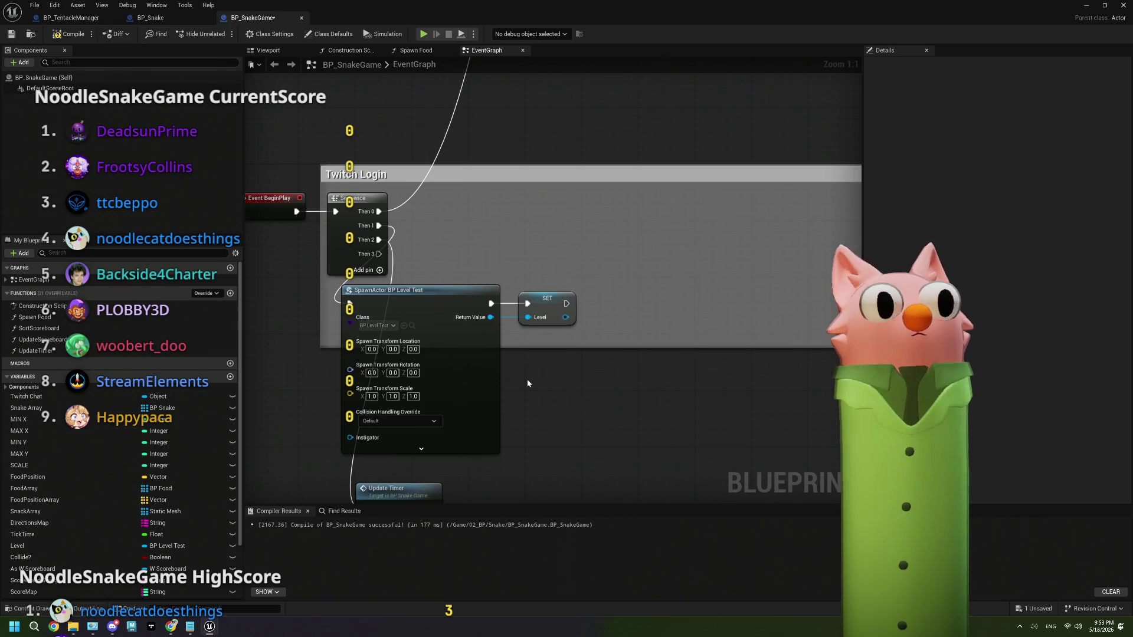
click(483, 385)
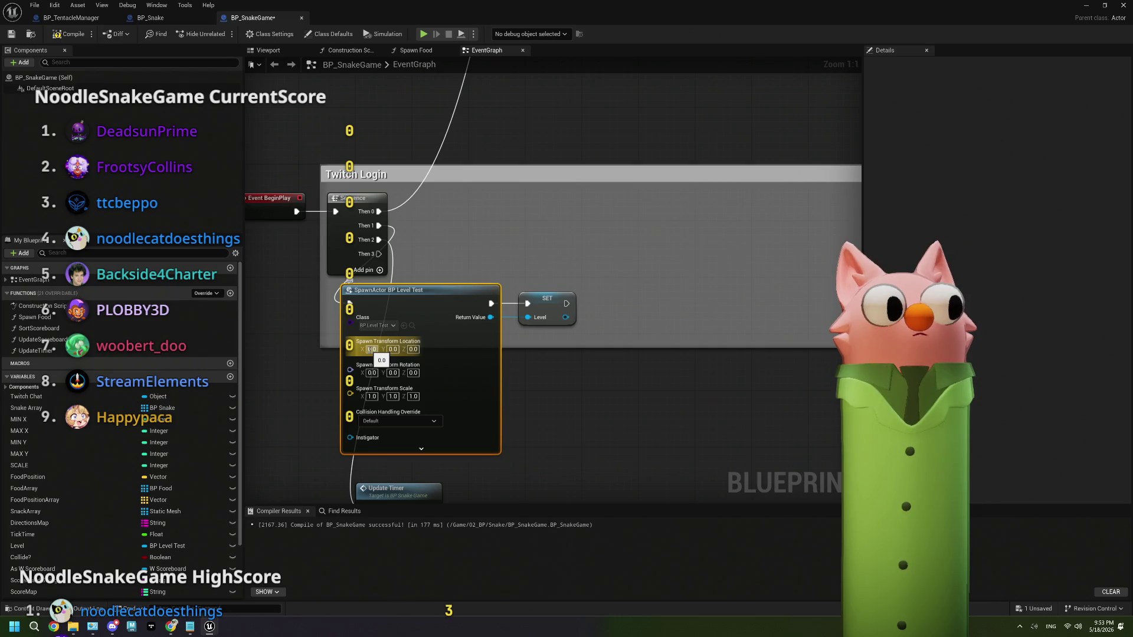
scroll(370, 350, down, 8)
scroll(529, 406, up, 3)
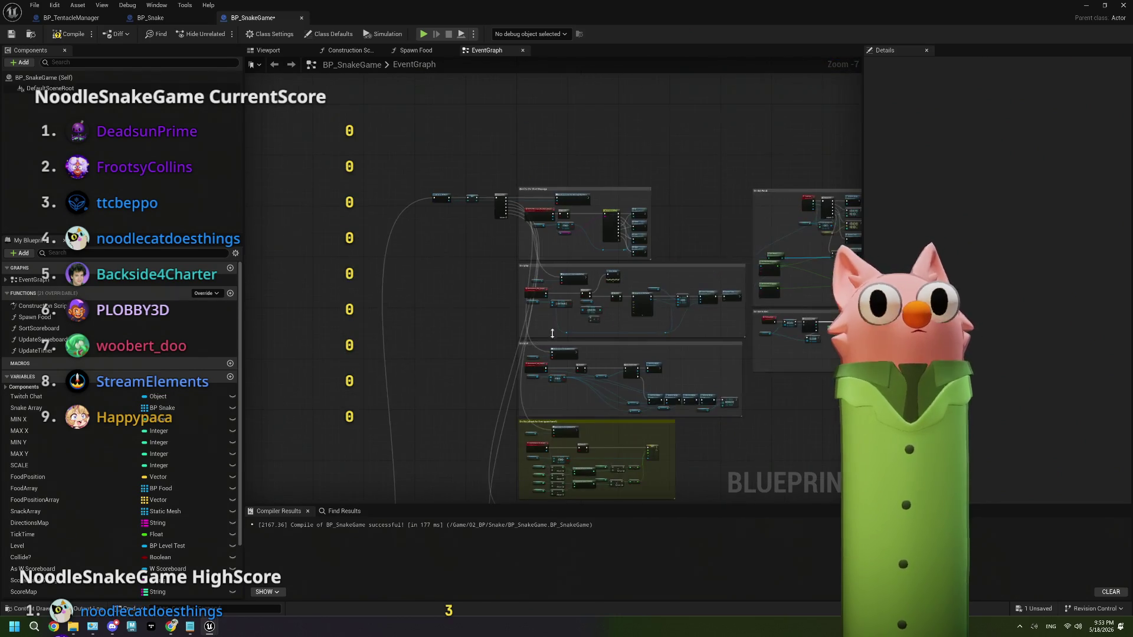
In BP_Snake, find and open the InitializeSnake function graph.
click(150, 18)
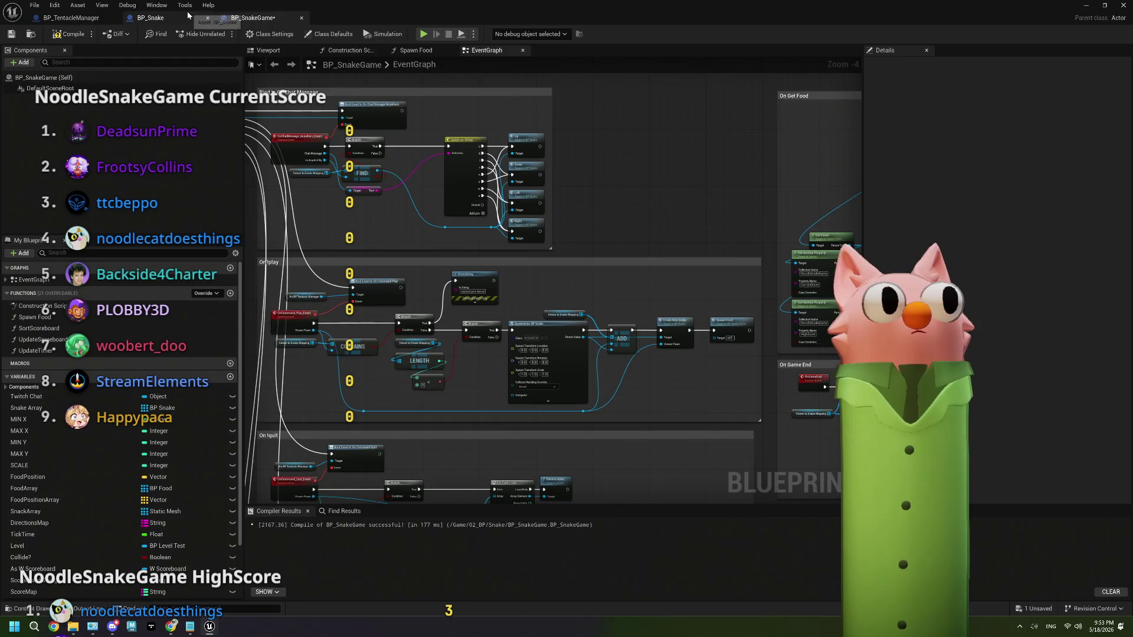
scroll(594, 306, down, 5)
scroll(595, 305, up, 4)
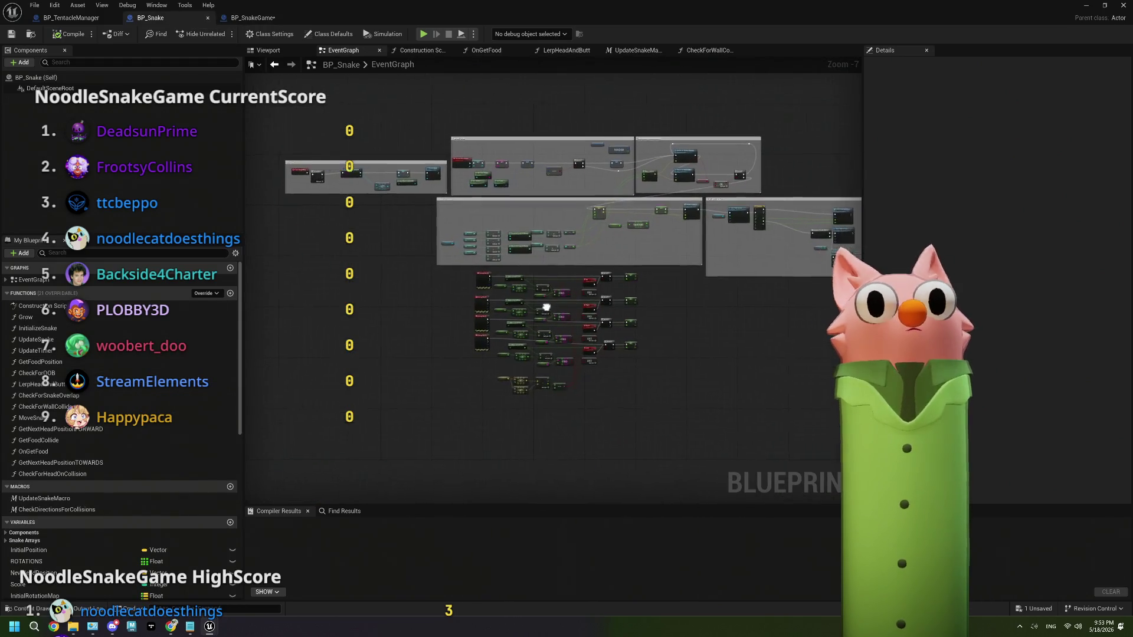
mouse_move(602, 261)
mouse_down()
mouse_move(534, 275)
mouse_move(453, 343)
mouse_up()
scroll(453, 342, down, 2)
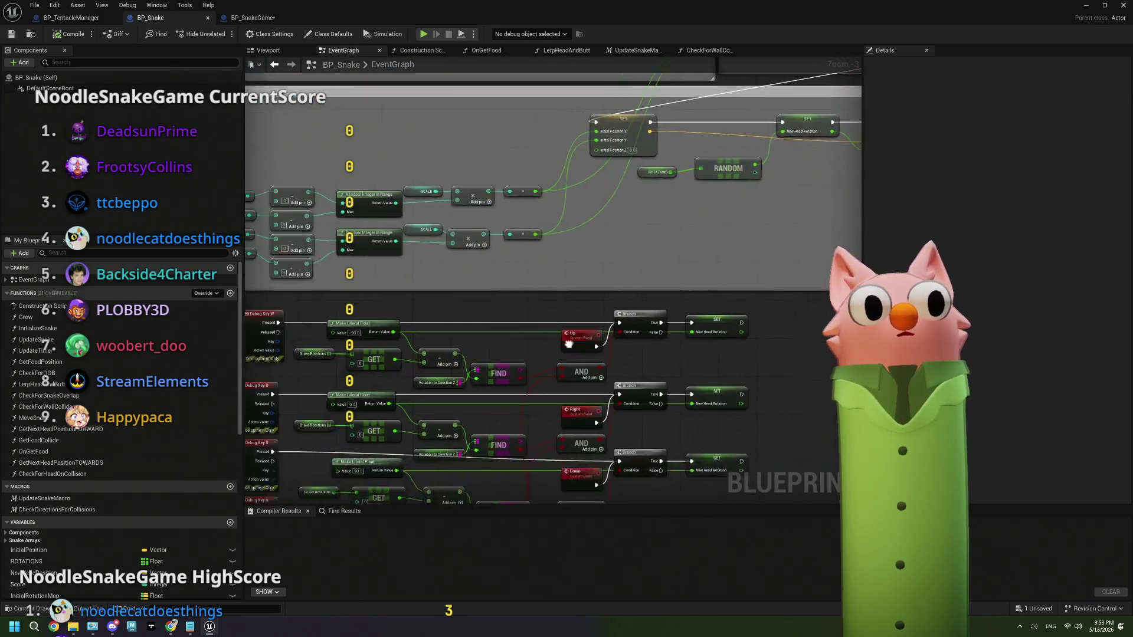
scroll(653, 280, up, 5)
double_click(654, 280)
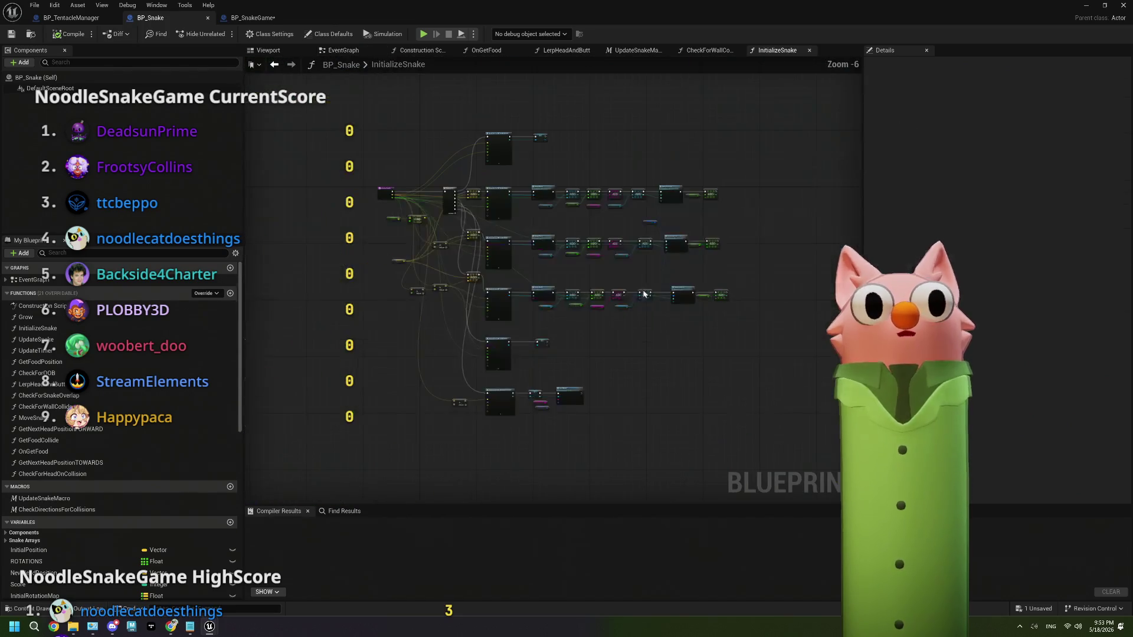
Inspect the SpawnActor BP Snake Head node's advanced pins, then close InitializeSnake.
scroll(517, 265, up, 5)
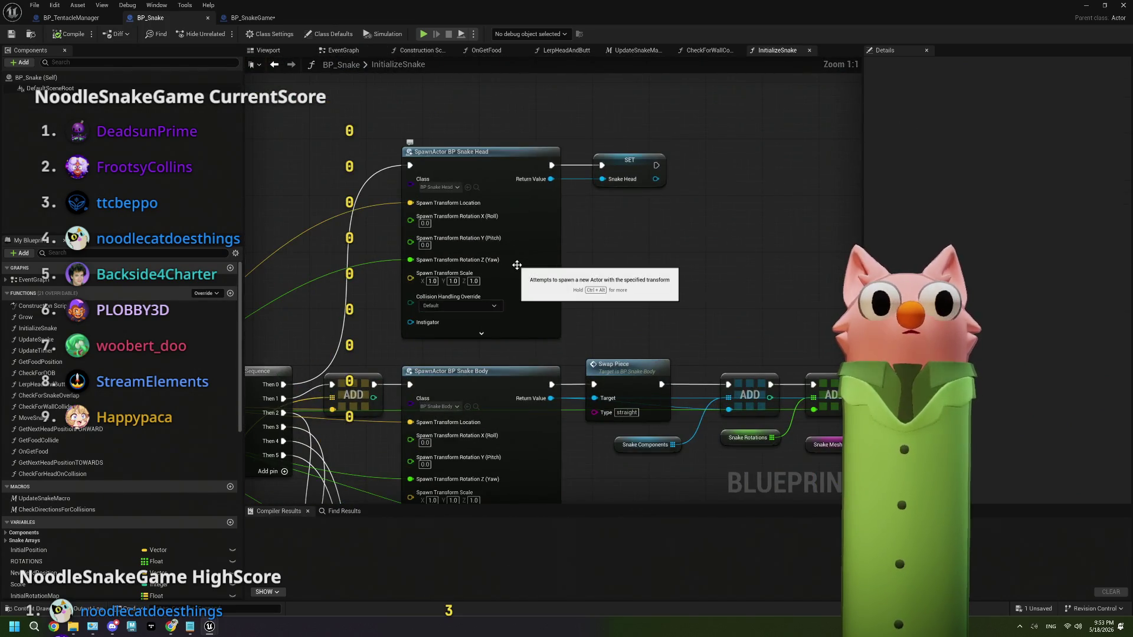
click(517, 265)
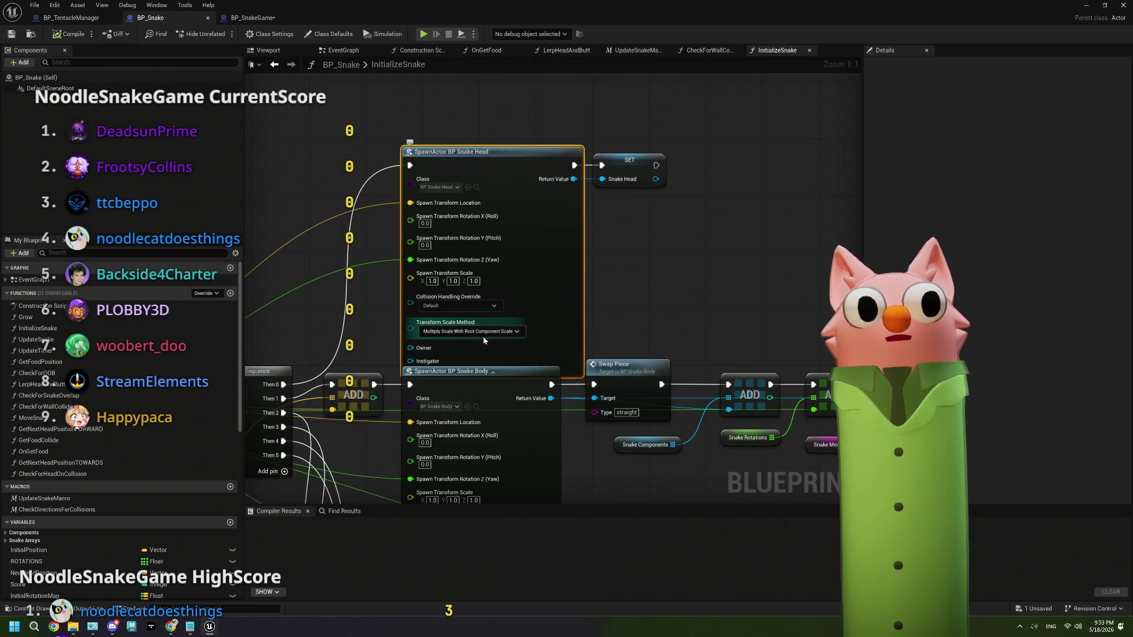
click(482, 334)
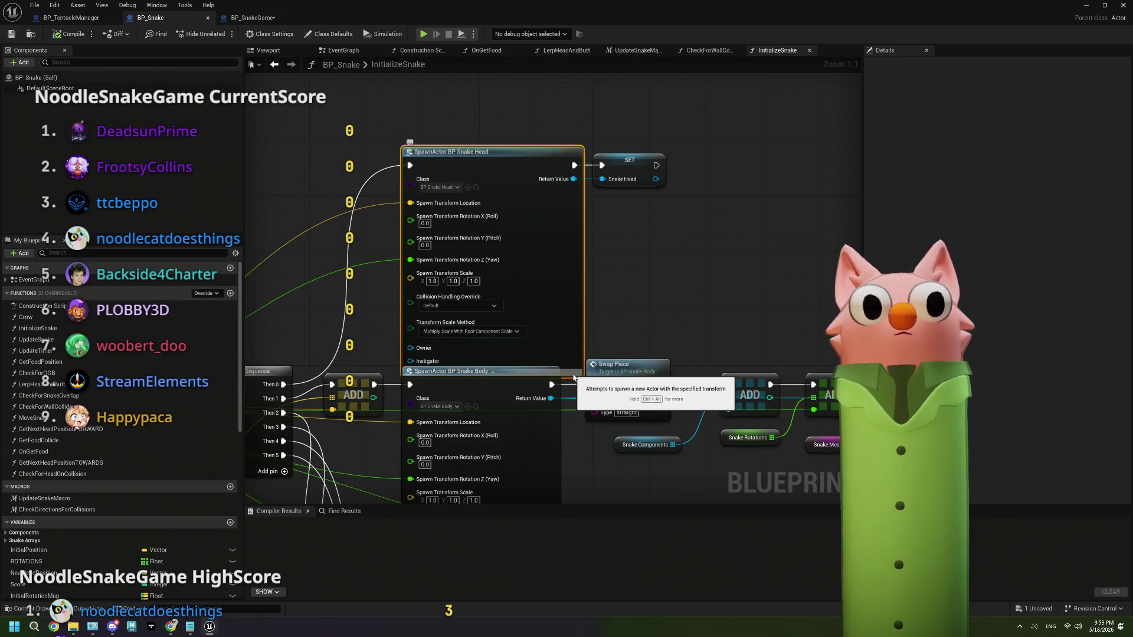
key(ctrl+z)
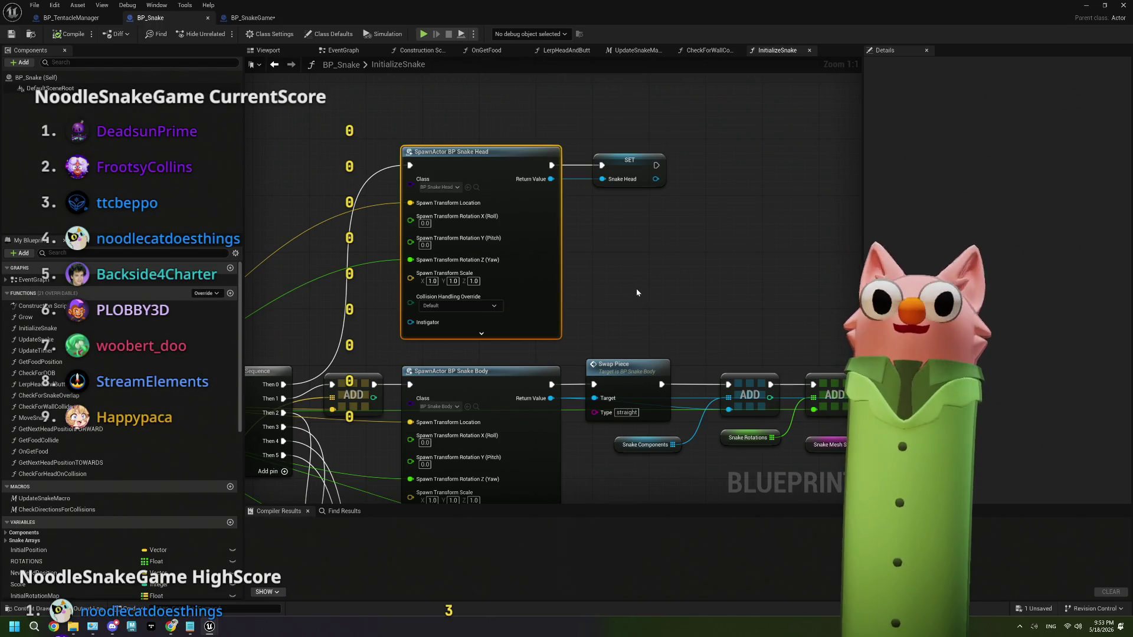
scroll(635, 287, down, 4)
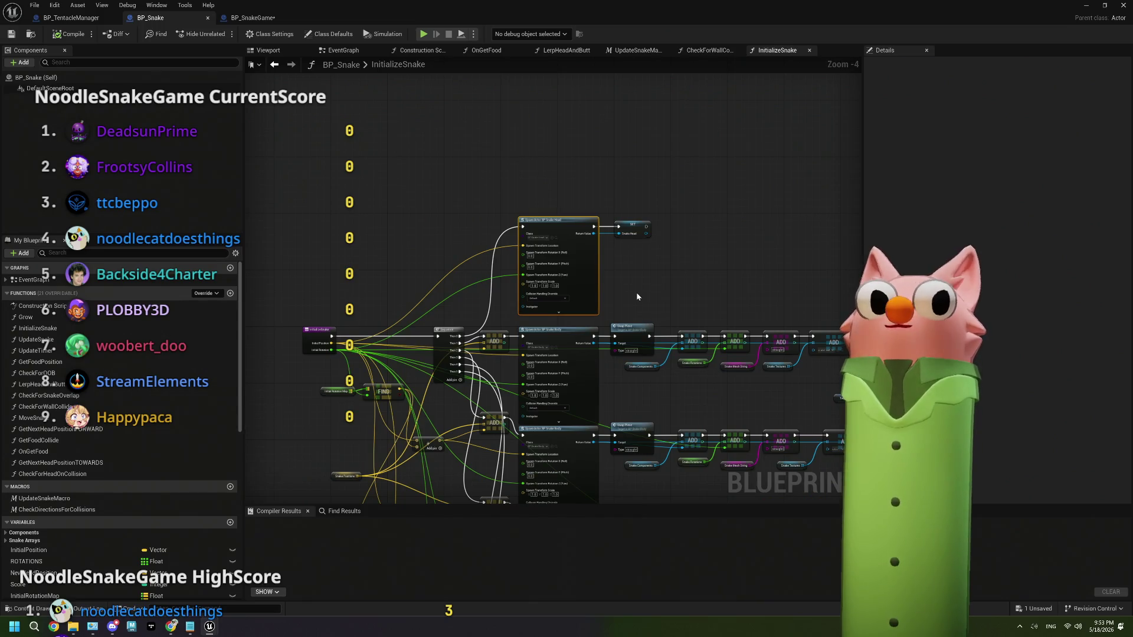
drag(637, 296, 590, 214)
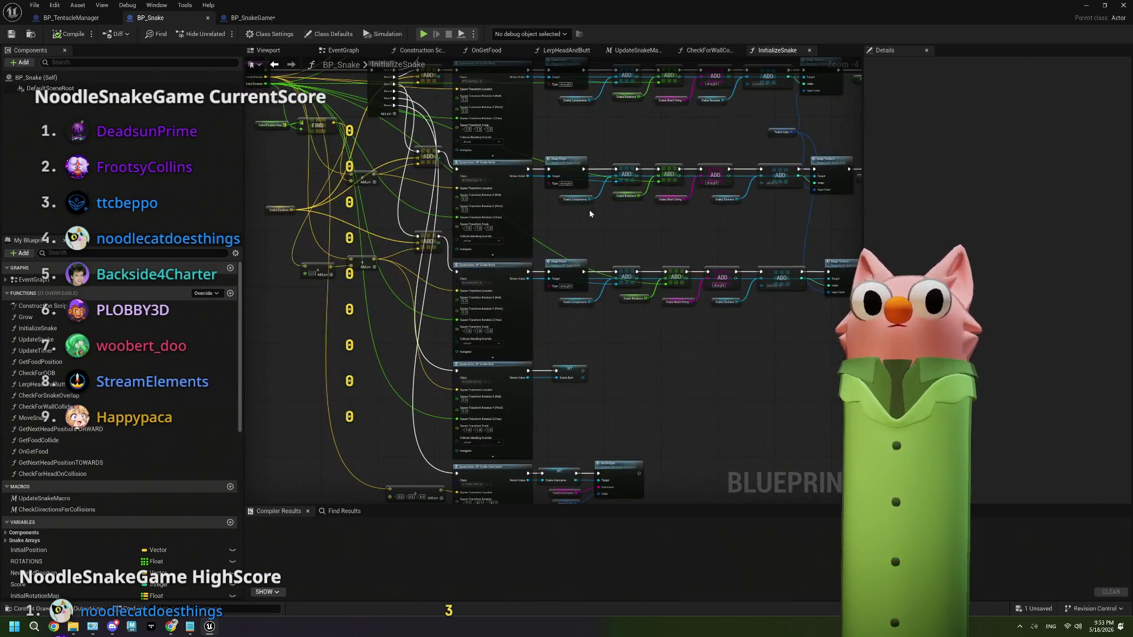
click(808, 52)
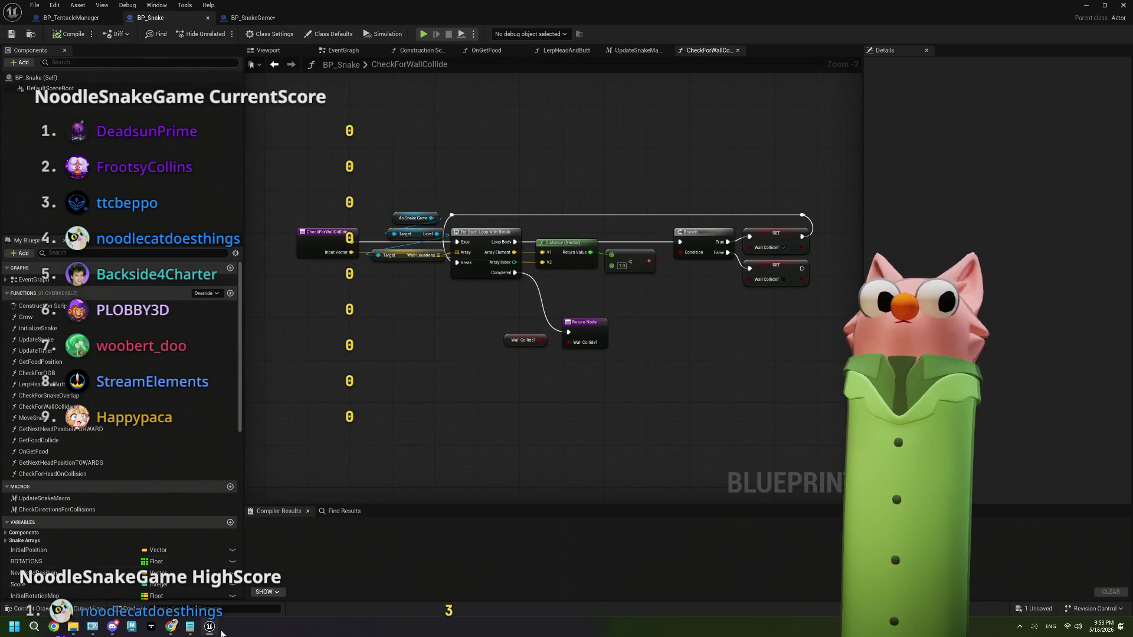
Search Google for 'ue5 spawnactor world or local' and skim the results.
click(172, 629)
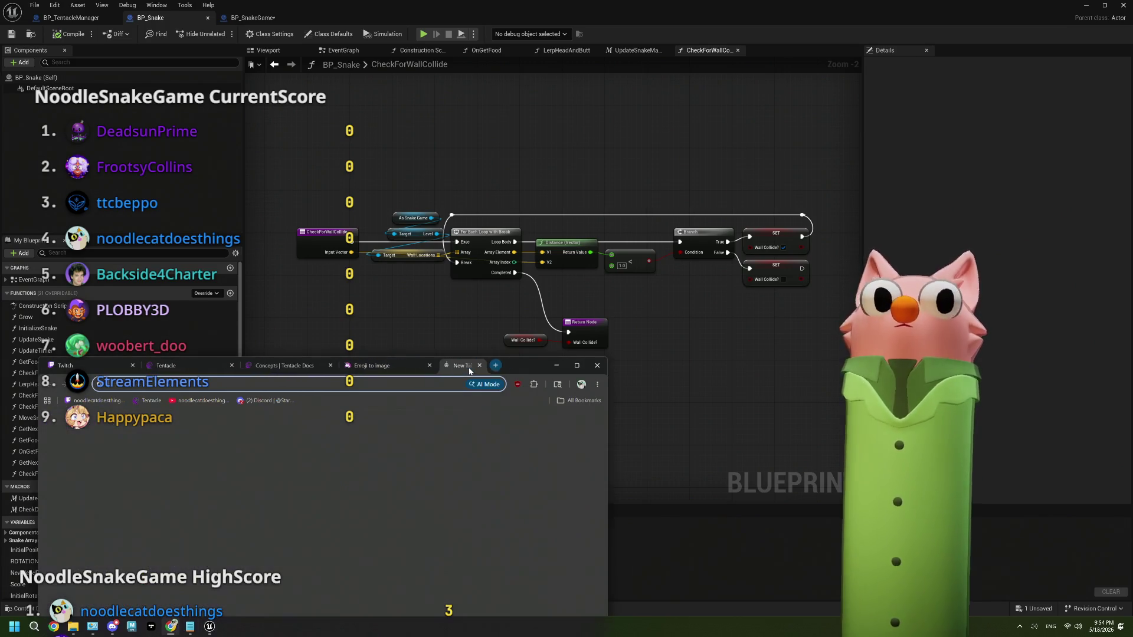
click(471, 365)
text(ue5 spa)
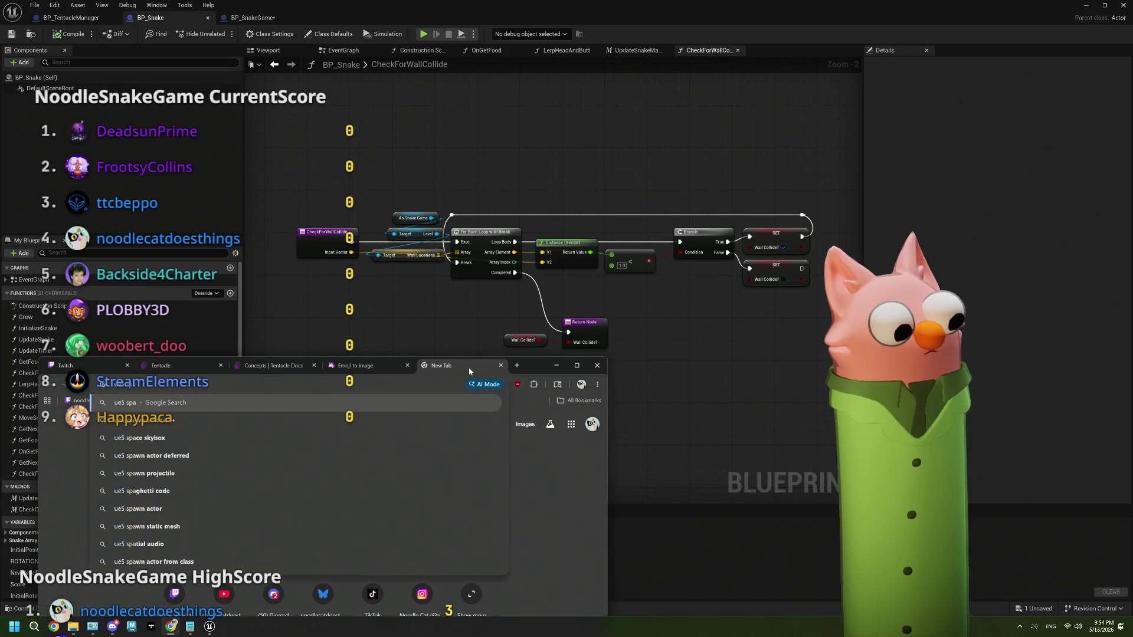
text(wnactor)
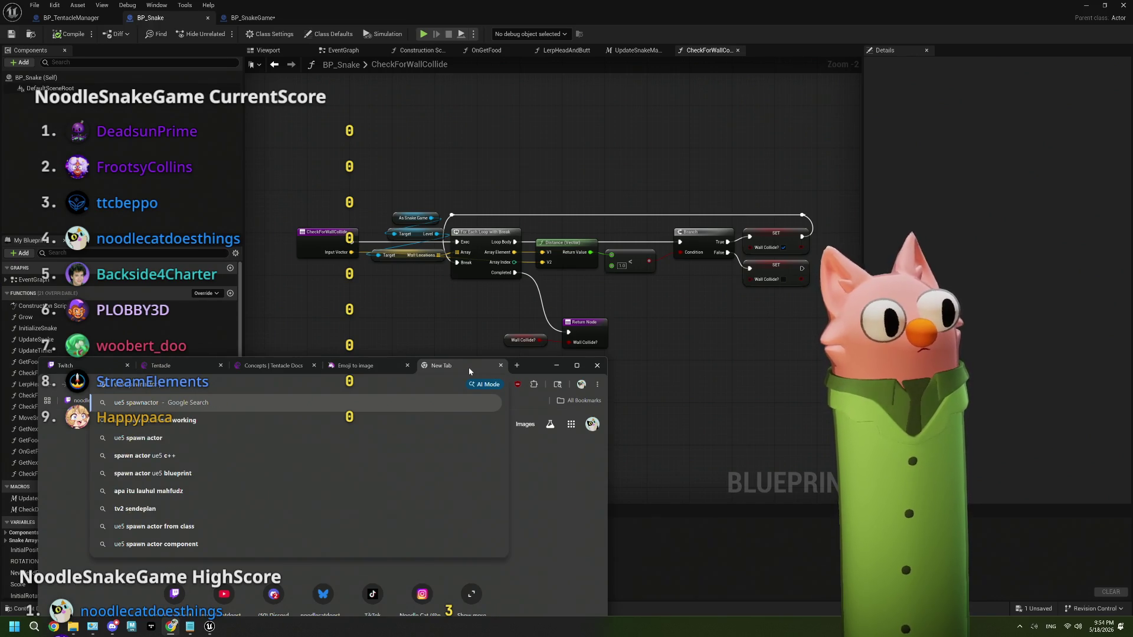
text( world or local)
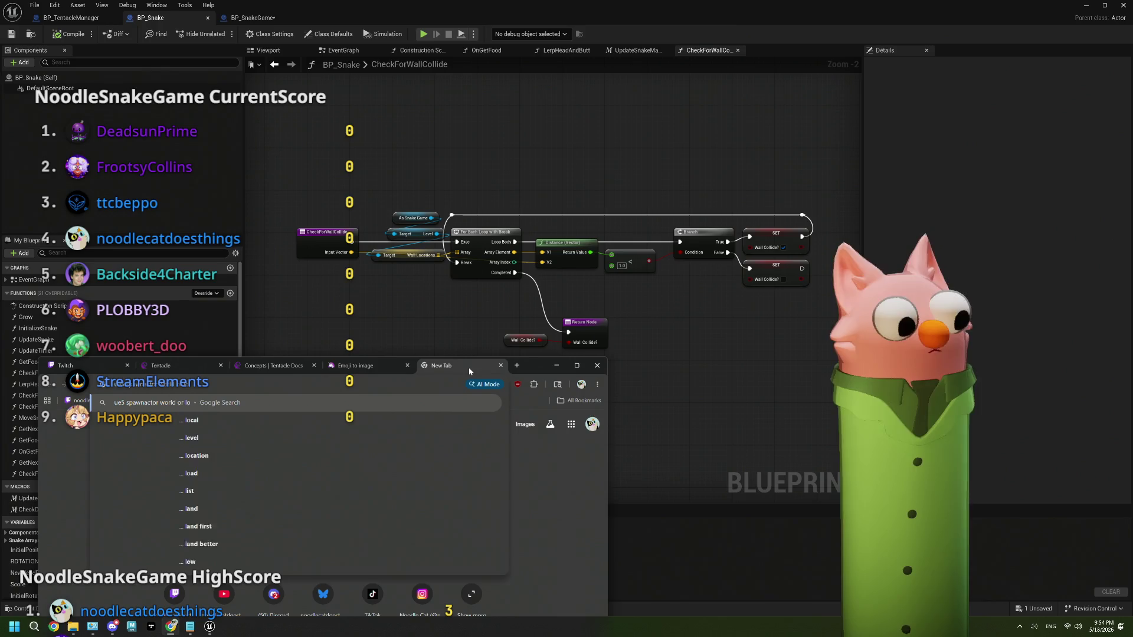
key(Return)
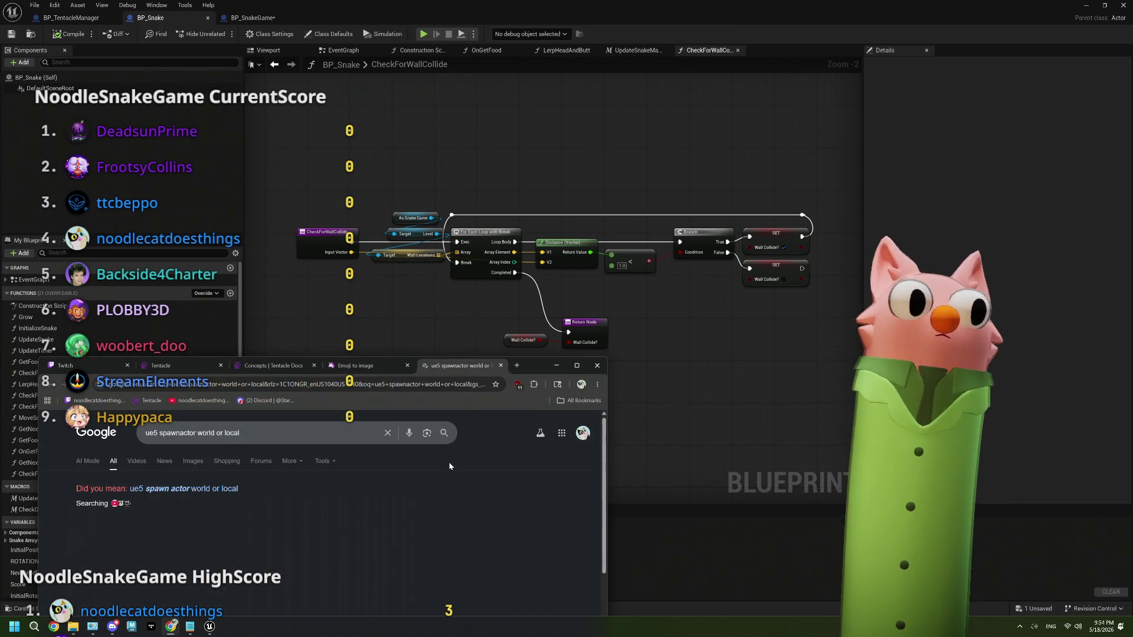
scroll(416, 481, down, 3)
scroll(415, 480, down, 5)
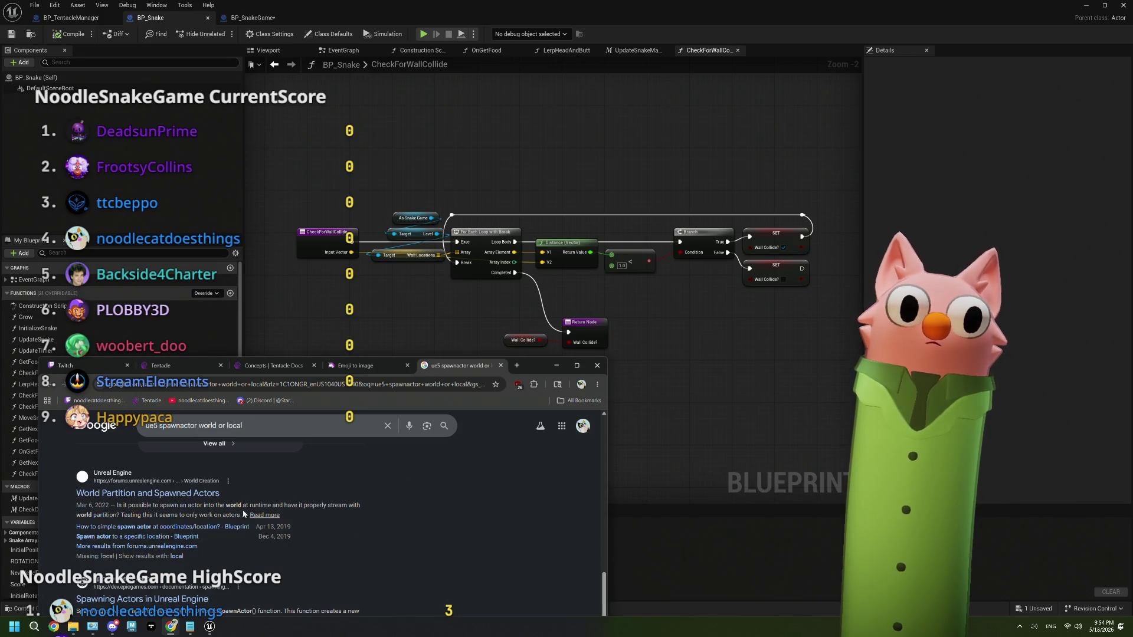
scroll(225, 514, down, 2)
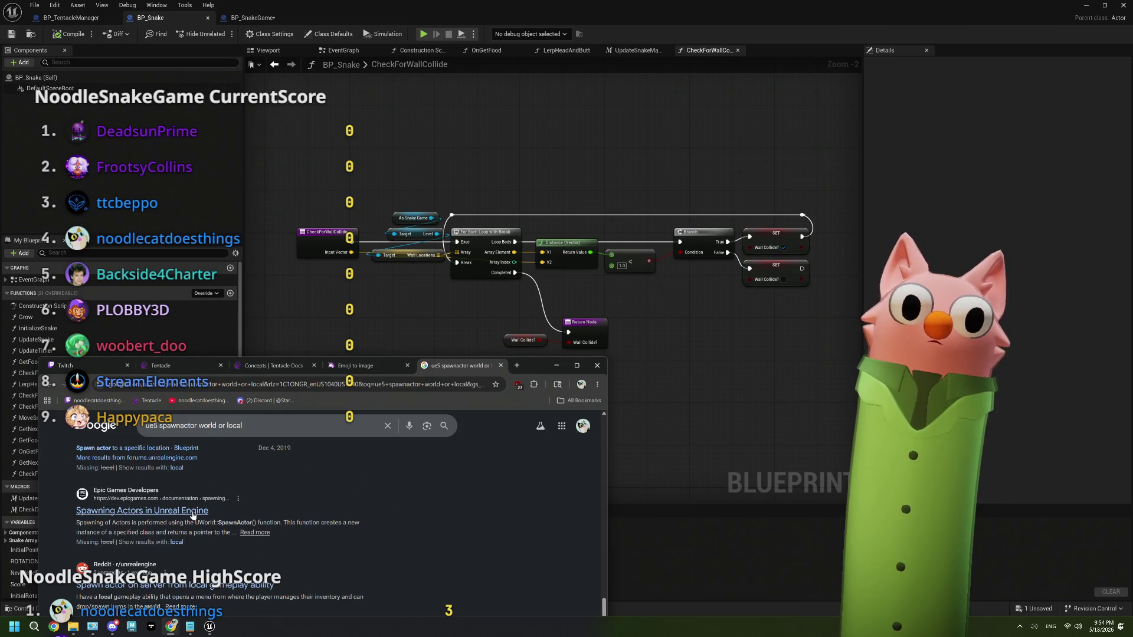
Refine the search to 'ue5 spawnactor local tranform' and open the forum thread on relative spawning.
click(266, 425)
text(ue5 spawnactor local tranform)
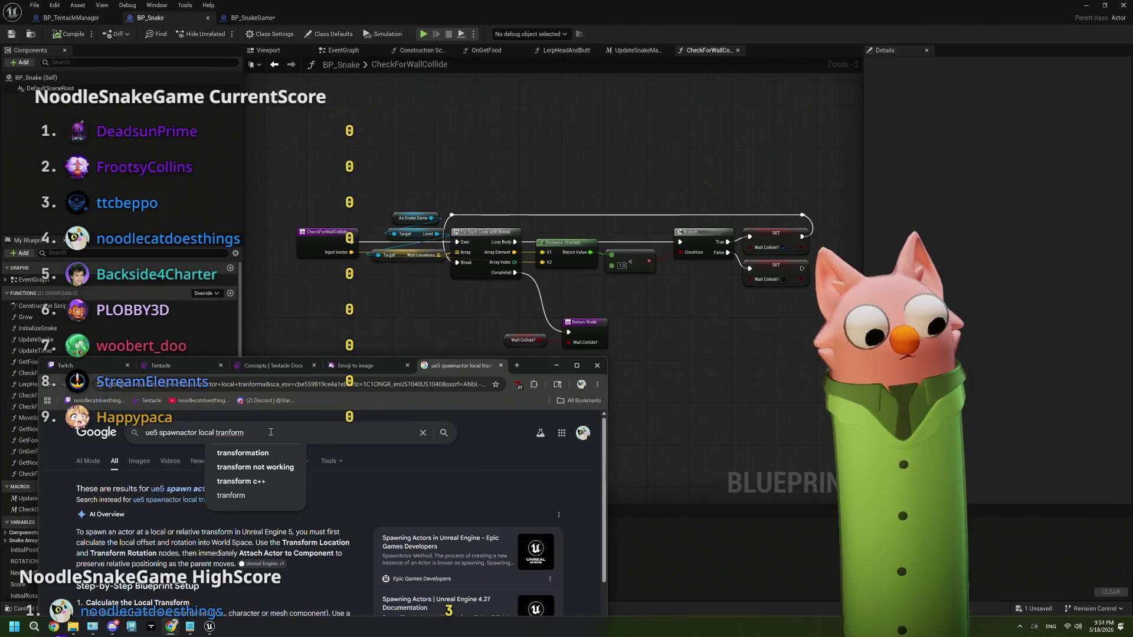
key(Return)
scroll(266, 452, down, 2)
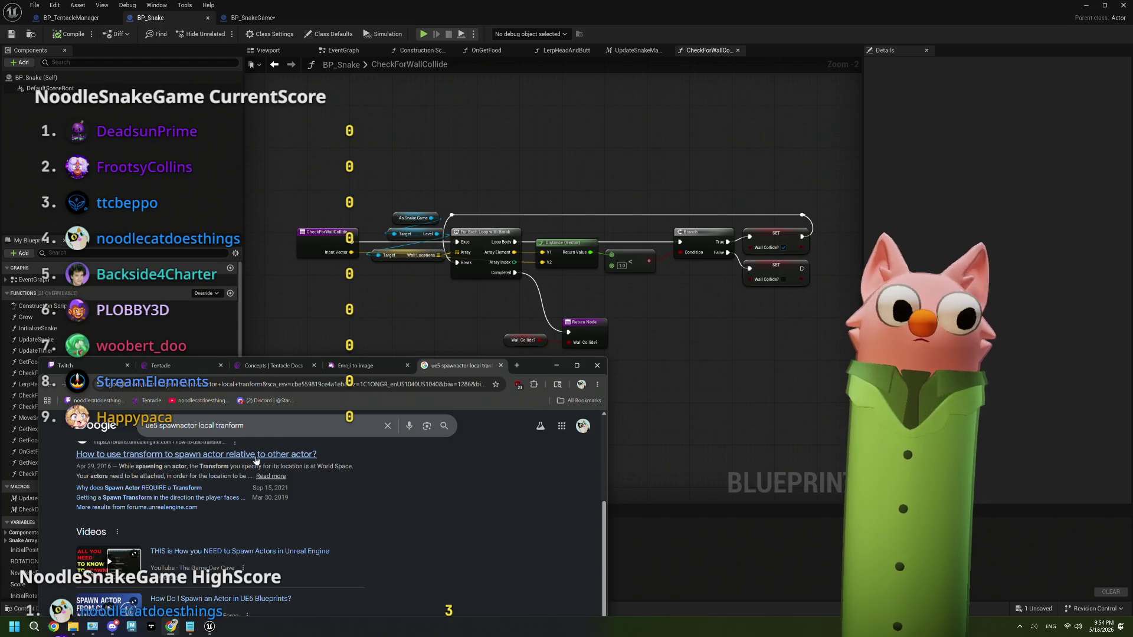
click(256, 456)
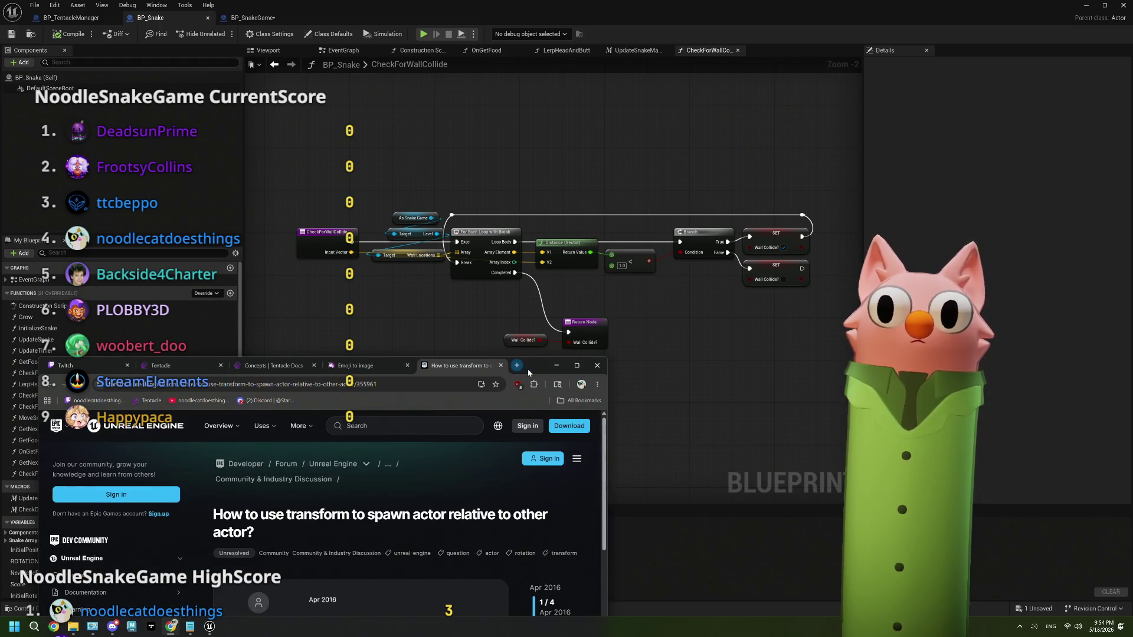
Read the forum replies explaining world-space spawn transforms, then minimize Chrome.
drag(528, 367, 502, 258)
scroll(400, 503, down, 5)
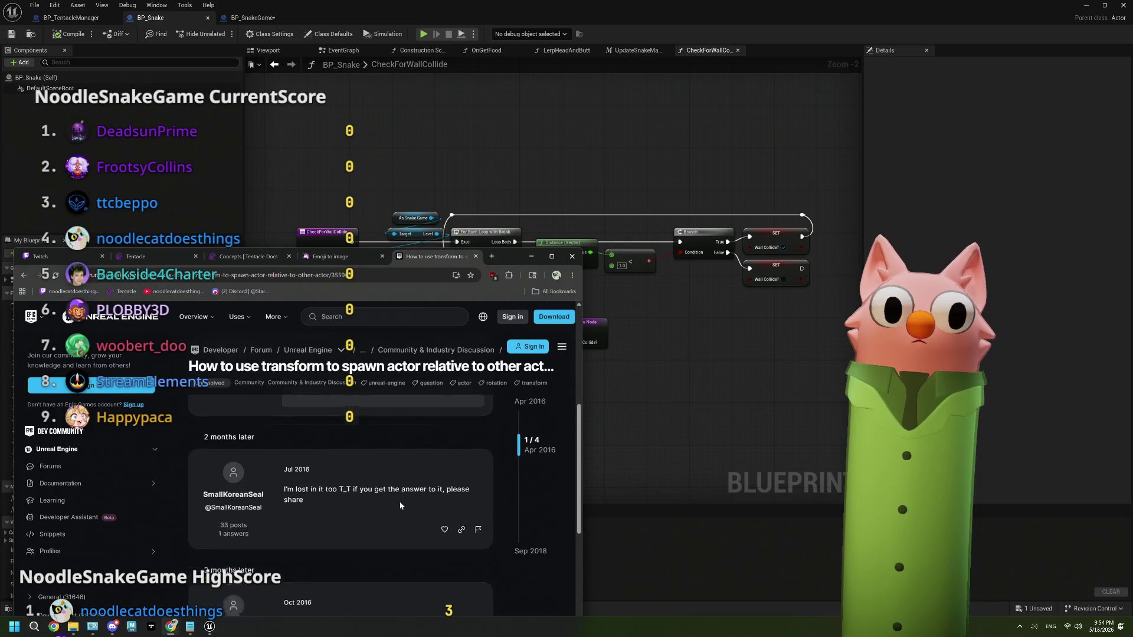
scroll(399, 502, down, 3)
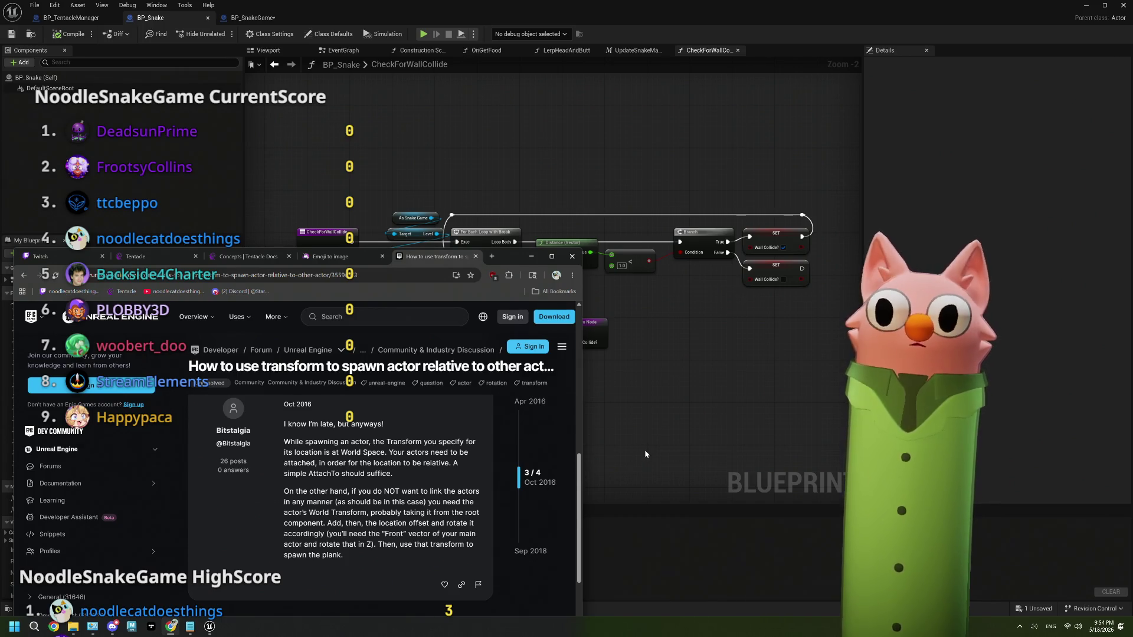
click(735, 434)
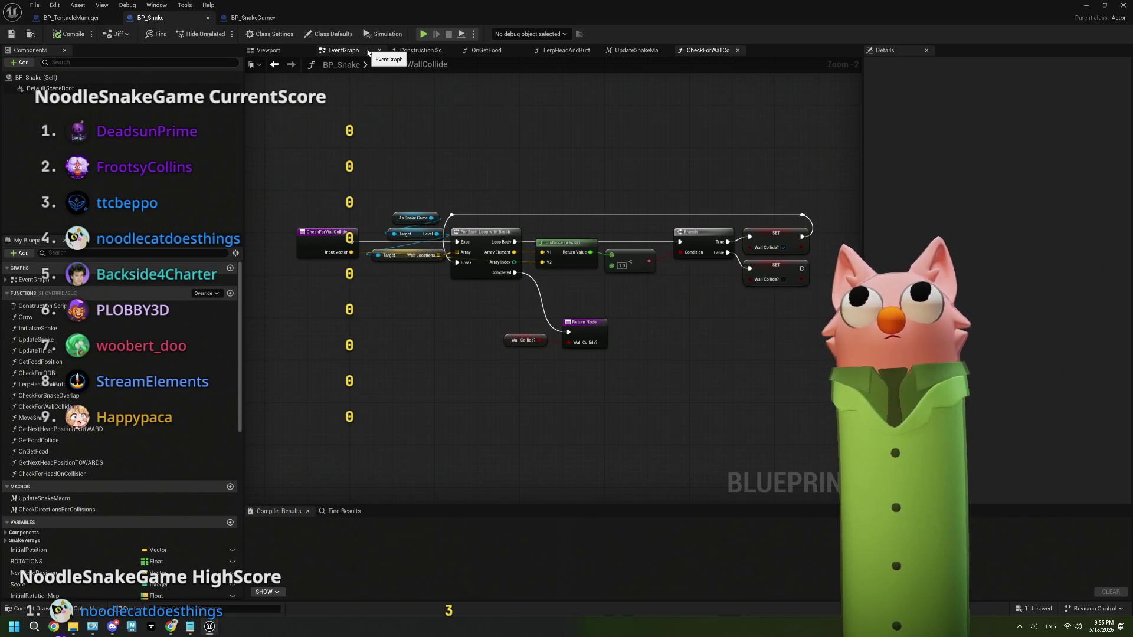
click(368, 53)
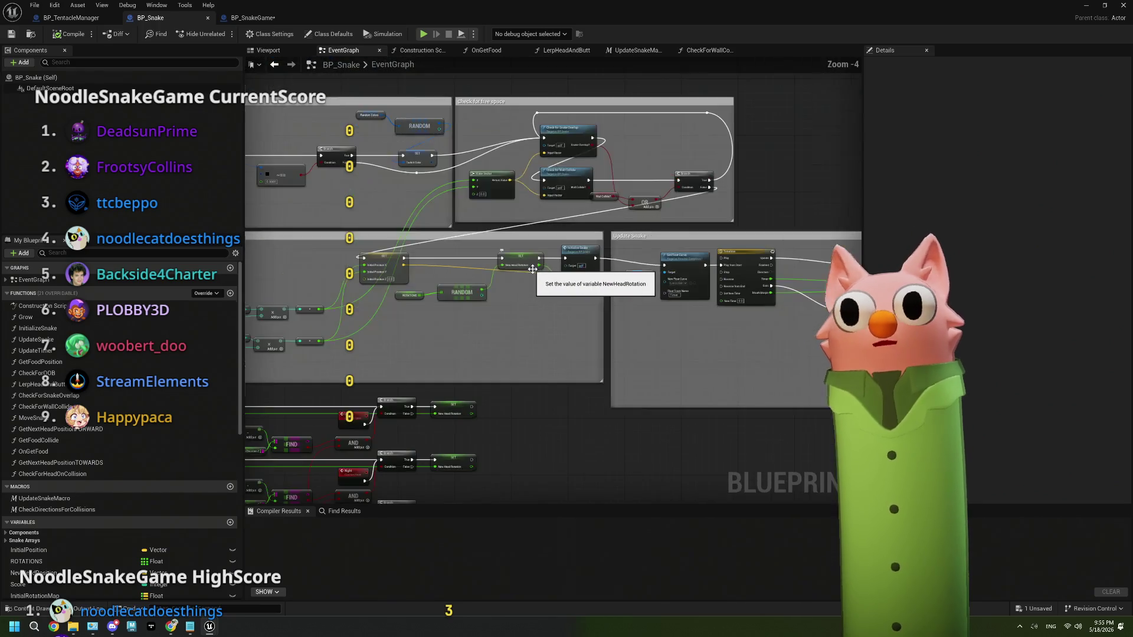
scroll(532, 269, down, 1)
scroll(541, 331, down, 1)
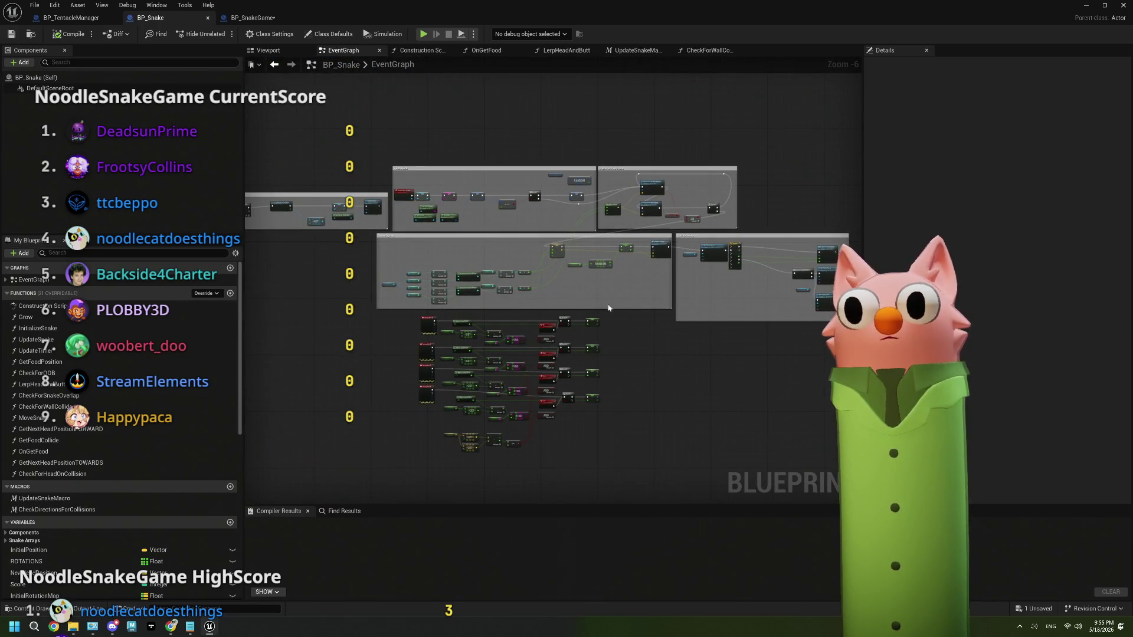
scroll(609, 308, up, 4)
scroll(707, 302, down, 2)
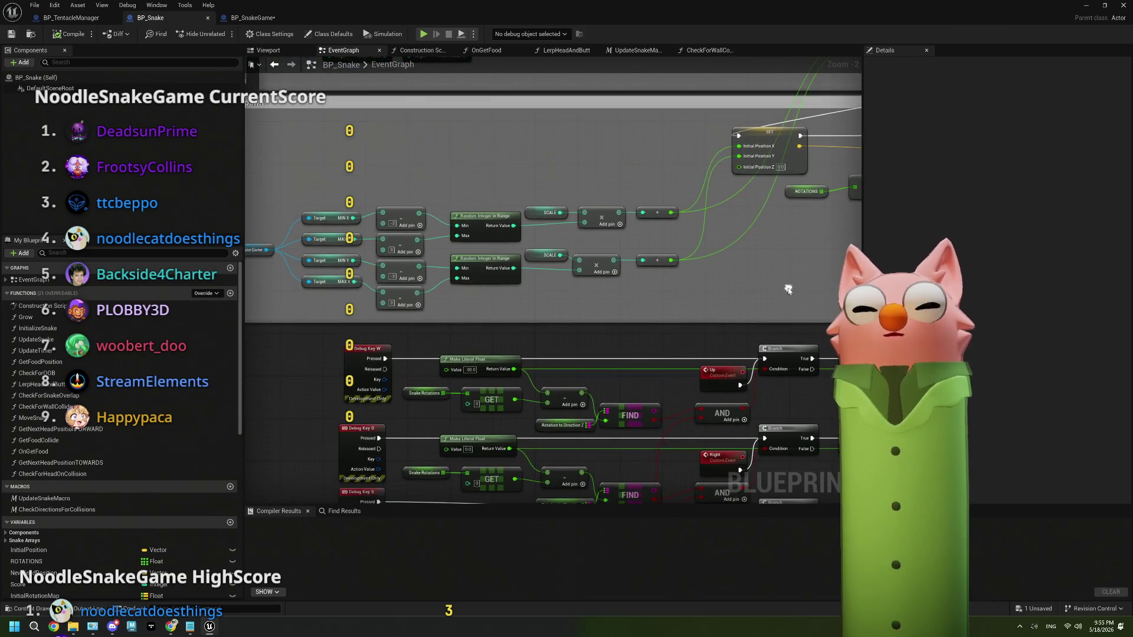
scroll(787, 286, up, 2)
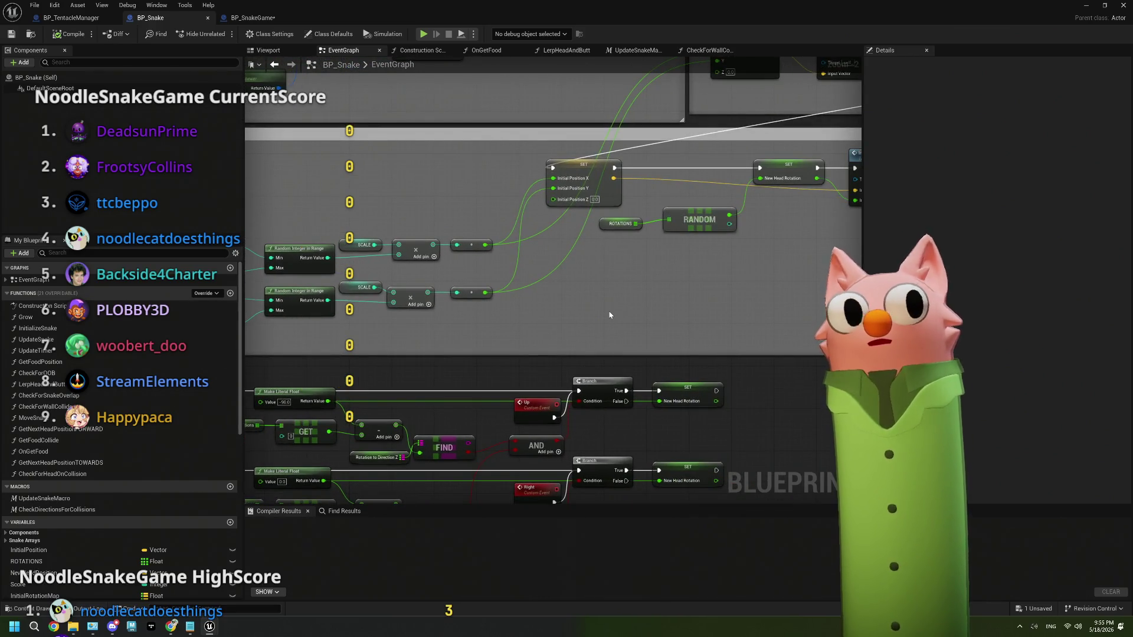
scroll(609, 315, down, 4)
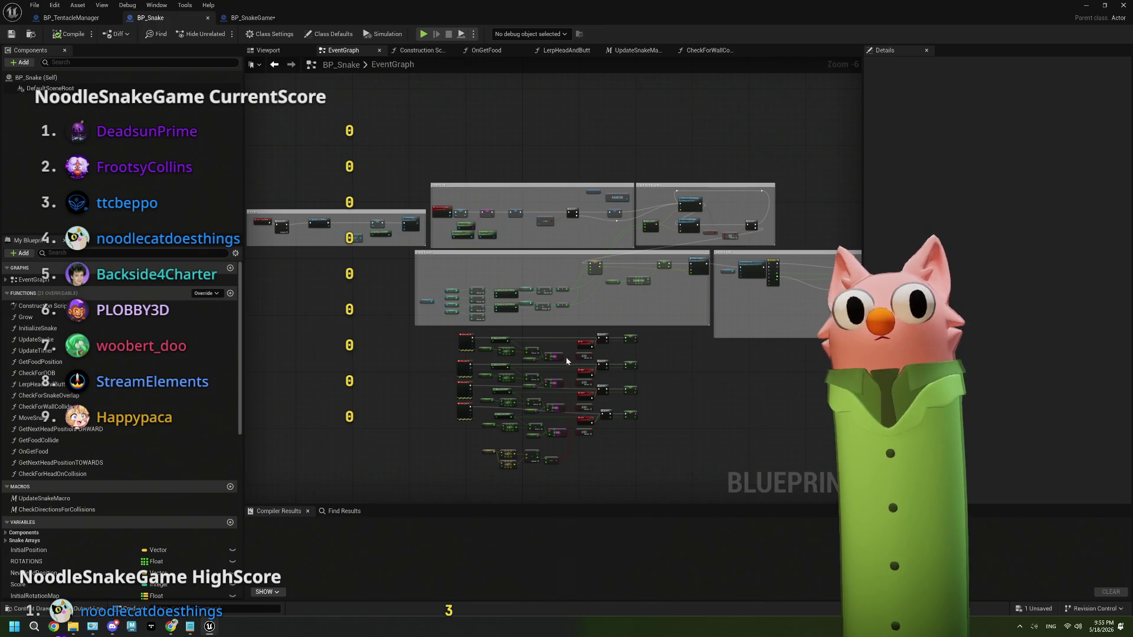
scroll(555, 354, up, 2)
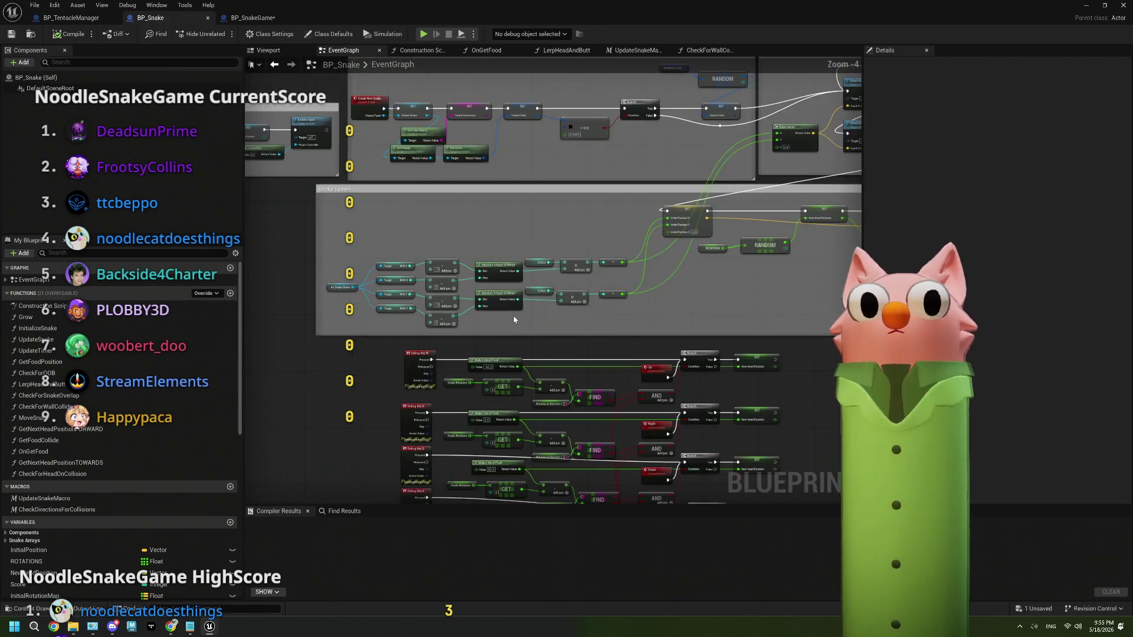
scroll(514, 319, right, 3)
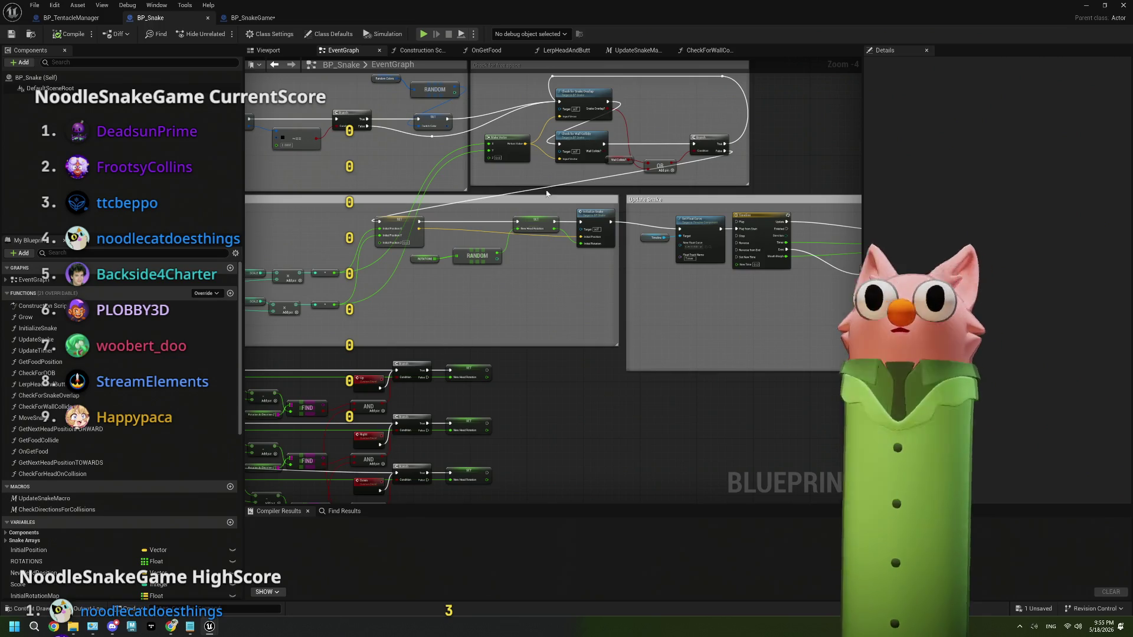
click(565, 50)
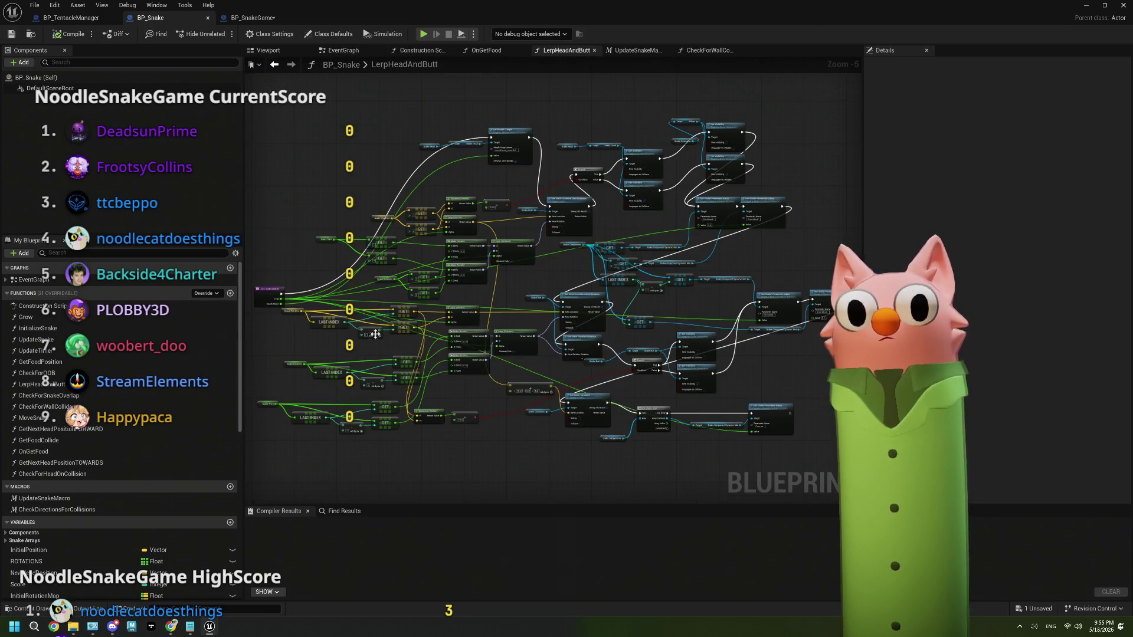
scroll(392, 313, up, 3)
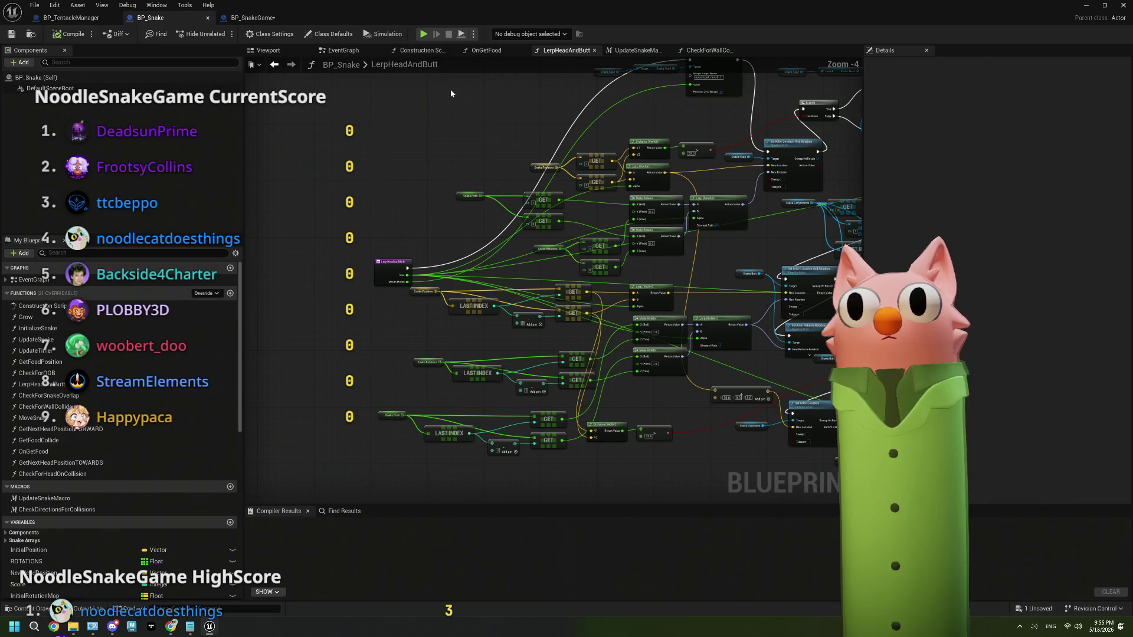
click(344, 50)
scroll(614, 311, up, 2)
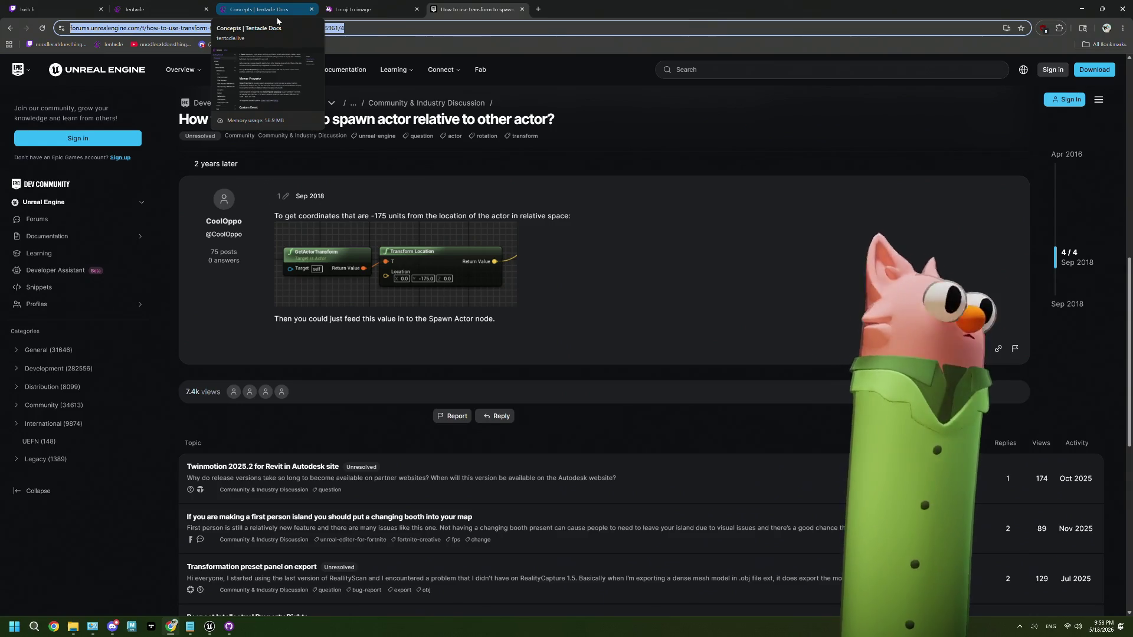
Search Google for 'ue5 spawn actor relative transform' in a new tab.
click(537, 9)
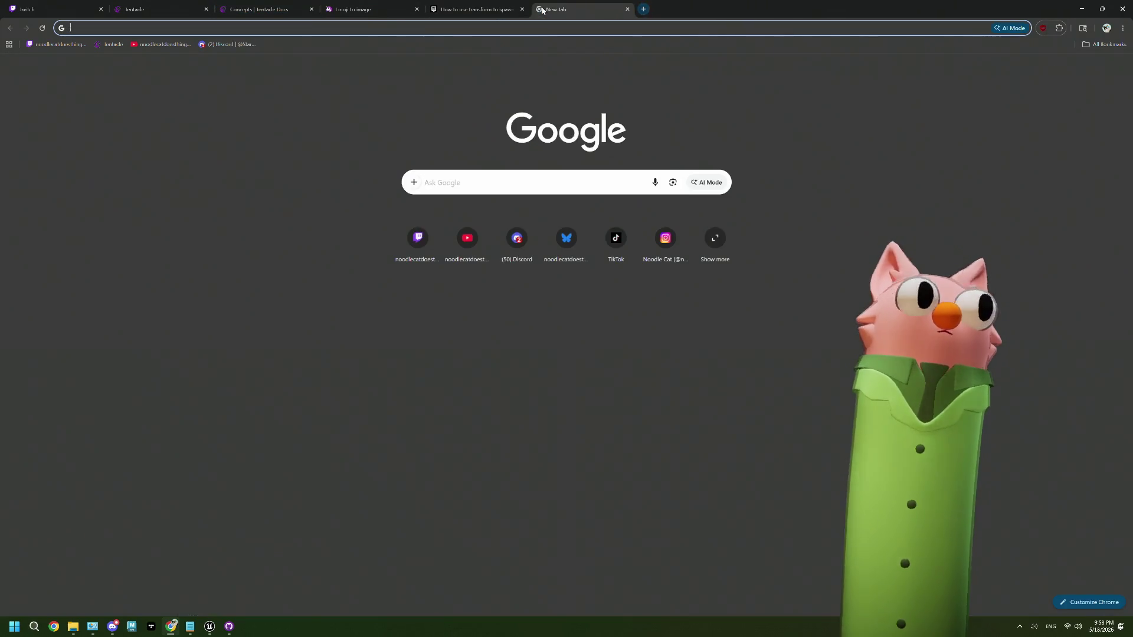
text(ue5 spa)
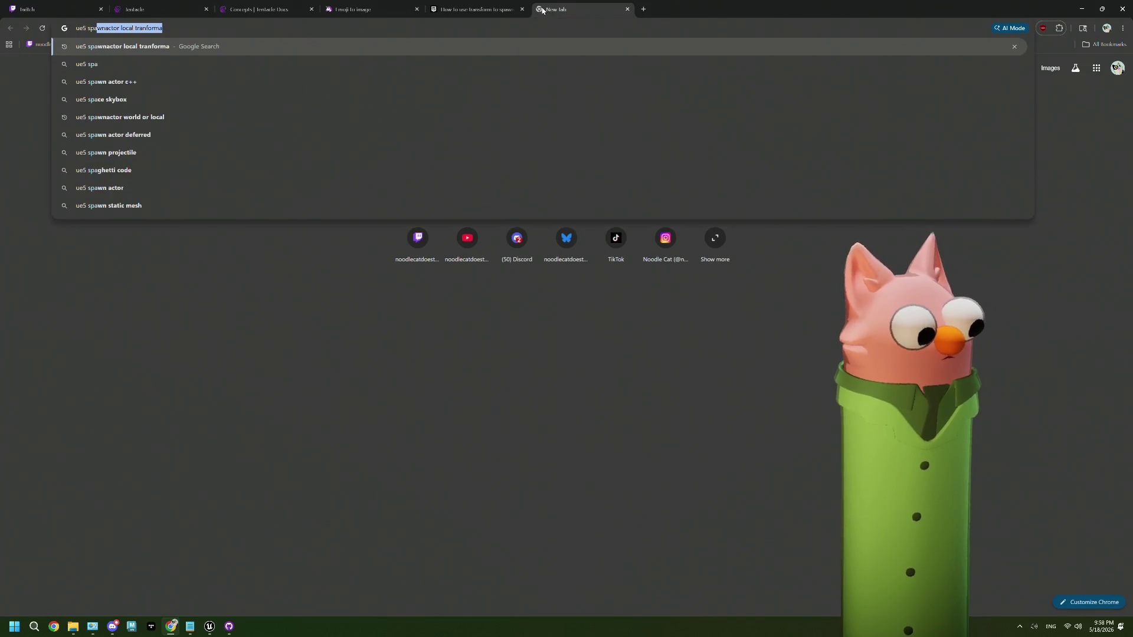
text(wn ac)
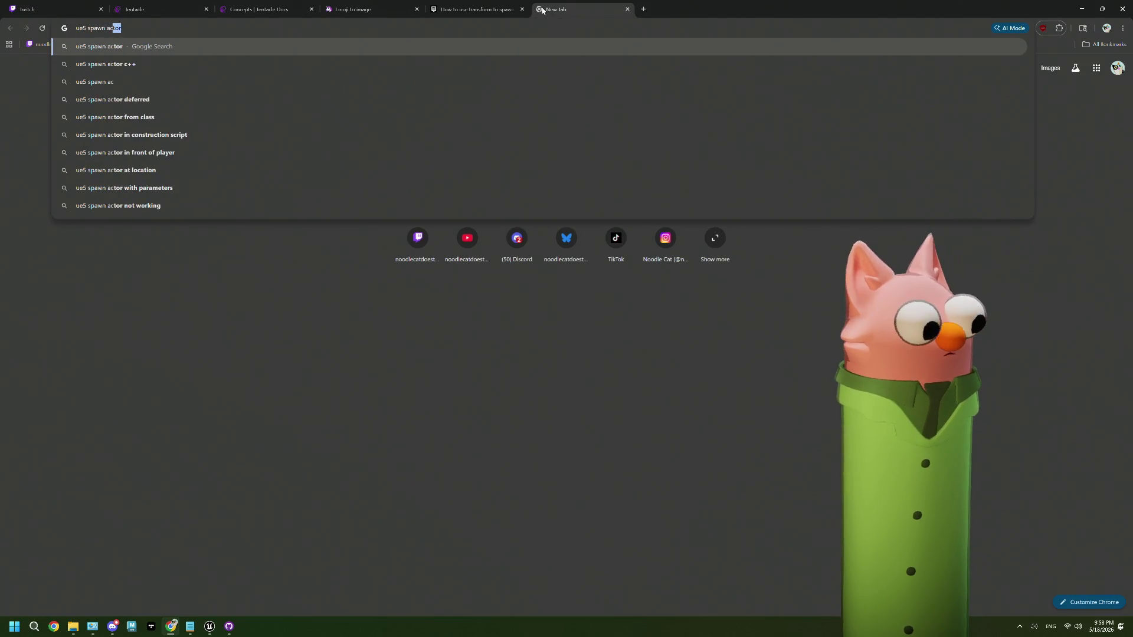
text(tor re)
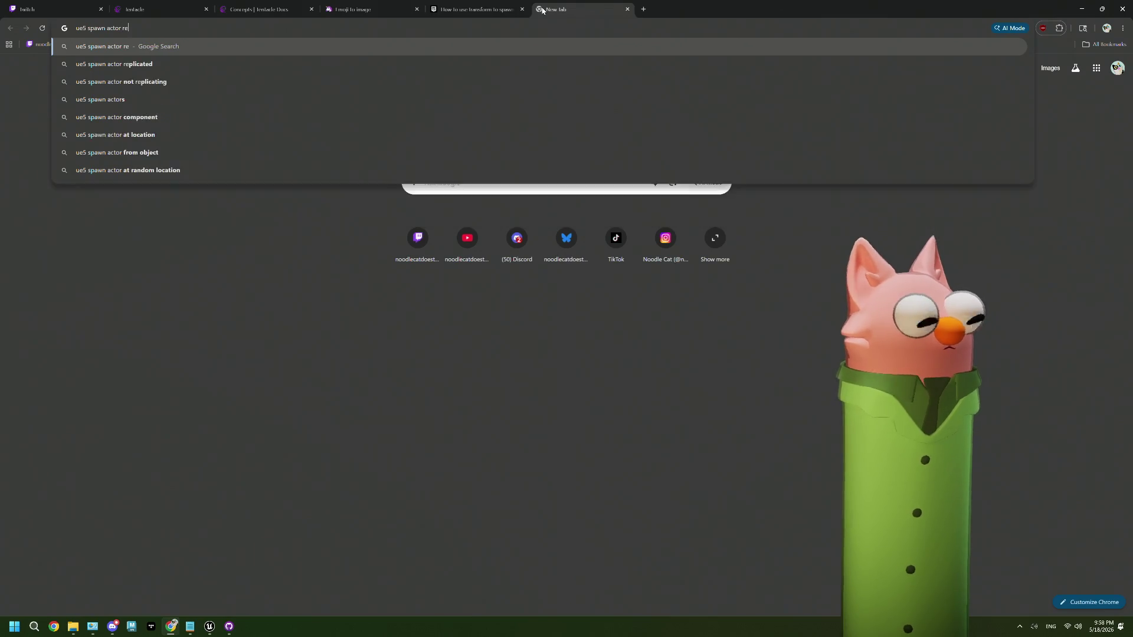
text(lative tranf)
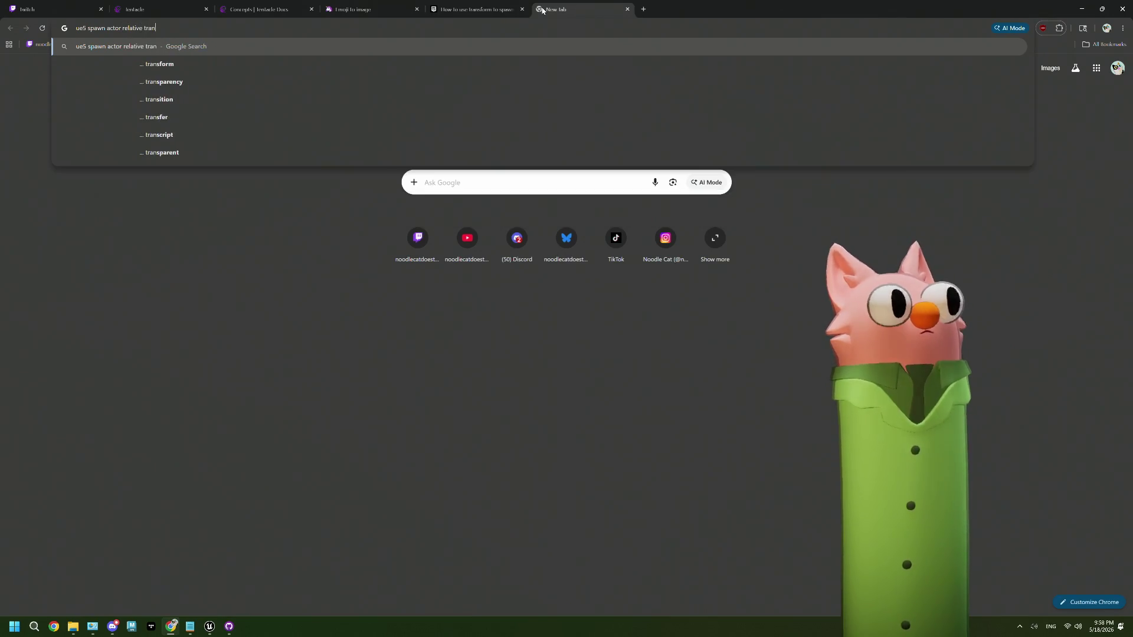
key(BackSpace)
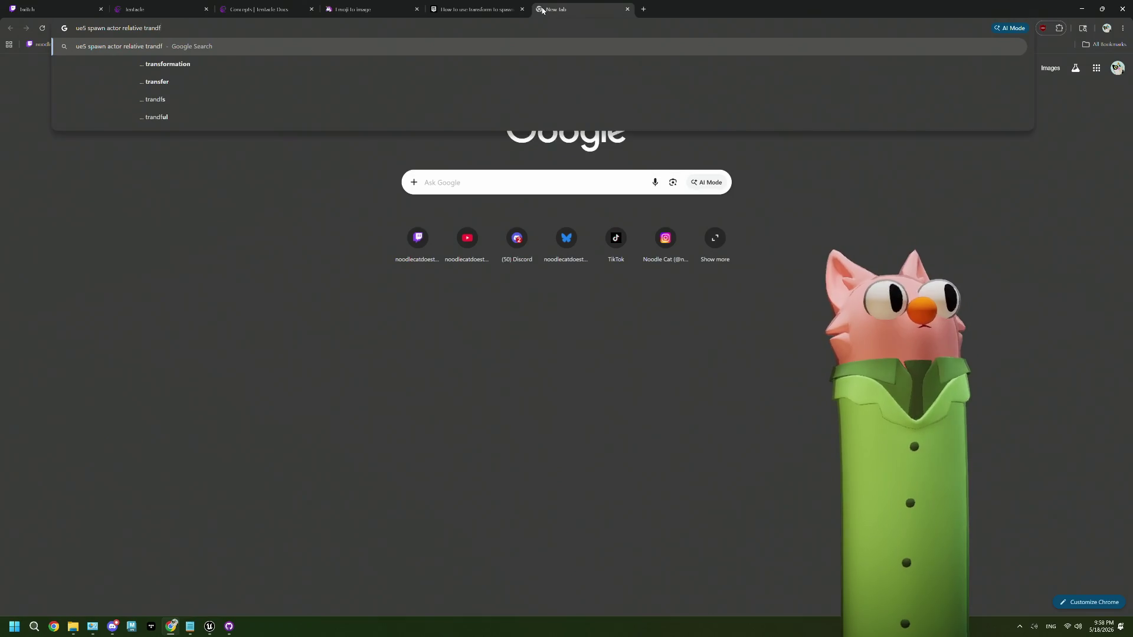
text(sform)
key(Return)
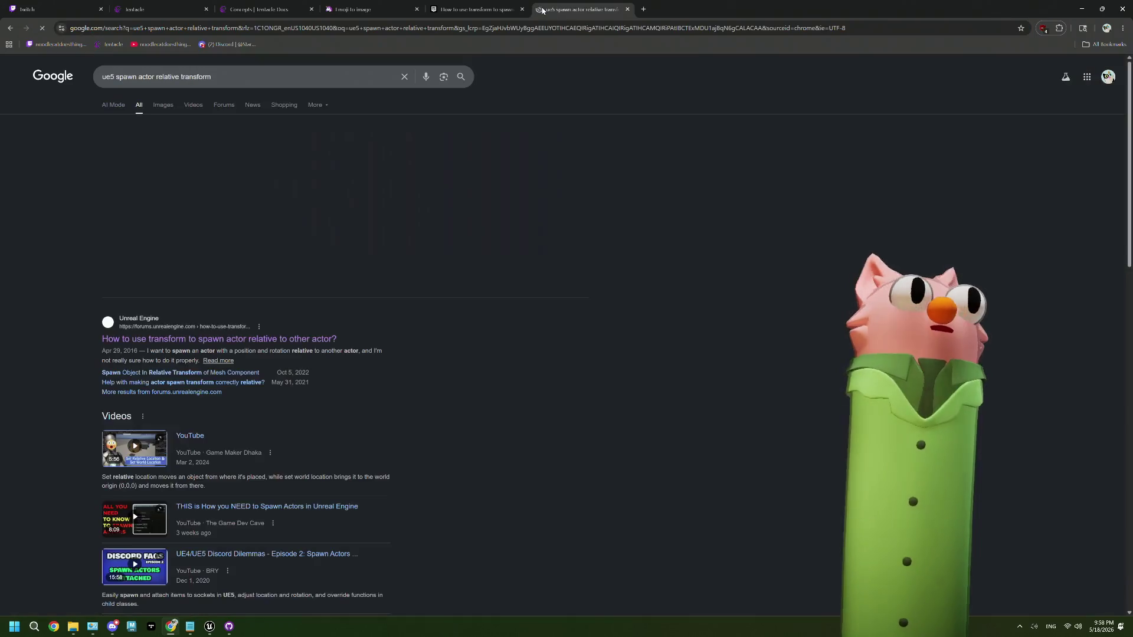
scroll(396, 293, down, 7)
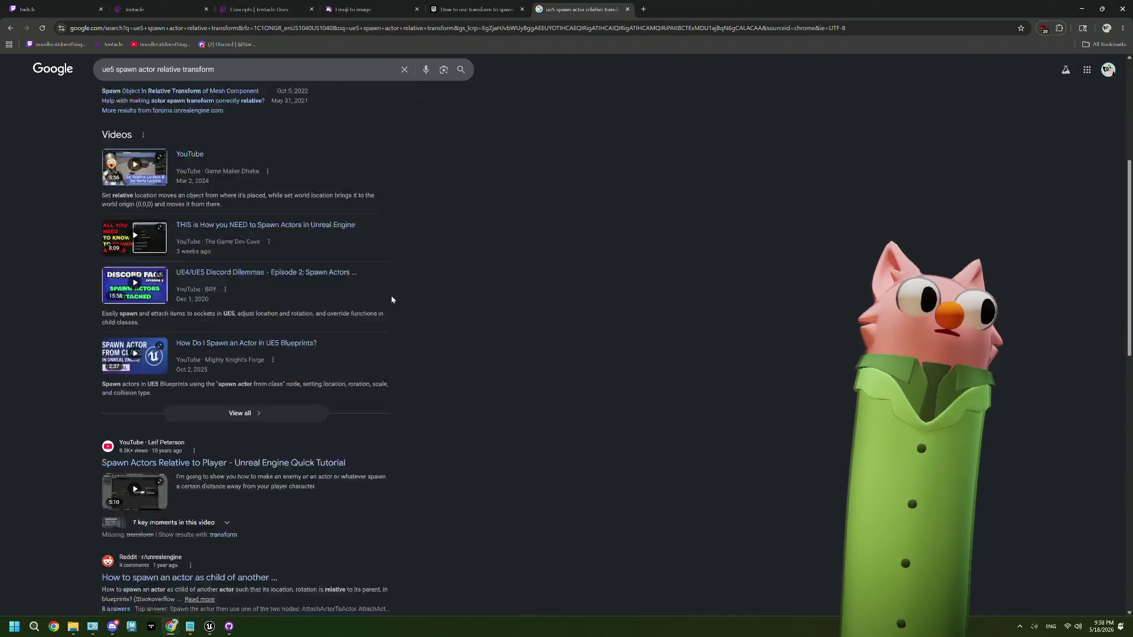
scroll(392, 298, down, 1)
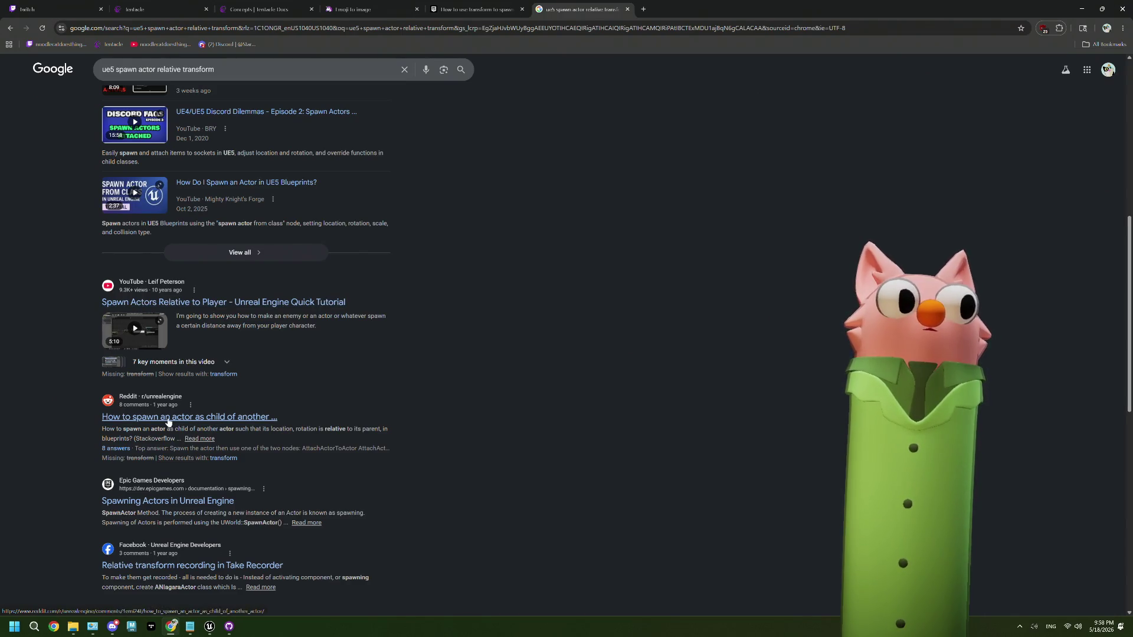
Read the Reddit thread on spawning child actors, then minimize the browser.
click(237, 419)
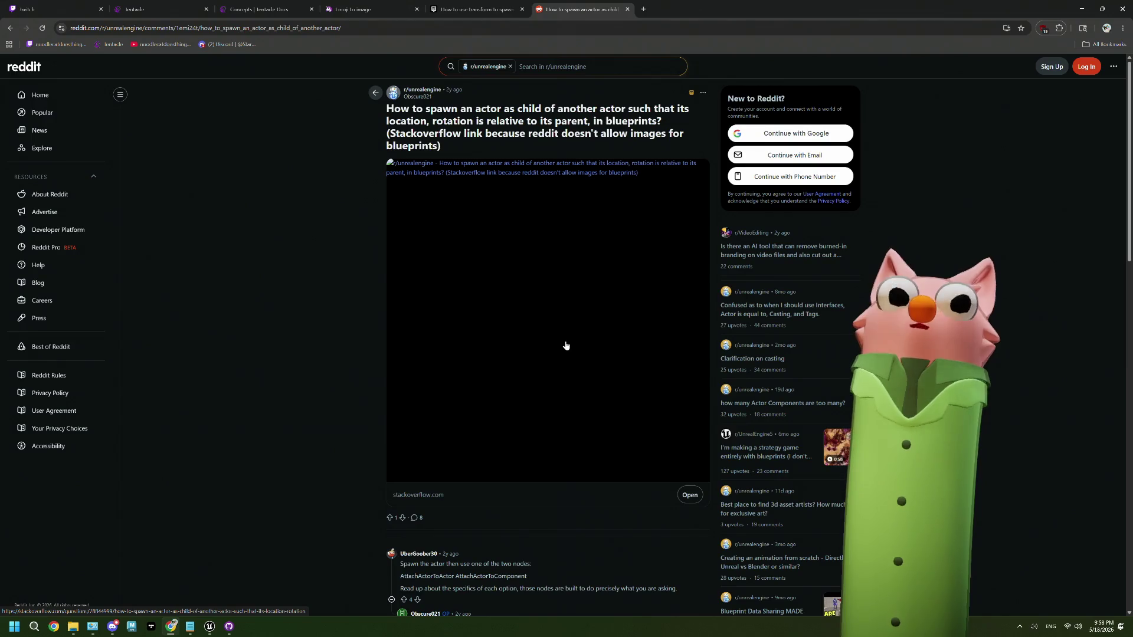
scroll(565, 345, down, 3)
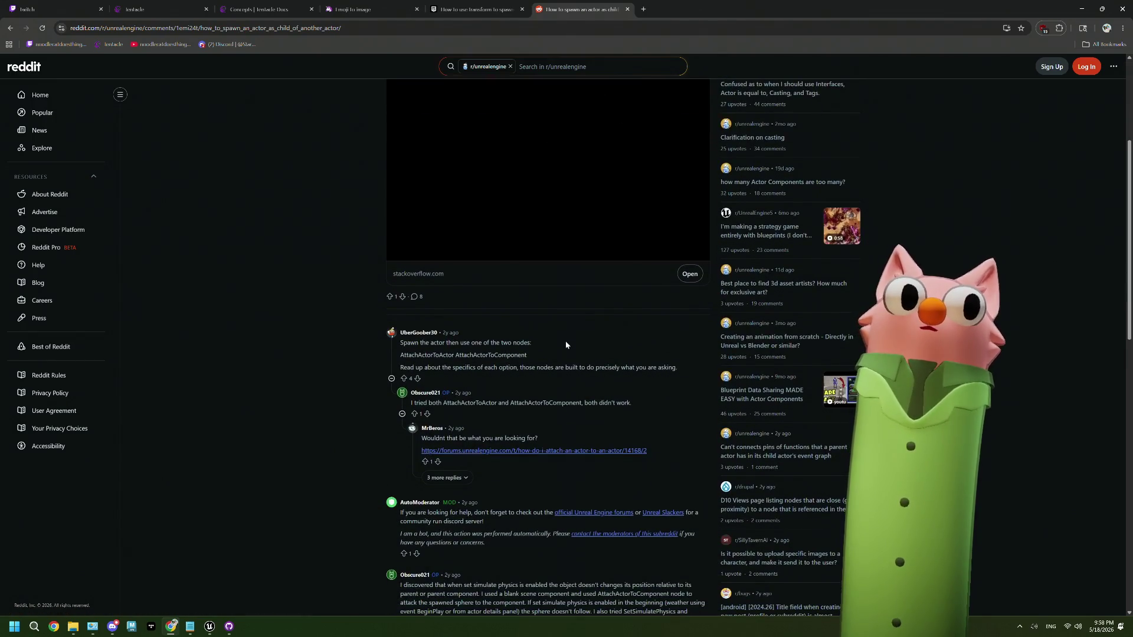
scroll(565, 345, down, 1)
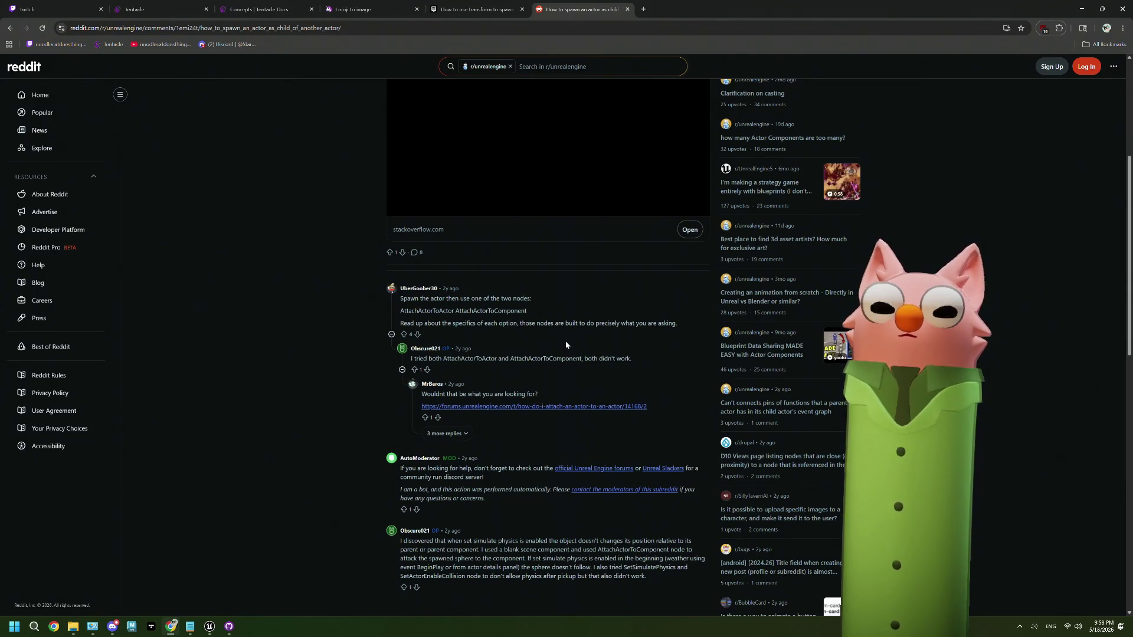
click(1082, 9)
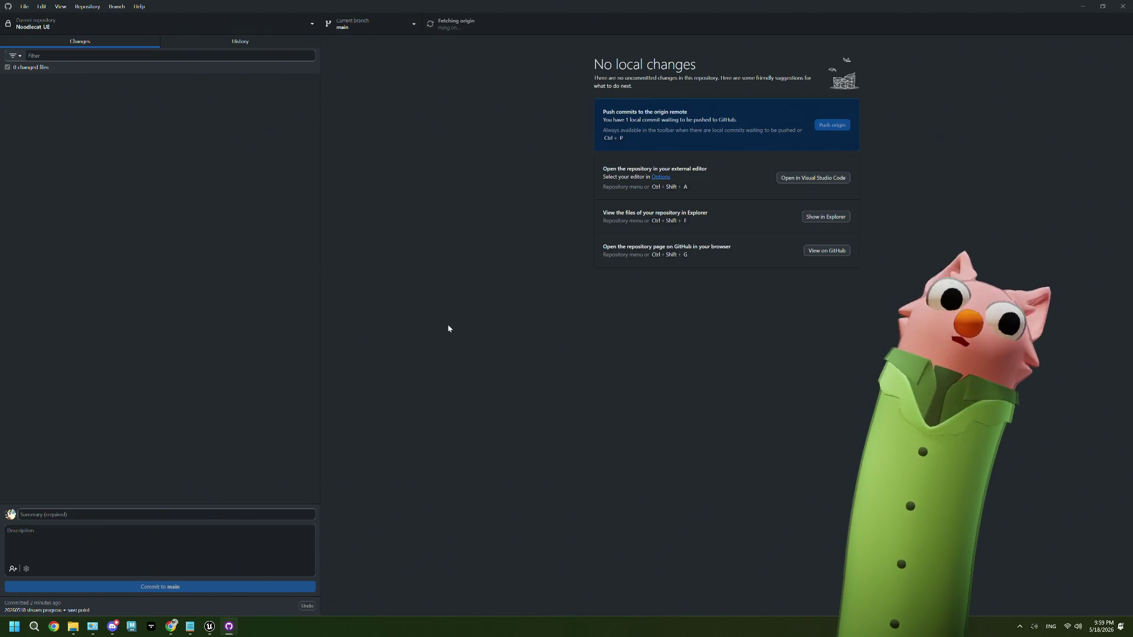
Minimize GitHub Desktop and reopen the blueprint editor from the Content Browser.
click(1086, 5)
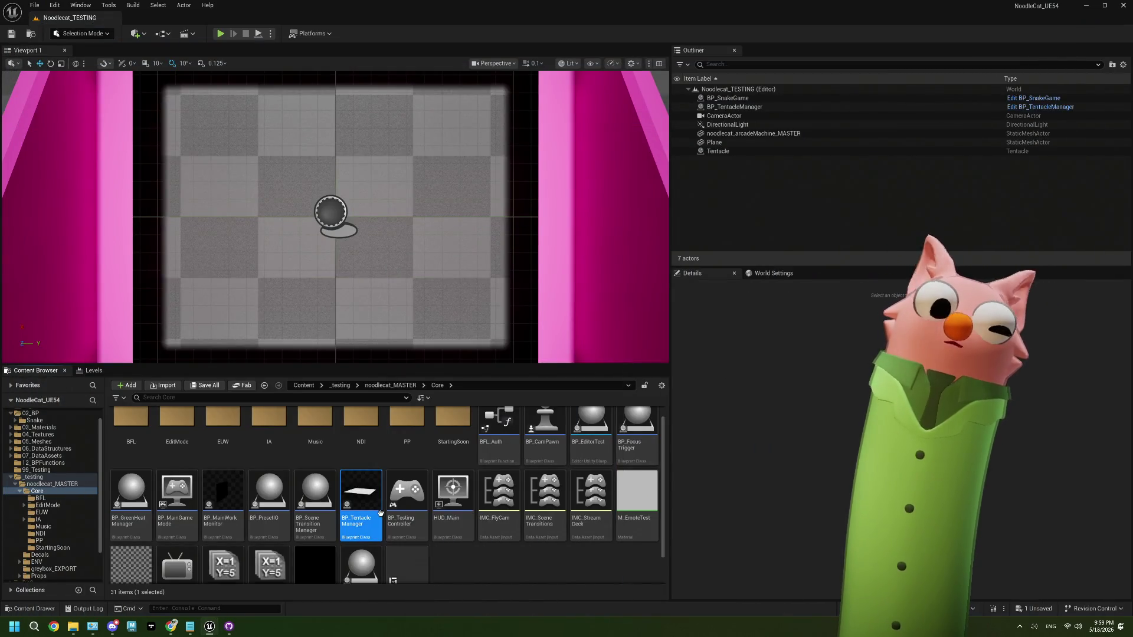
click(501, 561)
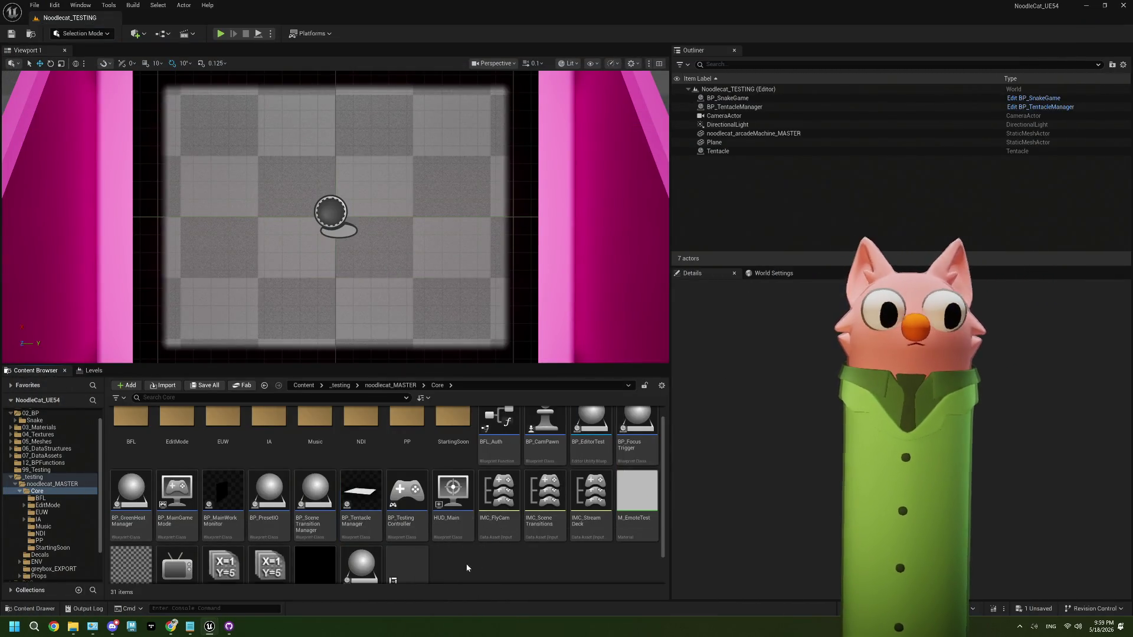
double_click(381, 503)
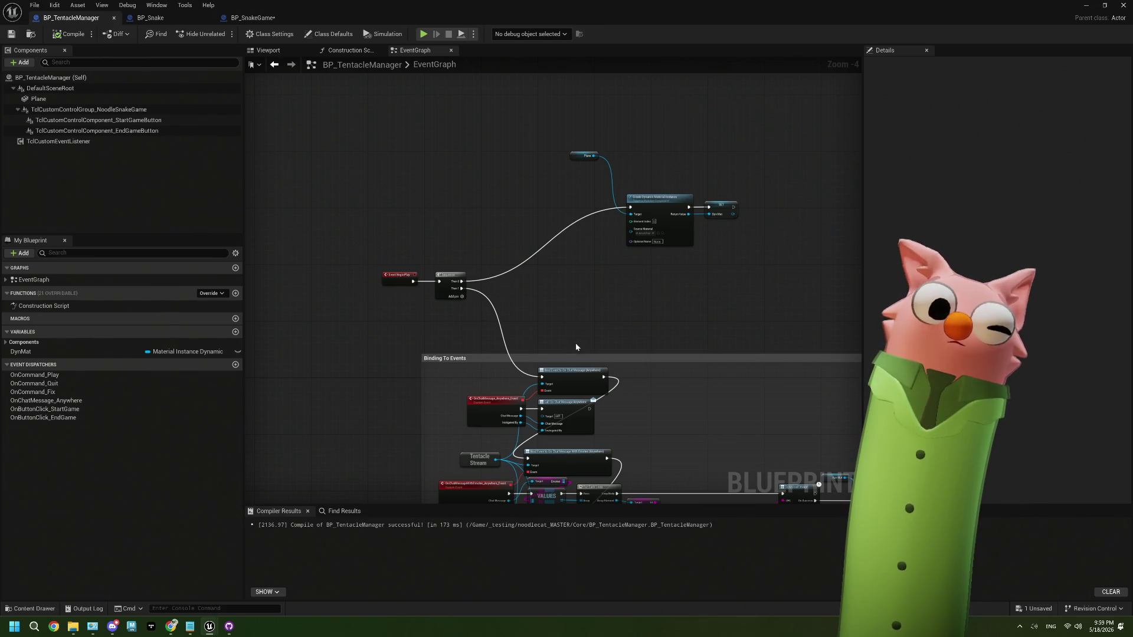
Frame the SpawnActor BP Snake node in BP_SnakeGame's event graph and bring up the node action menu.
click(254, 18)
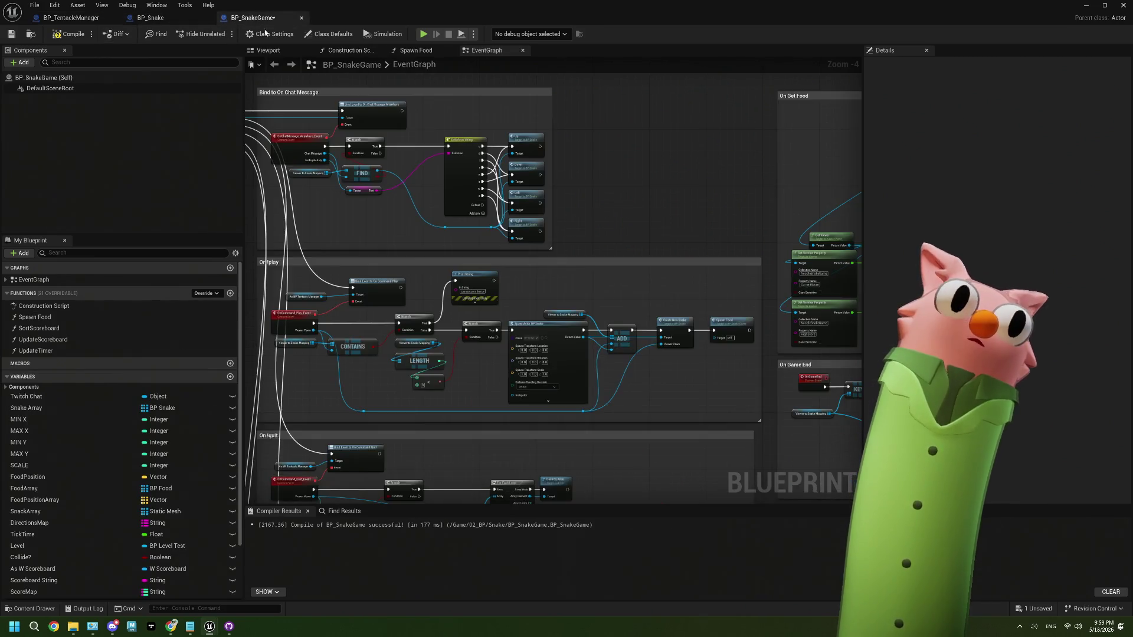
scroll(568, 346, up, 3)
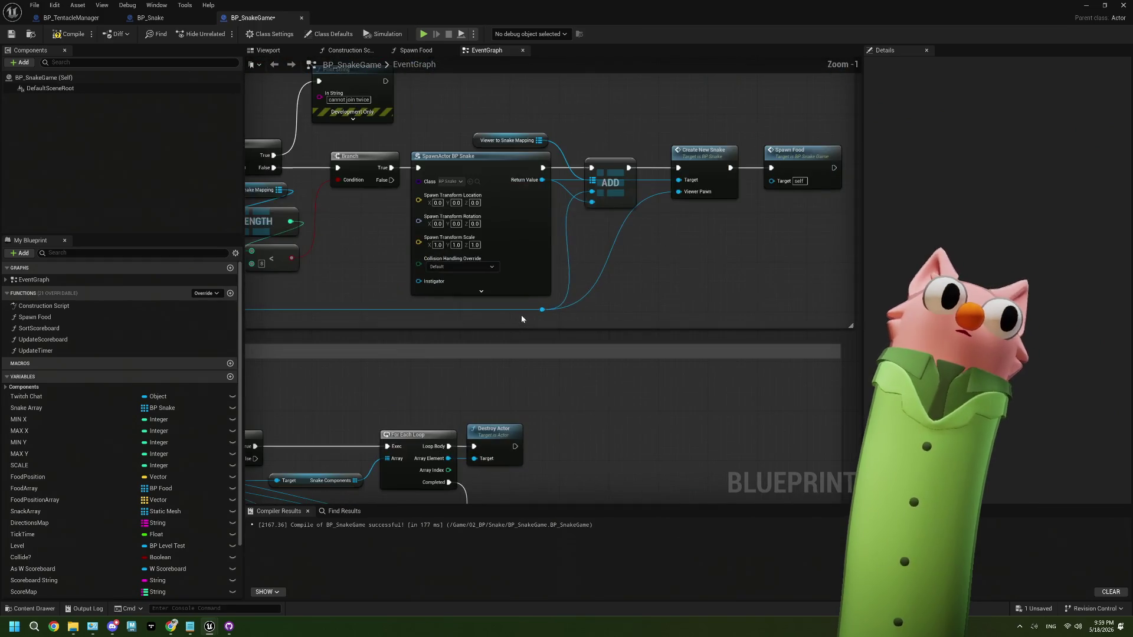
scroll(521, 314, down, 3)
scroll(511, 343, down, 3)
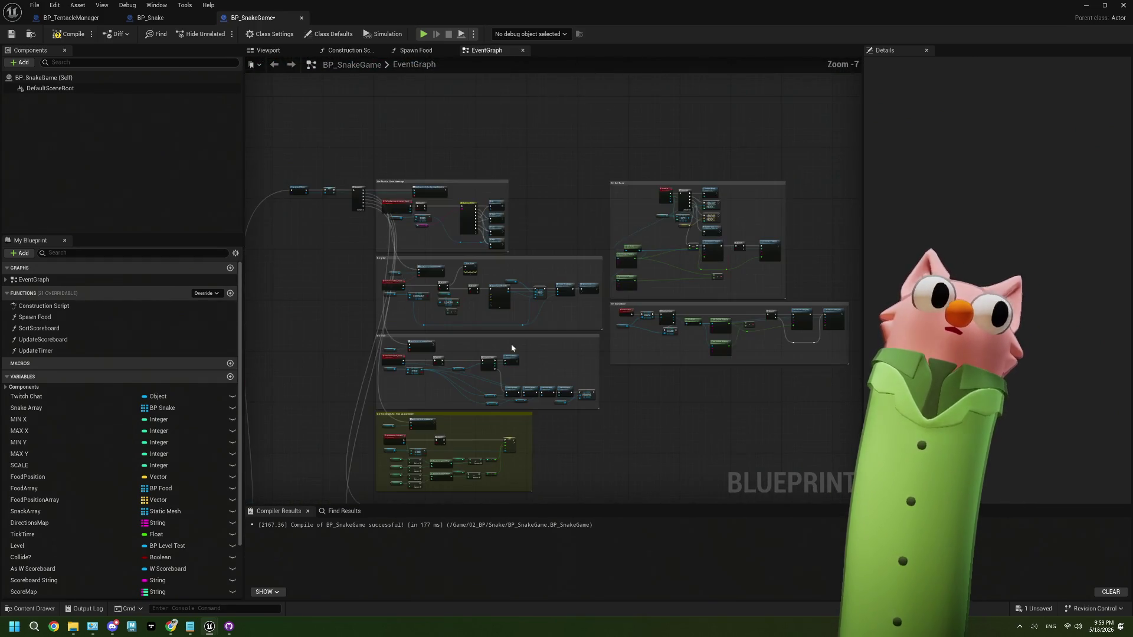
scroll(511, 342, up, 5)
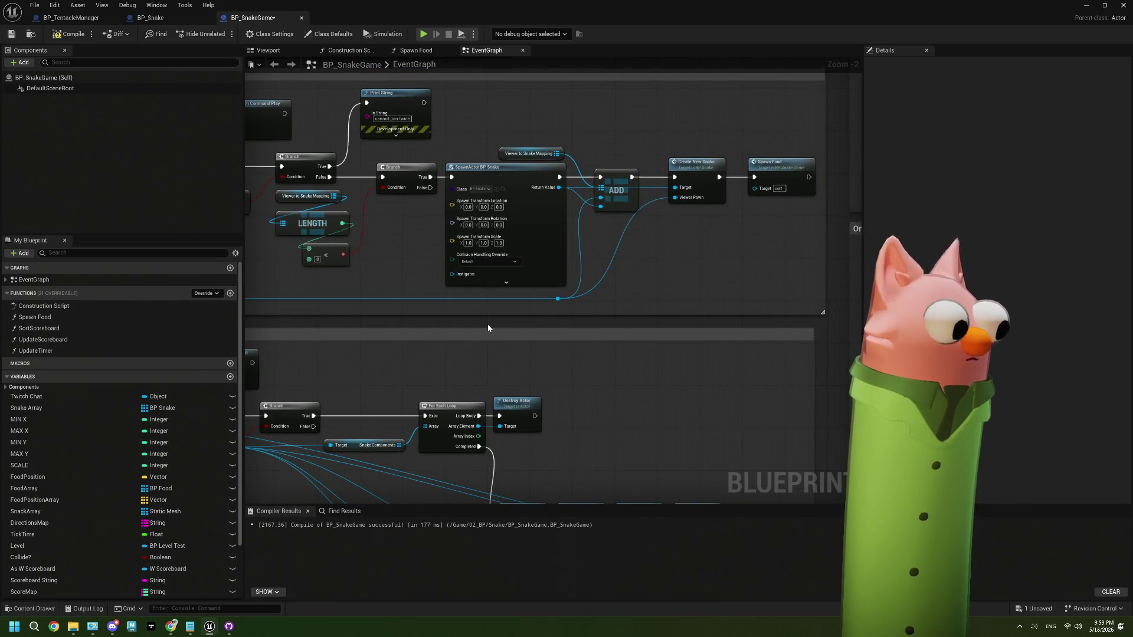
right_click(488, 325)
Add an Attach Actor To Actor node and position it beside the BP Snake spawn node.
text(attach)
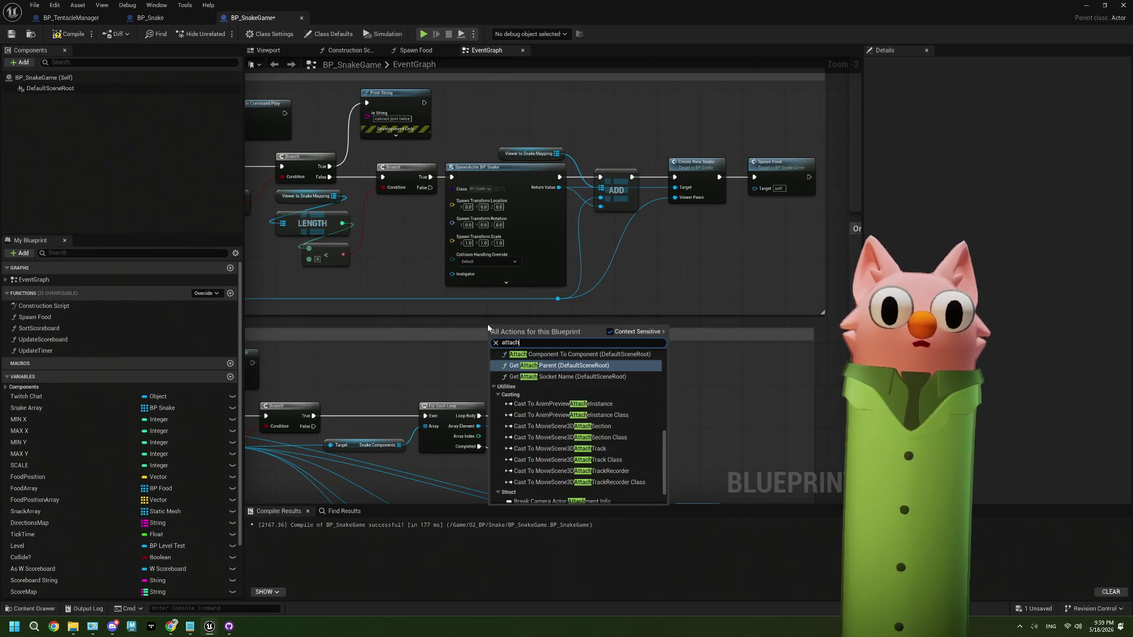
text( actor)
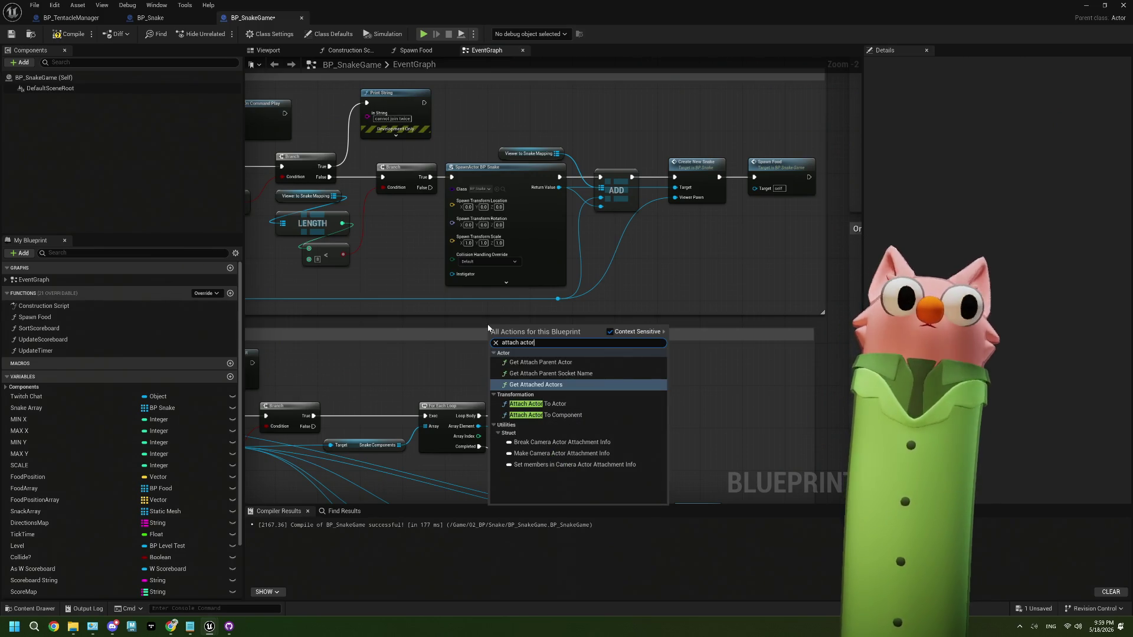
click(538, 403)
drag(560, 349, 650, 346)
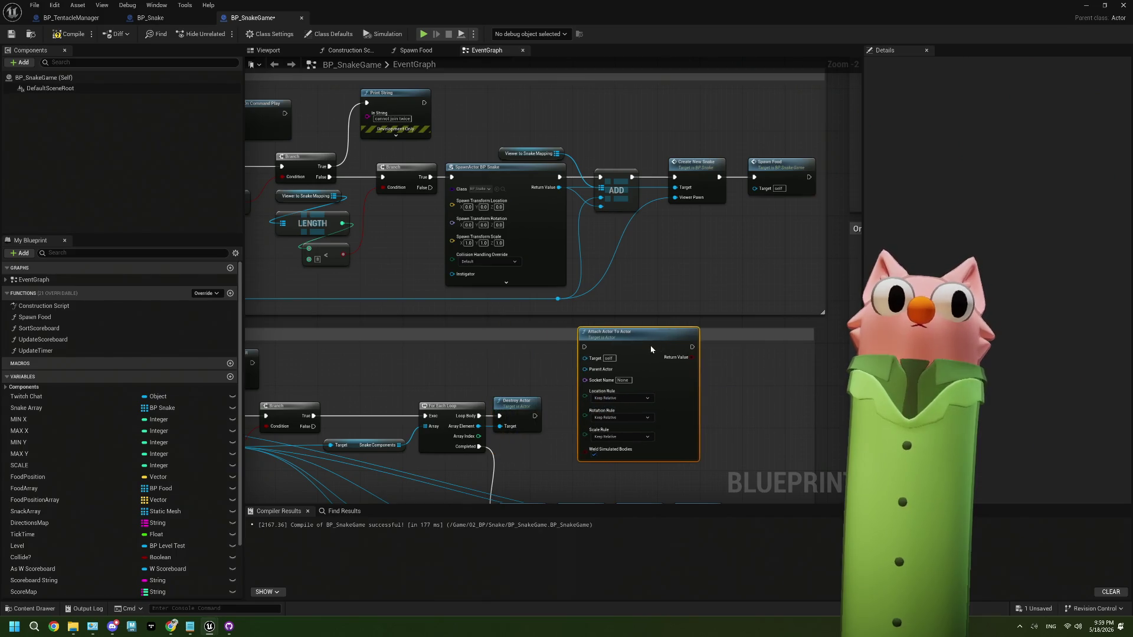
scroll(658, 396, up, 2)
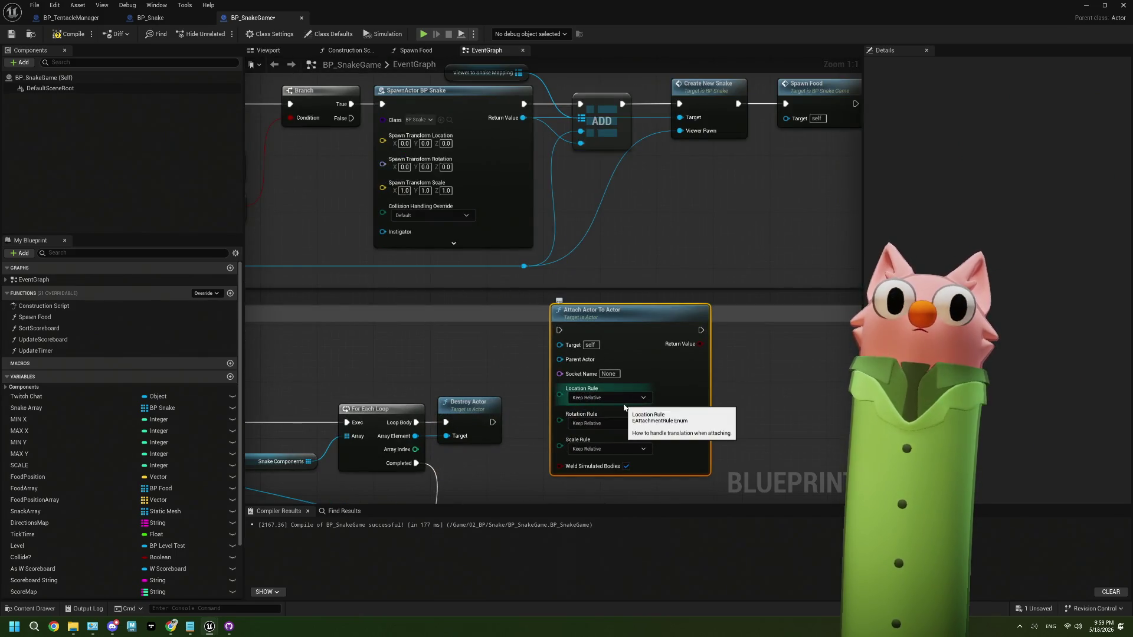
scroll(632, 378, down, 2)
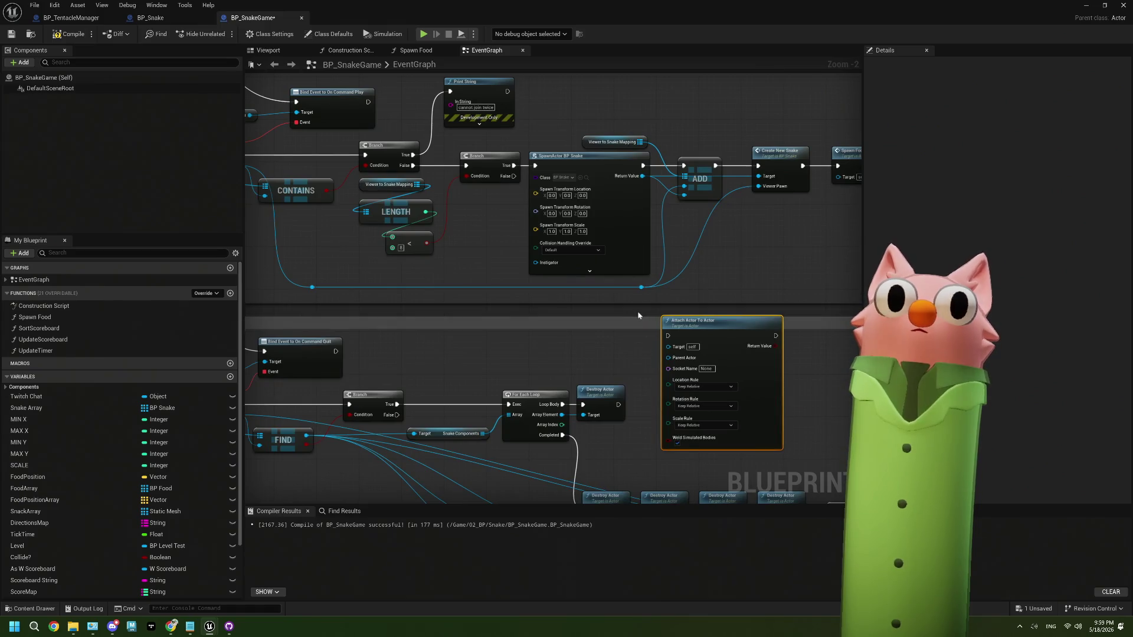
scroll(628, 290, up, 2)
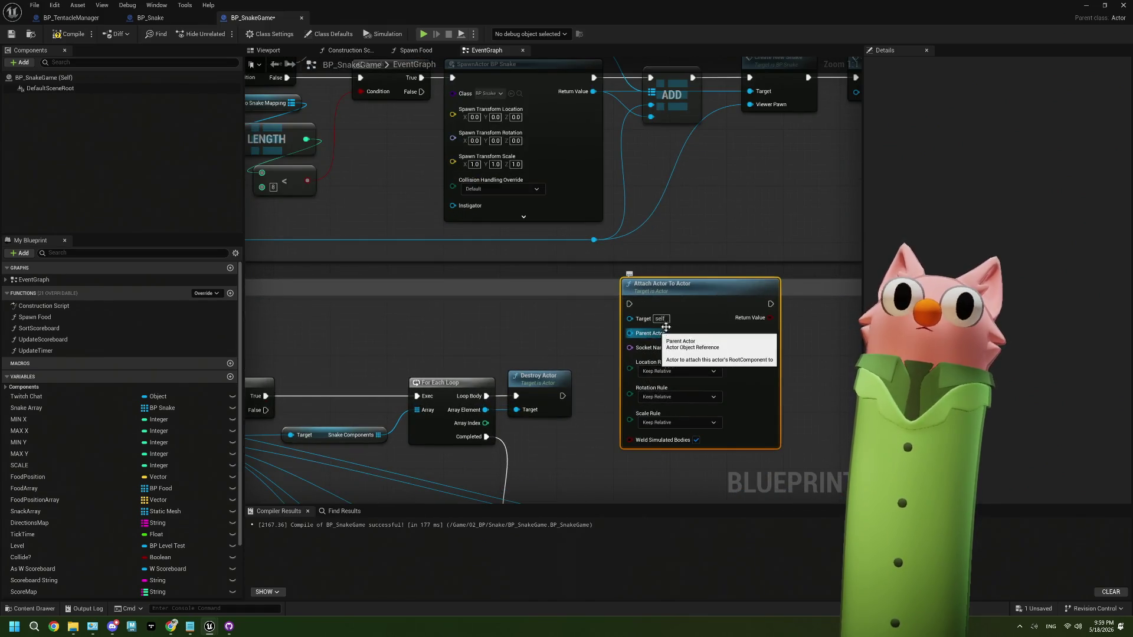
drag(666, 327, 585, 339)
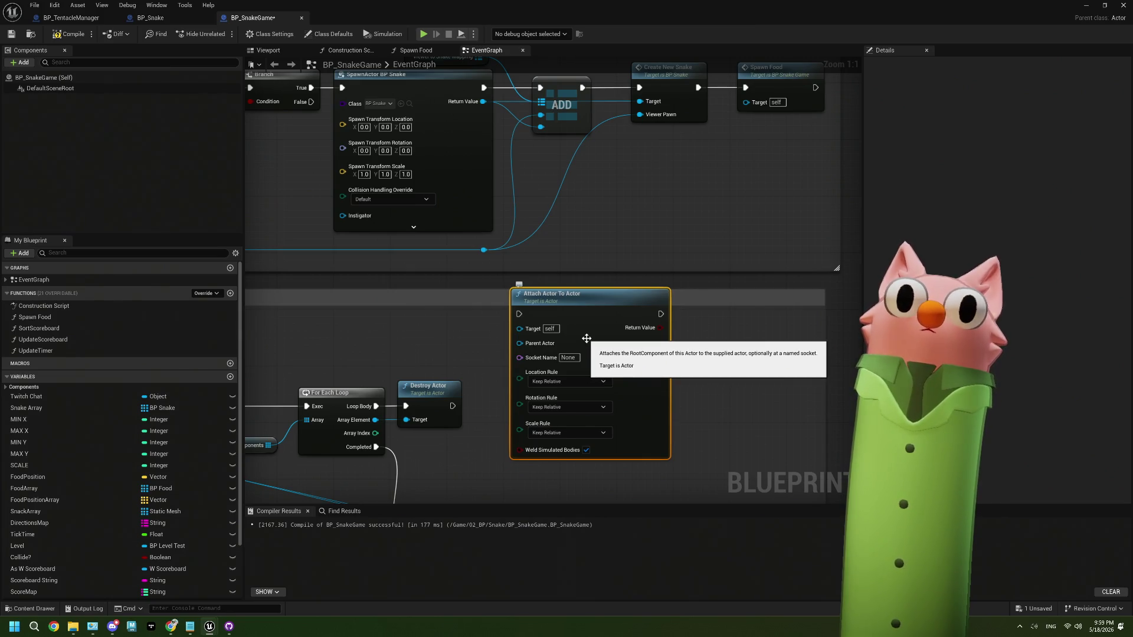
drag(585, 340, 621, 317)
Wire the attach node between the snake spawn and ADD, targeting the spawned BP Snake.
mouse_move(484, 87)
mouse_down()
mouse_move(539, 287)
mouse_move(555, 293)
mouse_up()
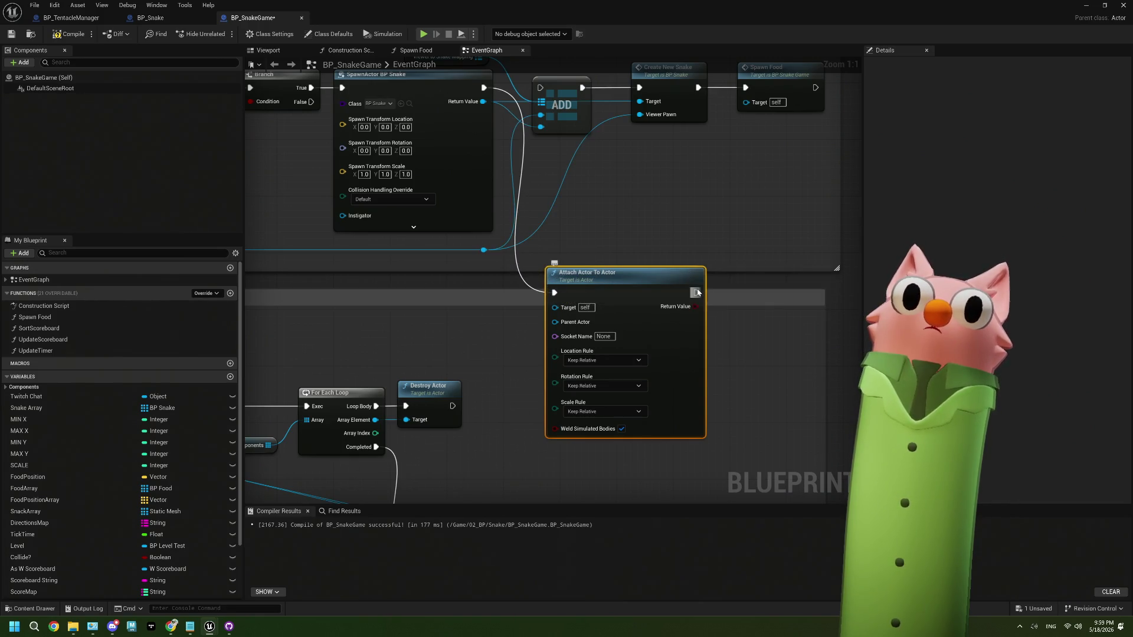
drag(697, 292, 540, 88)
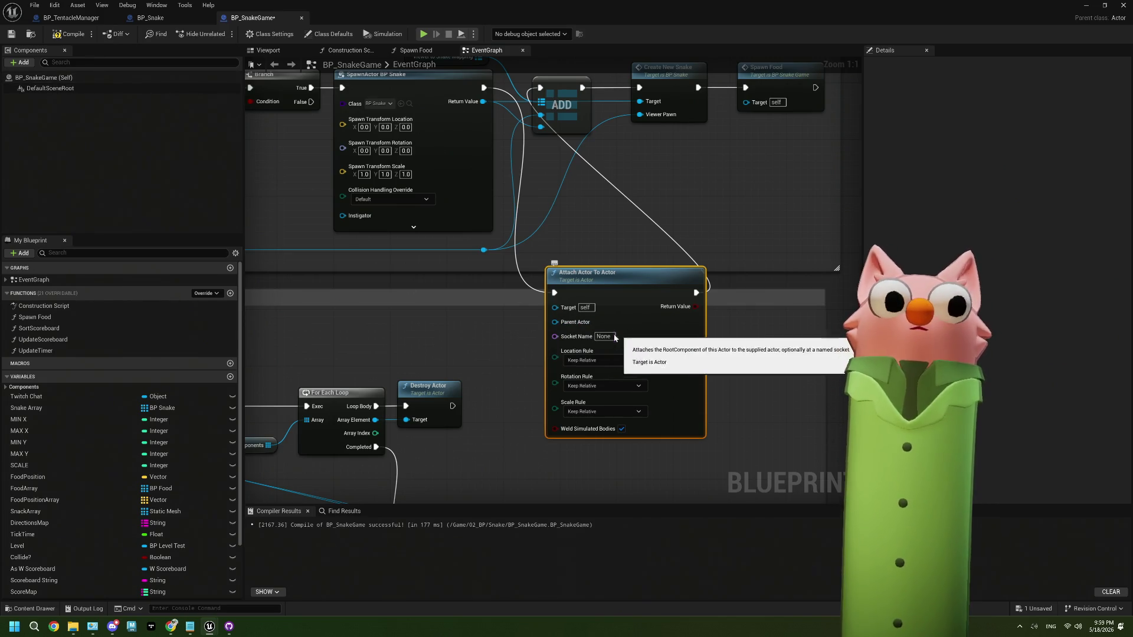
mouse_move(483, 101)
mouse_down()
mouse_move(508, 118)
mouse_move(552, 321)
mouse_move(556, 308)
mouse_up()
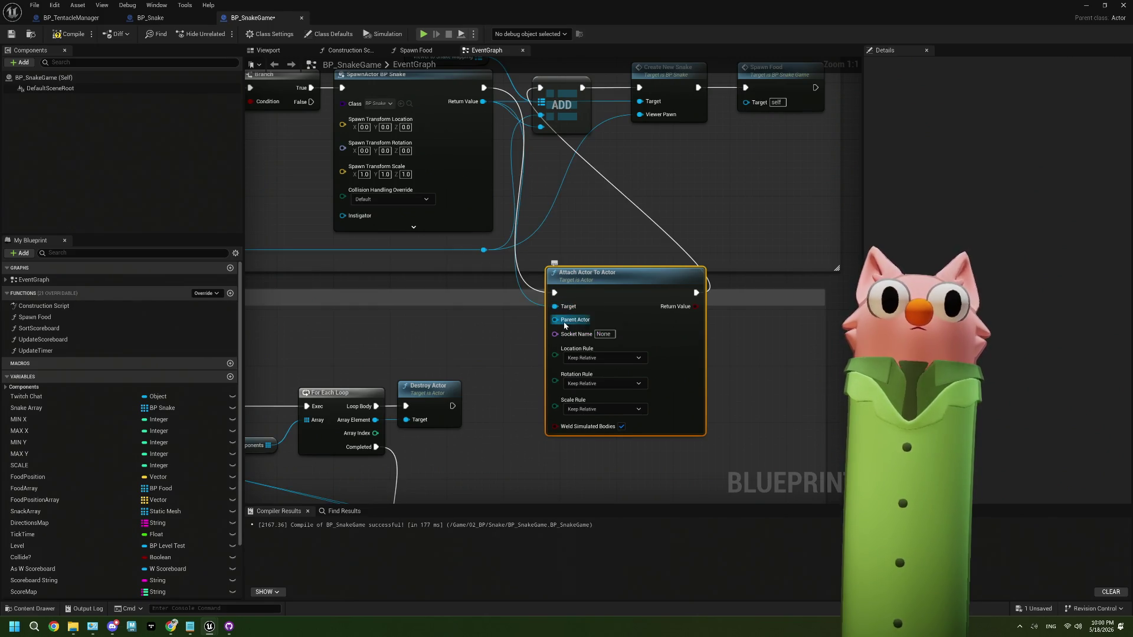
click(65, 89)
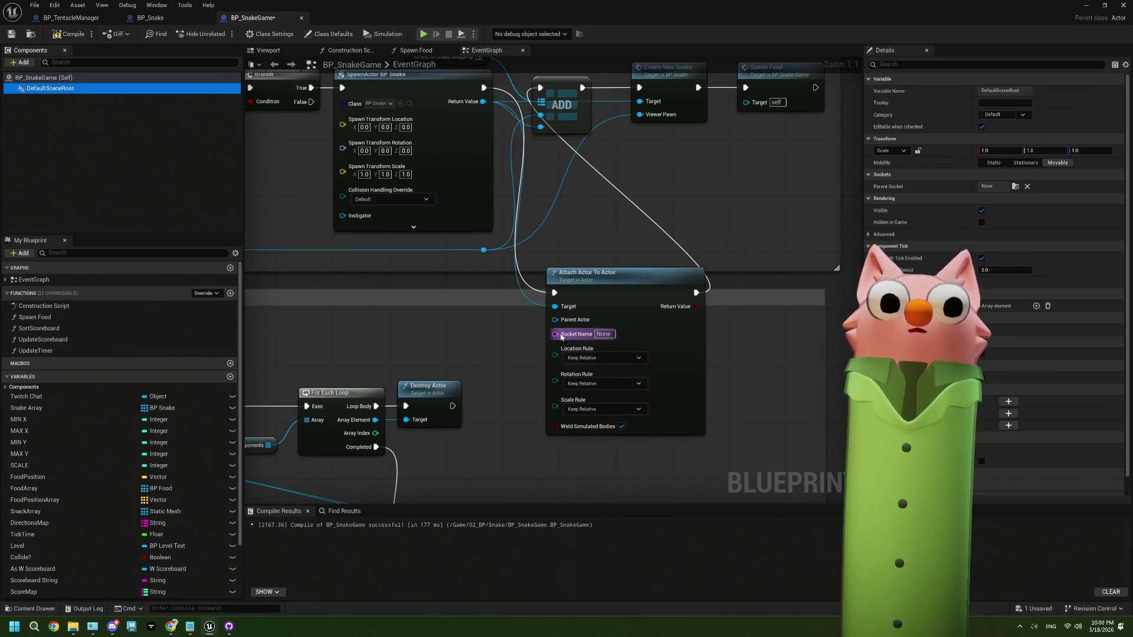
scroll(473, 337, down, 4)
scroll(494, 357, down, 1)
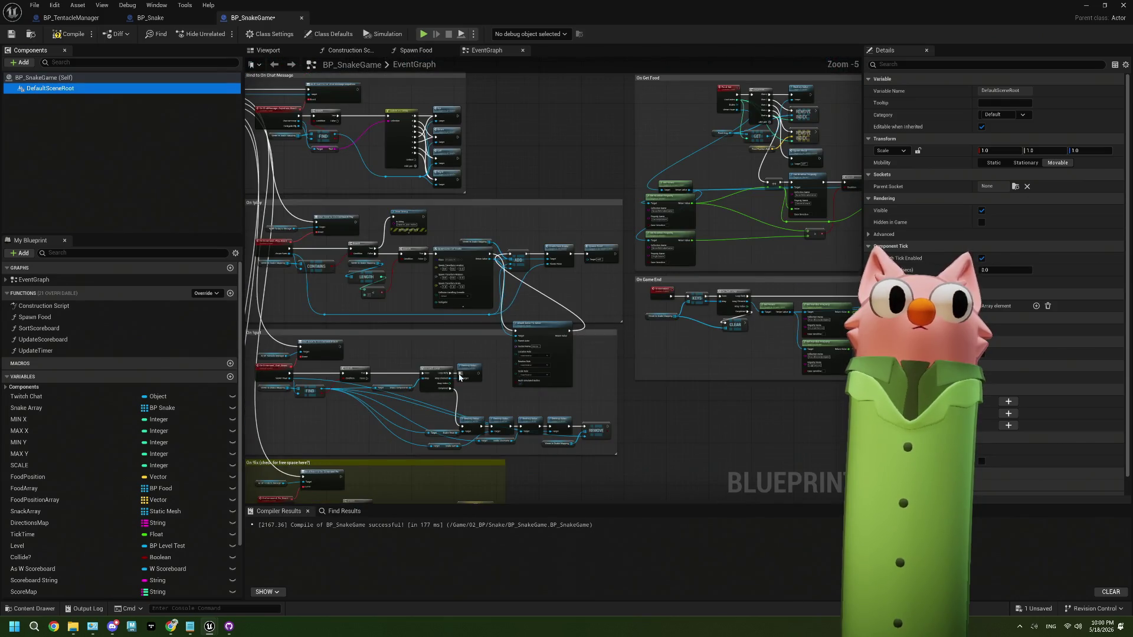
mouse_move(460, 378)
mouse_down()
mouse_move(405, 367)
mouse_move(463, 287)
mouse_move(425, 279)
mouse_move(461, 270)
mouse_up()
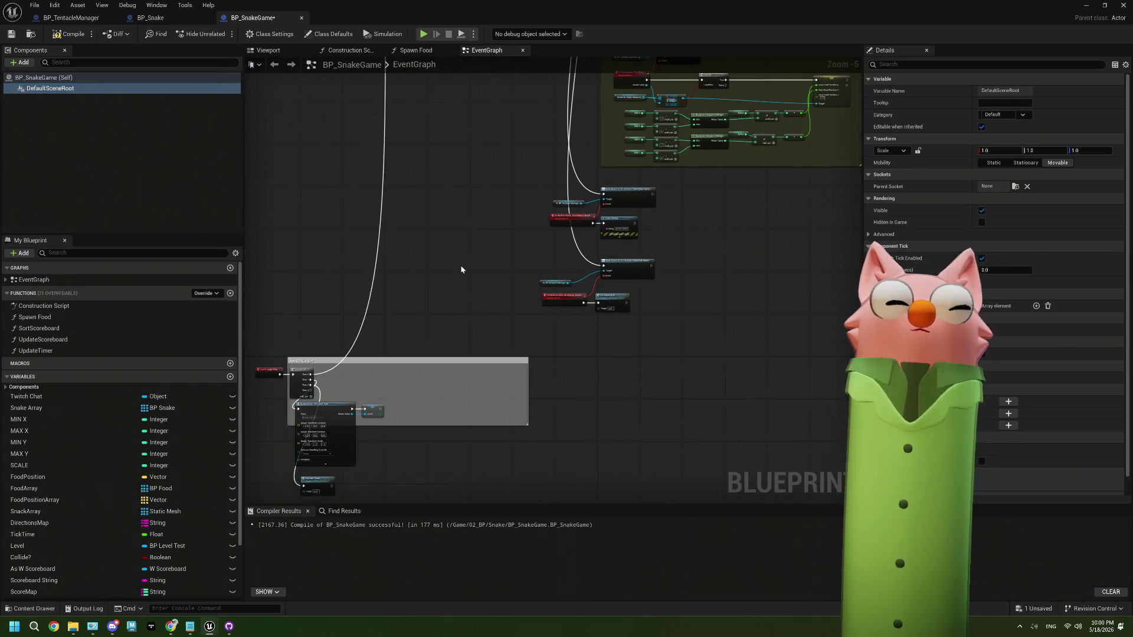
scroll(417, 309, up, 1)
mouse_move(417, 309)
mouse_down()
mouse_move(266, 410)
mouse_move(114, 537)
mouse_up()
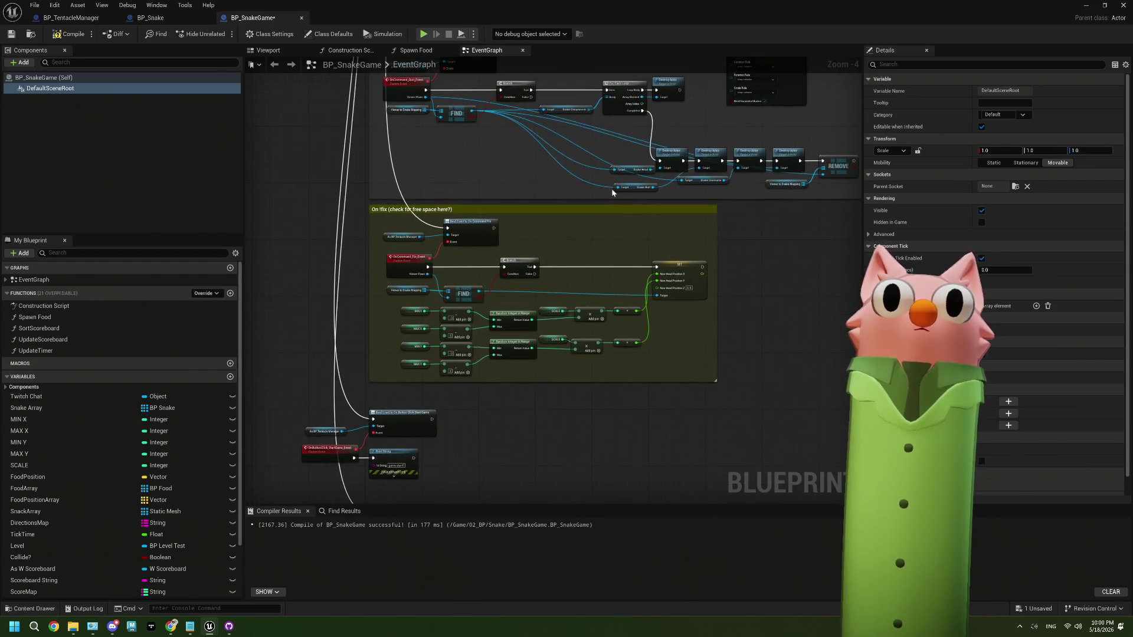
scroll(651, 156, up, 2)
scroll(651, 156, up, 1)
drag(652, 157, 495, 221)
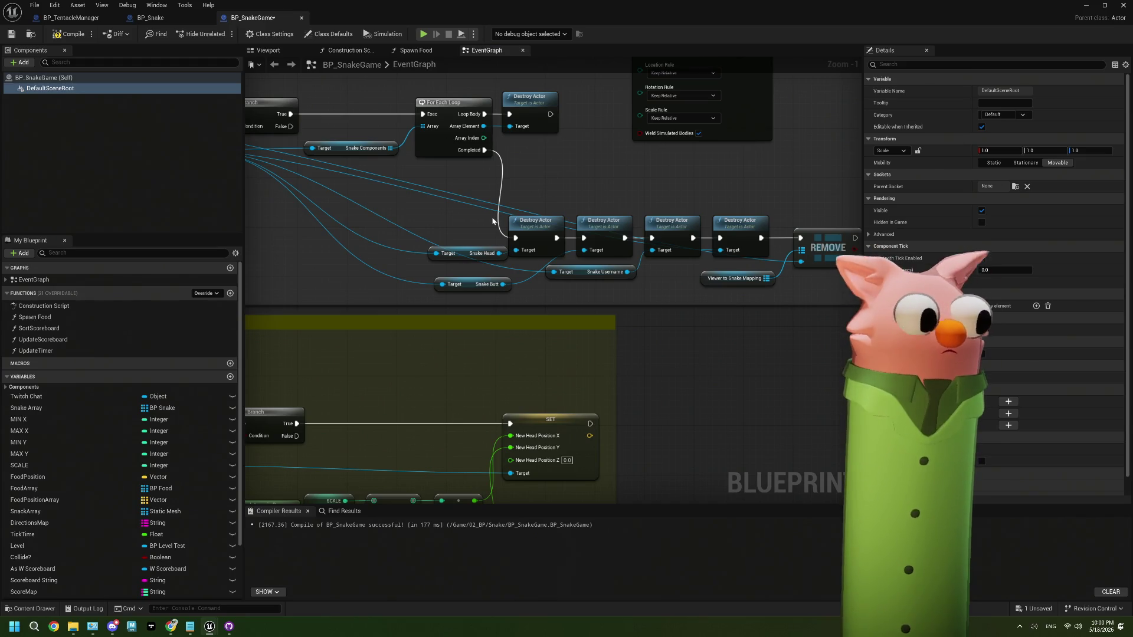
scroll(493, 221, down, 4)
mouse_move(492, 221)
mouse_down()
mouse_move(514, 321)
mouse_move(285, 452)
mouse_move(383, 407)
mouse_up()
scroll(425, 378, up, 5)
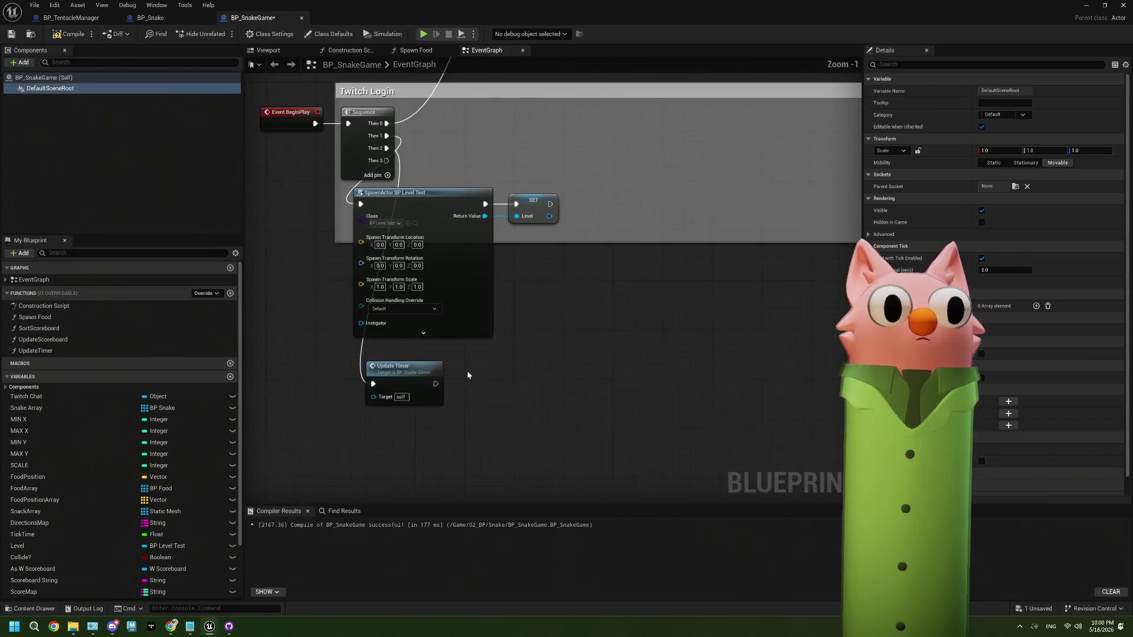
click(24, 63)
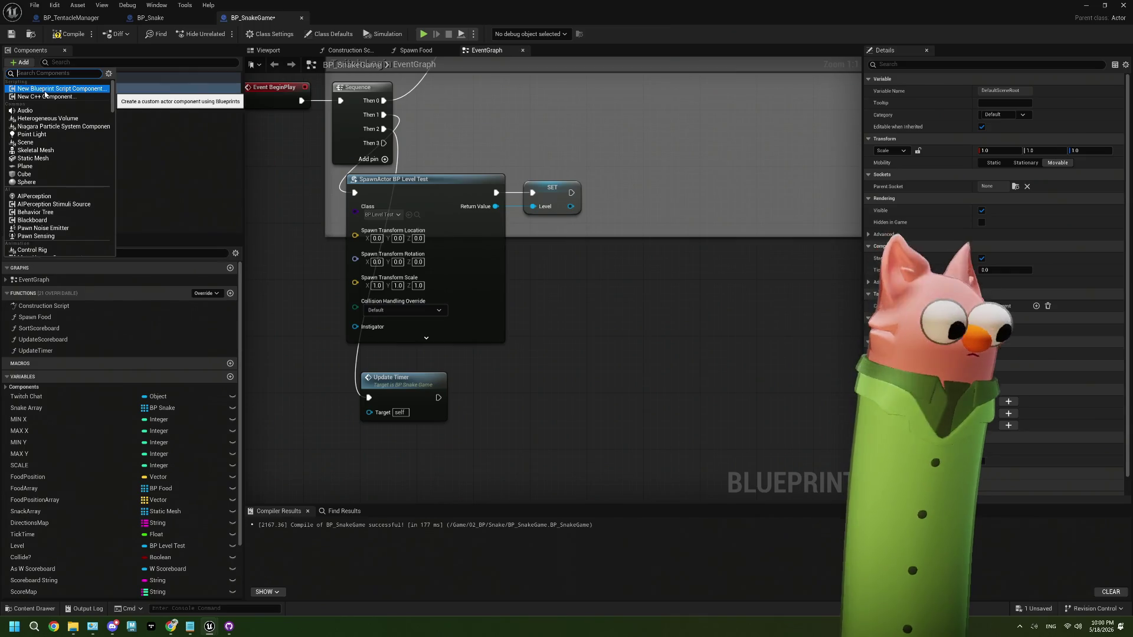
text(level)
key(Escape)
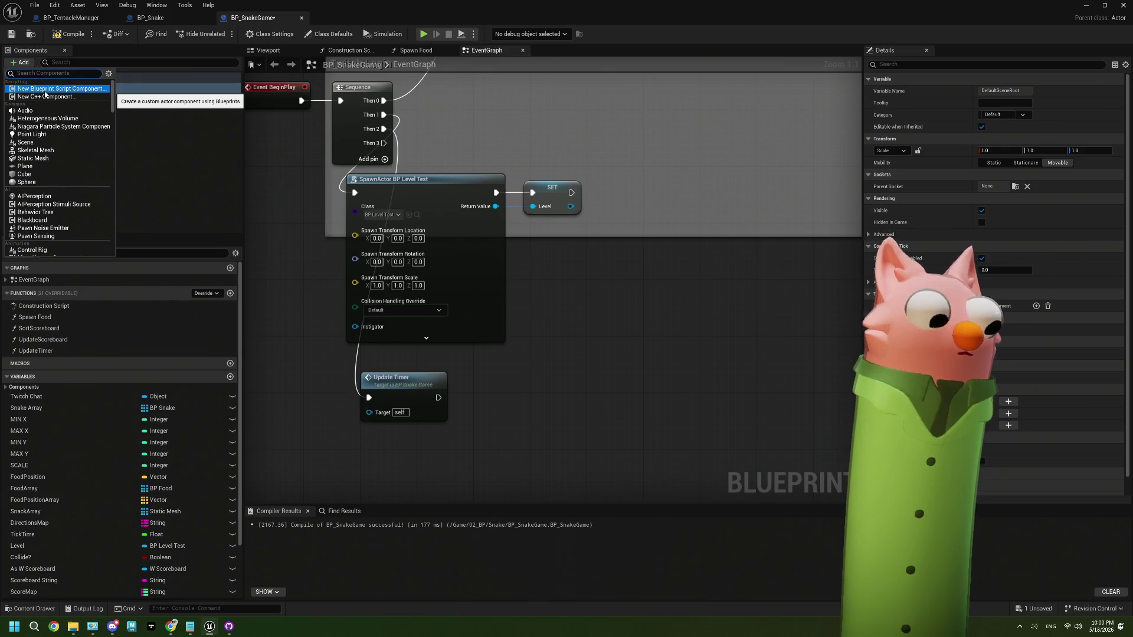
text(level)
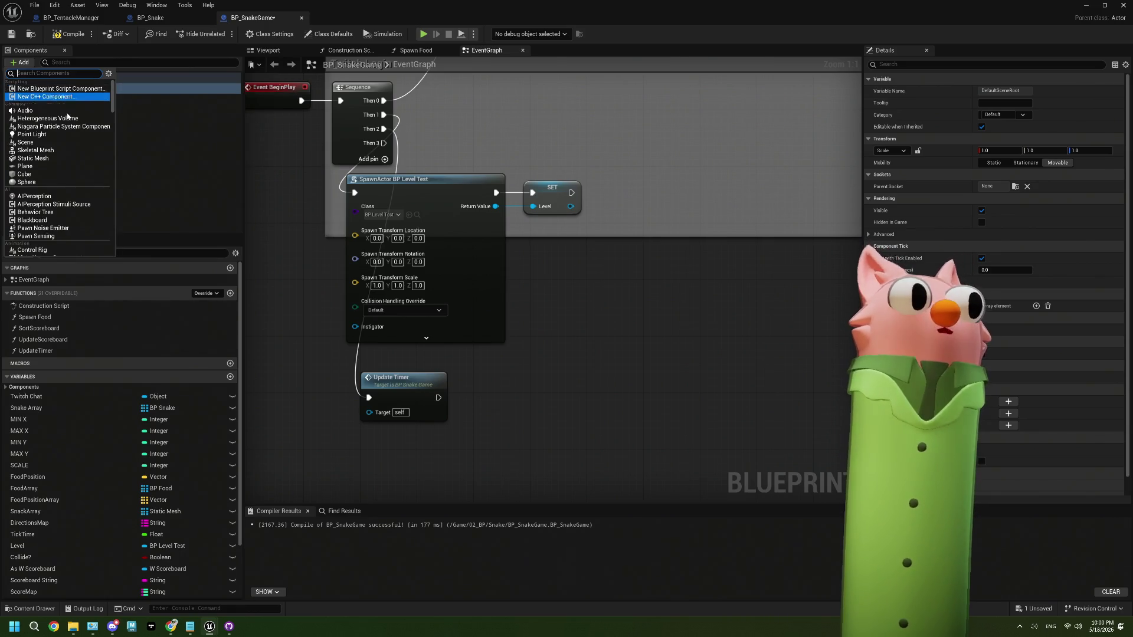
scroll(68, 117, down, 5)
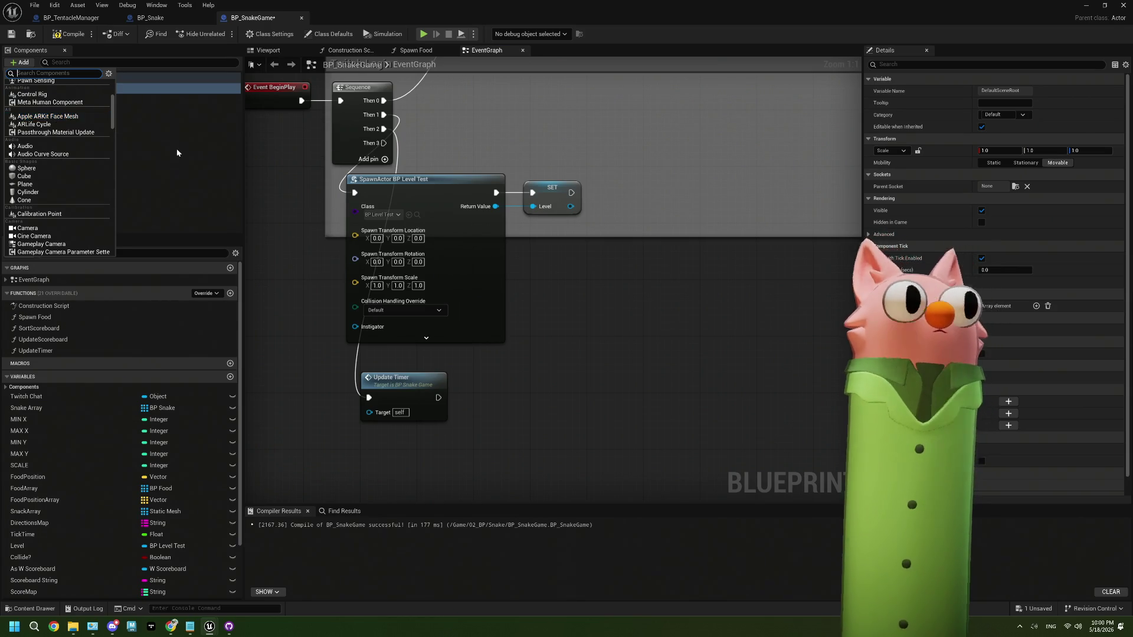
click(133, 153)
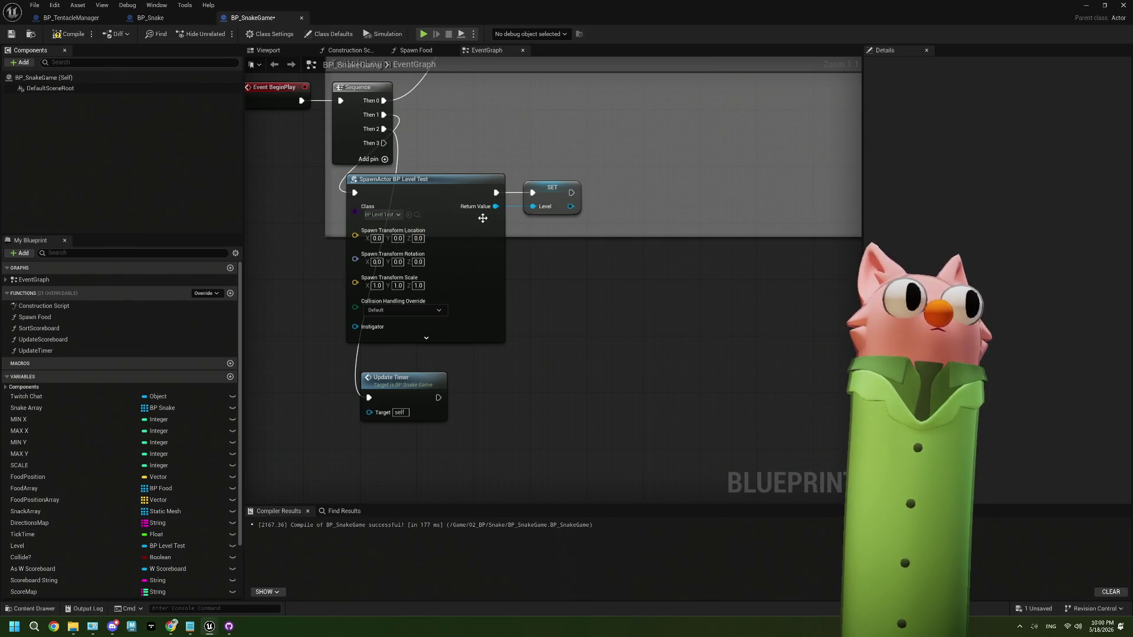
mouse_move(441, 18)
mouse_down()
mouse_move(522, 34)
mouse_move(604, 93)
mouse_up()
Add BP_LevelTest as a component under DefaultSceneRoot and re-maximize the blueprint editor.
drag(275, 432, 422, 254)
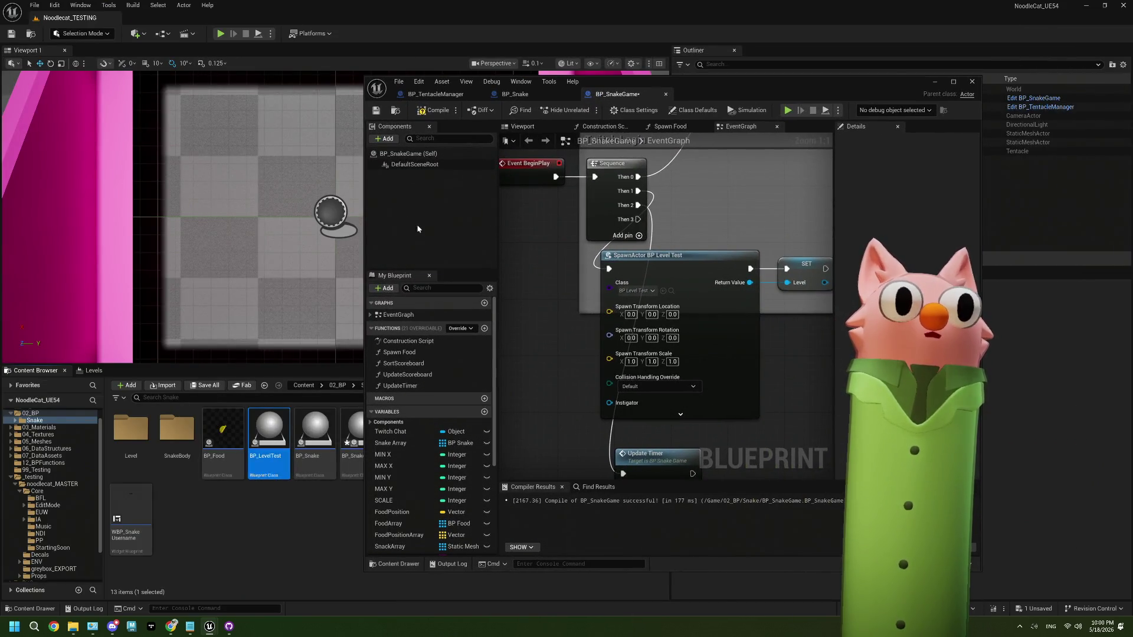
drag(727, 95, 628, 377)
double_click(628, 378)
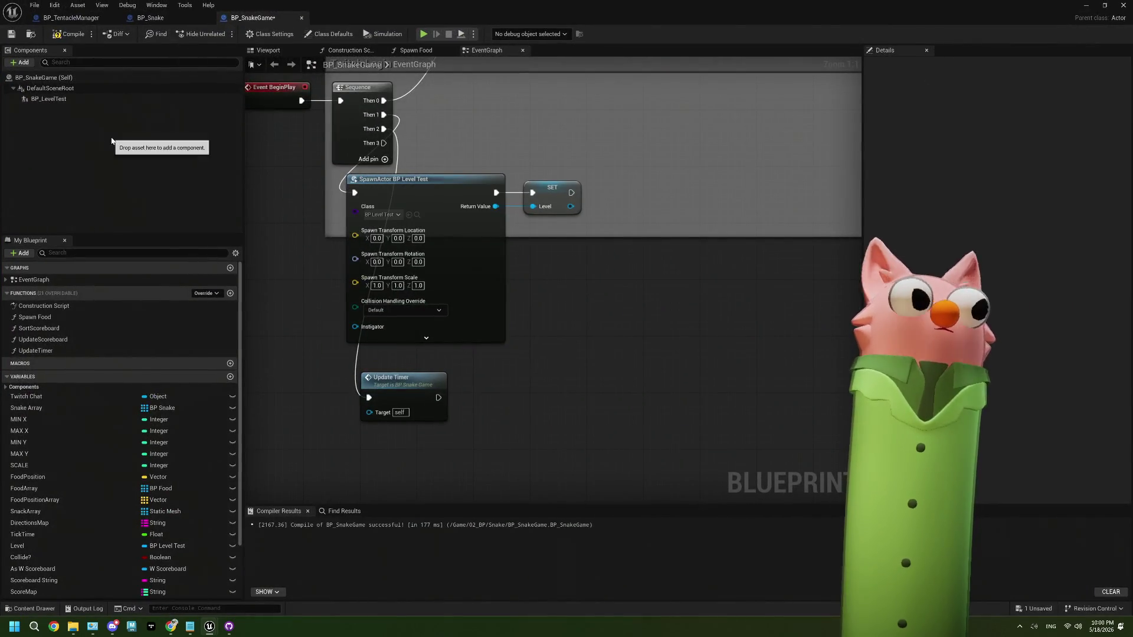
Select the SpawnActor BP Level Test node and bring up its execution link options.
click(499, 277)
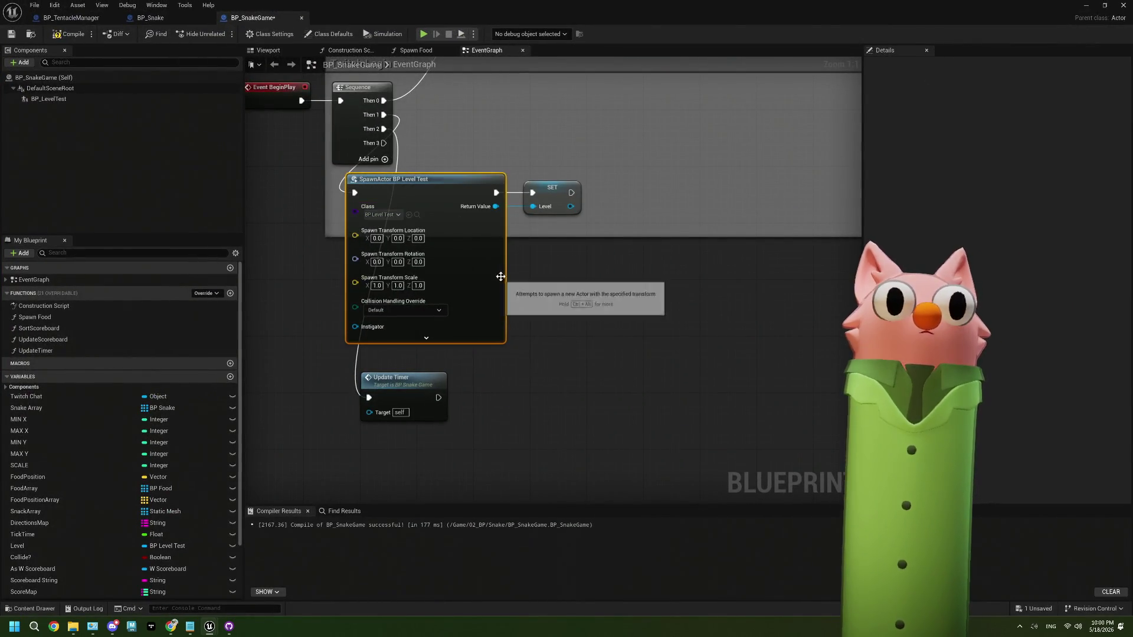
right_click(350, 197)
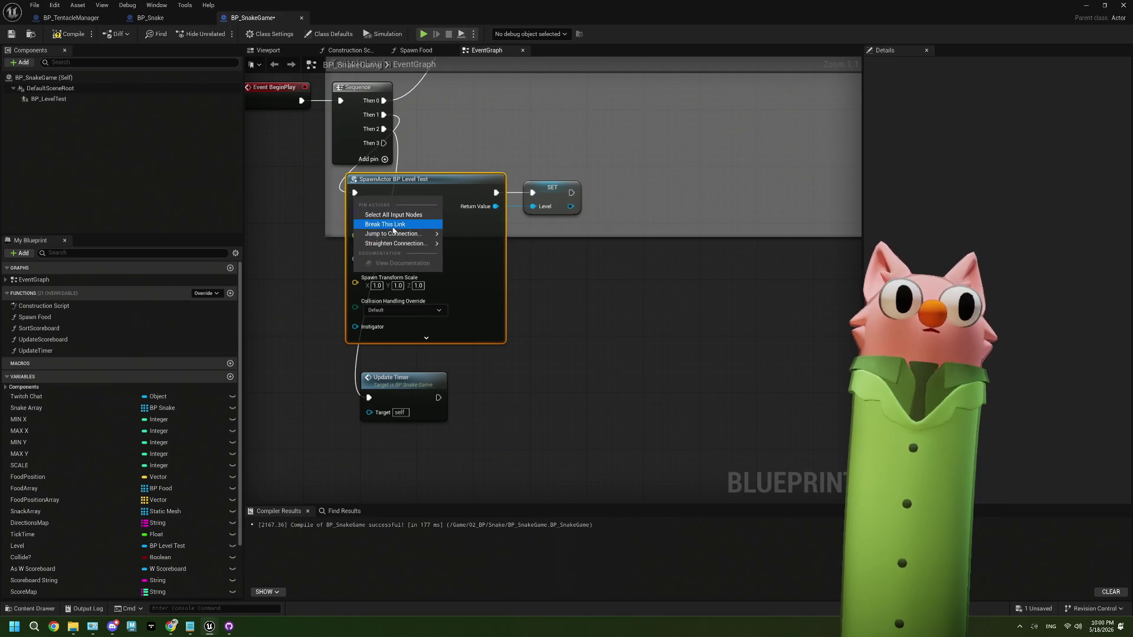
scroll(483, 272, down, 5)
scroll(483, 271, up, 5)
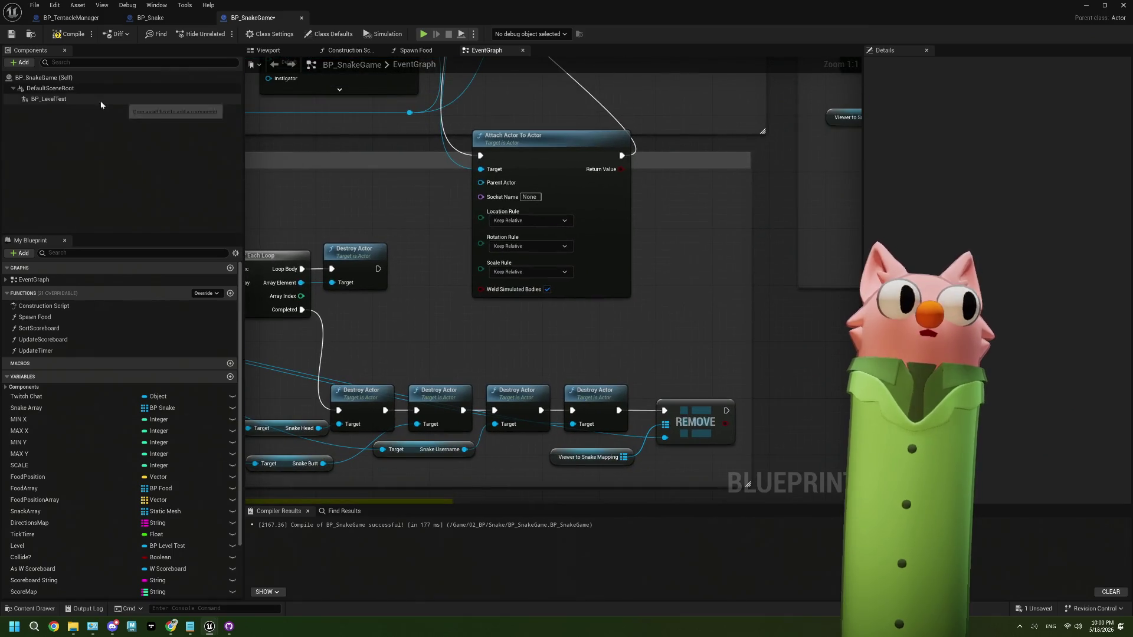
Drag a BP Level Test reference into the graph, then show Class Defaults.
mouse_move(47, 99)
mouse_down()
mouse_move(388, 223)
mouse_move(399, 206)
mouse_move(483, 186)
mouse_up()
click(467, 195)
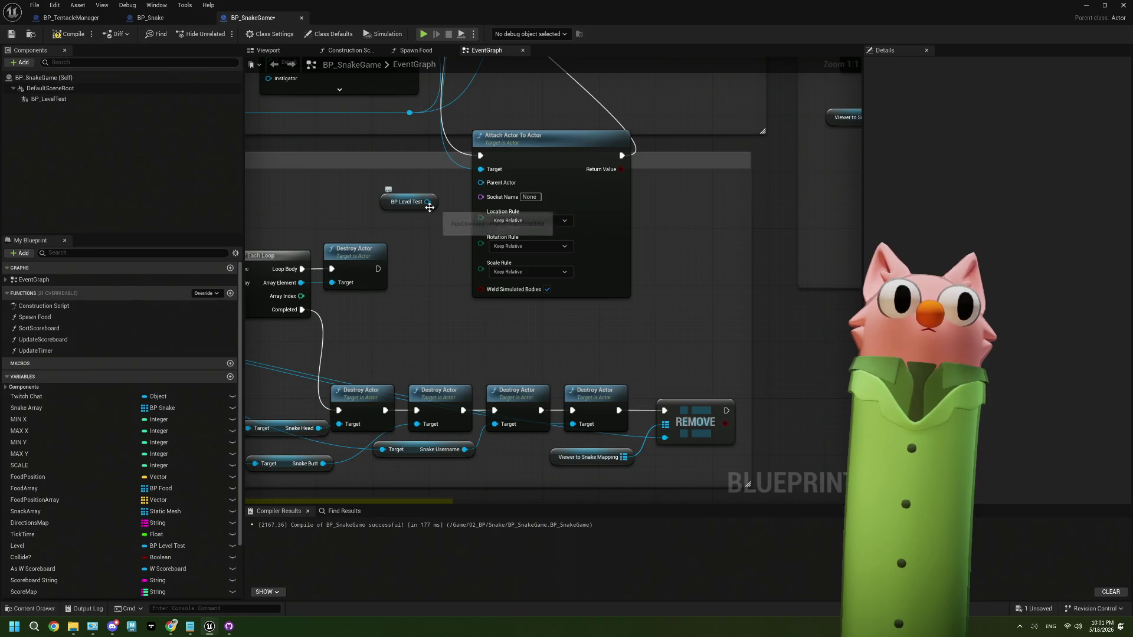
click(429, 207)
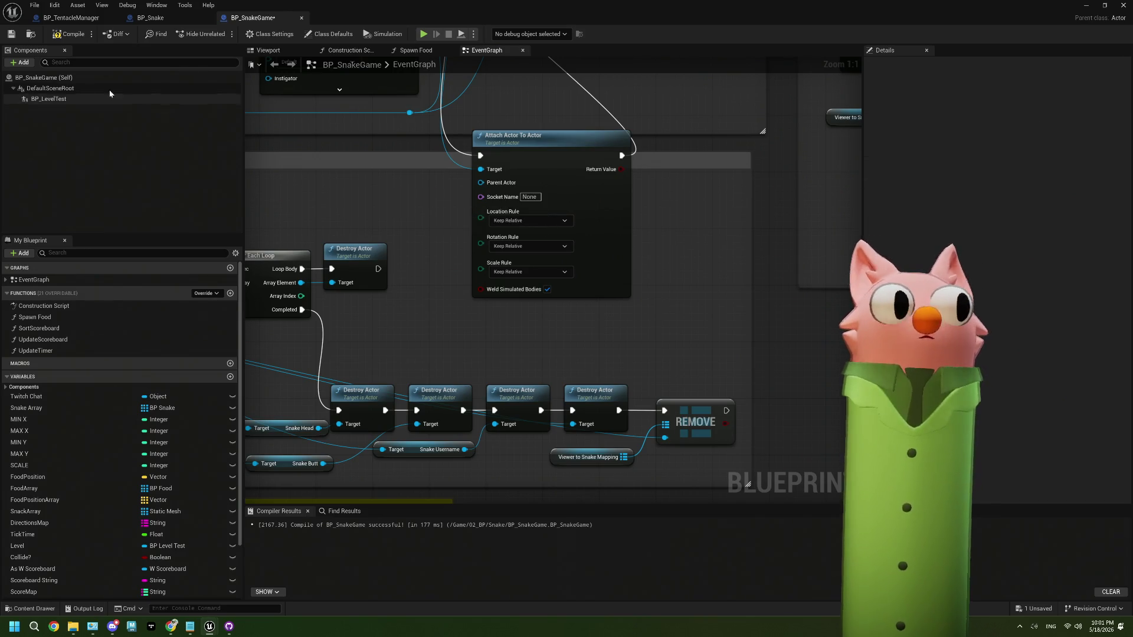
click(59, 79)
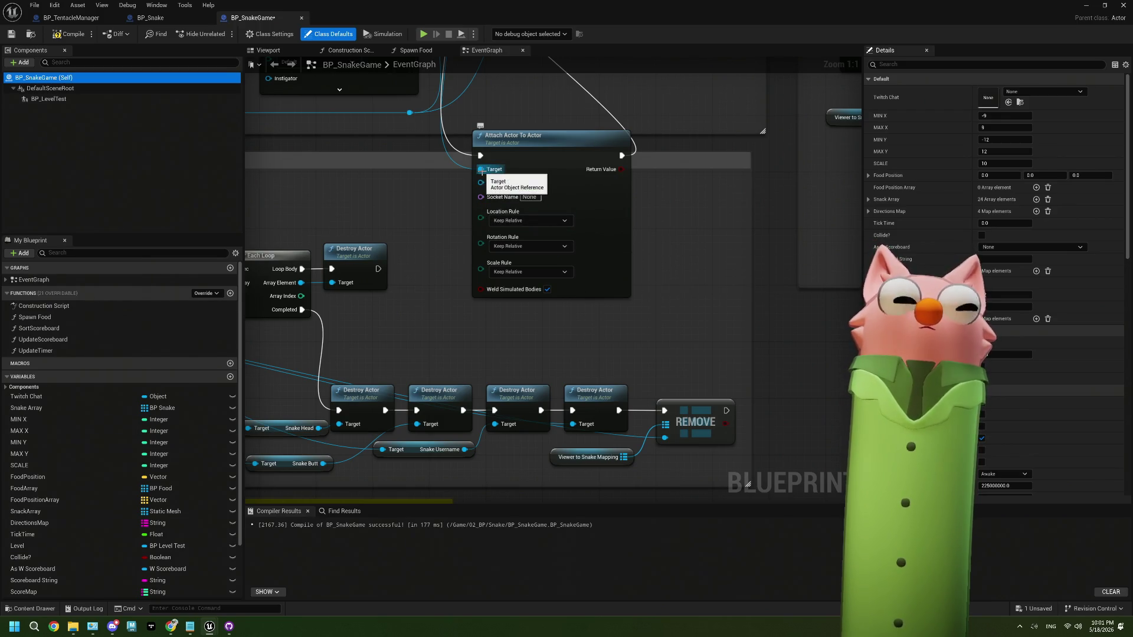
Inspect the BP_LevelTest component, then wire Sequence Then 1 into SpawnActor BP Level Test.
click(48, 99)
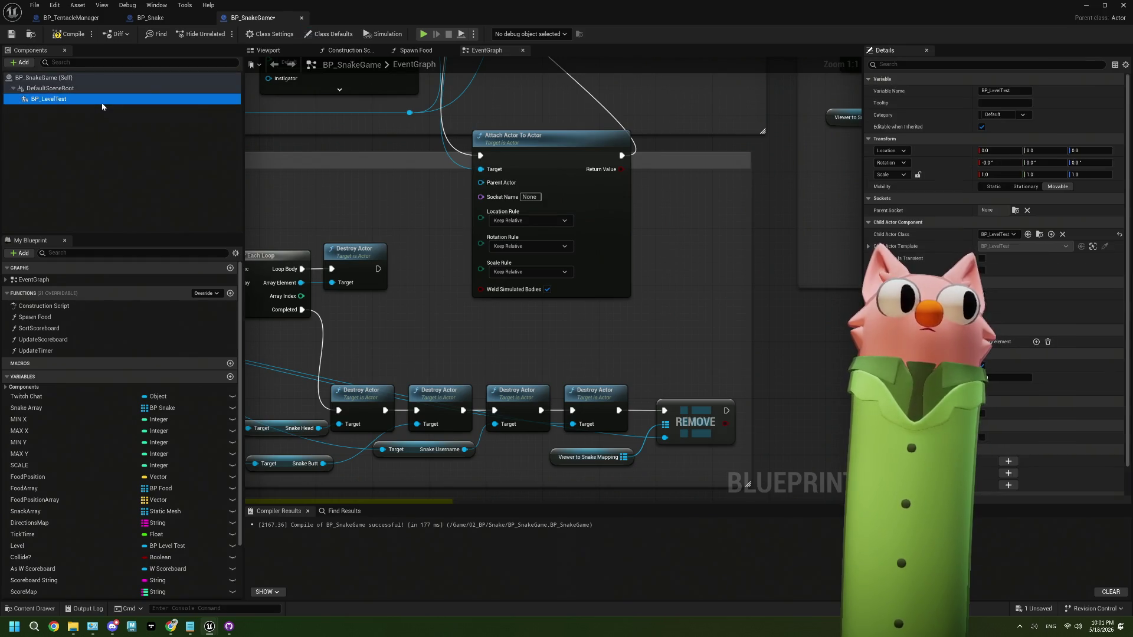
scroll(383, 304, down, 3)
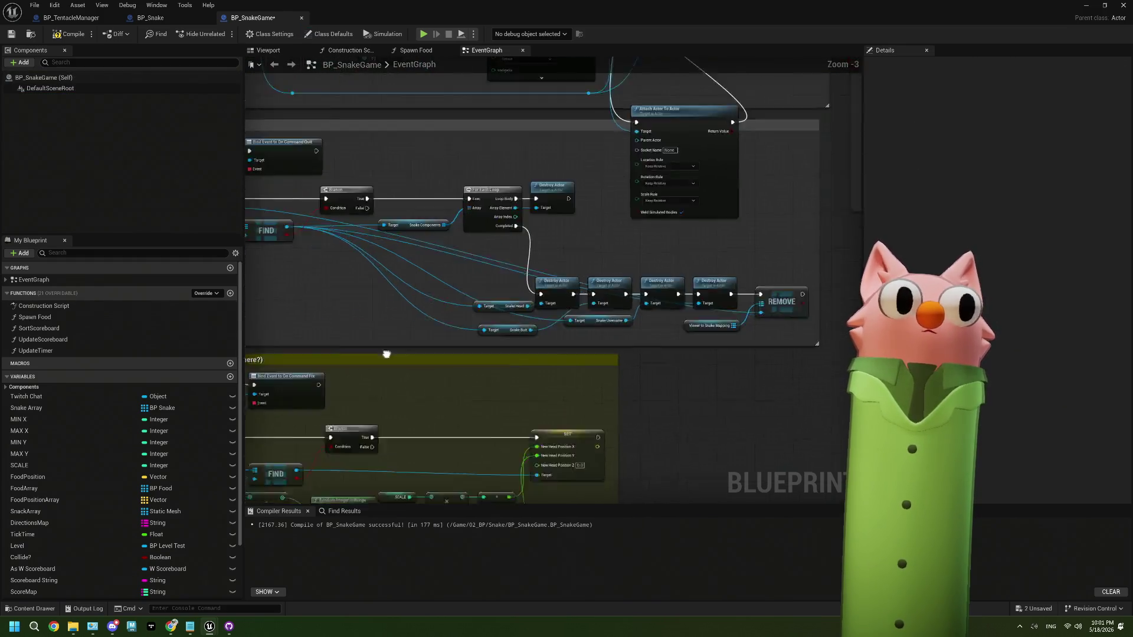
scroll(467, 389, down, 2)
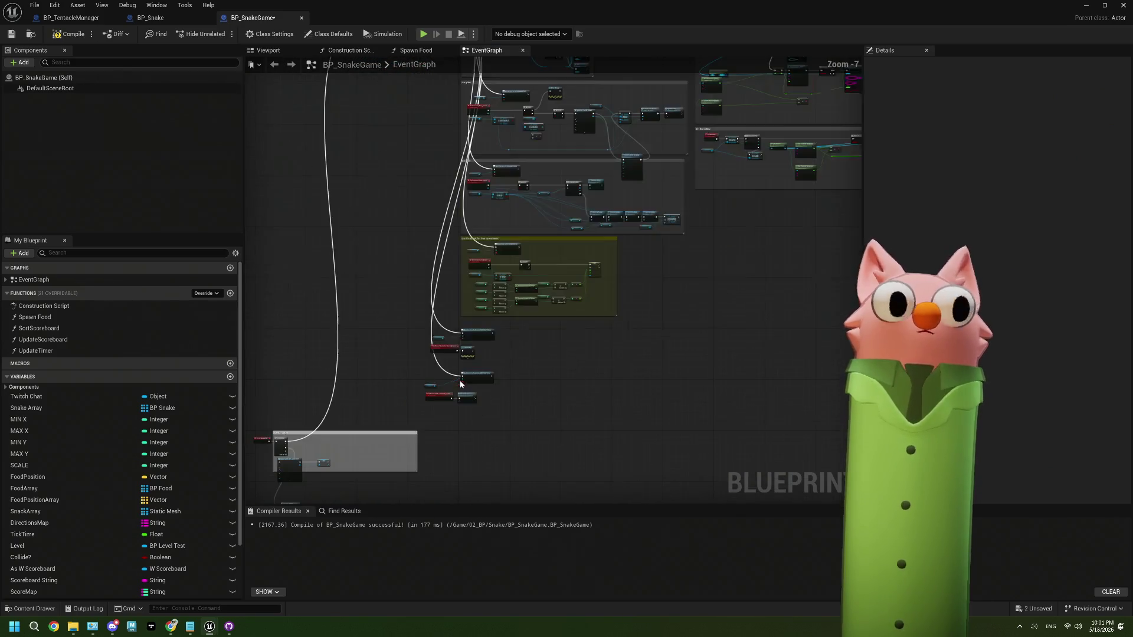
scroll(383, 301, up, 3)
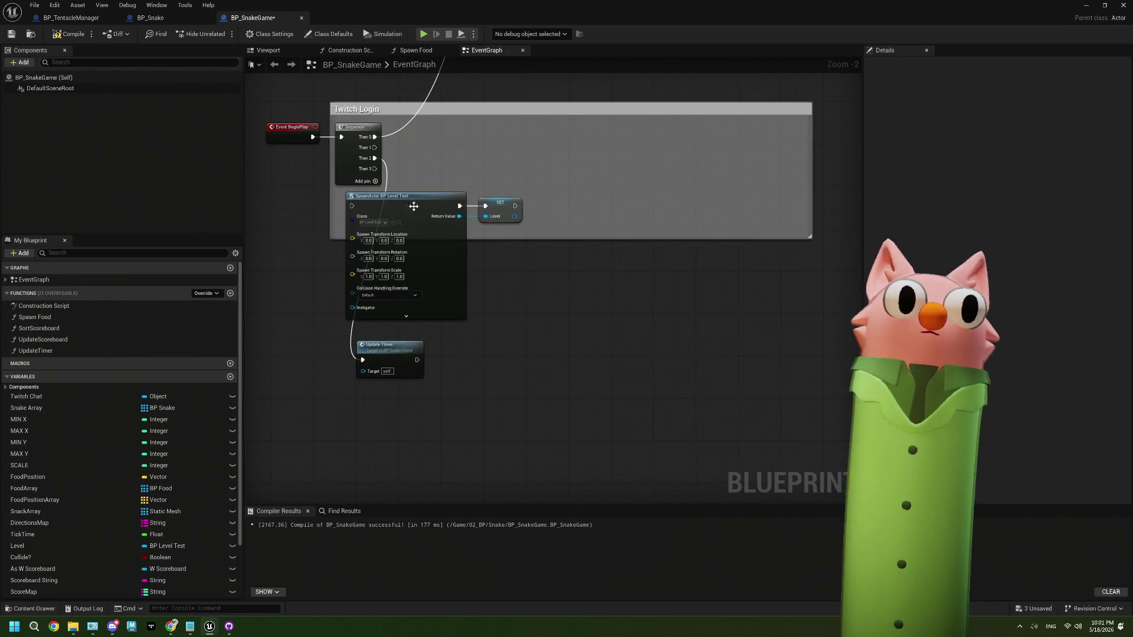
drag(375, 148, 353, 206)
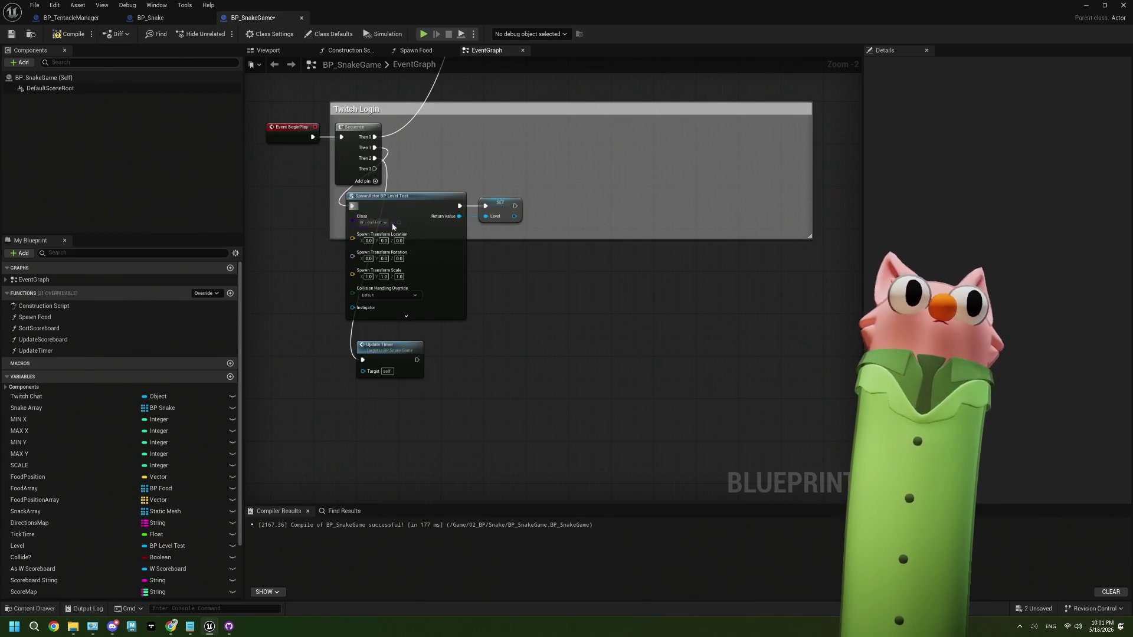
scroll(553, 315, down, 5)
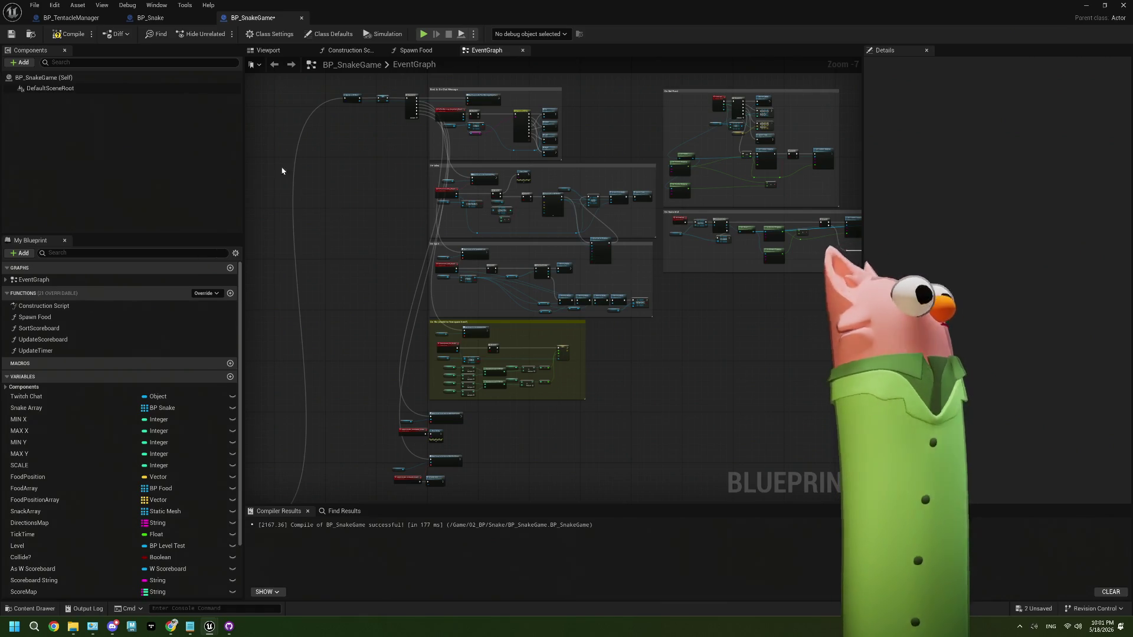
click(65, 34)
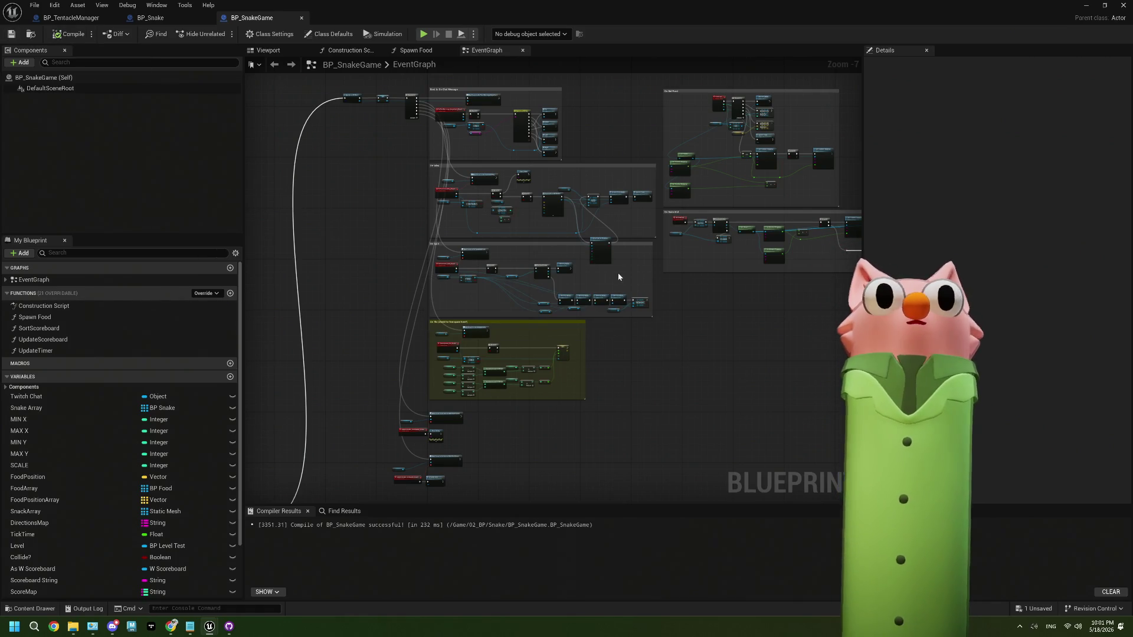
Delete the Attach Actor To Actor node after the BP Snake spawn.
scroll(618, 276, up, 4)
scroll(618, 271, up, 1)
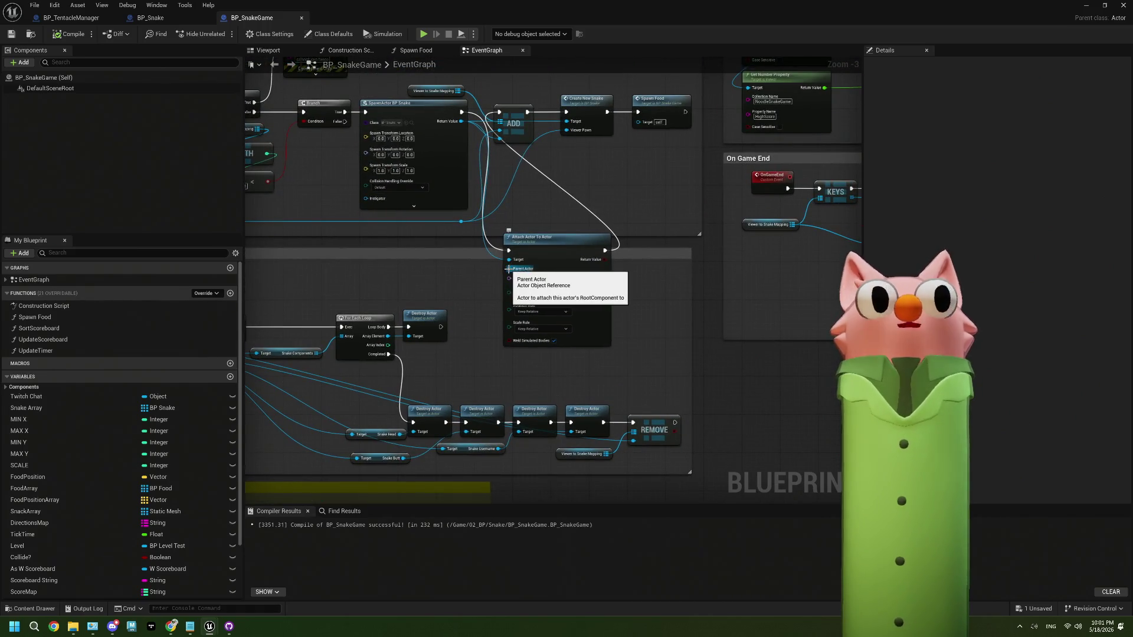
scroll(570, 315, down, 3)
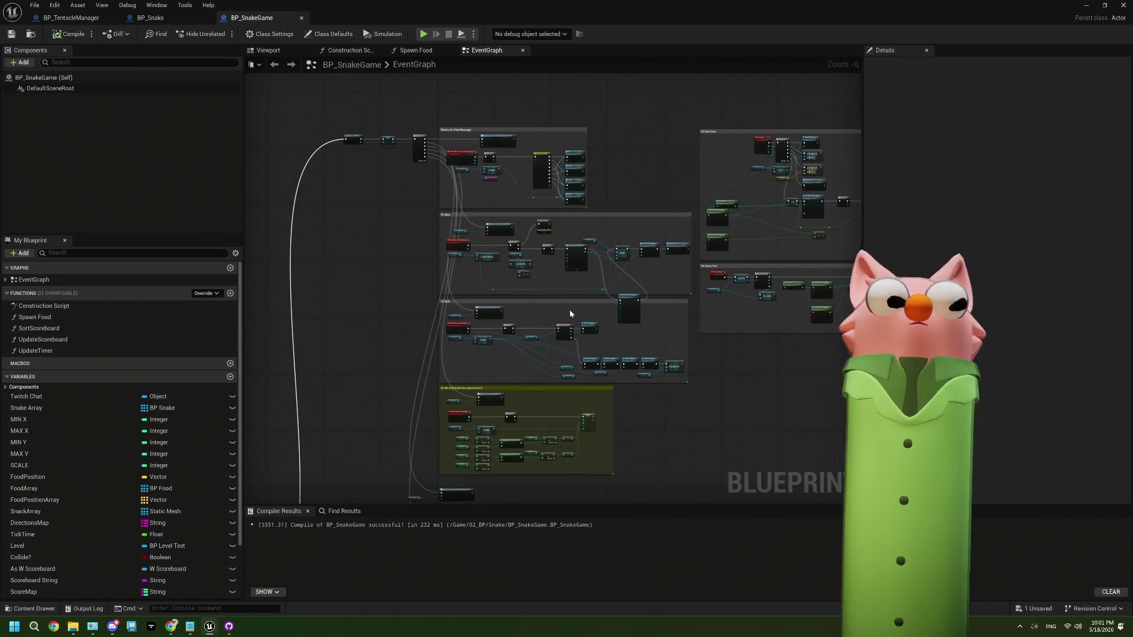
scroll(603, 319, up, 3)
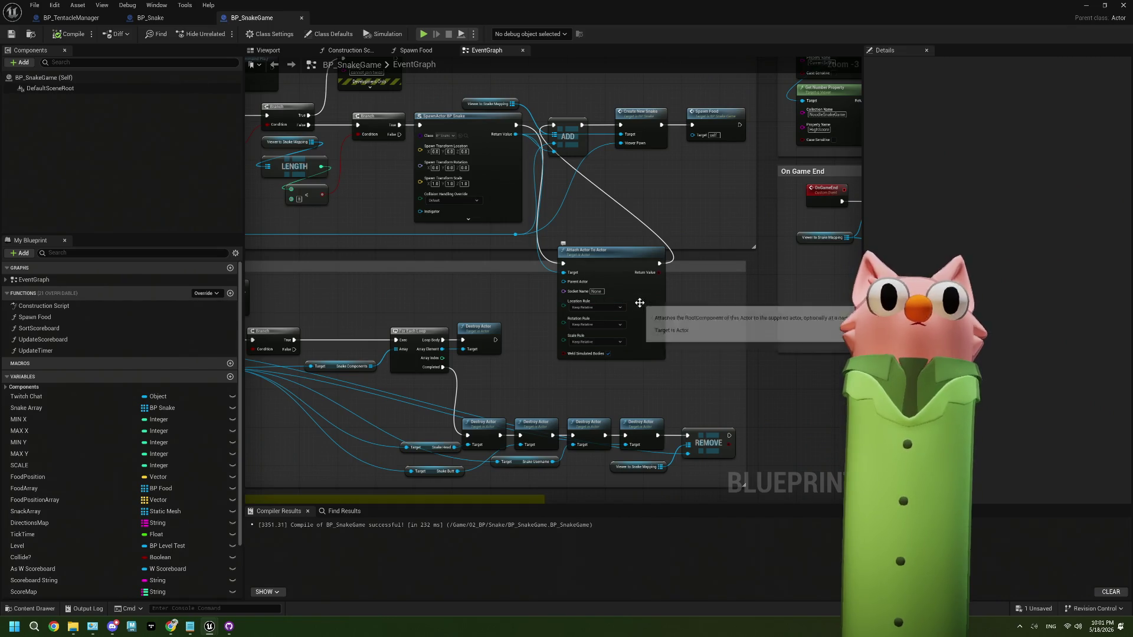
click(654, 322)
key(Delete)
Add an Attach Component To Component node from the snake spawn's execution output.
mouse_move(515, 127)
mouse_down()
mouse_move(567, 329)
mouse_move(558, 327)
mouse_up()
text(attache)
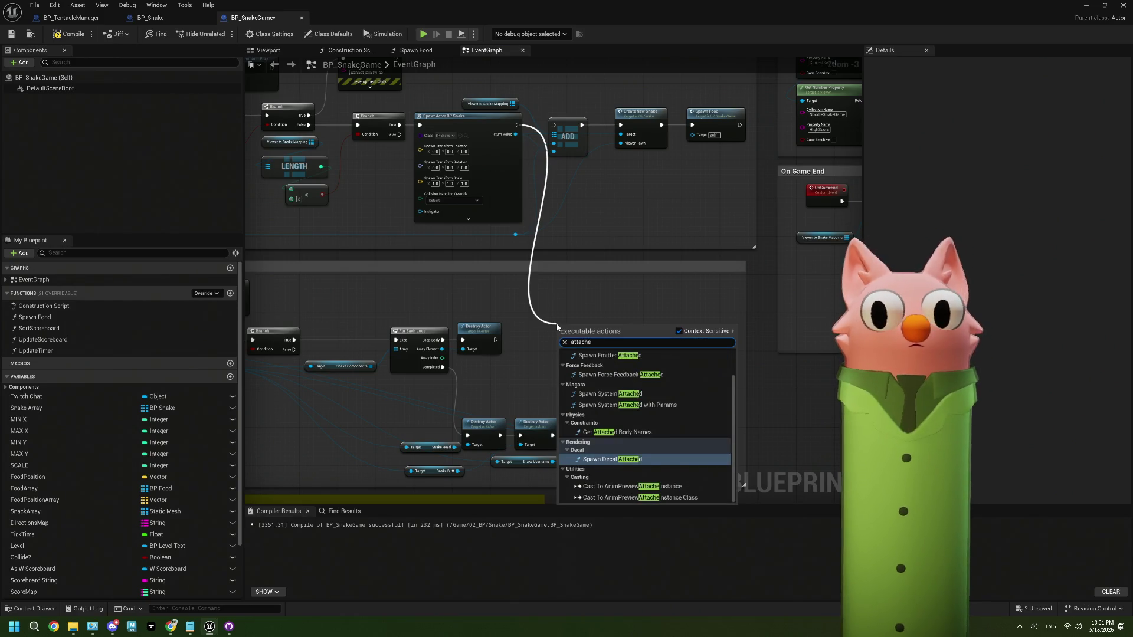
key(BackSpace)
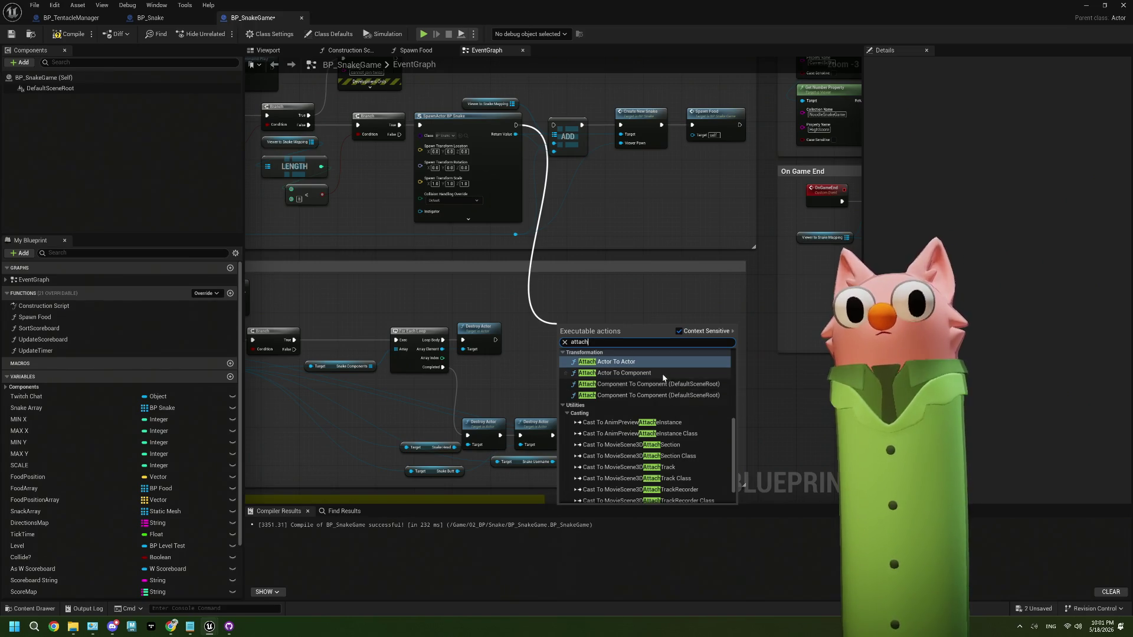
click(688, 392)
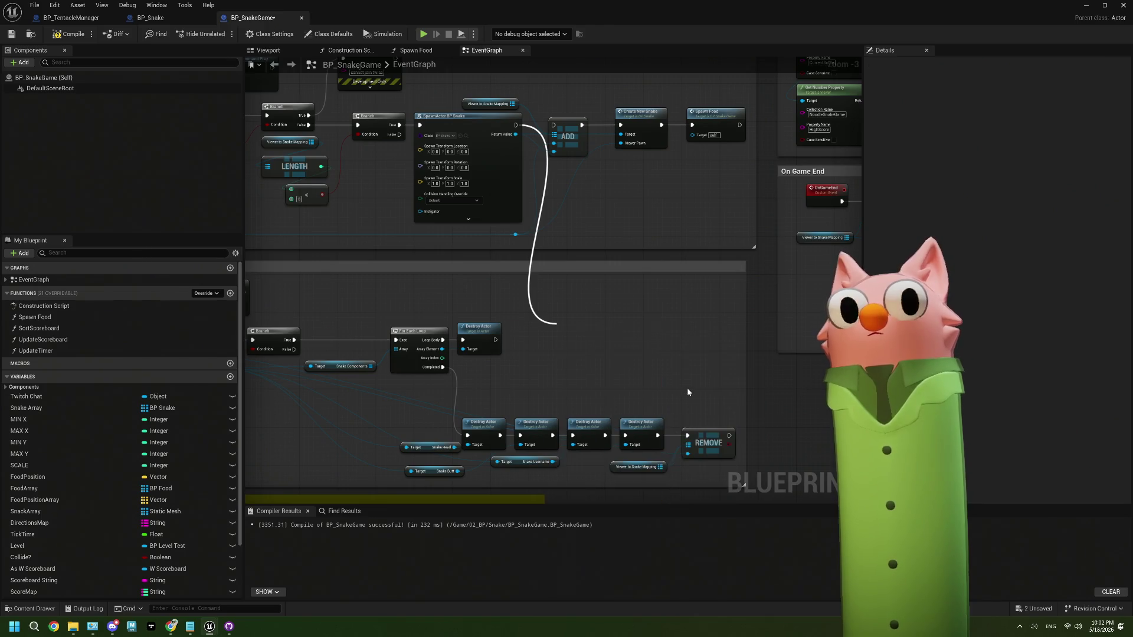
Arrange the attach and Default Scene Root nodes and feed the snake's root component into Target.
drag(623, 344, 647, 238)
scroll(647, 237, up, 3)
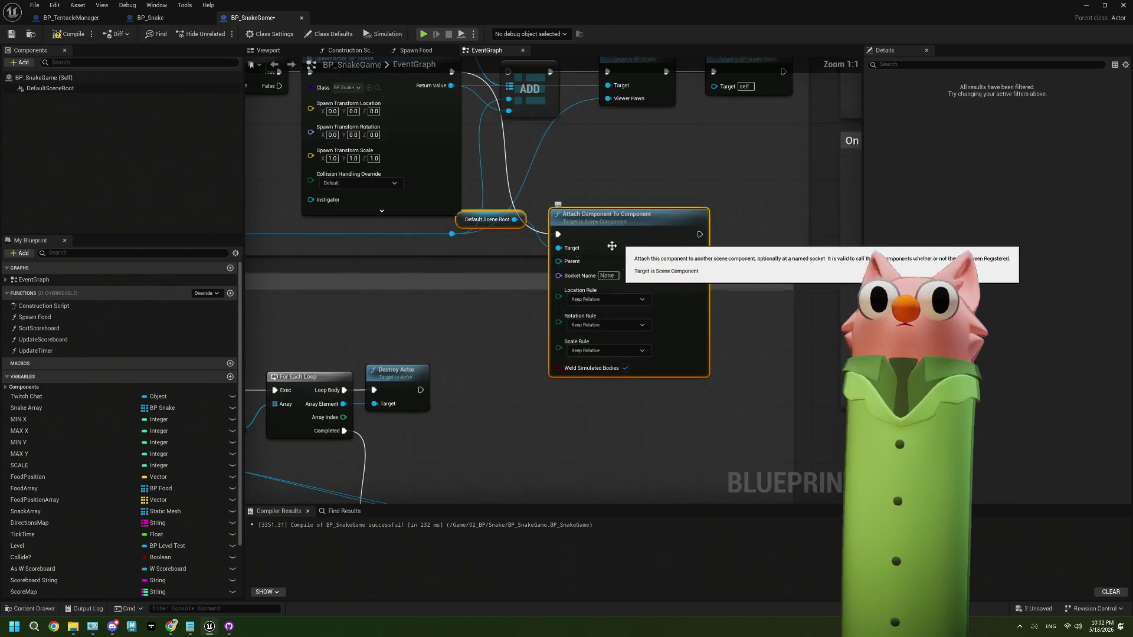
mouse_move(502, 220)
mouse_down()
mouse_move(507, 240)
mouse_move(510, 203)
mouse_move(500, 210)
mouse_move(484, 302)
mouse_up()
click(517, 217)
mouse_move(451, 86)
mouse_down()
mouse_move(564, 242)
mouse_move(567, 232)
mouse_up()
mouse_move(468, 135)
mouse_down()
mouse_move(468, 245)
mouse_move(414, 257)
mouse_move(448, 263)
mouse_up()
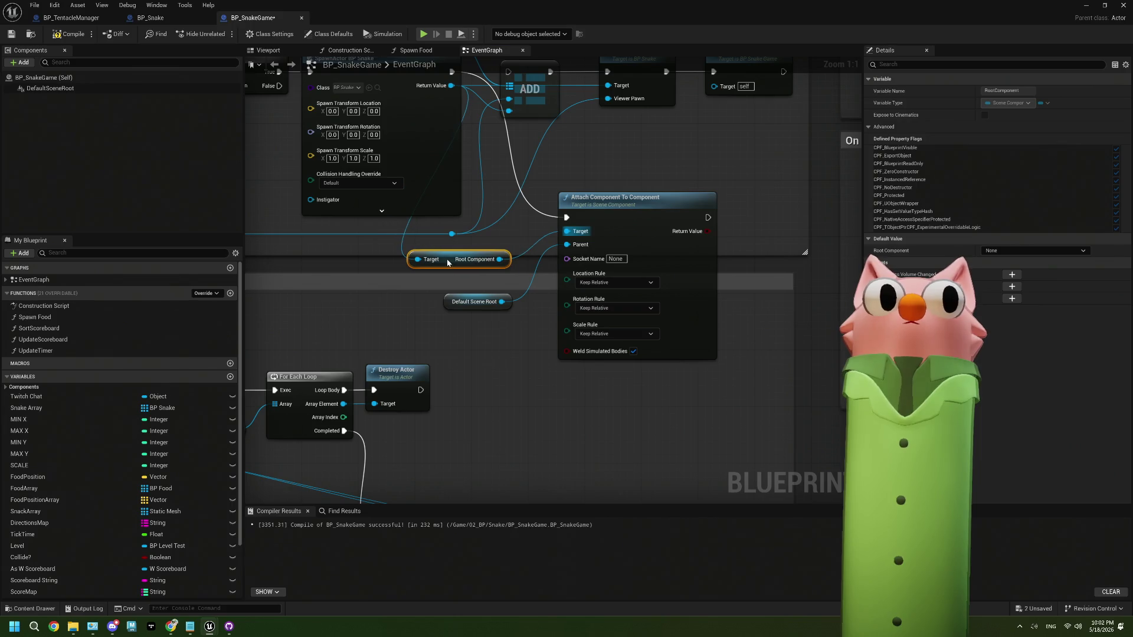
Swap in Attach Actor To Component on Default Scene Root, targeting the spawned snake, then continue to ADD and compile.
click(686, 212)
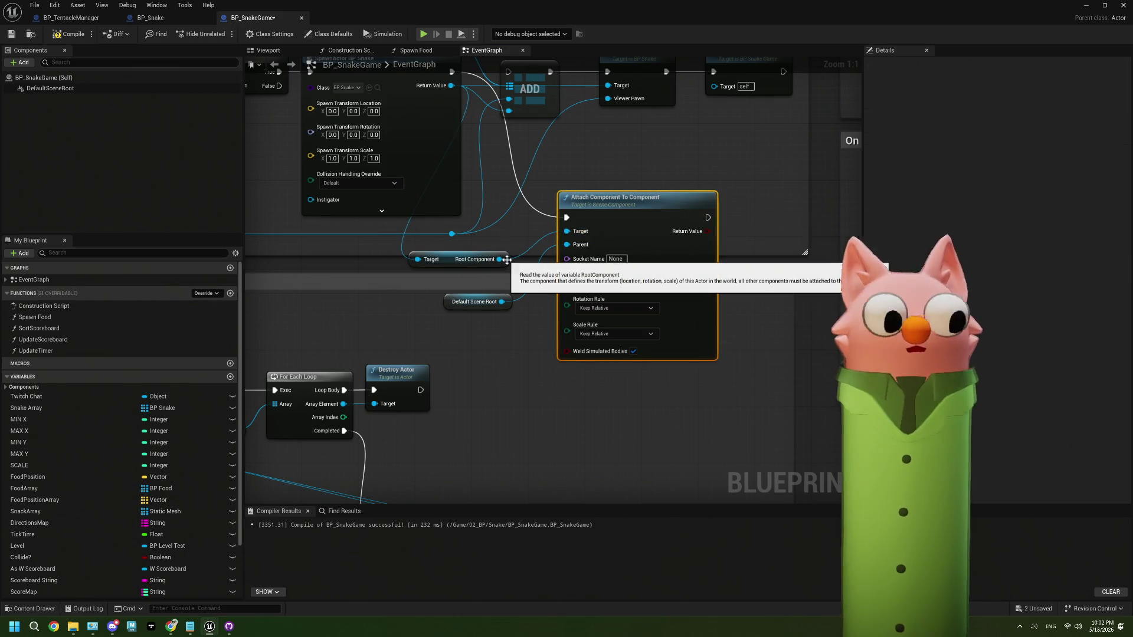
key(Delete)
key(Delete)
mouse_move(502, 302)
mouse_down()
mouse_move(531, 313)
mouse_move(565, 258)
mouse_up()
text(actor to)
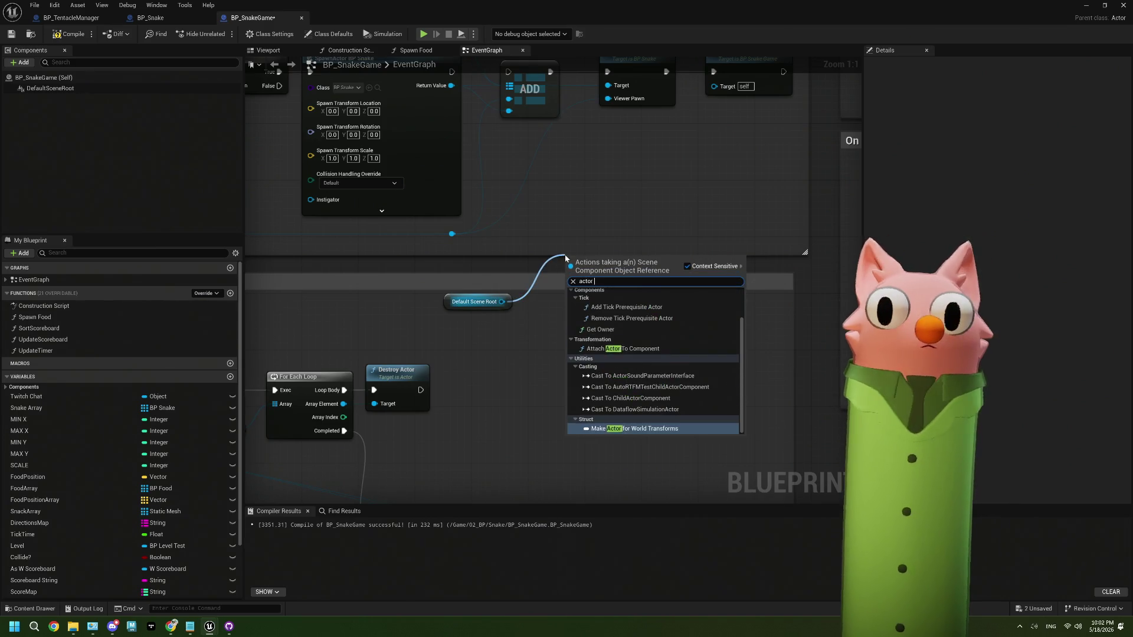
click(623, 348)
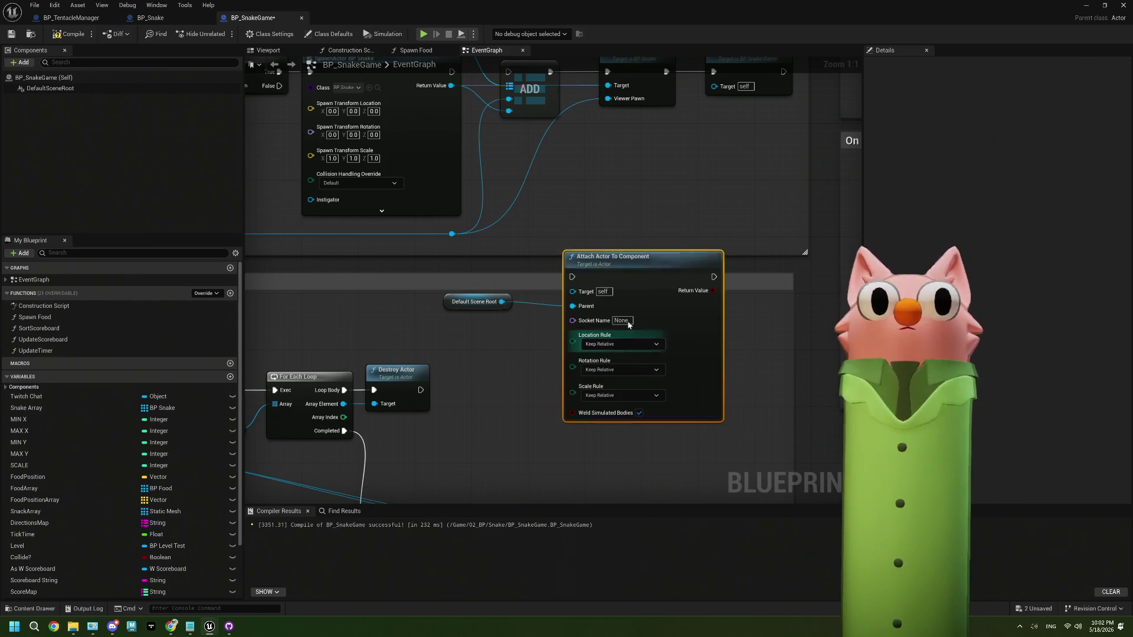
mouse_move(451, 86)
mouse_down()
mouse_move(572, 219)
mouse_move(473, 139)
mouse_move(531, 139)
mouse_move(589, 270)
mouse_up()
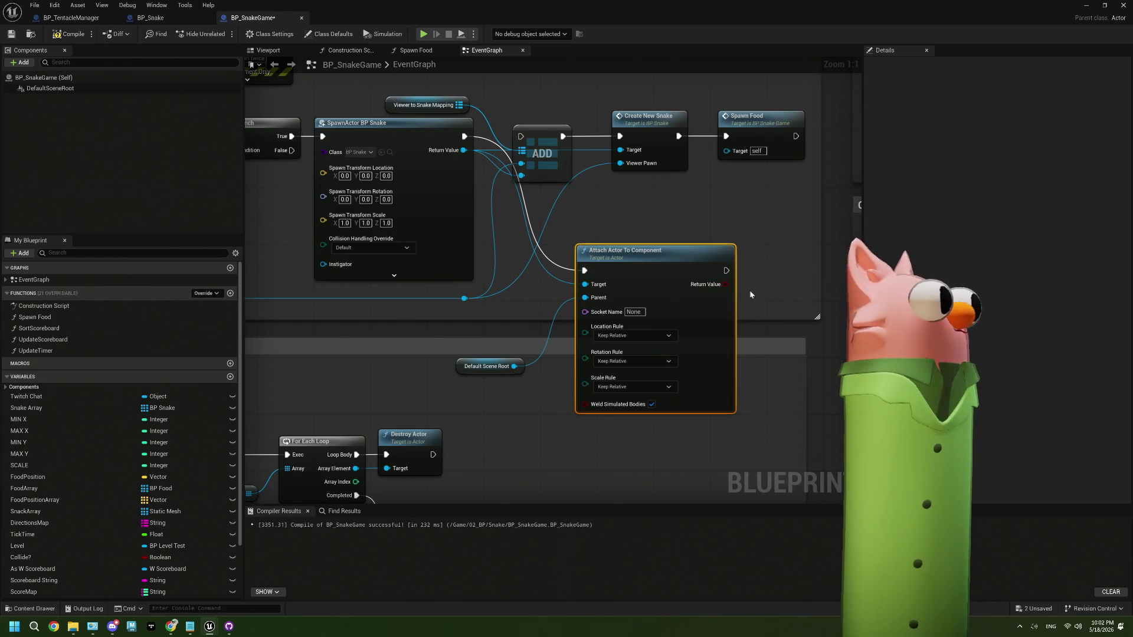
mouse_move(726, 270)
mouse_down()
mouse_move(509, 141)
mouse_move(521, 136)
mouse_up()
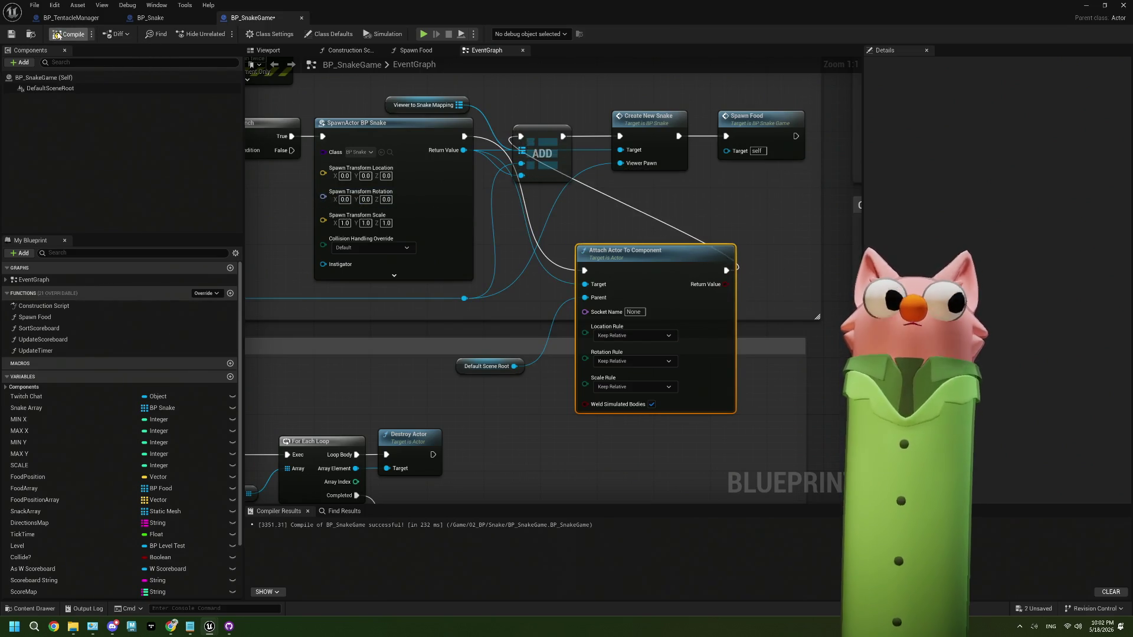
click(70, 33)
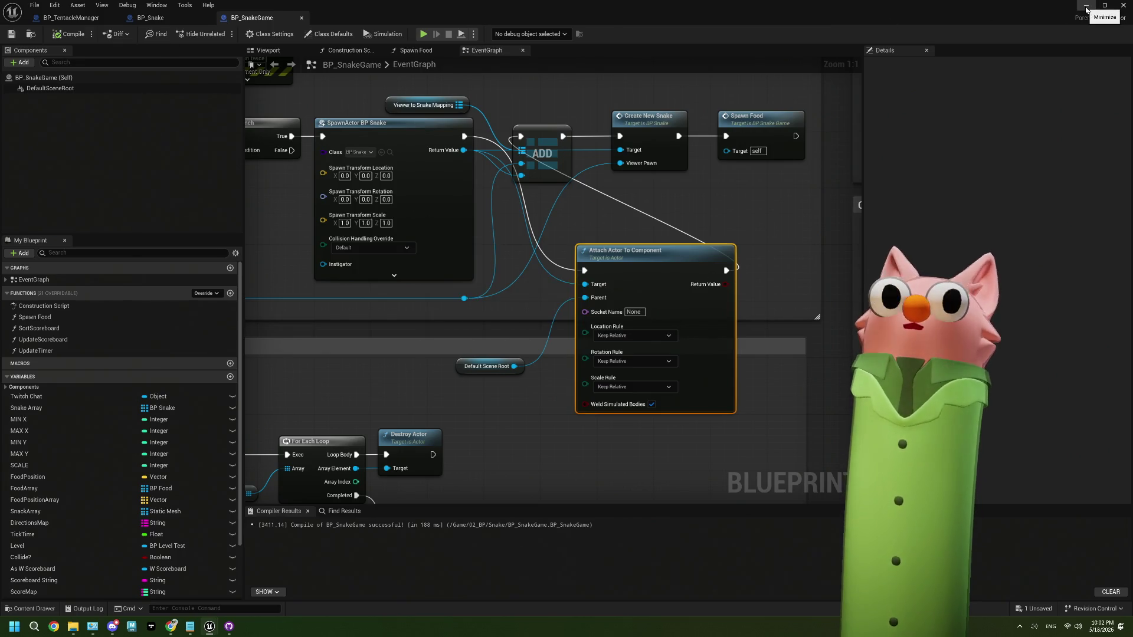
Break the SpawnActor BP Level Test exec link and reconnect it from Sequence Then 1.
scroll(557, 284, down, 4)
drag(481, 329, 547, 269)
scroll(450, 289, up, 1)
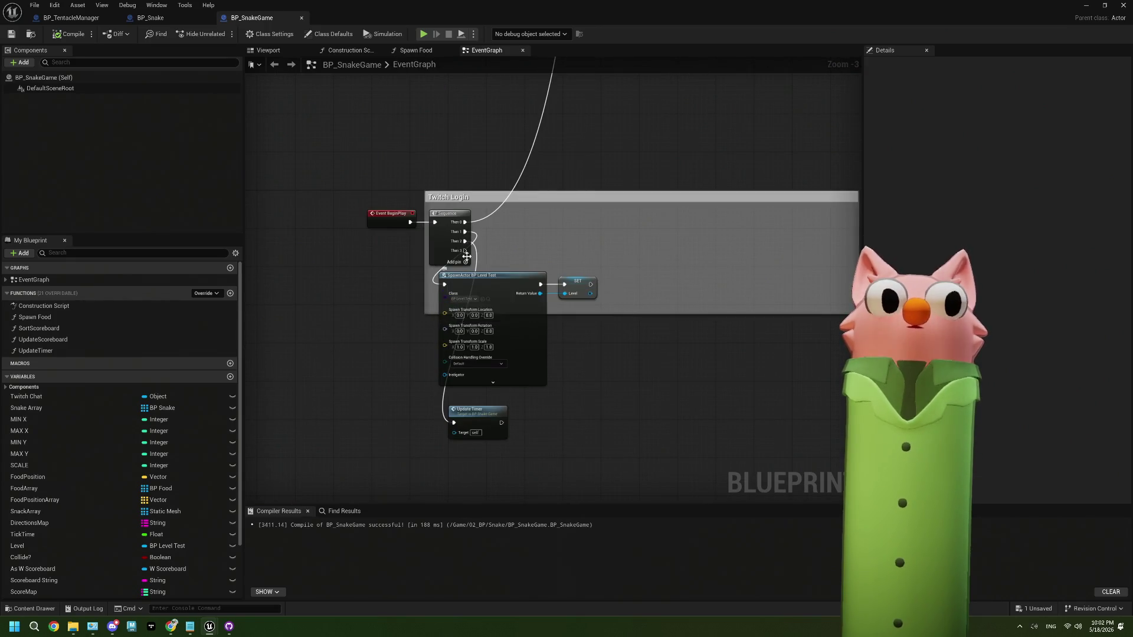
scroll(442, 298, up, 2)
right_click(440, 303)
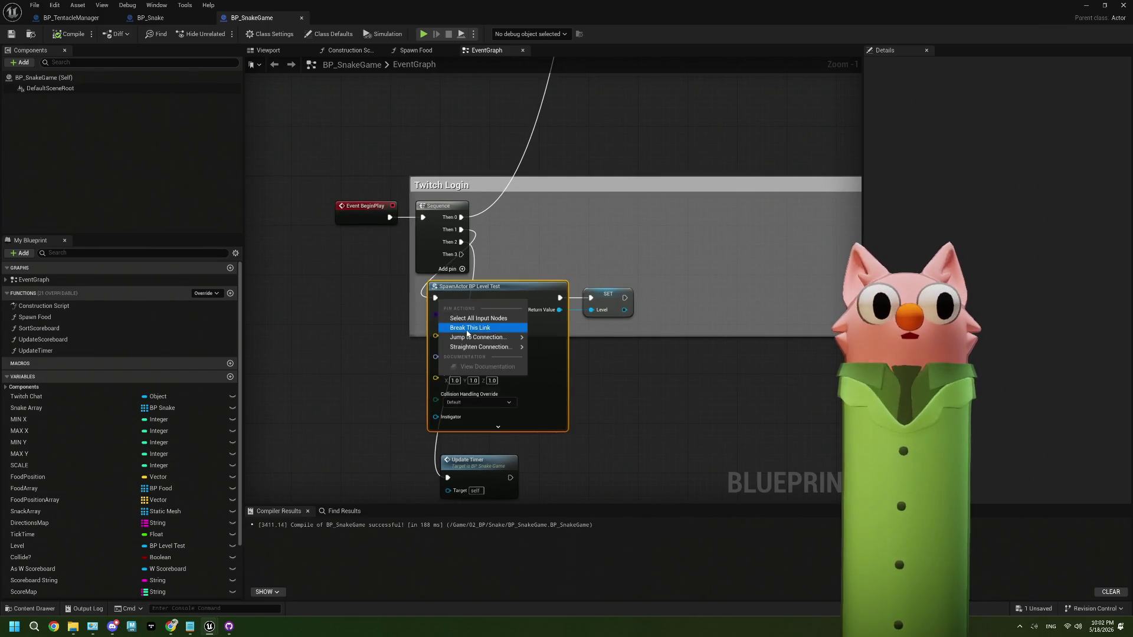
click(502, 332)
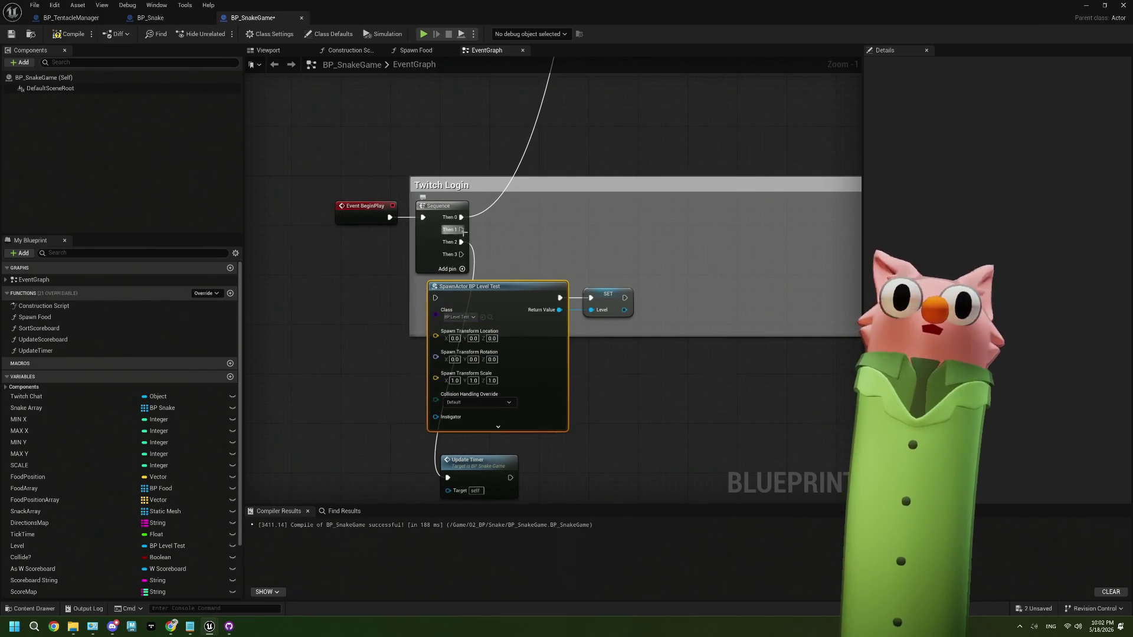
mouse_move(462, 229)
mouse_down()
mouse_move(451, 292)
mouse_move(436, 304)
mouse_up()
drag(538, 330, 404, 280)
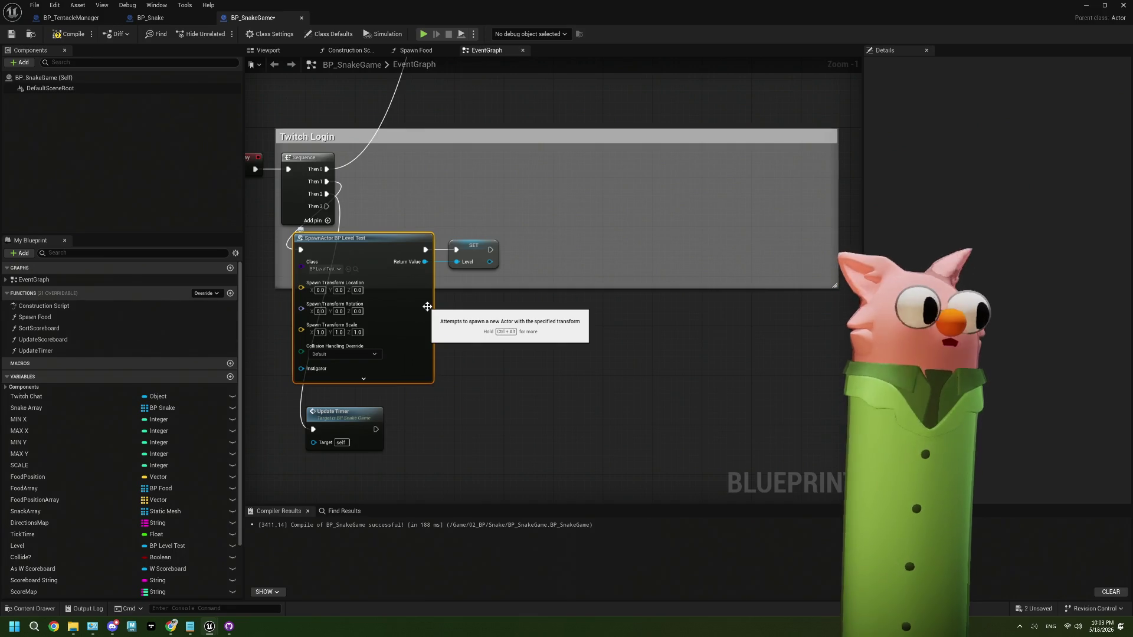
scroll(486, 337, down, 3)
mouse_move(487, 337)
mouse_down()
mouse_move(608, 239)
mouse_move(524, 295)
mouse_move(487, 296)
mouse_up()
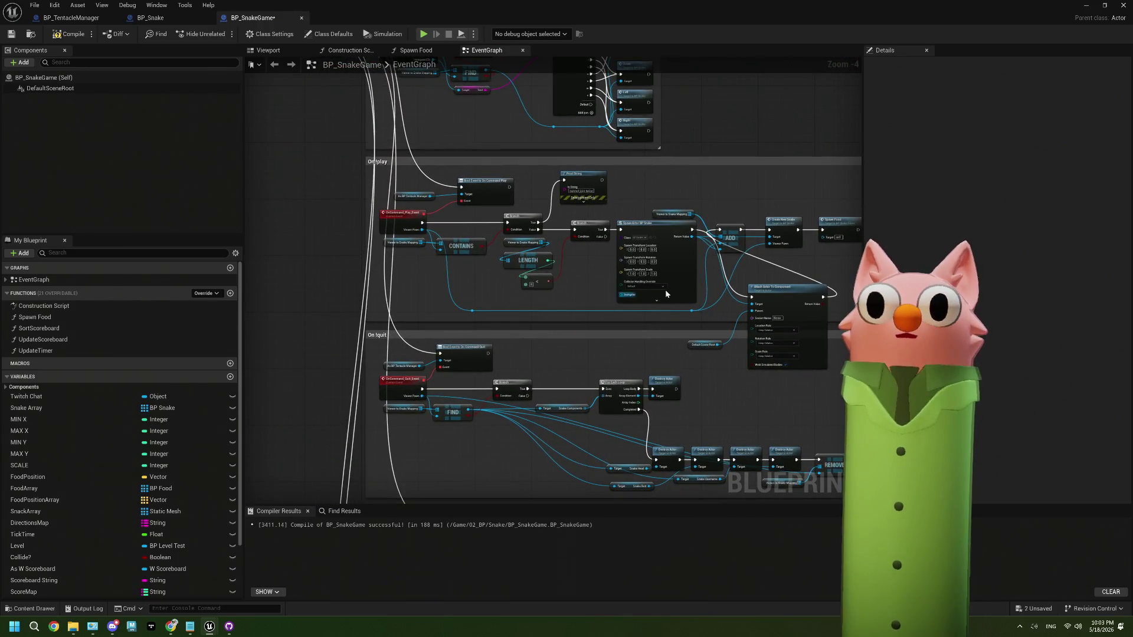
Delete Attach Actor To Component and the stray Default Scene Root, wiring SpawnActor BP Snake into ADD.
scroll(666, 293, up, 4)
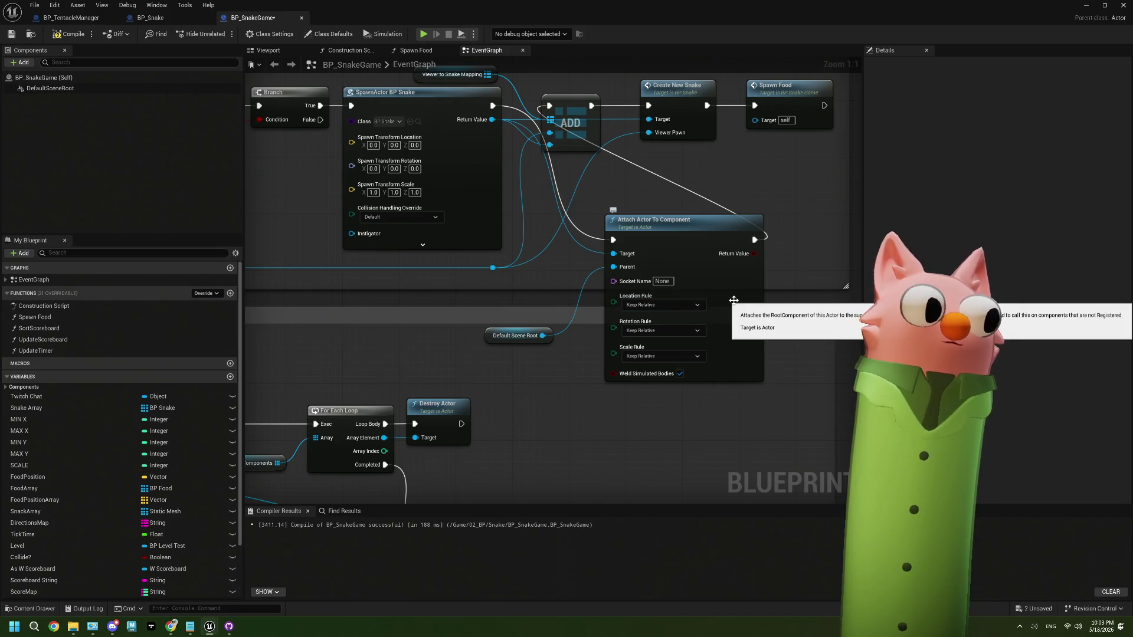
drag(734, 300, 698, 337)
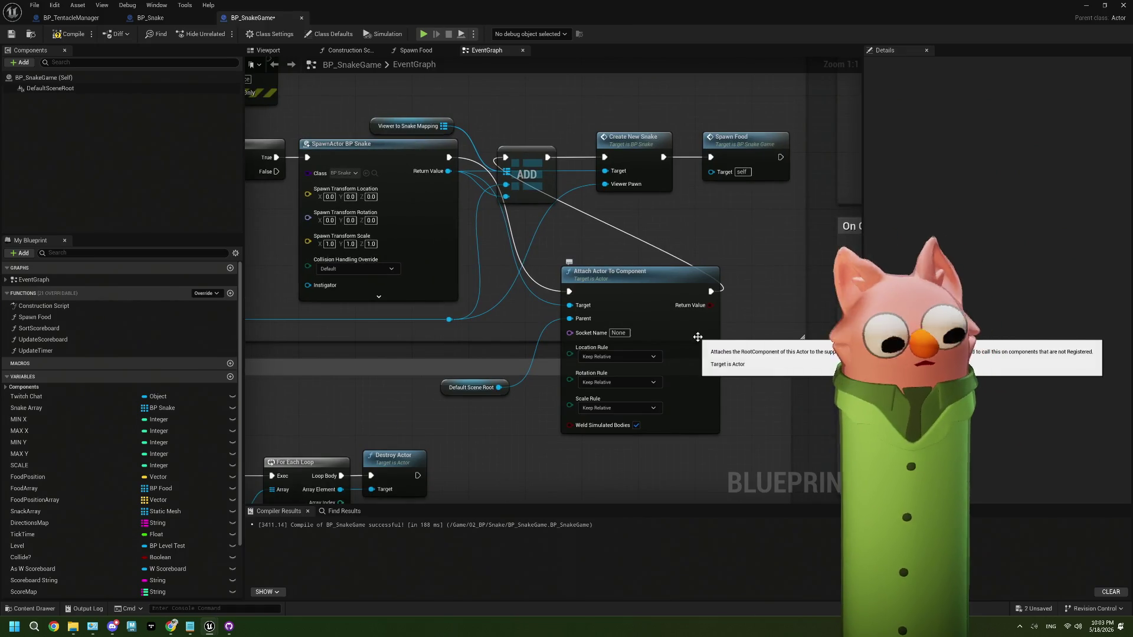
click(698, 337)
key(Delete)
click(496, 394)
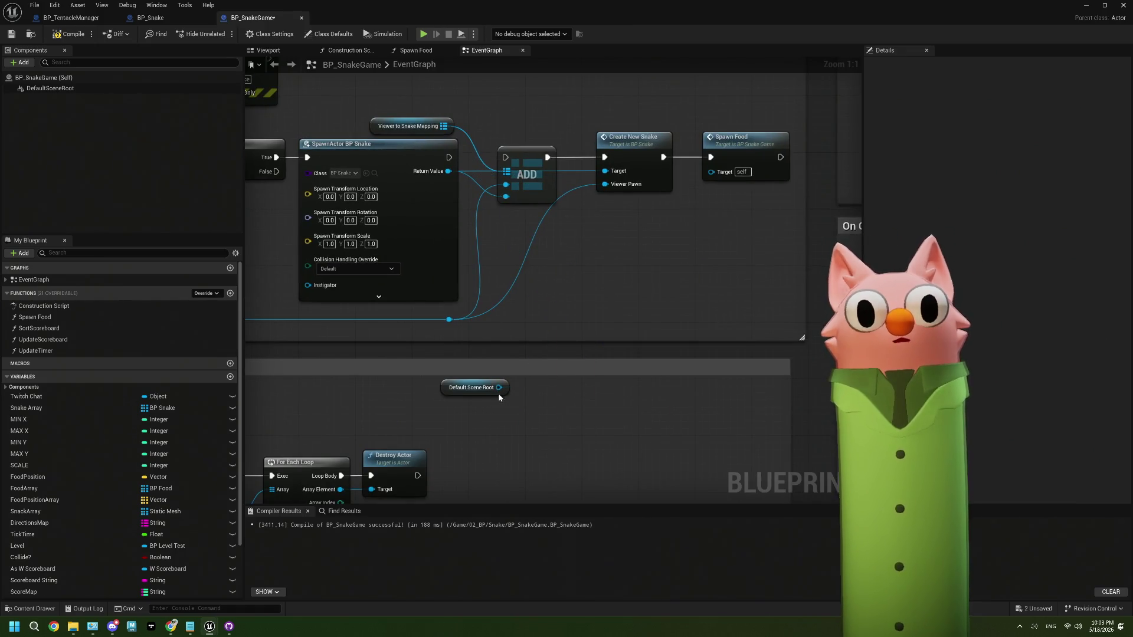
key(Delete)
drag(449, 157, 507, 159)
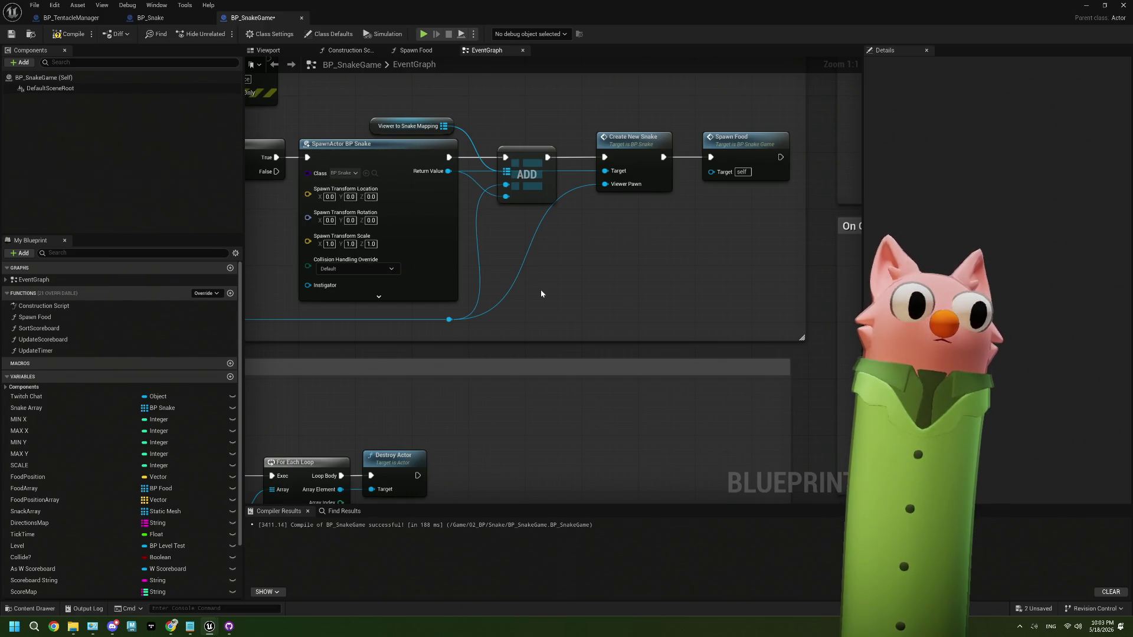
Set the SpawnActor BP Level Test Z location to -500.
scroll(541, 293, down, 5)
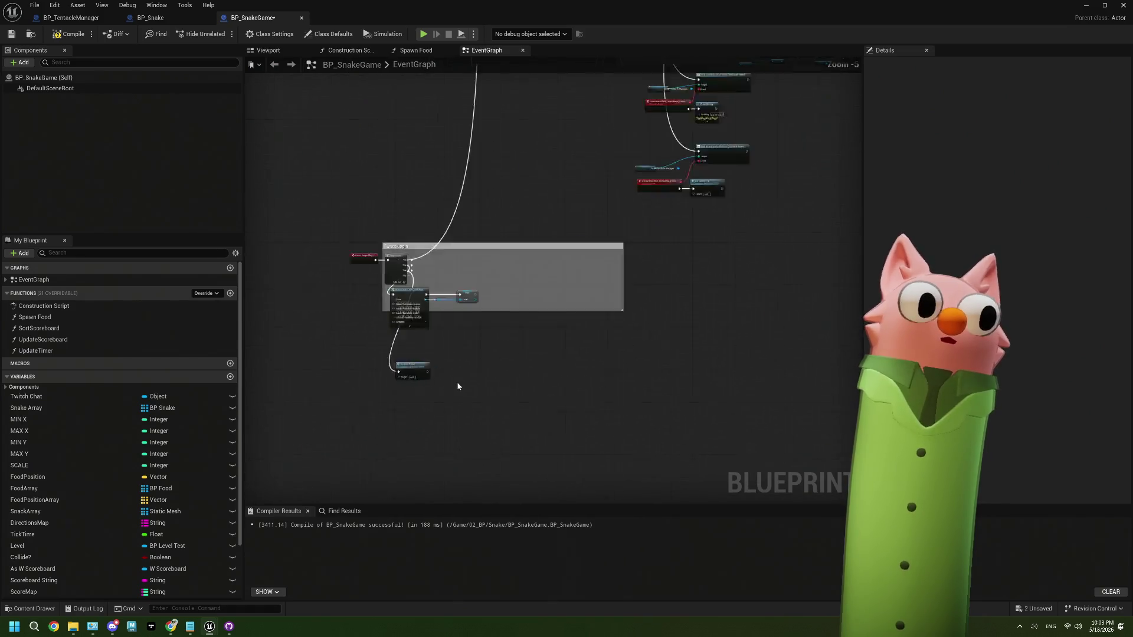
scroll(458, 387, up, 4)
drag(448, 387, 529, 388)
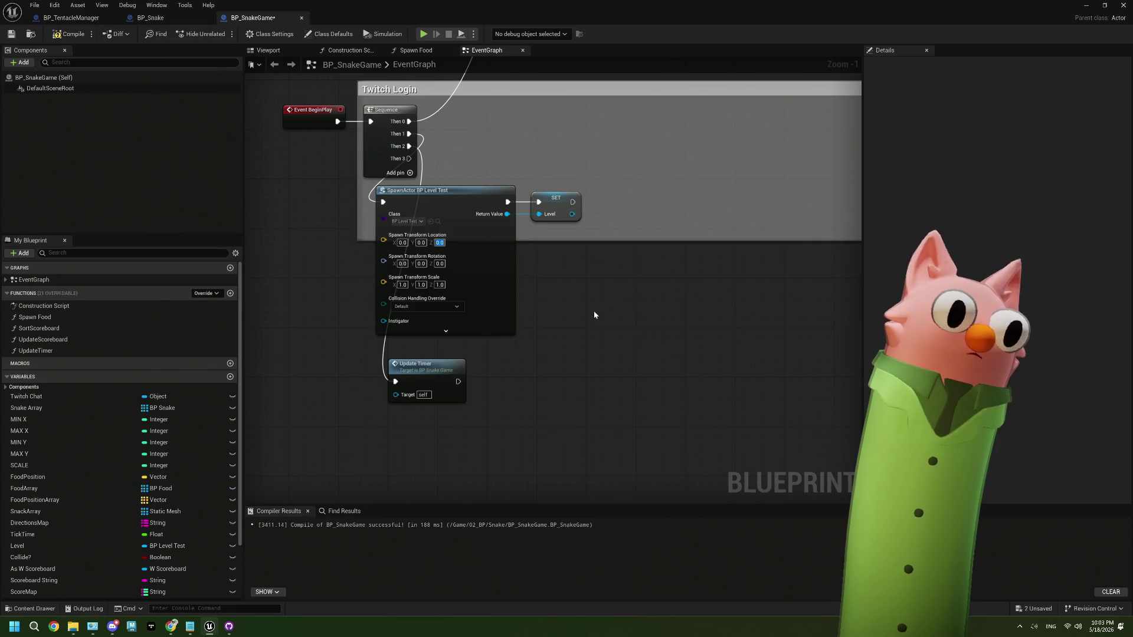
text(-500)
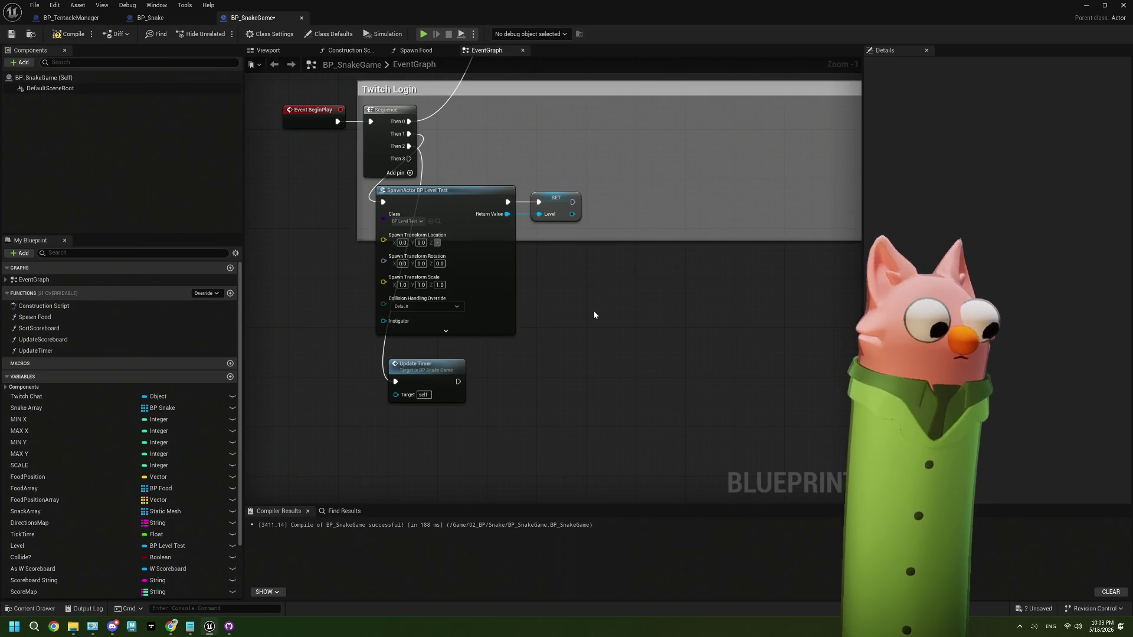
key(Return)
Set the SET New Head Position Z value to -500.
scroll(590, 295, down, 3)
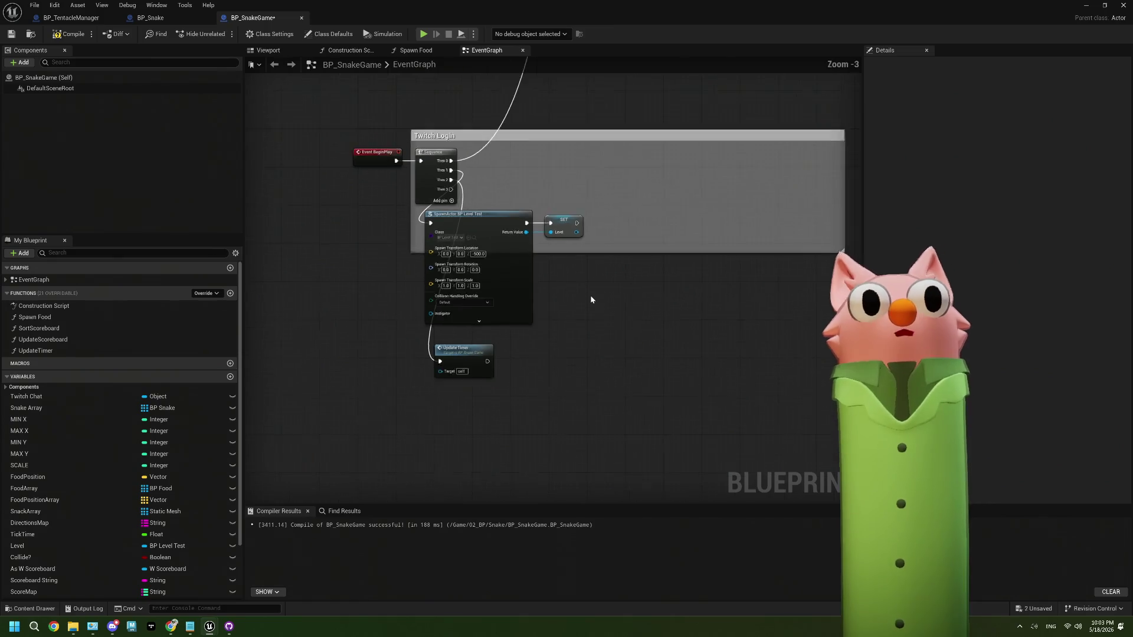
scroll(596, 280, up, 3)
mouse_move(591, 283)
mouse_down()
mouse_move(359, 461)
mouse_move(420, 369)
mouse_up()
scroll(408, 376, down, 2)
scroll(564, 221, up, 3)
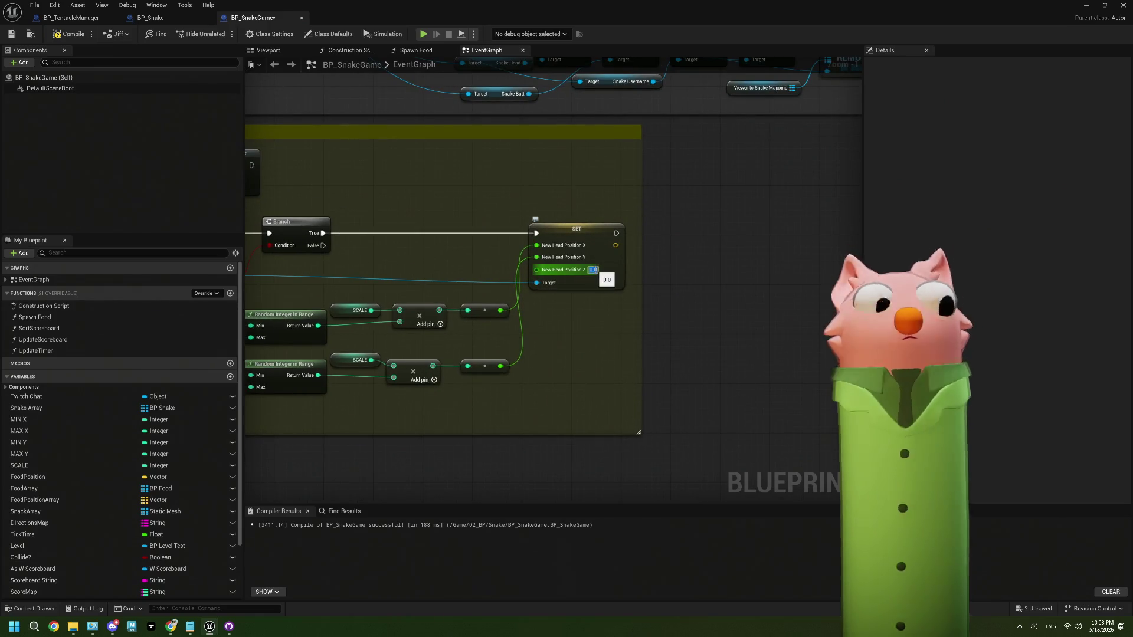
text(-500)
key(Return)
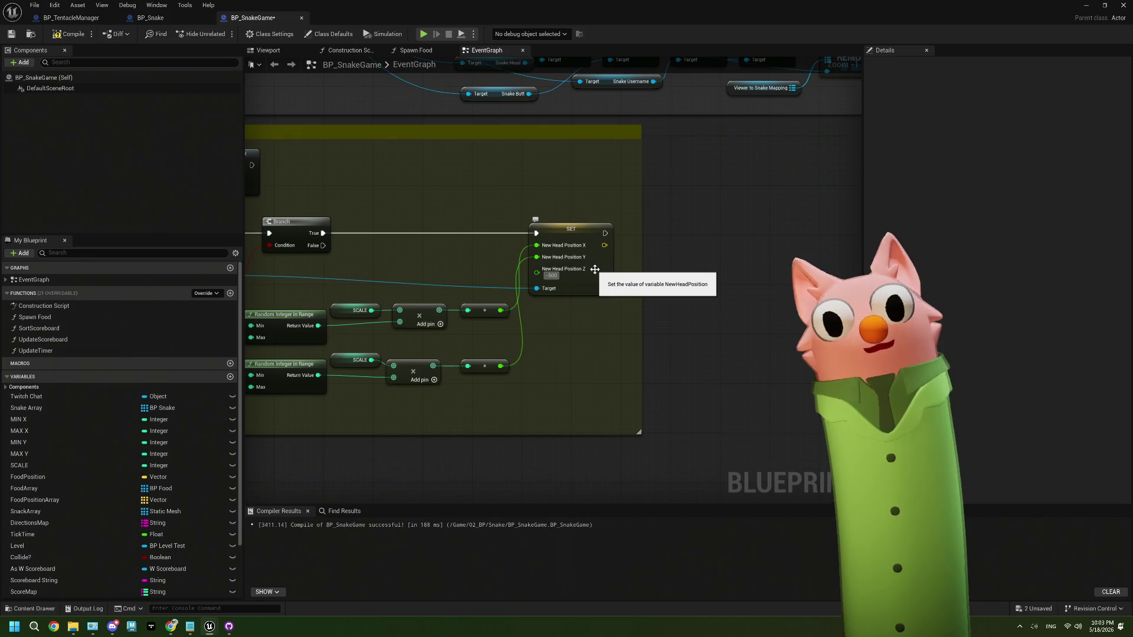
Give SpawnActor BP Snake a -500 Z location, then switch to BP_Snake.
scroll(720, 266, down, 4)
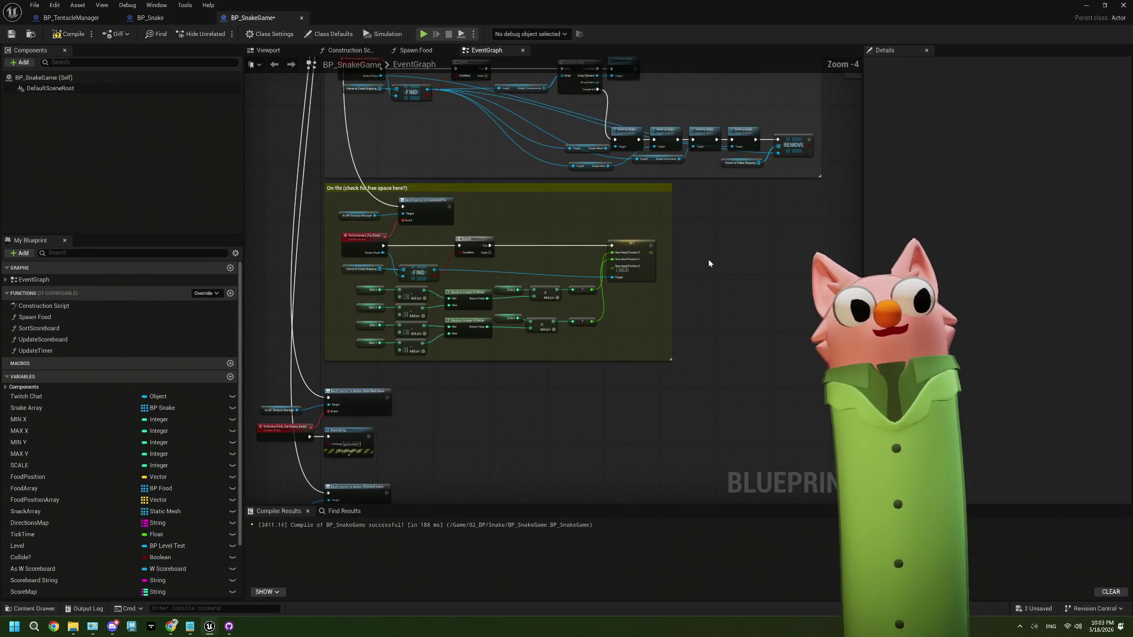
drag(696, 246, 604, 372)
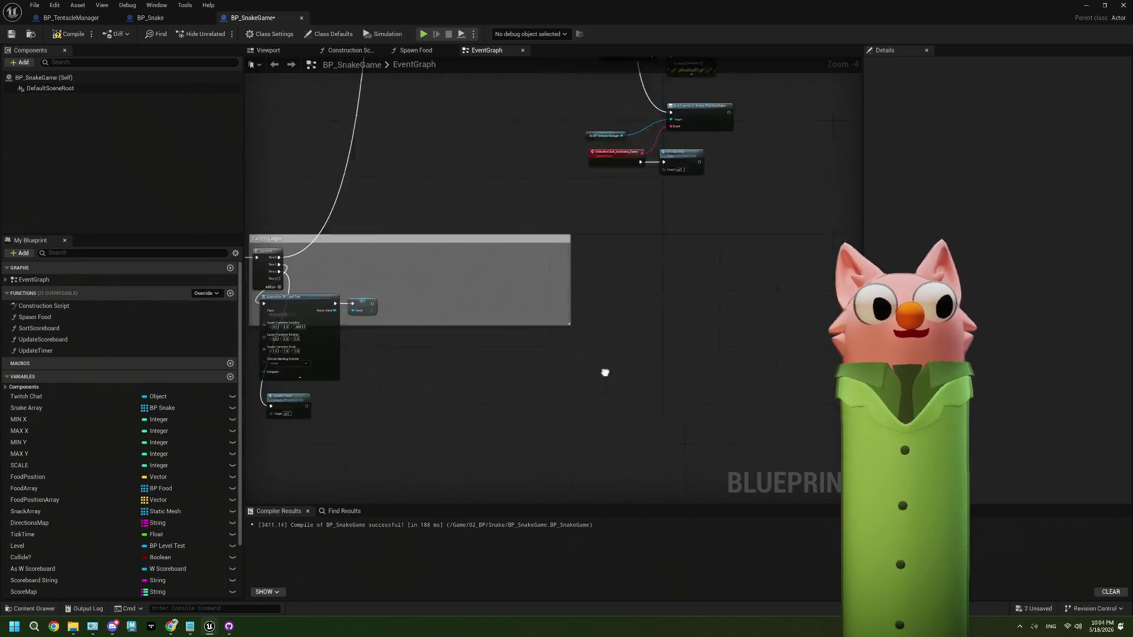
scroll(516, 407, up, 4)
scroll(486, 299, down, 5)
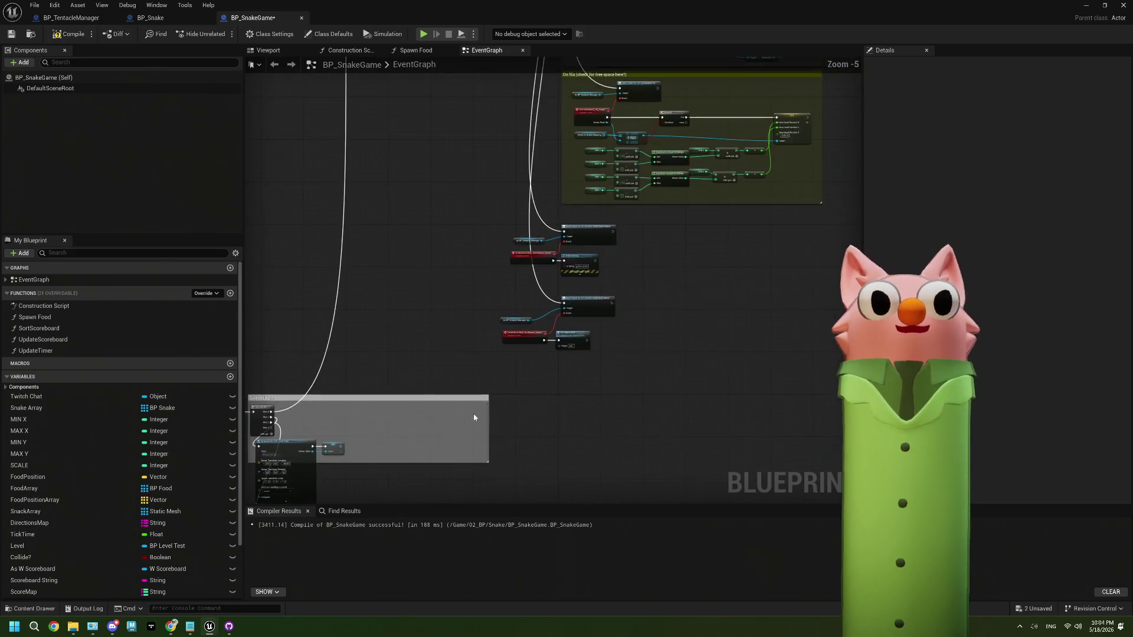
scroll(607, 285, up, 5)
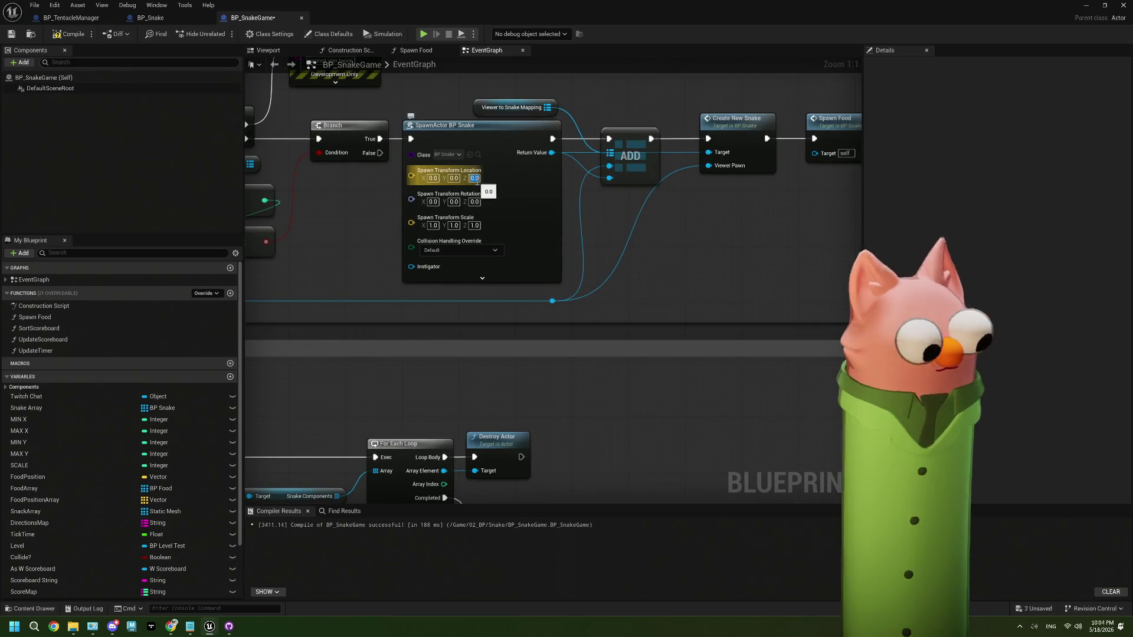
text(-5)
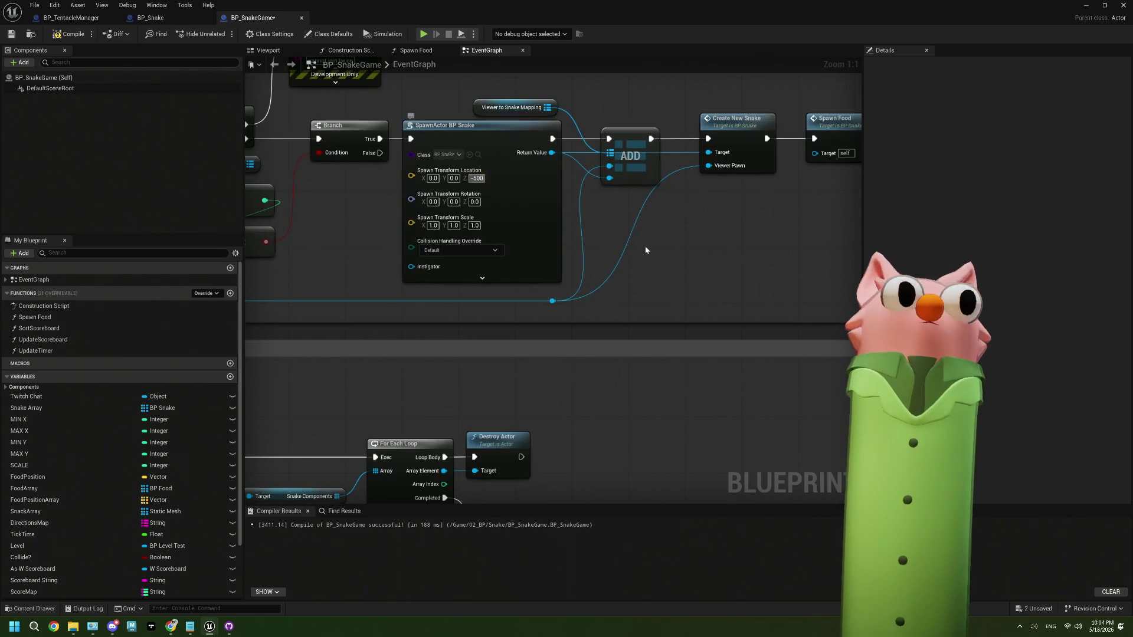
scroll(654, 250, down, 6)
drag(654, 249, 539, 269)
scroll(539, 269, up, 5)
scroll(567, 259, down, 5)
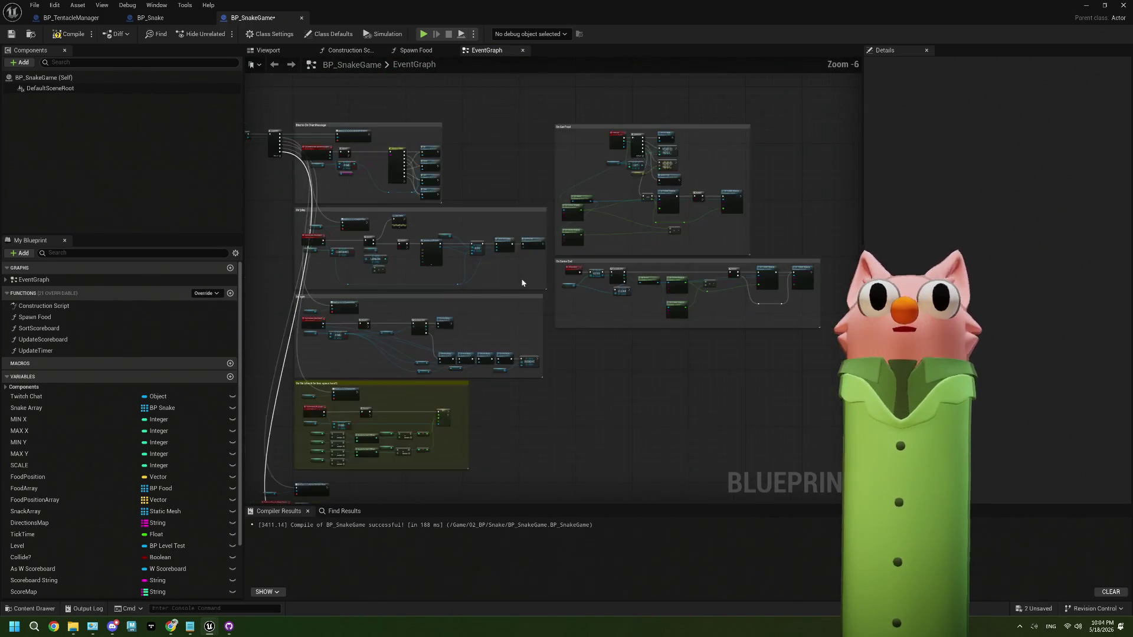
scroll(591, 253, up, 3)
click(552, 254)
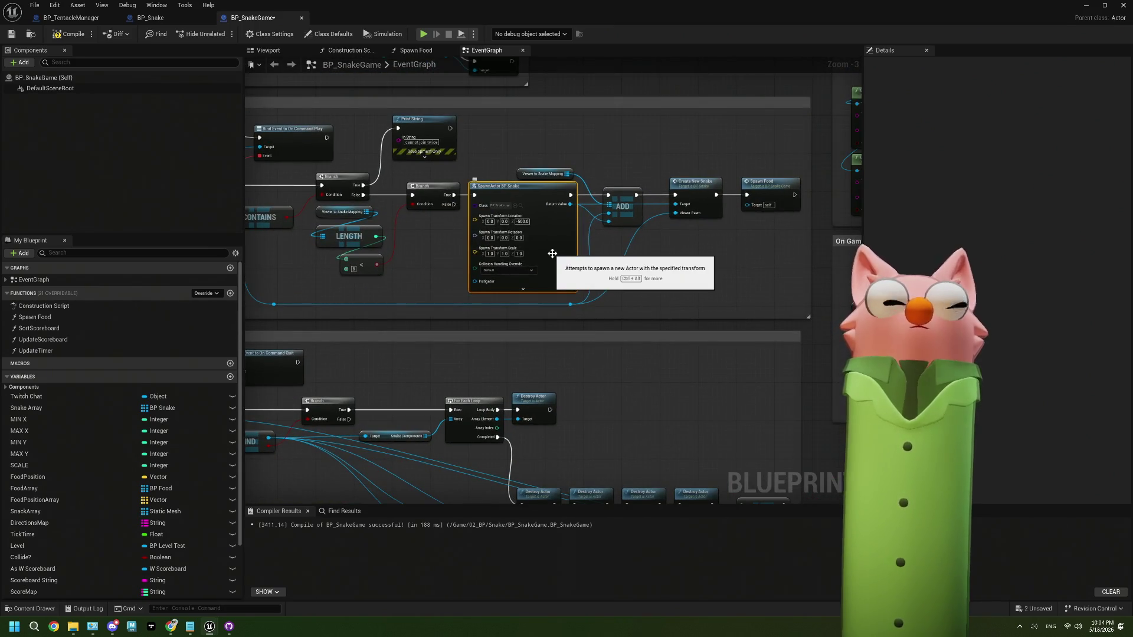
click(151, 18)
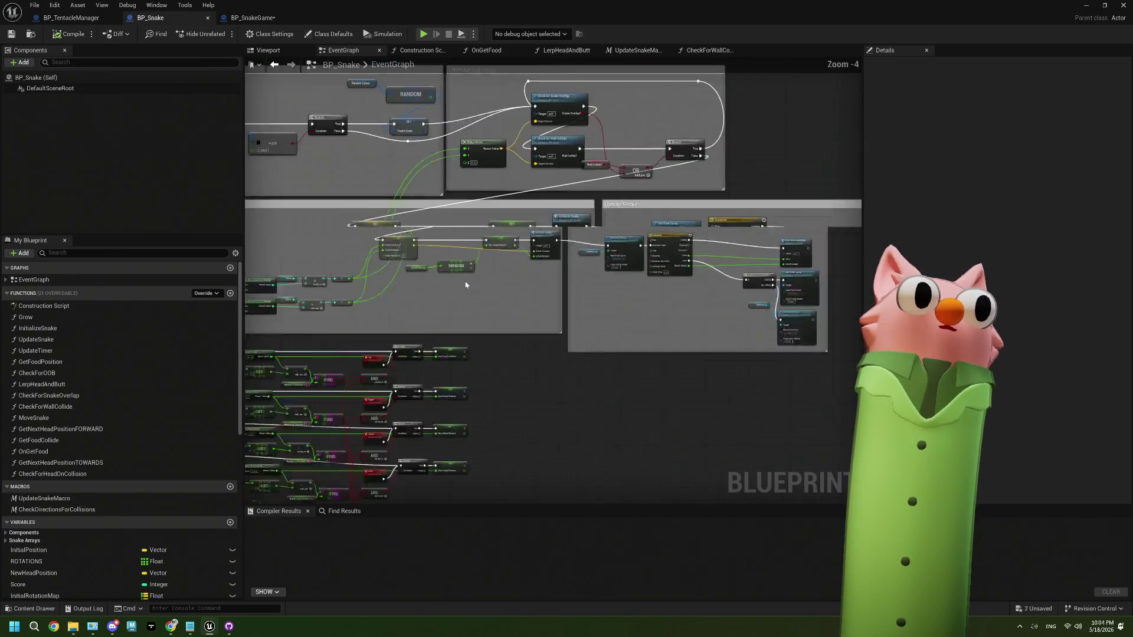
Back in BP_SnakeGame, review the Spawn Food and Destroy Actor/Remove sections.
scroll(466, 285, down, 1)
scroll(552, 288, up, 3)
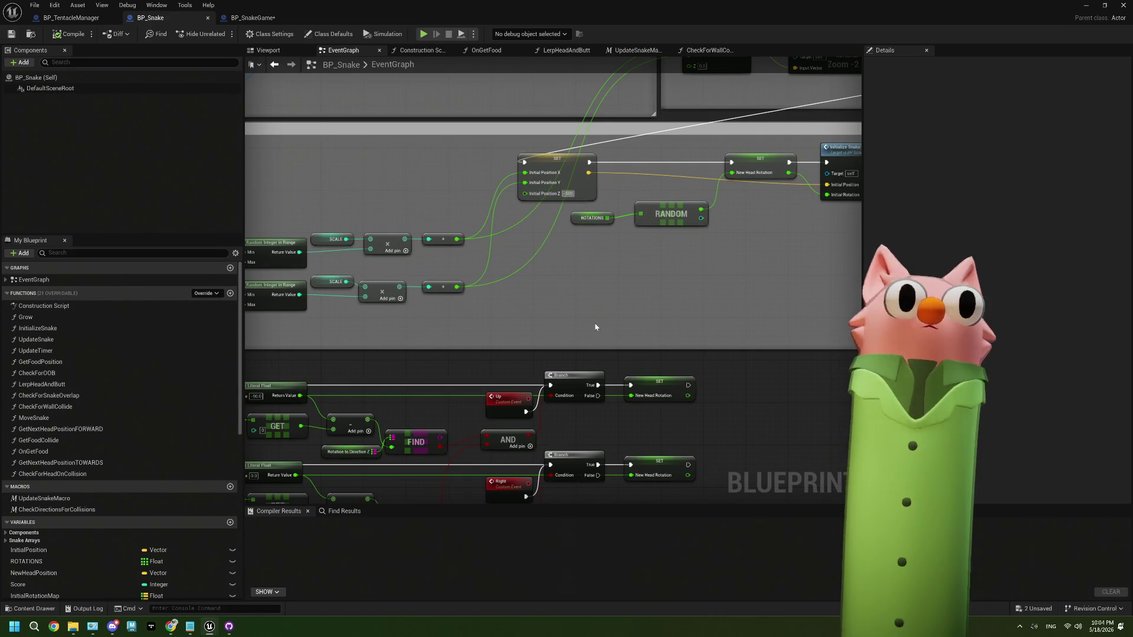
click(254, 19)
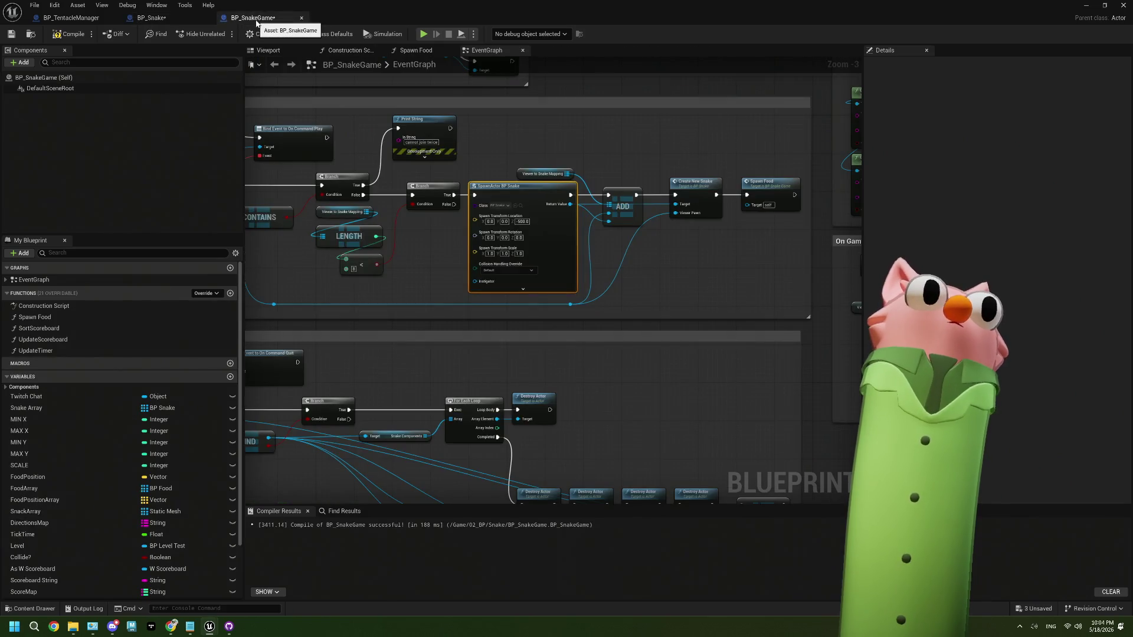
mouse_move(413, 354)
mouse_down()
mouse_move(417, 248)
mouse_move(536, 223)
mouse_move(503, 400)
mouse_move(417, 443)
mouse_up()
mouse_move(761, 59)
mouse_down()
mouse_move(690, 224)
mouse_move(652, 390)
mouse_up()
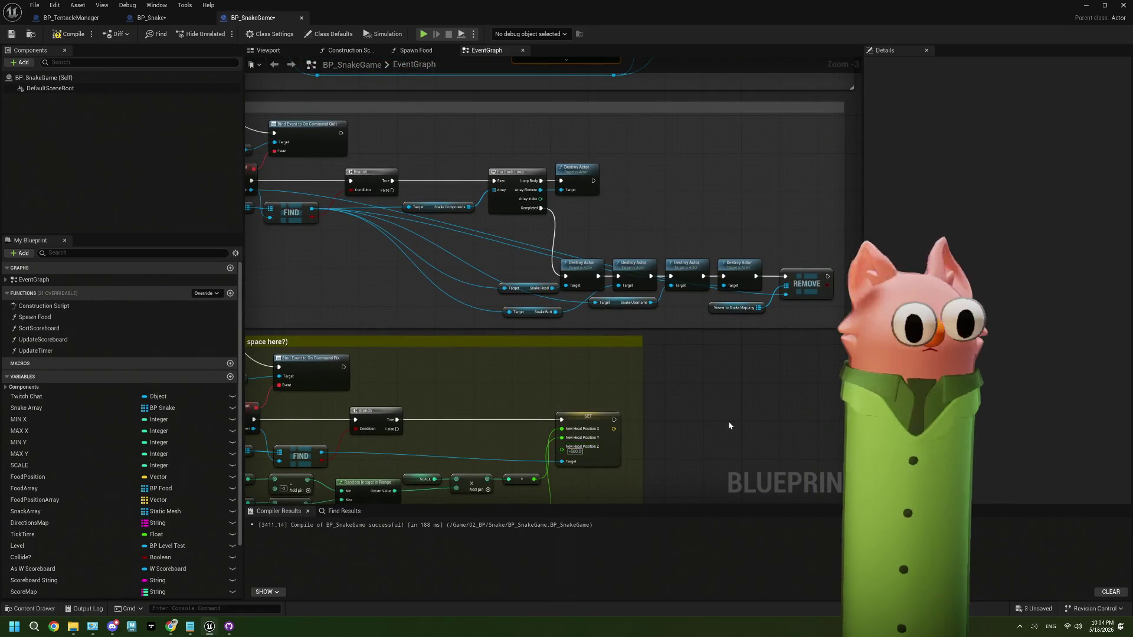
scroll(728, 421, down, 3)
Return to BP_Snake and open the InitializeSnake function graph.
click(182, 17)
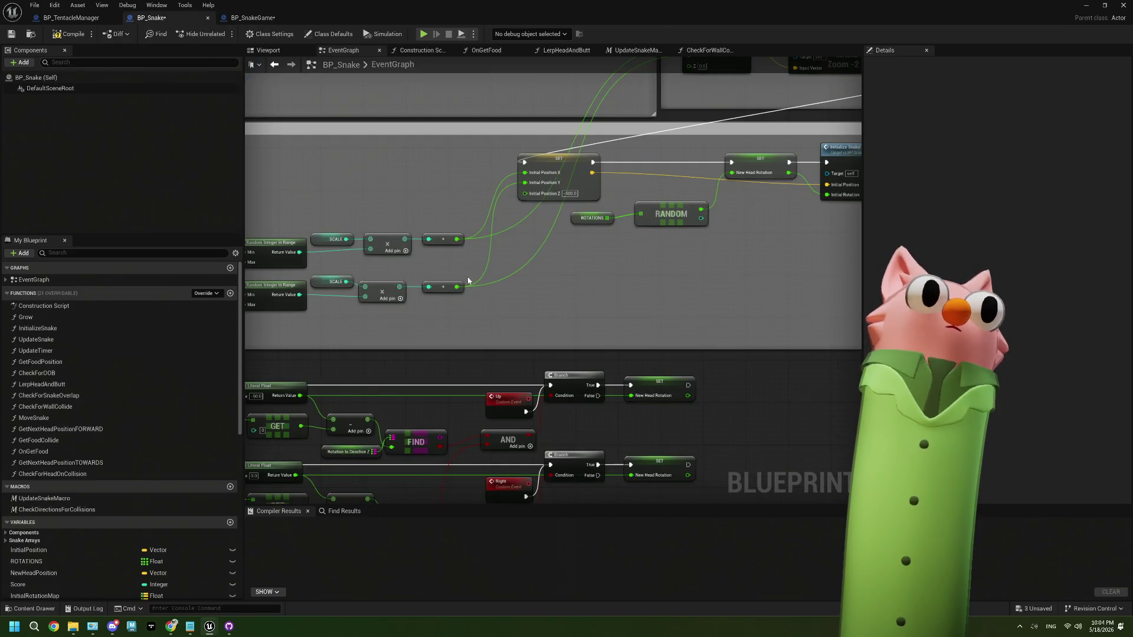
scroll(432, 348, down, 3)
scroll(432, 349, up, 3)
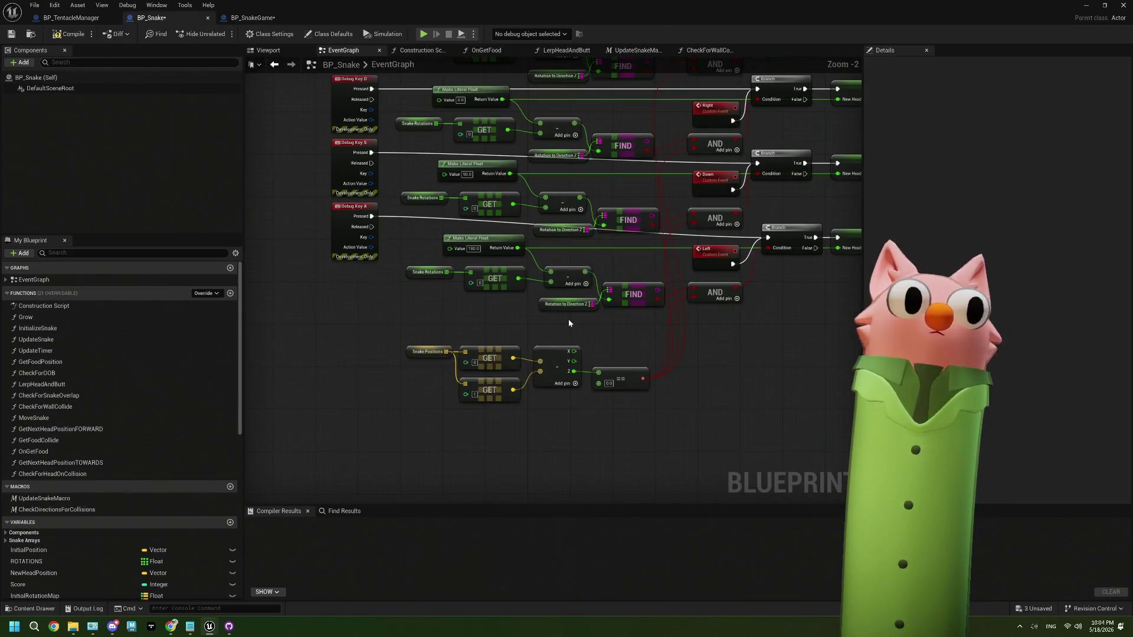
scroll(568, 318, down, 3)
scroll(548, 290, up, 3)
scroll(548, 290, up, 1)
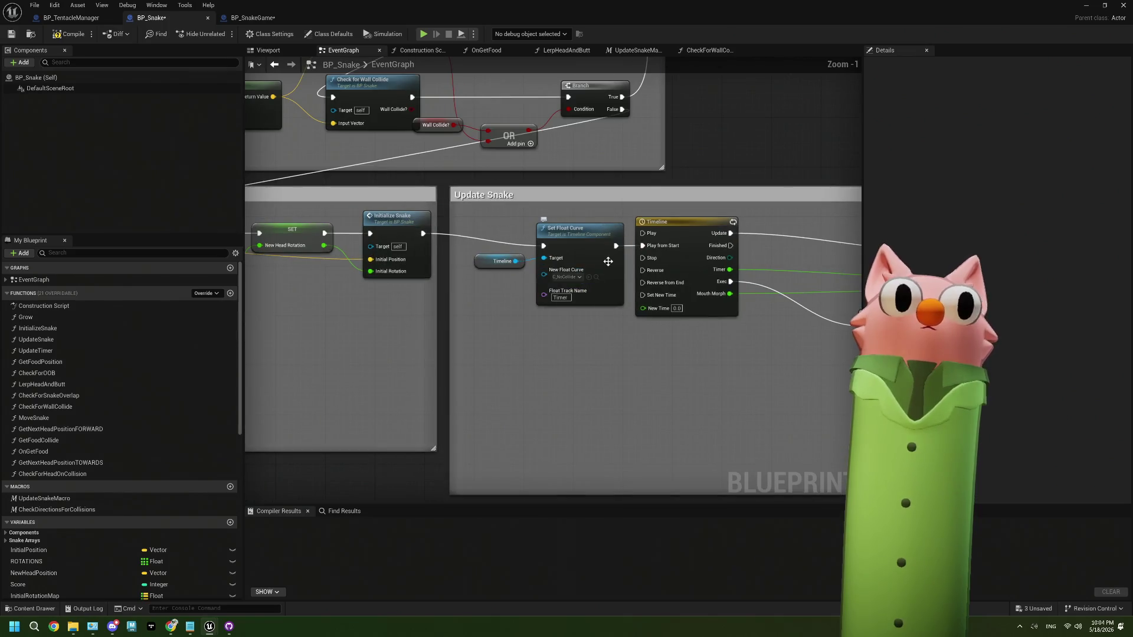
double_click(422, 261)
scroll(449, 162, up, 6)
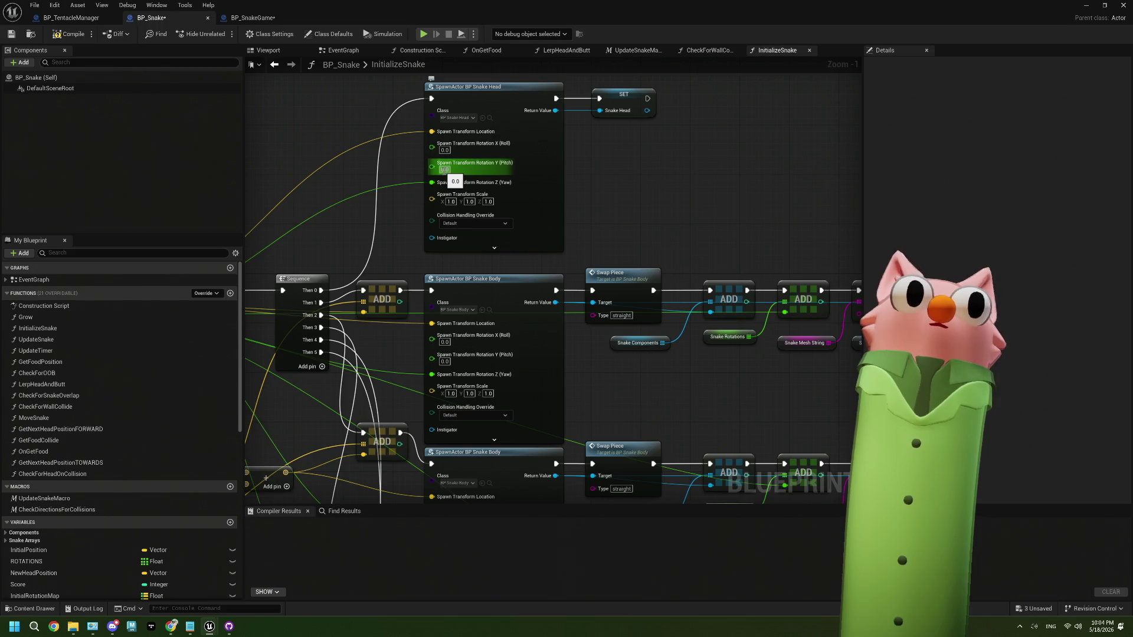
Review the snake head and body spawn nodes, then return to the event graph.
drag(376, 272, 592, 182)
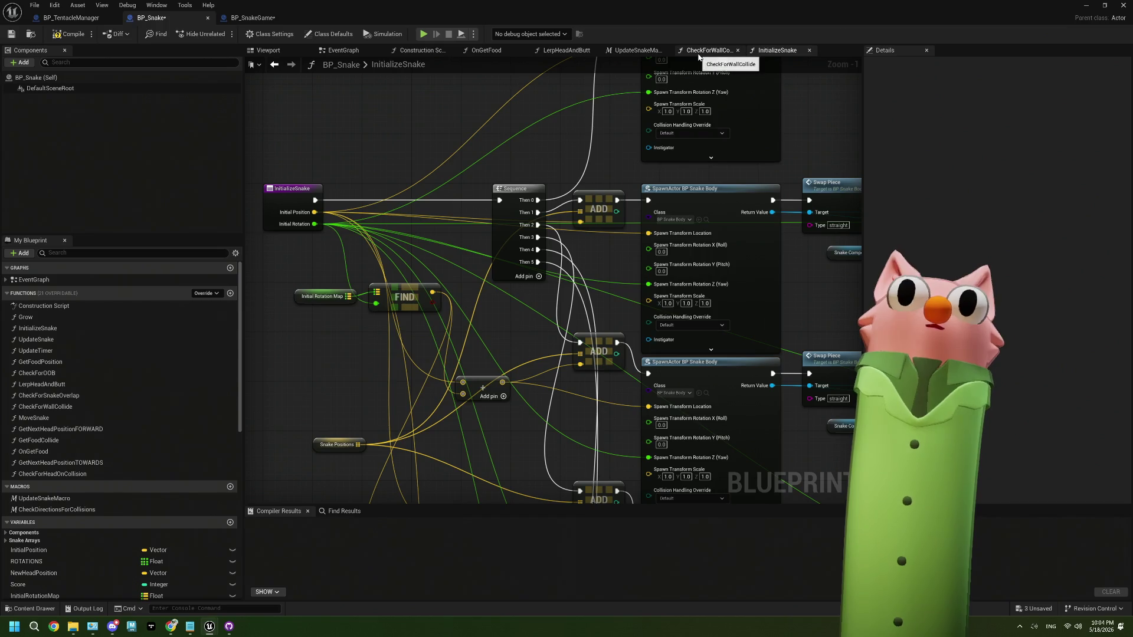
click(345, 52)
mouse_move(531, 277)
mouse_down()
mouse_move(596, 301)
mouse_move(582, 278)
mouse_up()
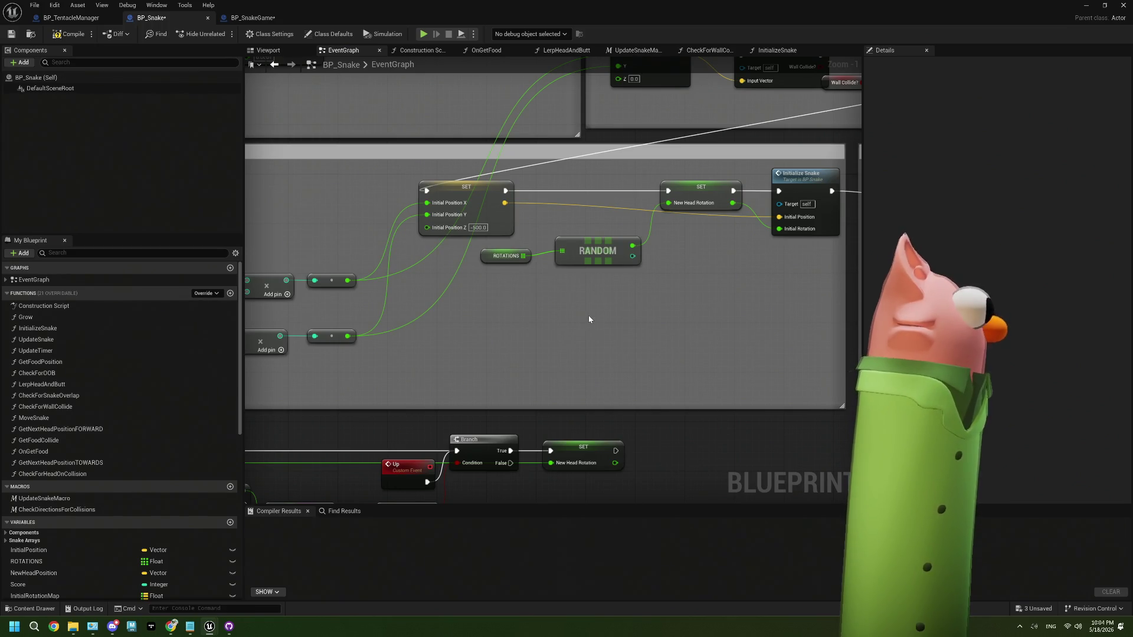
Pan past Snake Spawn and the debug-key rows to Update Snake, then open Grow.
scroll(589, 319, down, 2)
mouse_move(589, 320)
mouse_down()
mouse_move(651, 277)
mouse_move(648, 298)
mouse_up()
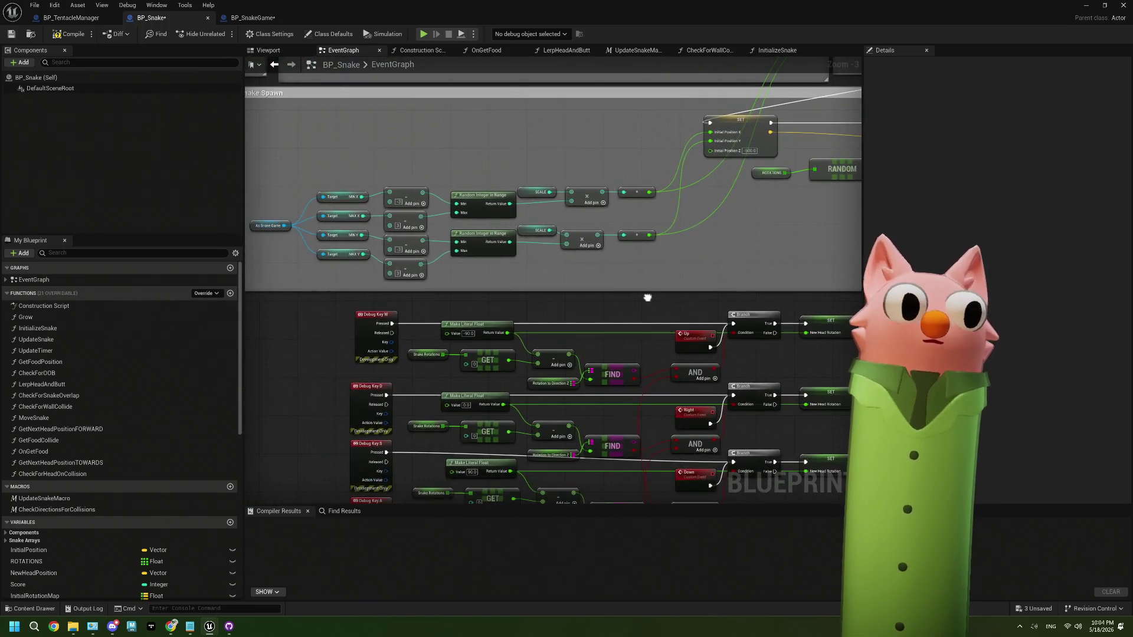
scroll(582, 355, down, 1)
mouse_move(591, 360)
mouse_down()
mouse_move(520, 322)
mouse_move(488, 259)
mouse_move(307, 408)
mouse_move(493, 300)
mouse_up()
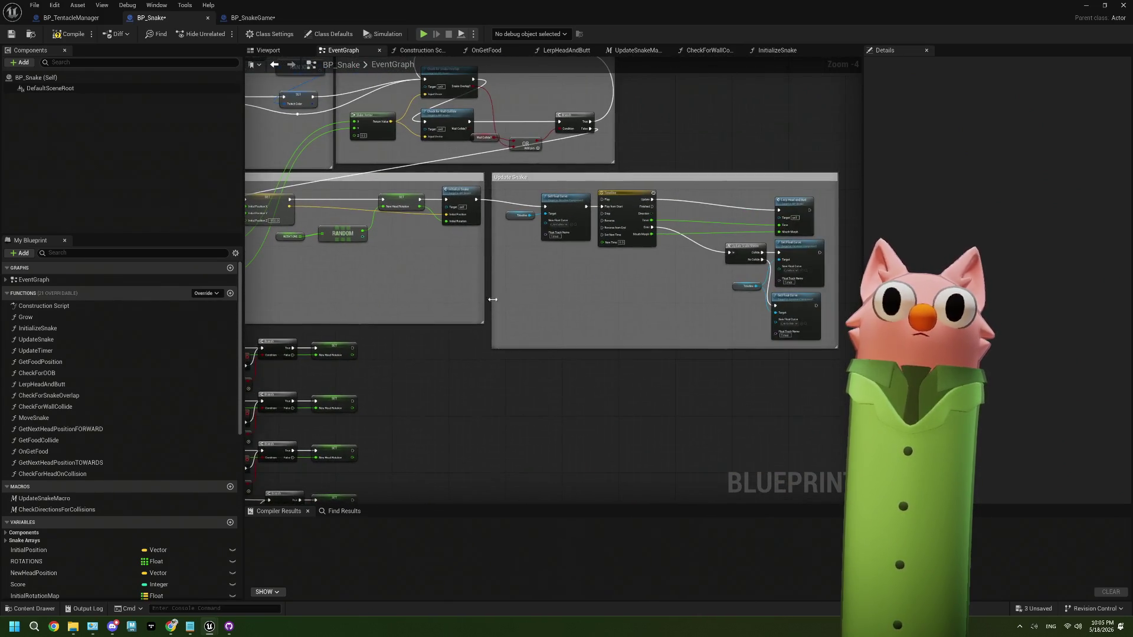
mouse_move(667, 293)
mouse_down()
mouse_move(527, 302)
mouse_move(701, 268)
mouse_move(481, 322)
mouse_up()
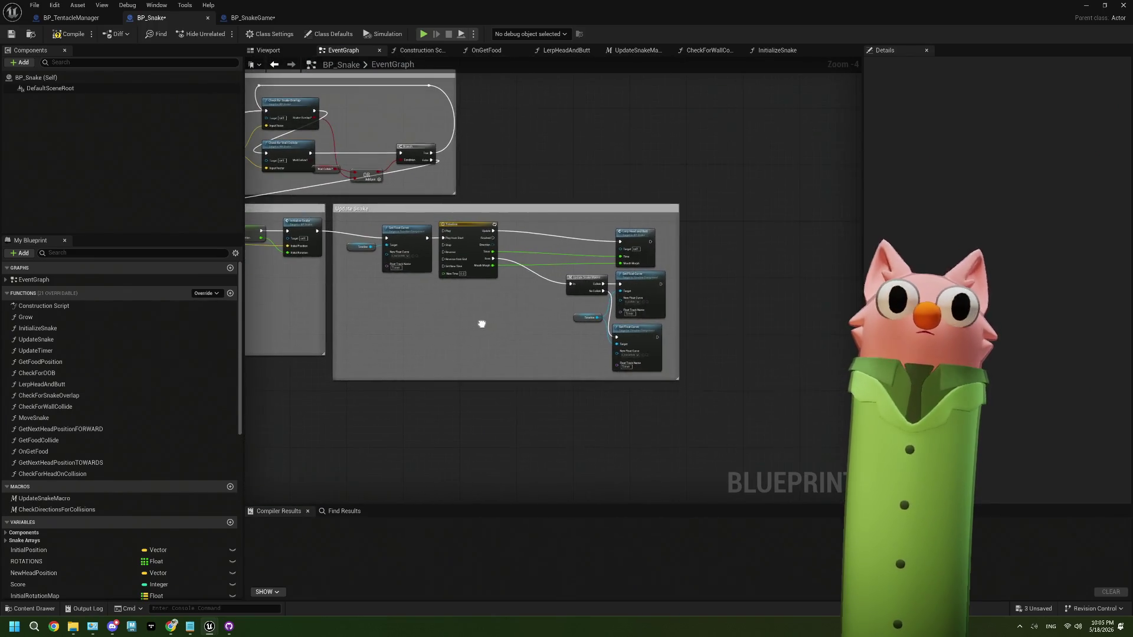
double_click(89, 317)
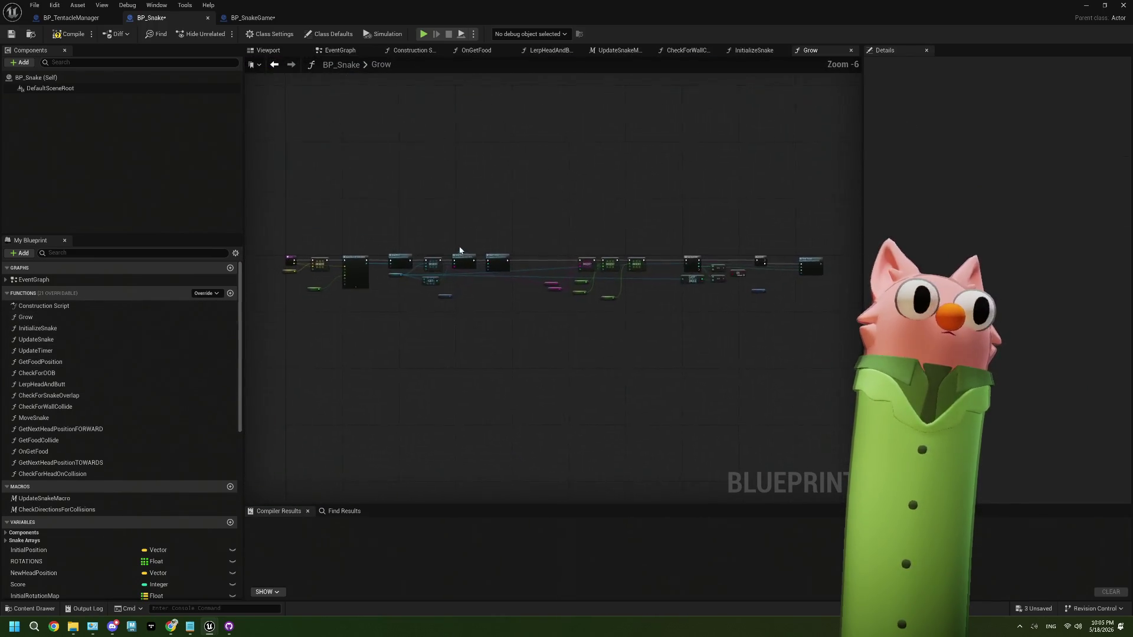
Run Find References on the Grow entry node and jump to its entry.
scroll(354, 292, up, 2)
drag(342, 293, 571, 290)
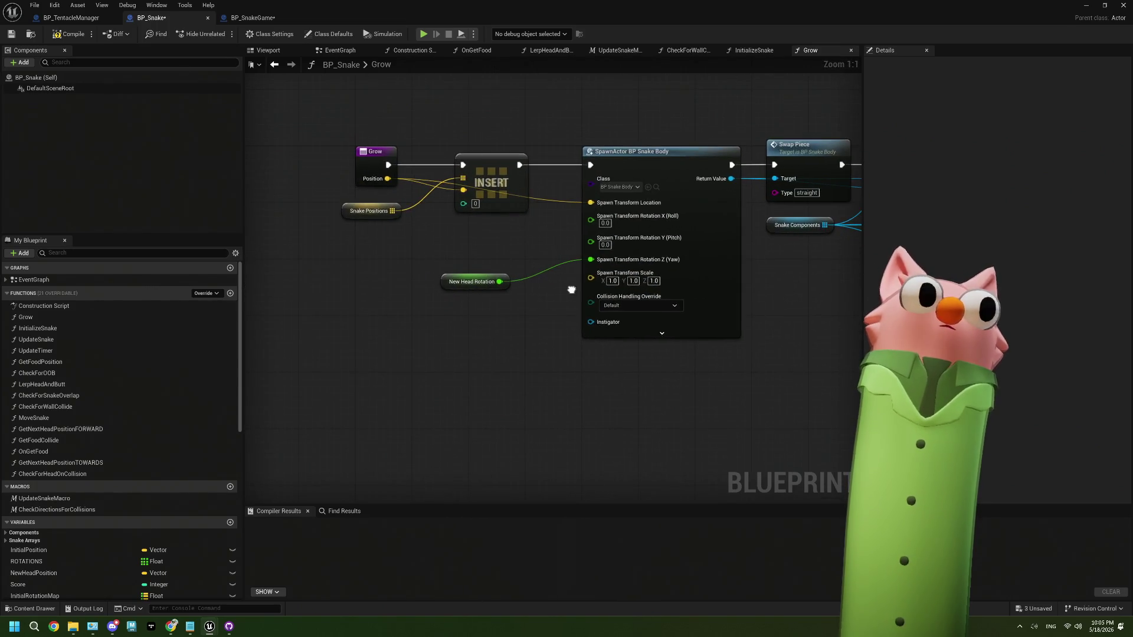
click(361, 166)
right_click(361, 165)
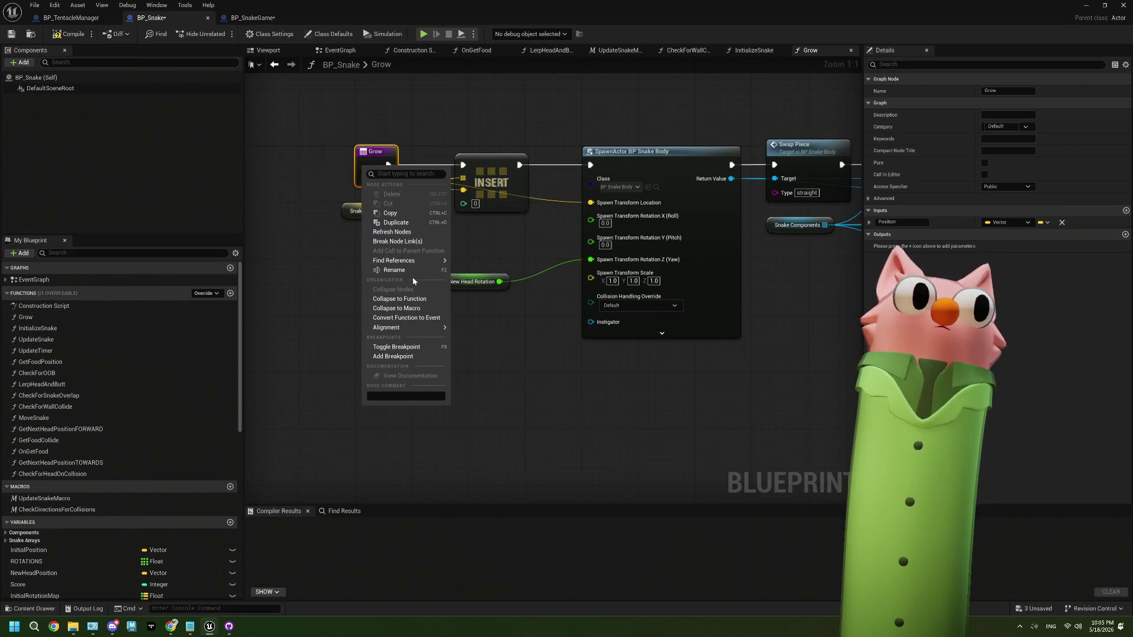
mouse_move(413, 260)
click(516, 291)
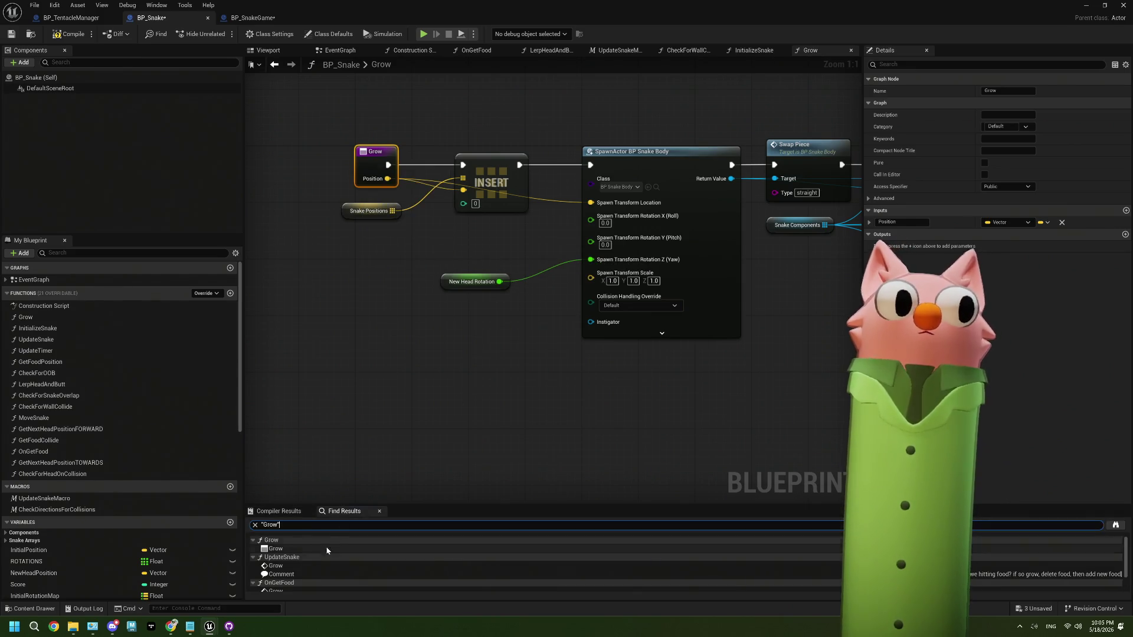
click(300, 548)
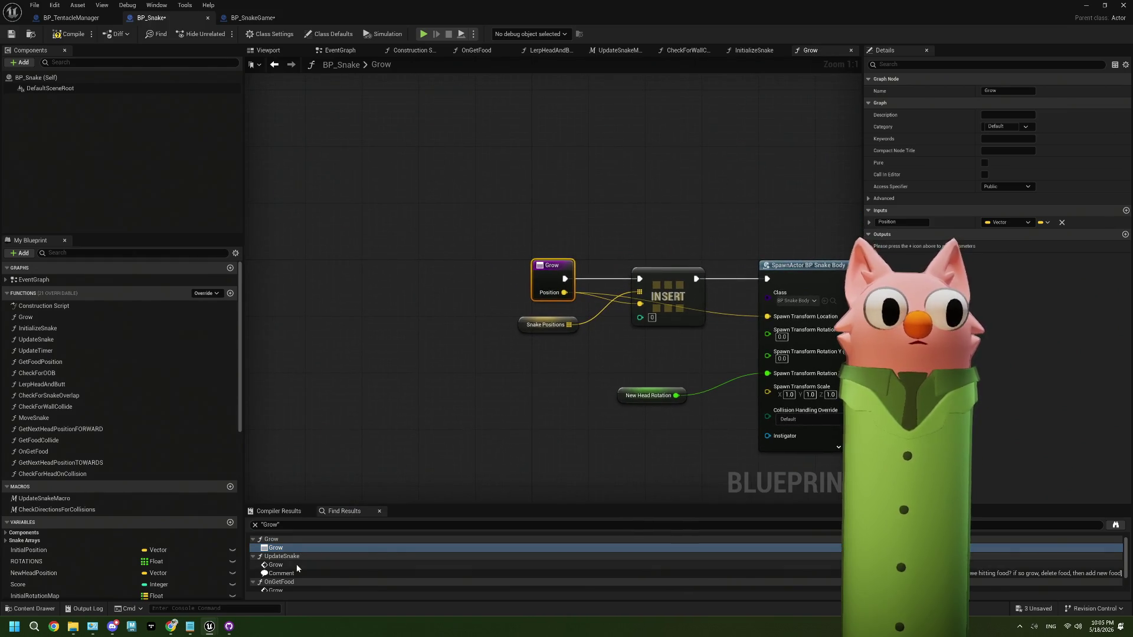
Inspect the Grow calls in UpdateSnake and OnGetFood from the reference results.
click(296, 564)
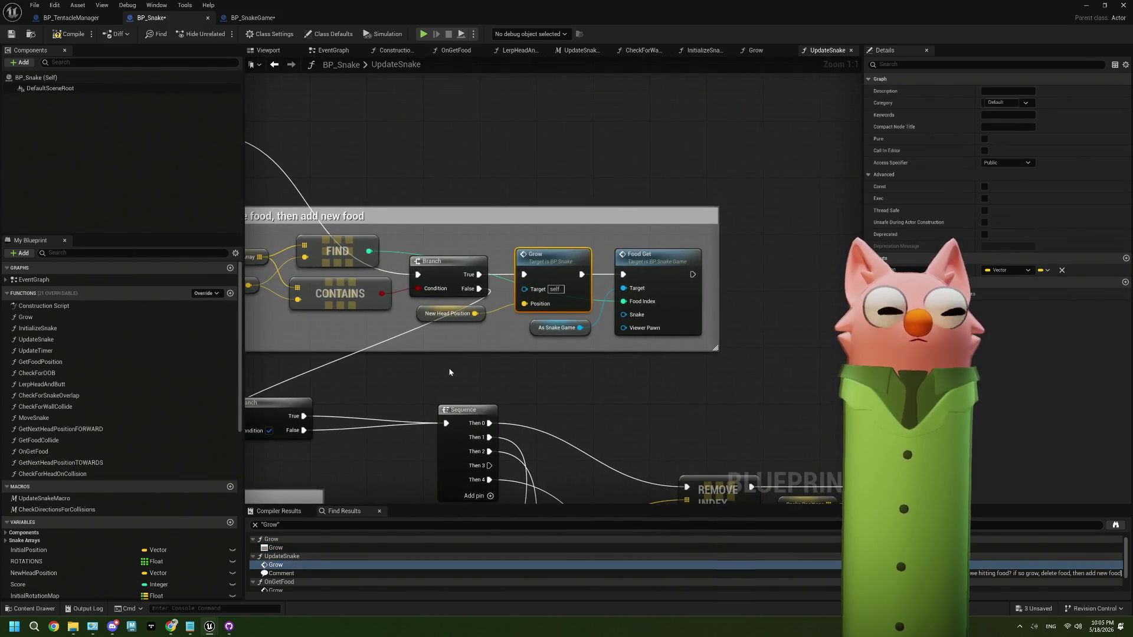
scroll(665, 363, down, 1)
scroll(502, 359, down, 1)
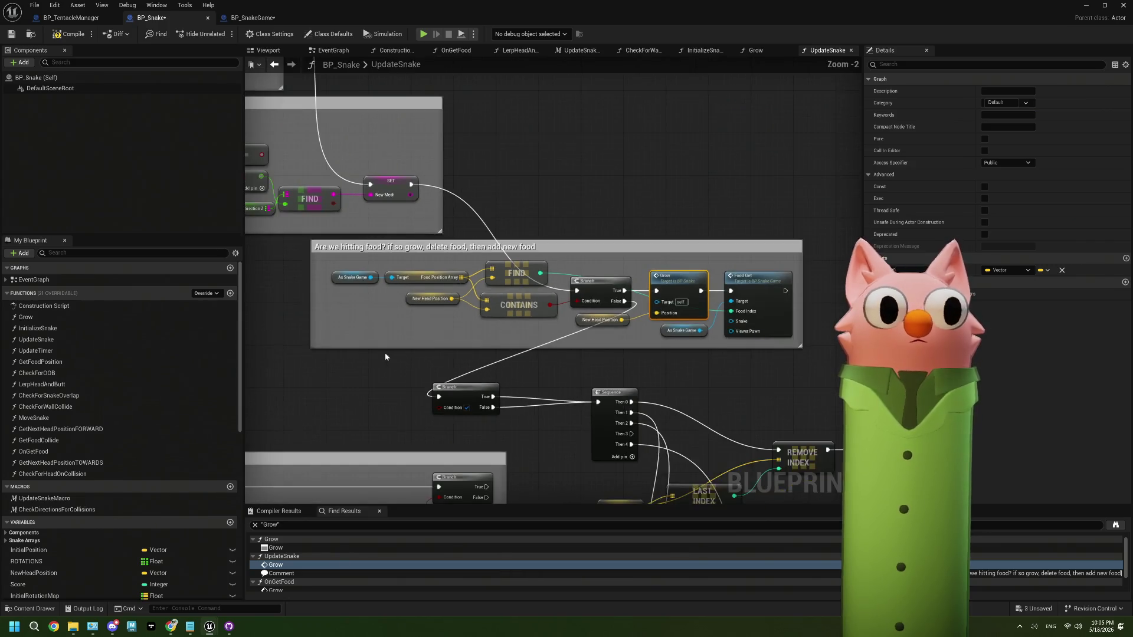
scroll(385, 357, down, 3)
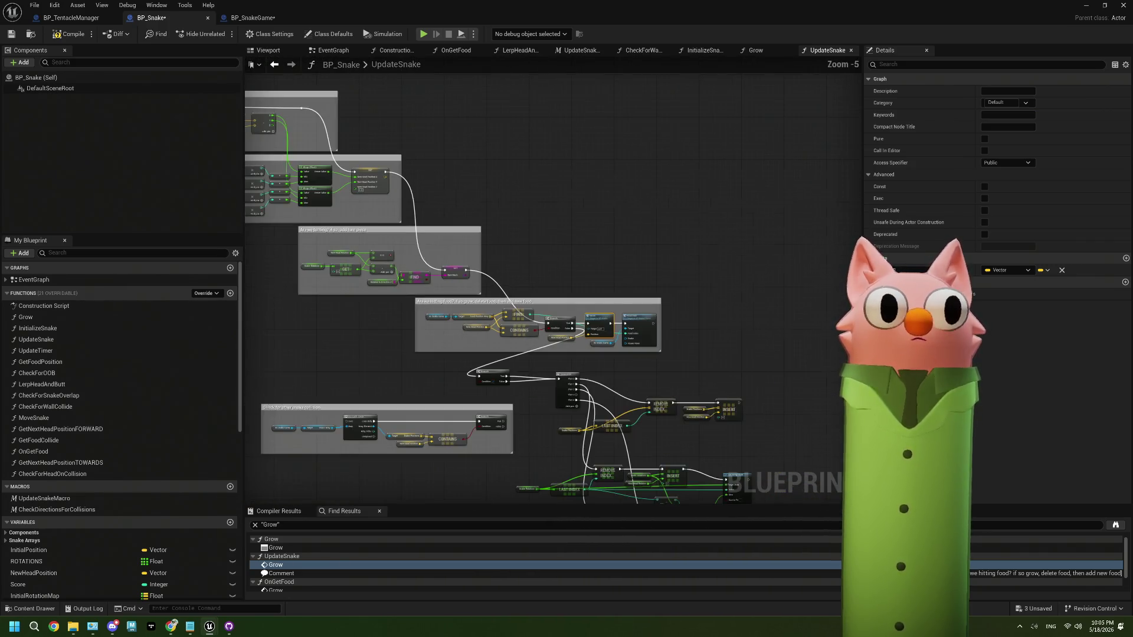
scroll(273, 143, up, 4)
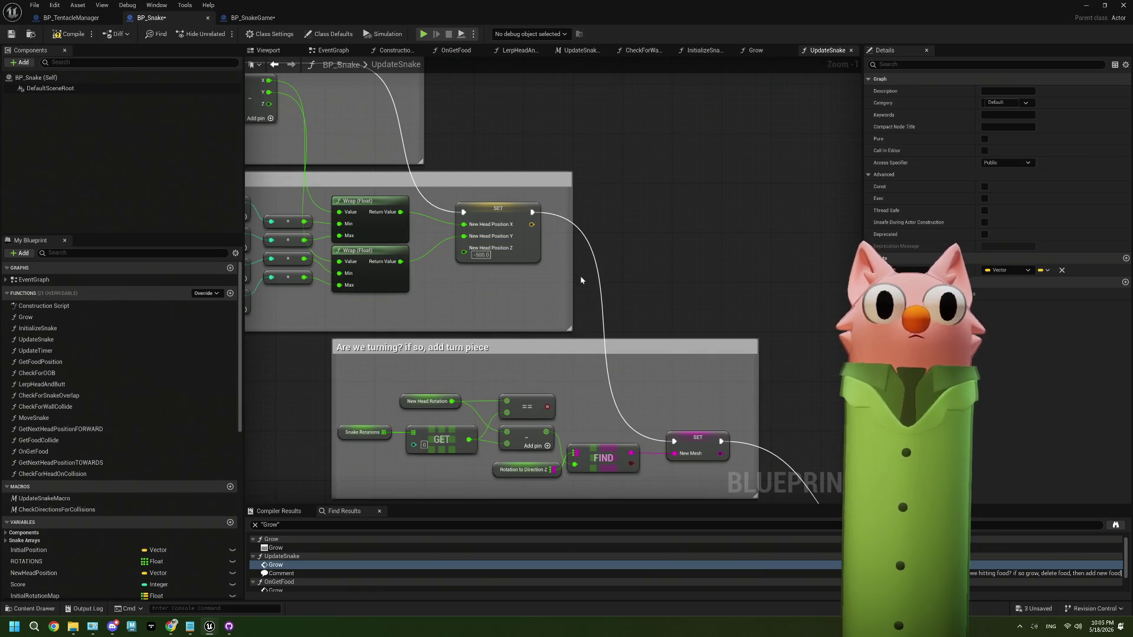
click(579, 275)
scroll(579, 275, down, 3)
mouse_move(510, 235)
mouse_down()
mouse_move(595, 323)
mouse_move(490, 284)
mouse_move(628, 326)
mouse_move(706, 369)
mouse_move(619, 364)
mouse_up()
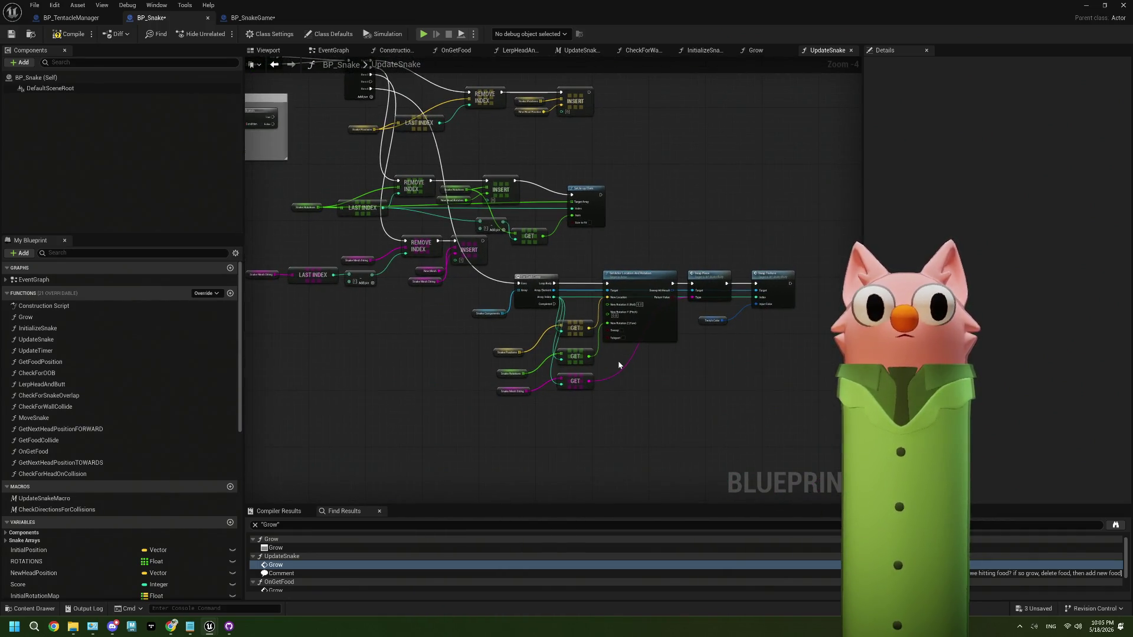
scroll(281, 566, down, 1)
click(290, 564)
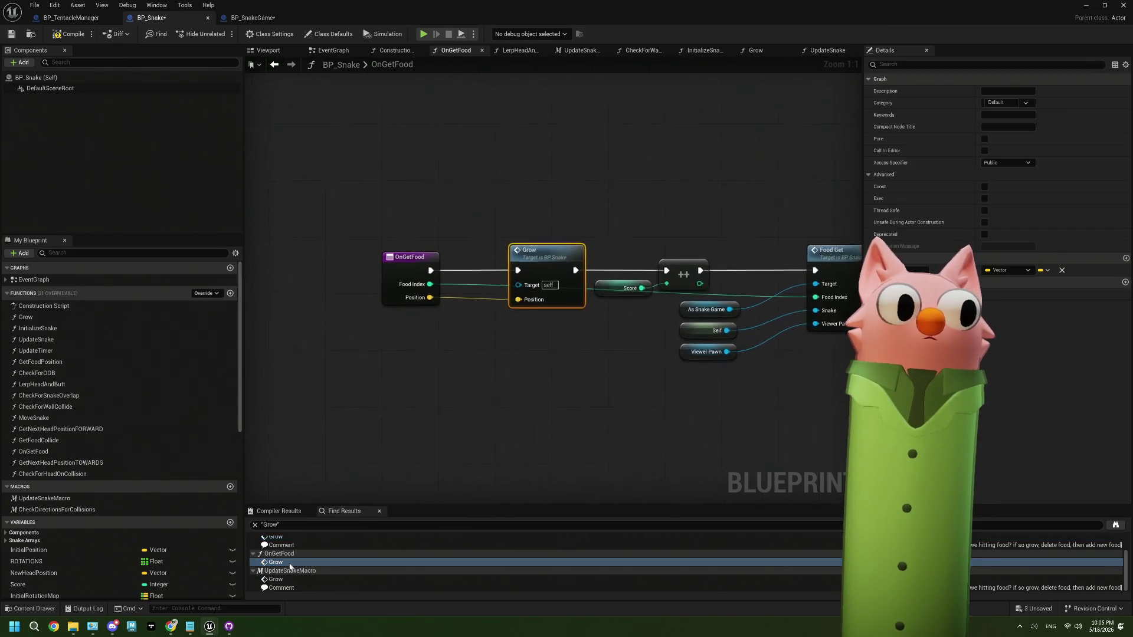
Jump to BP_Snake's UpdateSnakeMacro Grow call from Find Results and inspect the nearby food and overlap nodes.
click(277, 579)
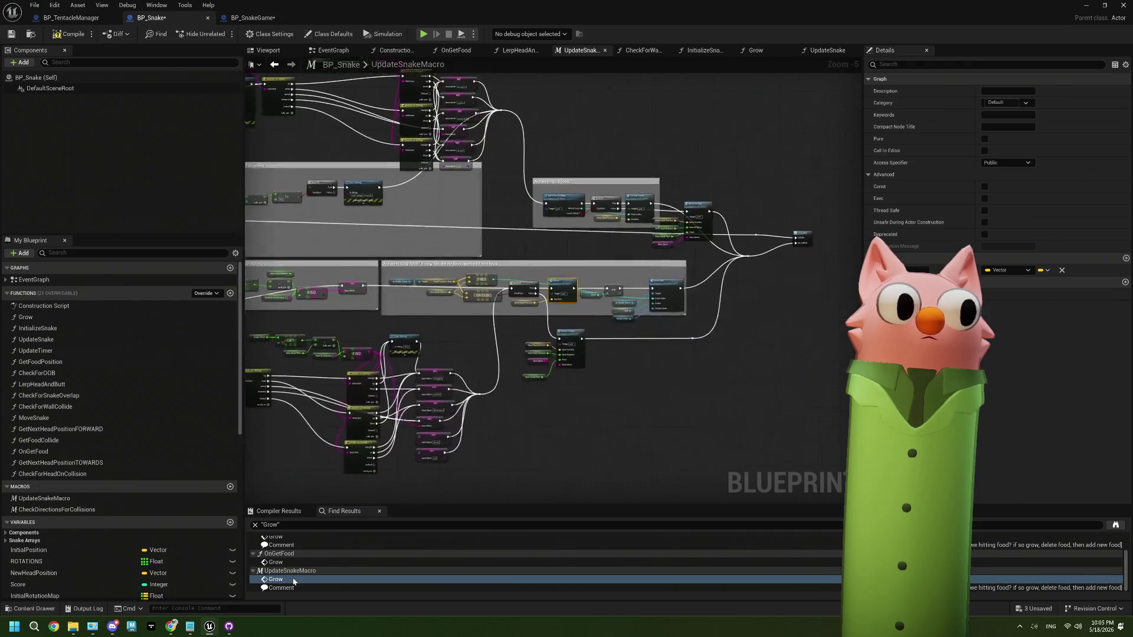
scroll(549, 389, down, 5)
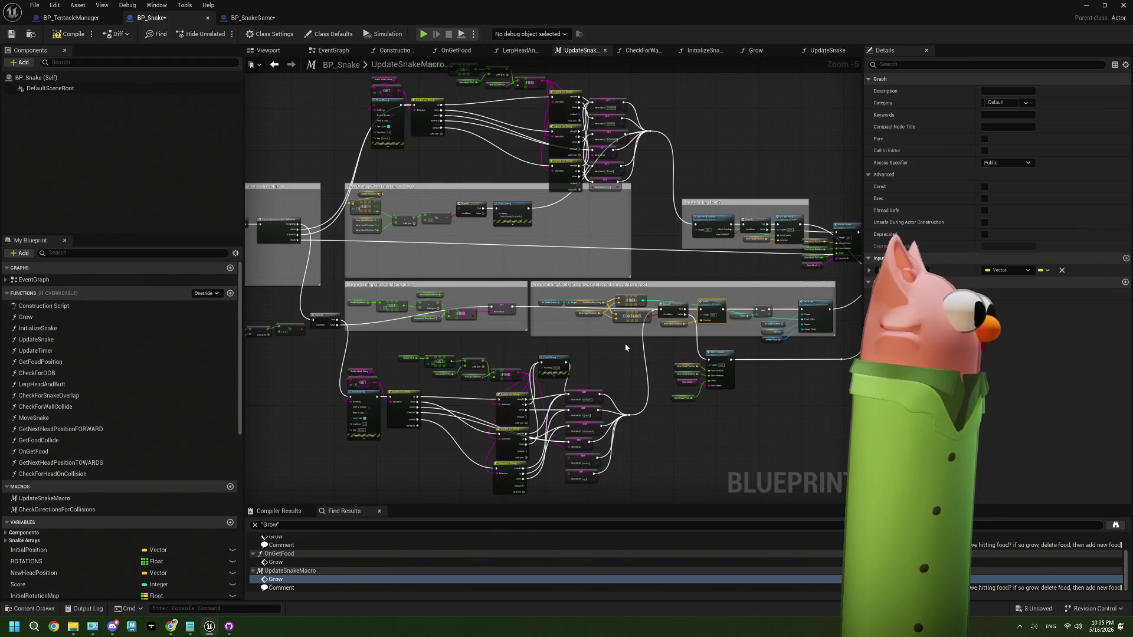
scroll(508, 224, up, 3)
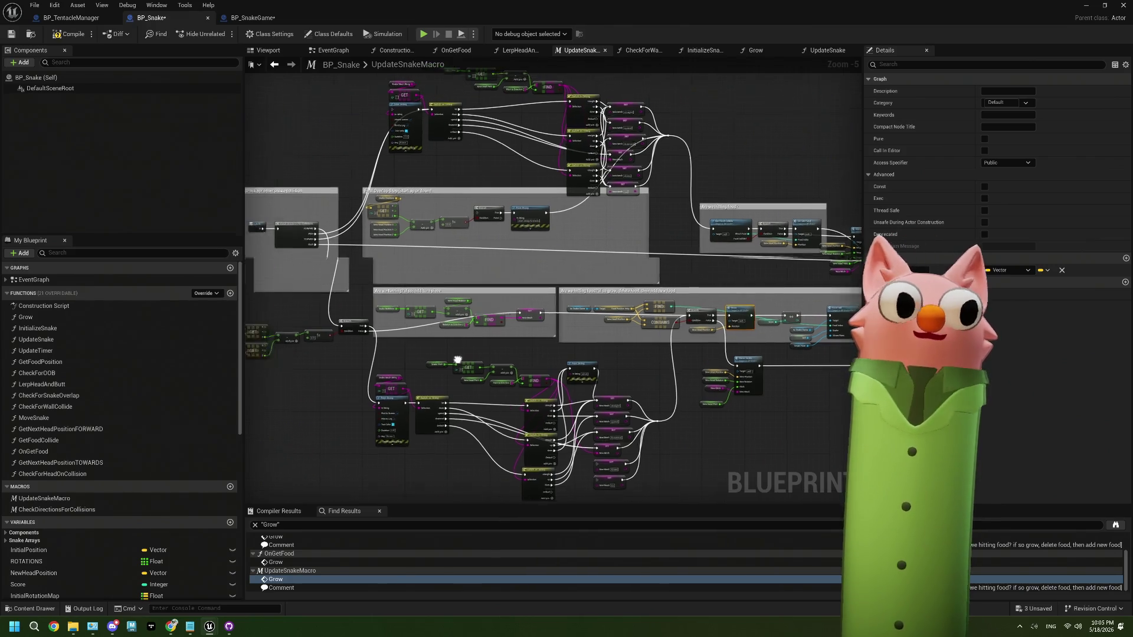
scroll(507, 224, up, 2)
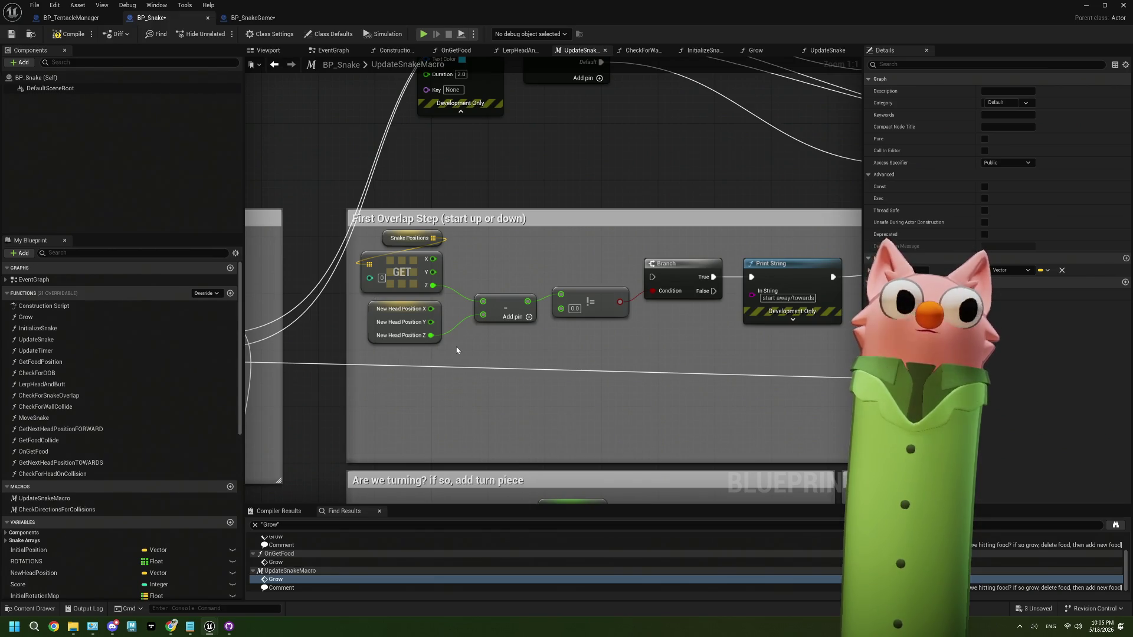
scroll(457, 351, down, 5)
scroll(631, 290, up, 2)
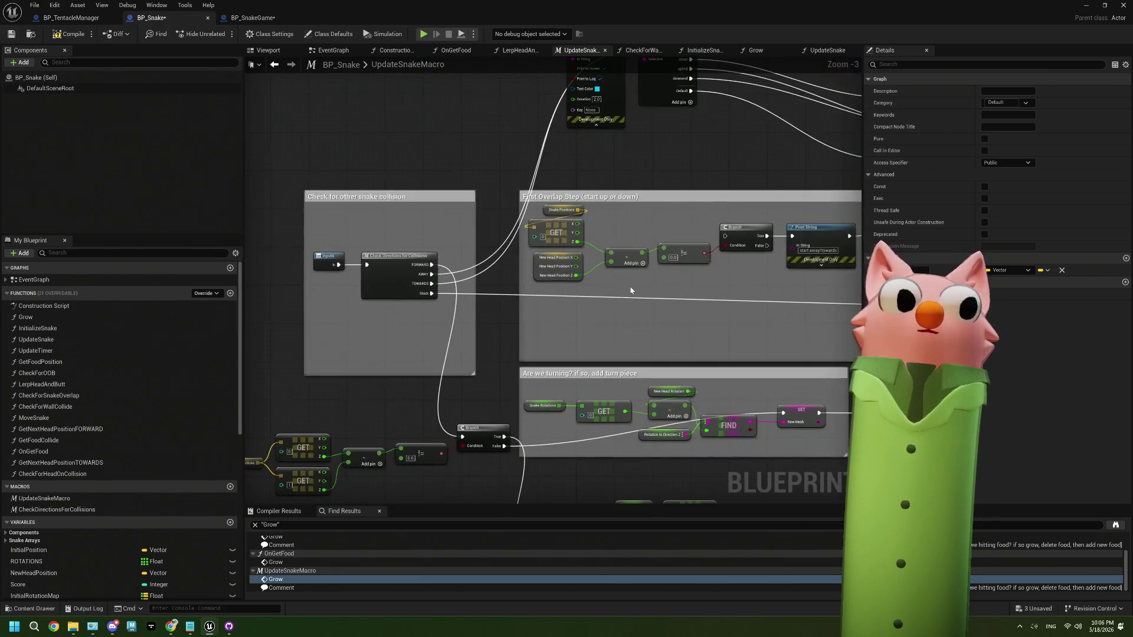
scroll(631, 290, down, 3)
scroll(506, 328, up, 1)
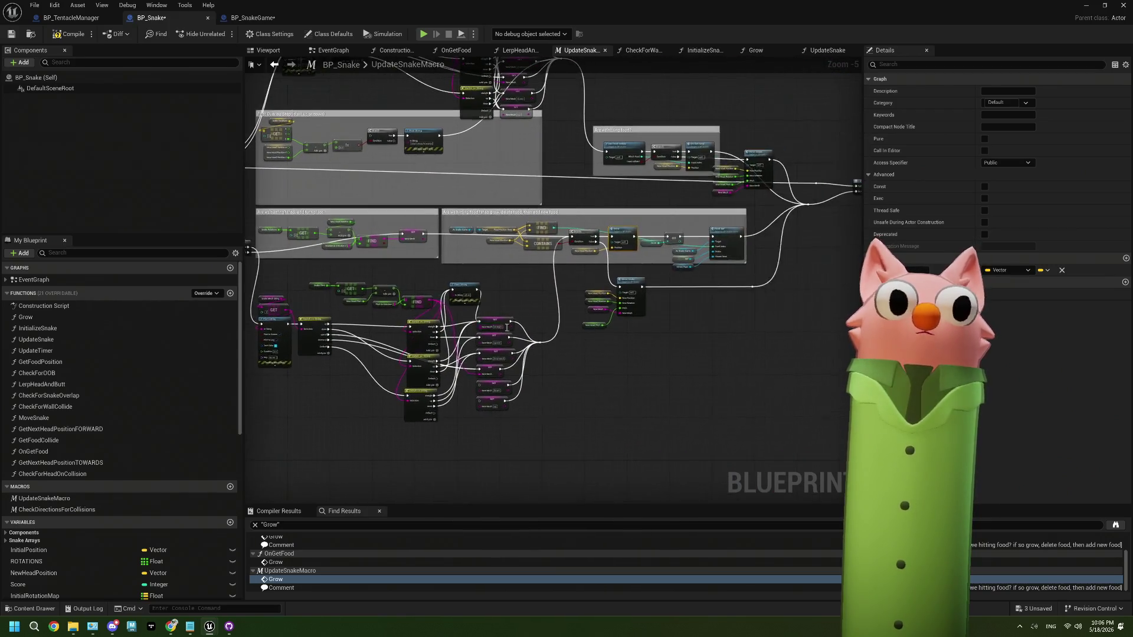
scroll(627, 271, up, 1)
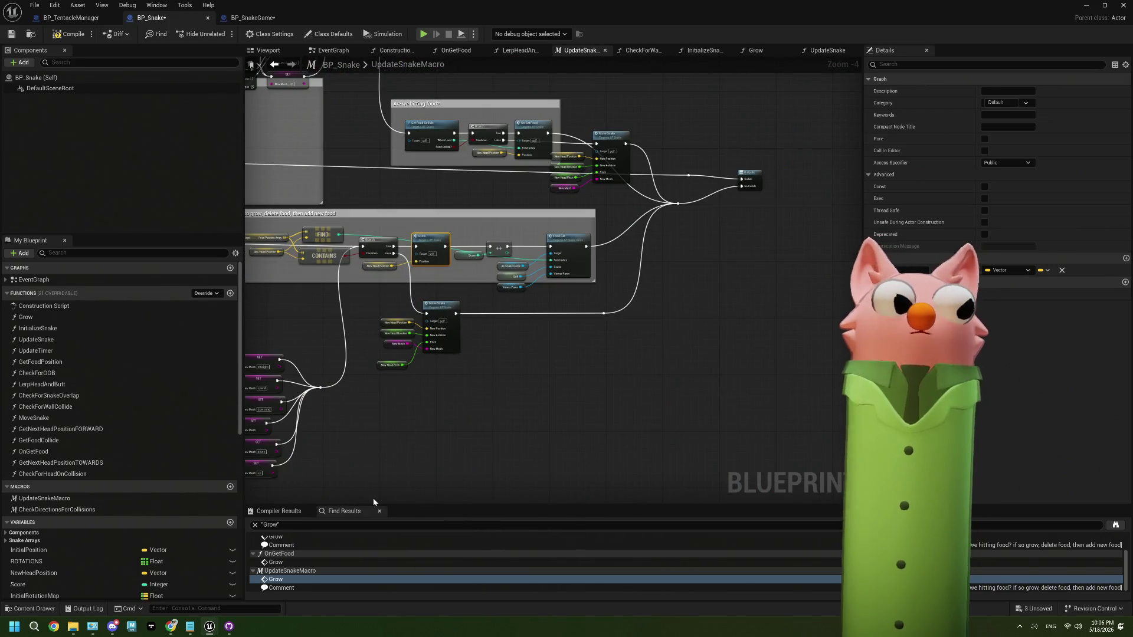
click(454, 434)
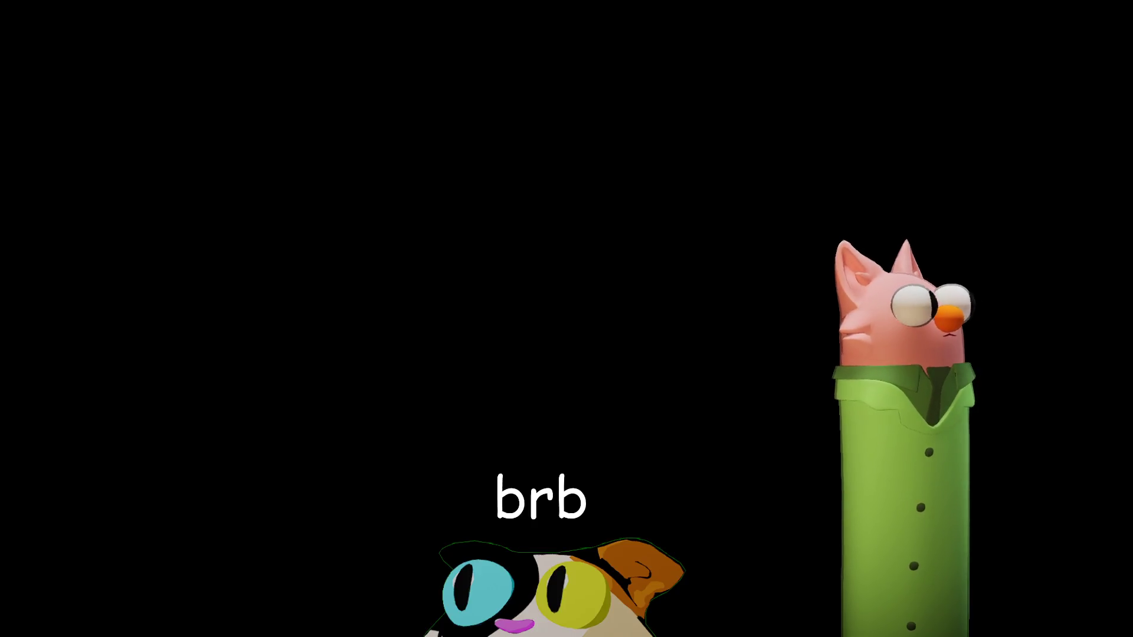
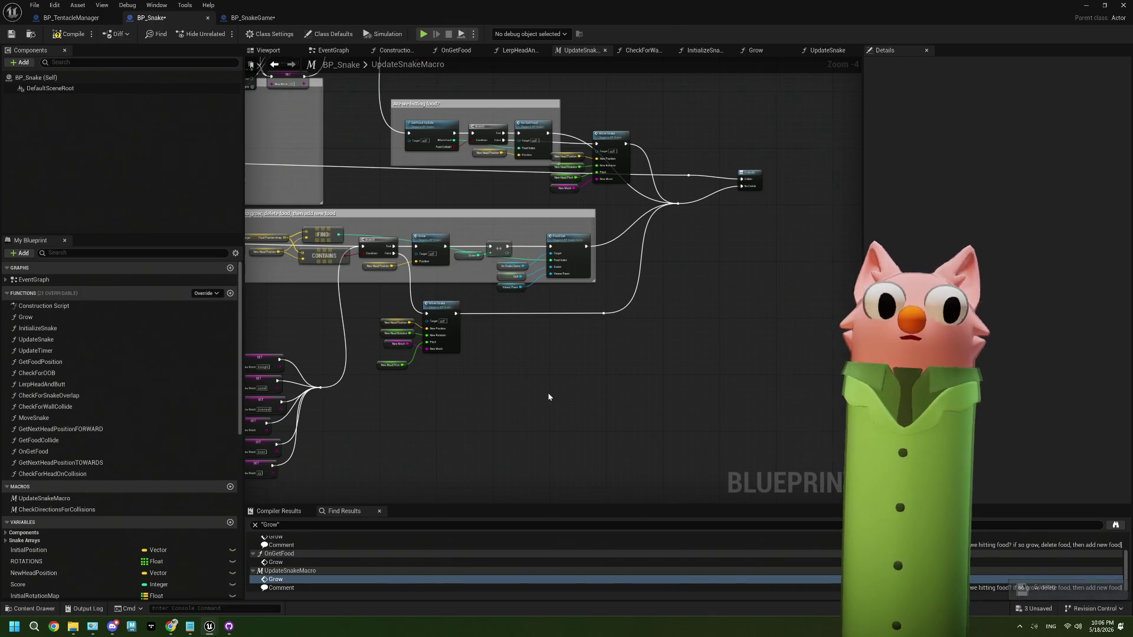
List every reference to NewHeadPosition from the New Head Position getter node.
scroll(549, 397, up, 3)
scroll(633, 370, down, 2)
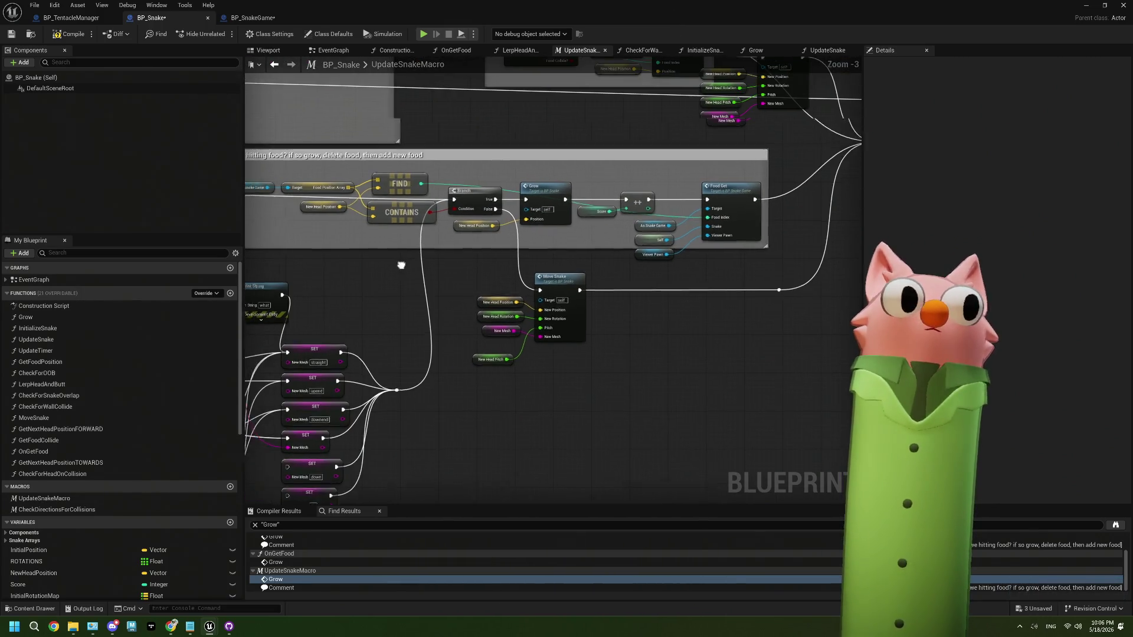
drag(401, 265, 418, 244)
click(406, 222)
right_click(412, 225)
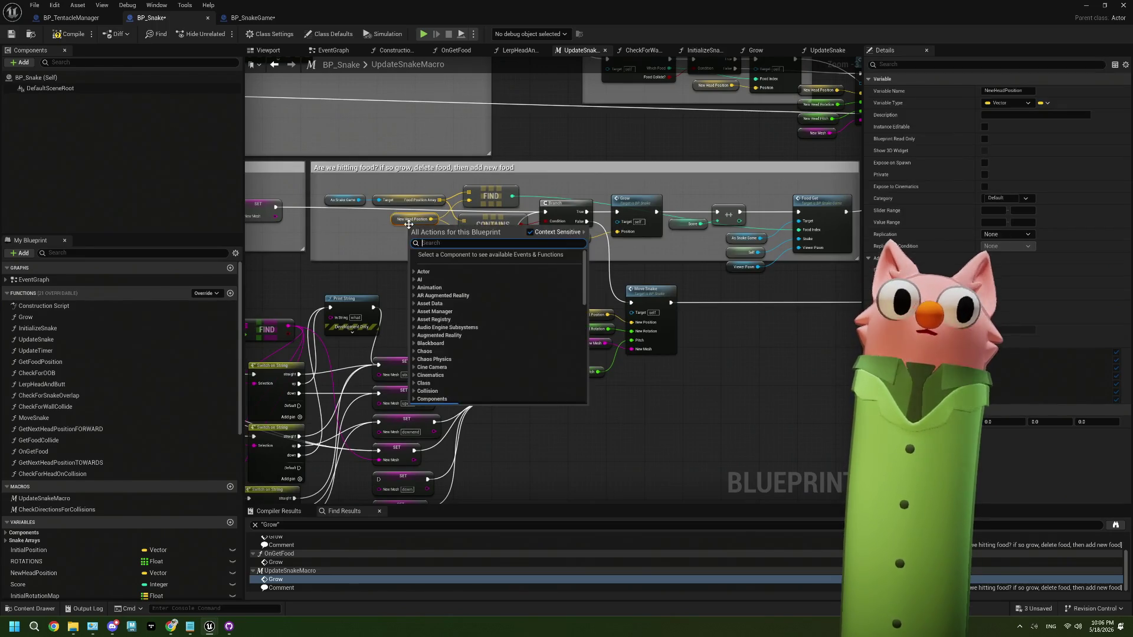
mouse_move(496, 310)
click(555, 312)
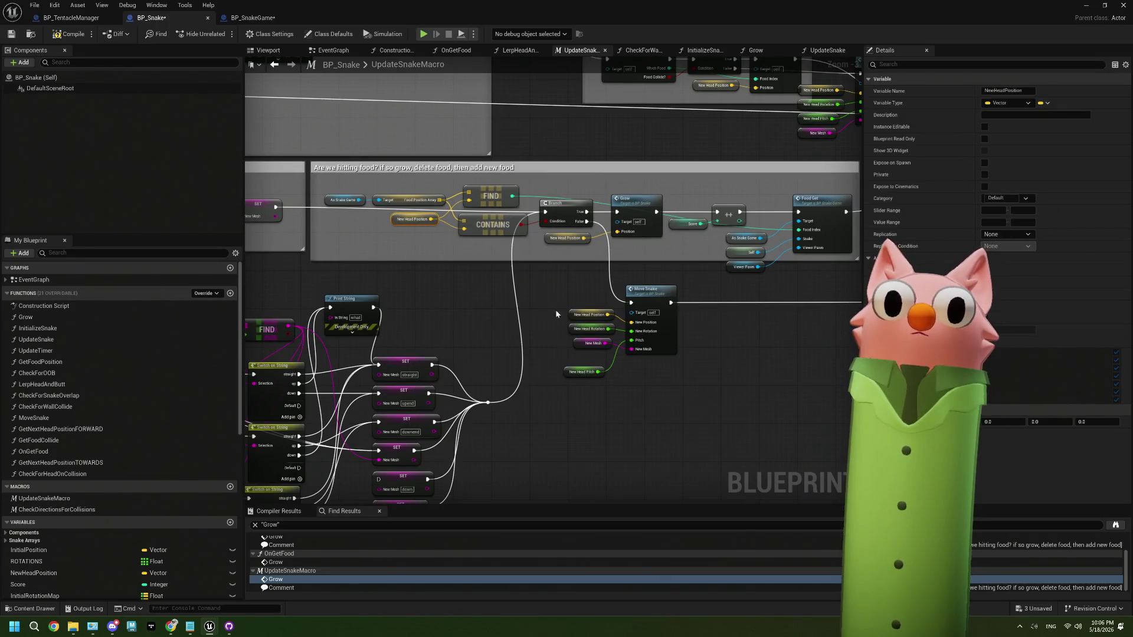
Jump through the Find Results to the NewHeadPosition set in CheckForOOB.
scroll(362, 549, up, 1)
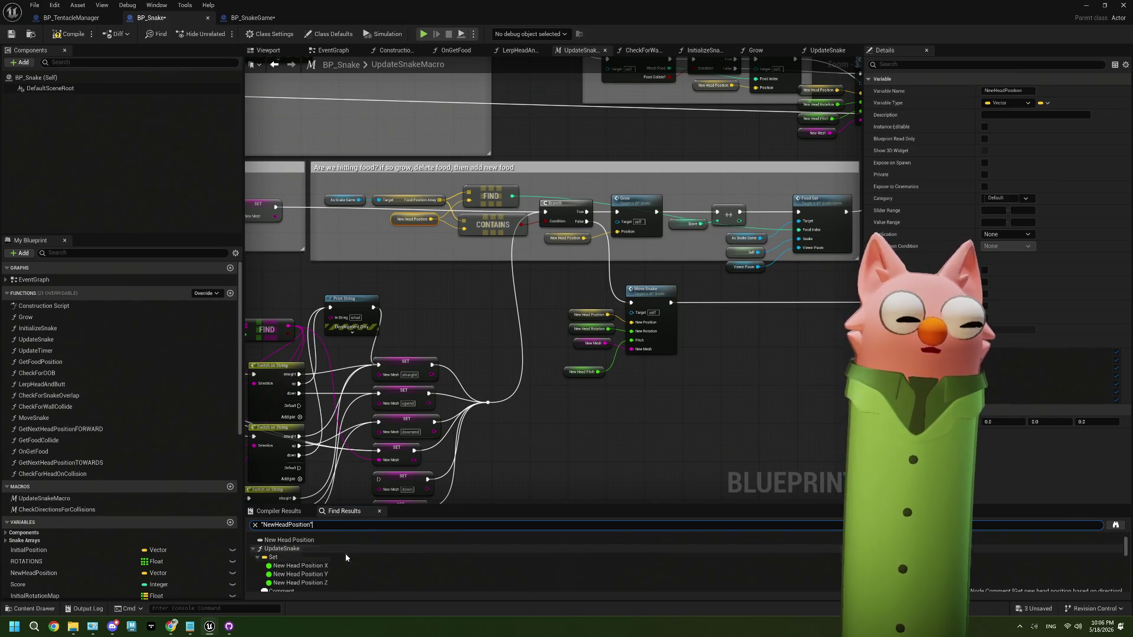
click(307, 557)
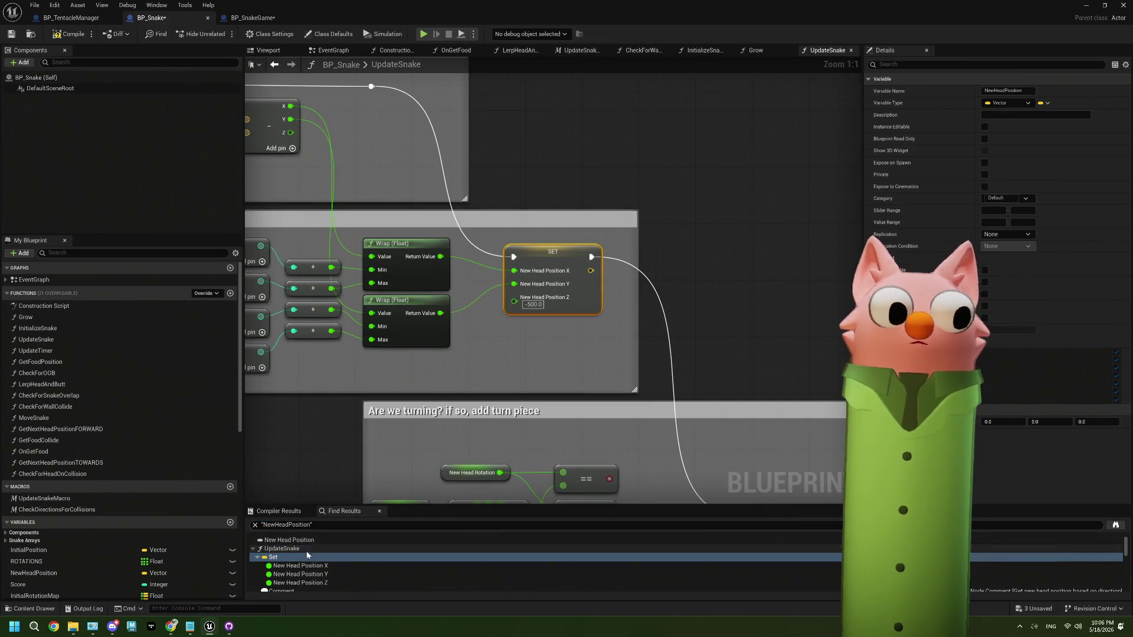
scroll(307, 555, down, 5)
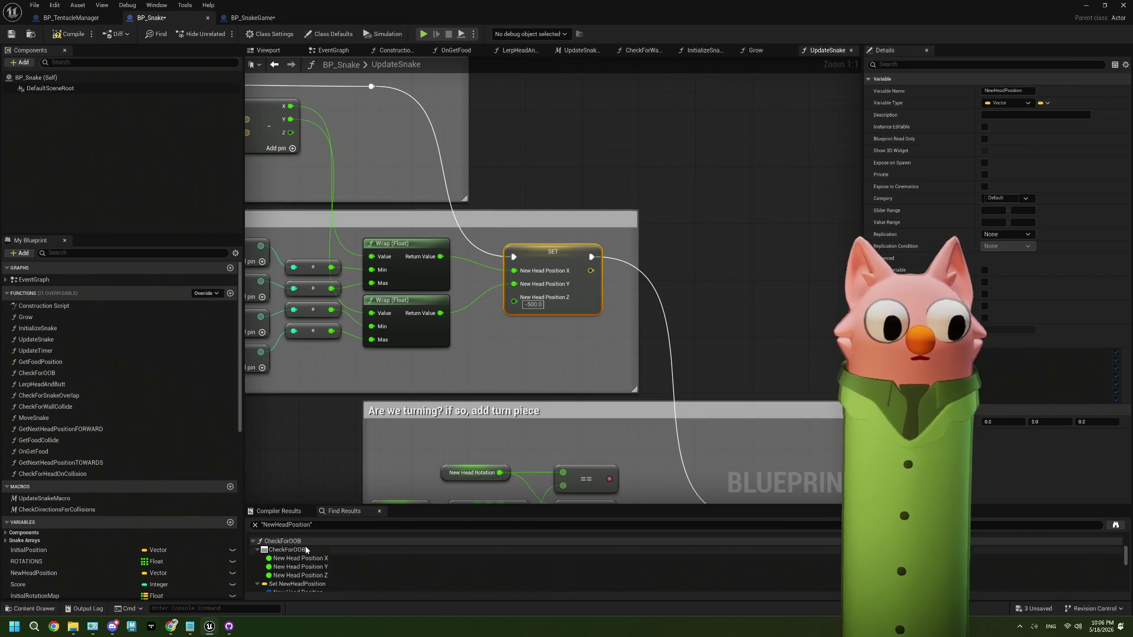
scroll(306, 550, down, 3)
click(310, 542)
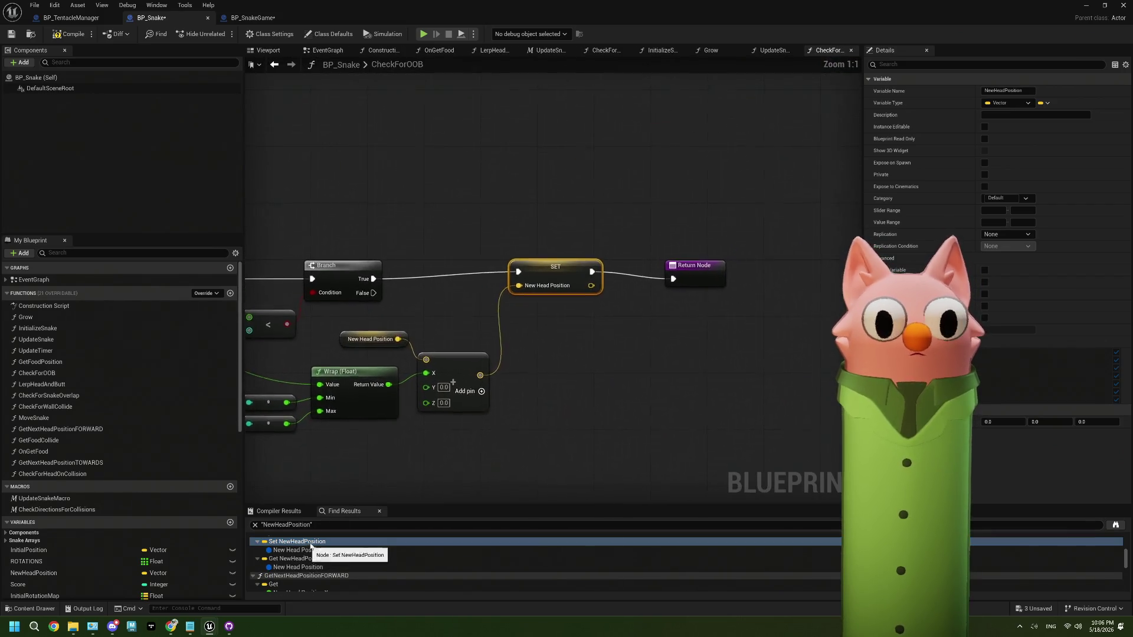
Enter -500 as the Z of the vector assigned to New Head Position in CheckForOOB.
mouse_move(409, 459)
mouse_down()
mouse_move(544, 427)
mouse_move(577, 403)
mouse_move(704, 394)
mouse_move(607, 379)
mouse_move(617, 357)
mouse_up()
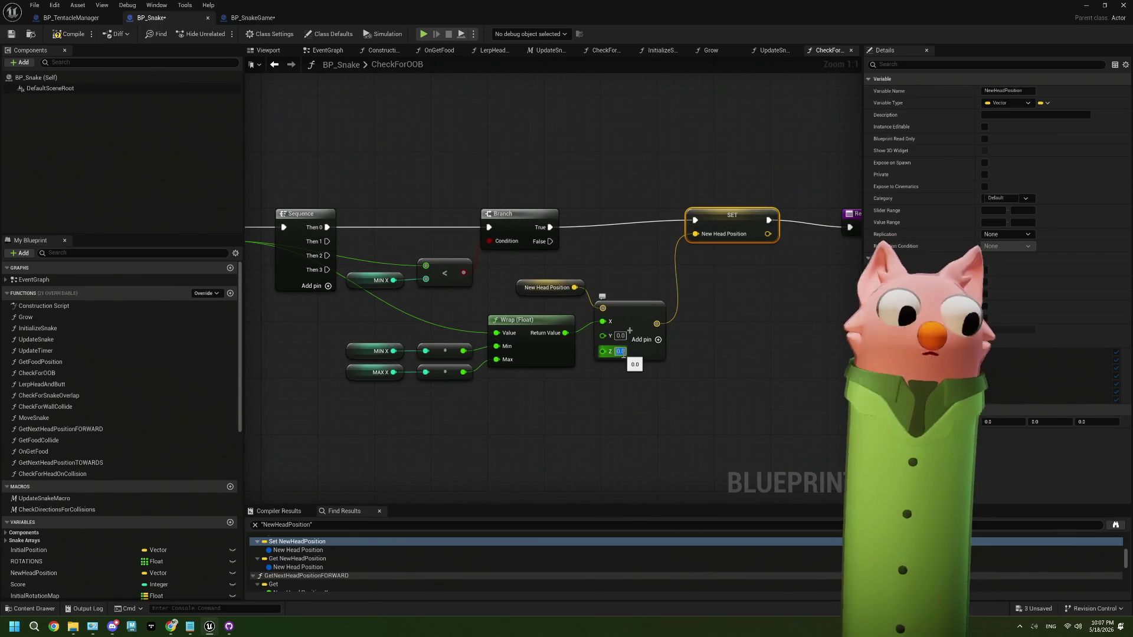
text(-500)
key(Return)
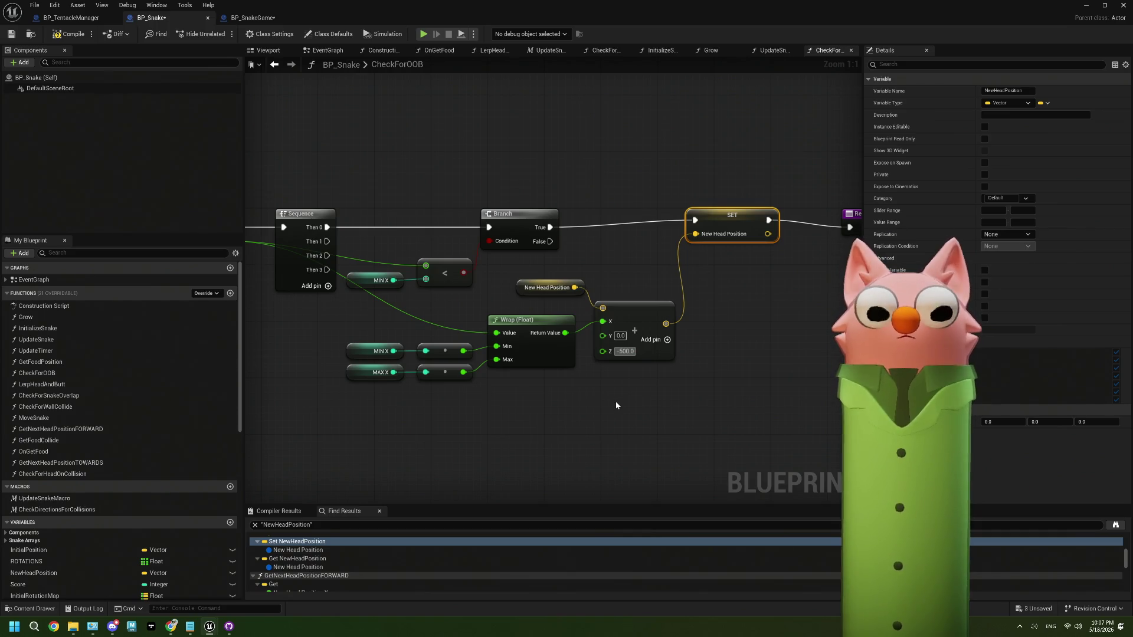
click(576, 406)
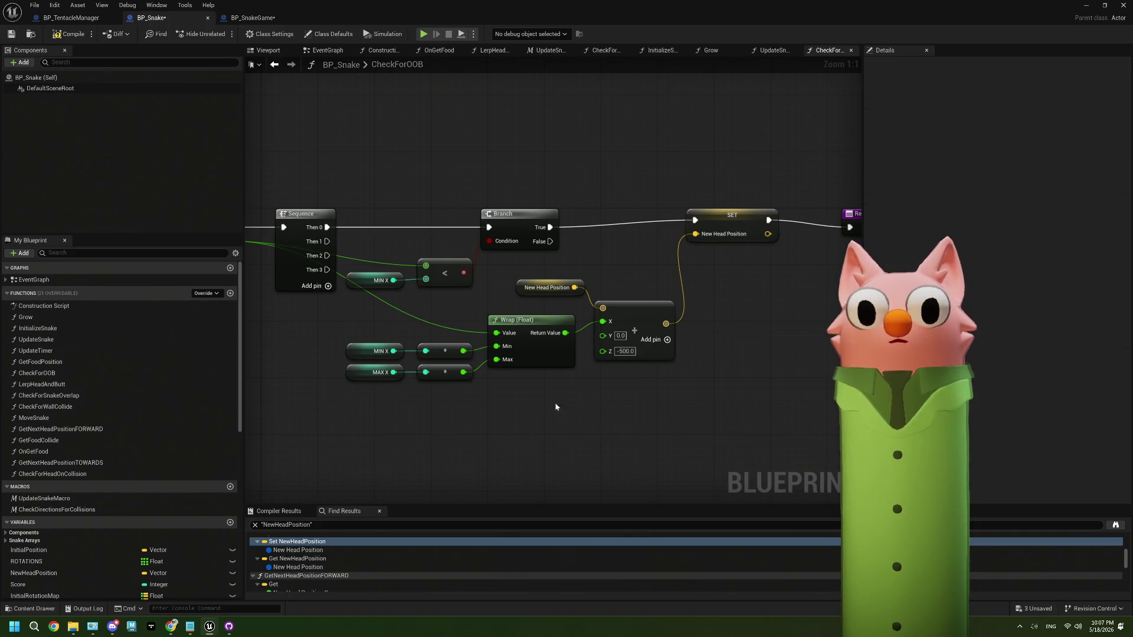
drag(527, 404, 572, 408)
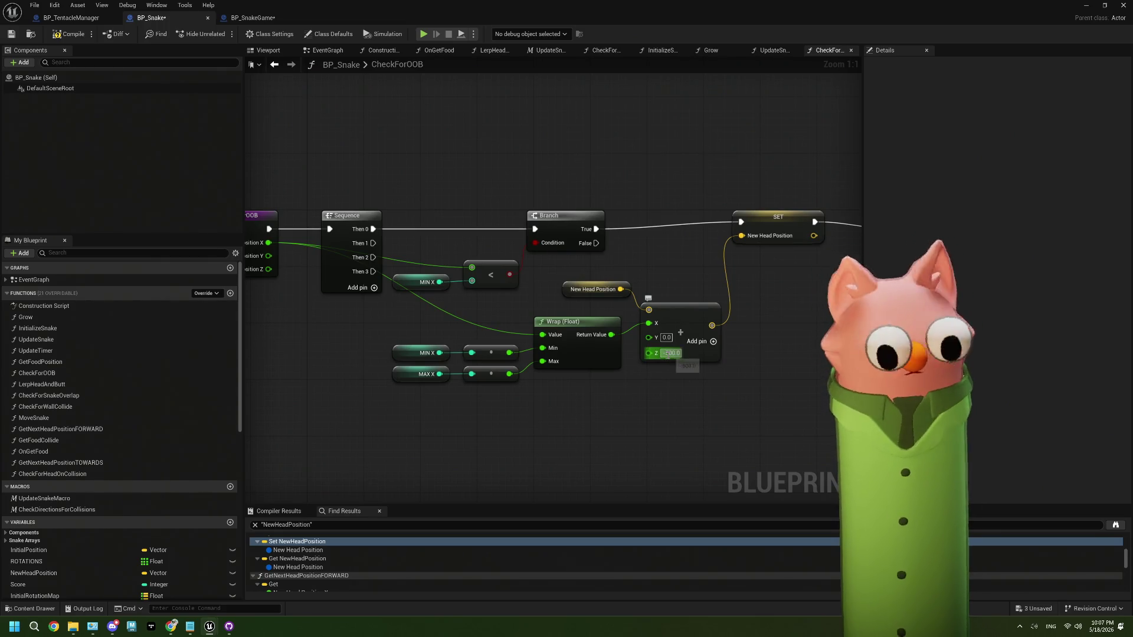
Open the NewHeadPosition set in CheckDirectionsForCollisions from the Find Results.
click(670, 353)
key(BackSpace)
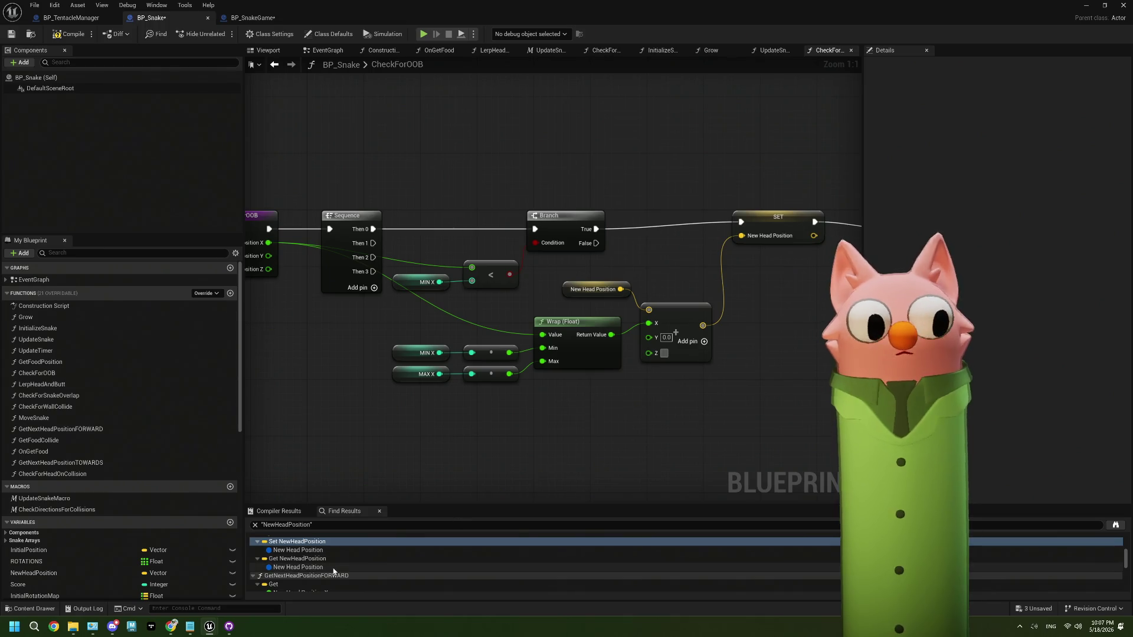
scroll(333, 571, down, 2)
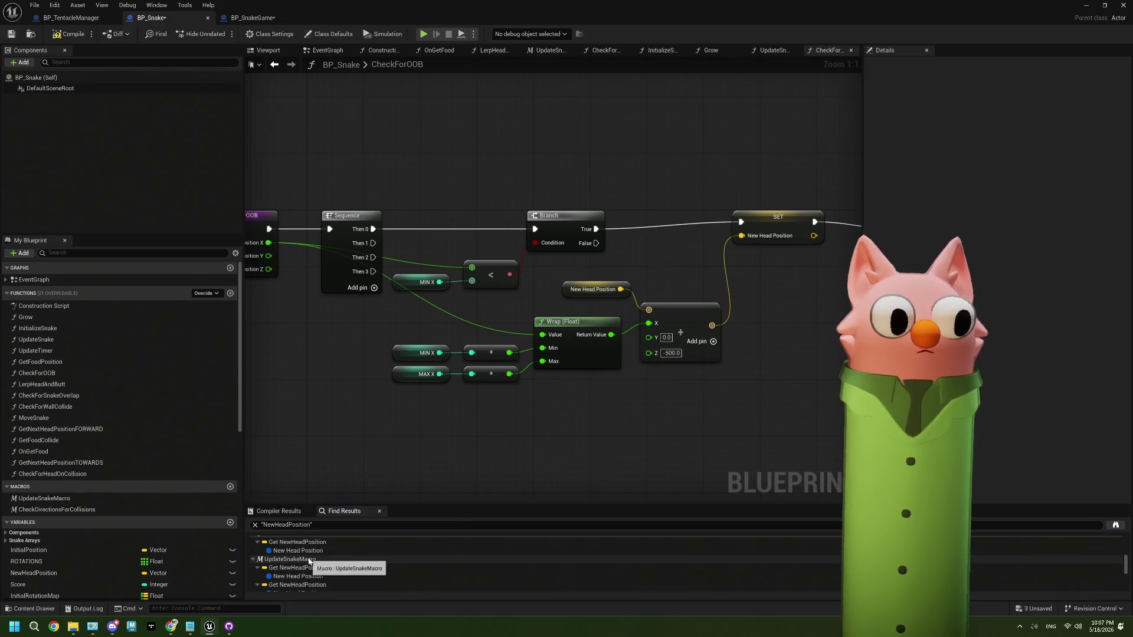
scroll(308, 561, down, 5)
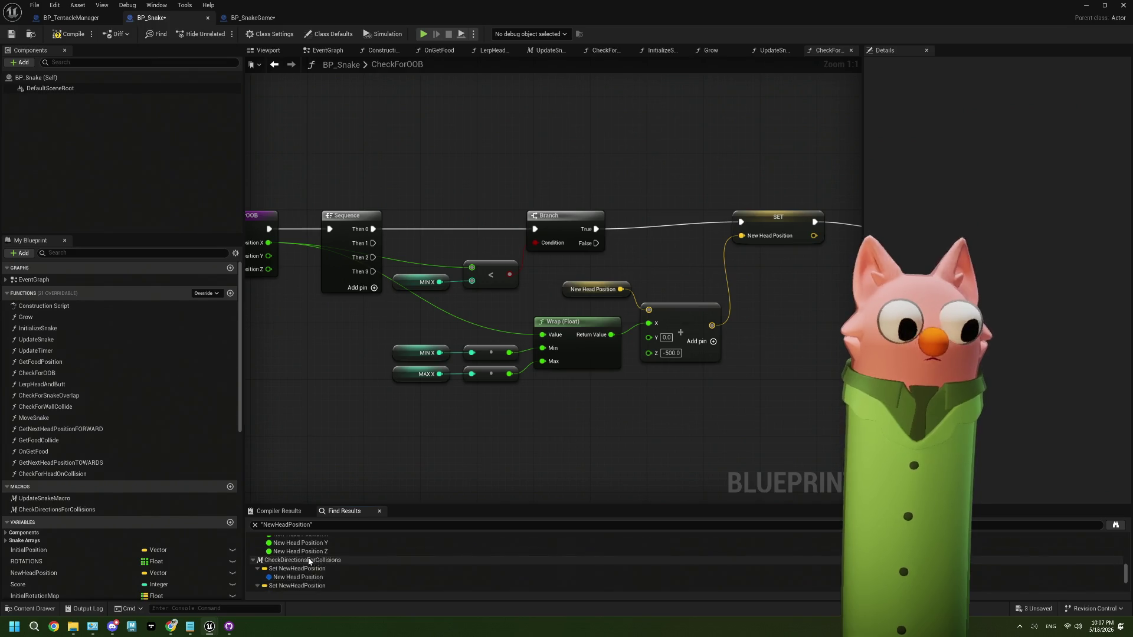
click(312, 568)
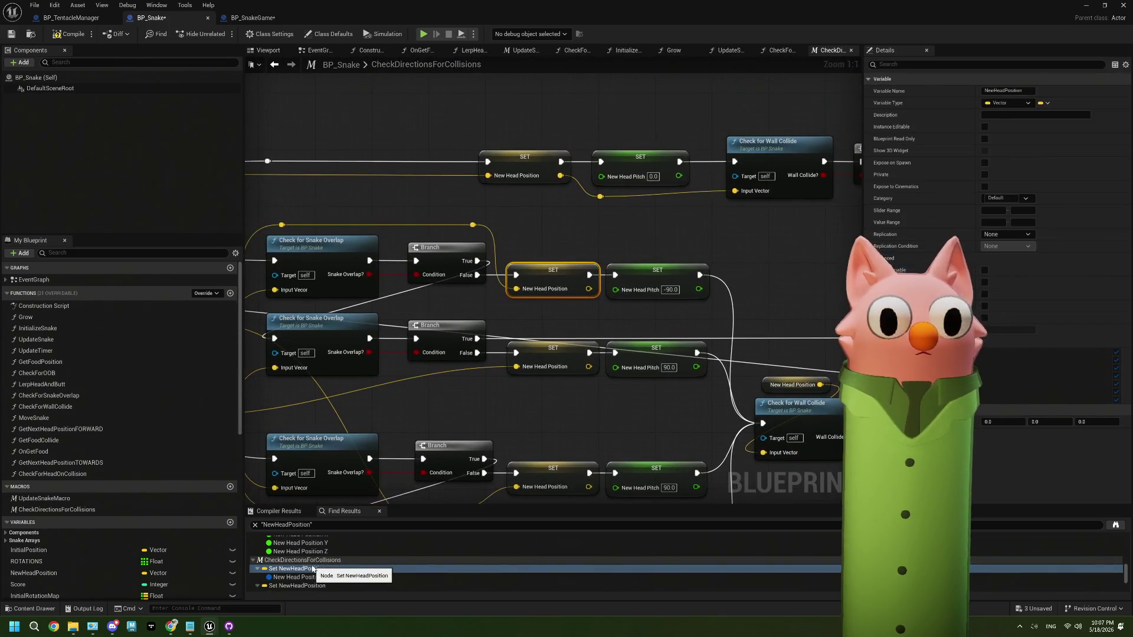
Survey CheckDirectionsForCollisions around Spawn System at Location, then save BP_Snake and return to the level editor.
scroll(636, 364, down, 4)
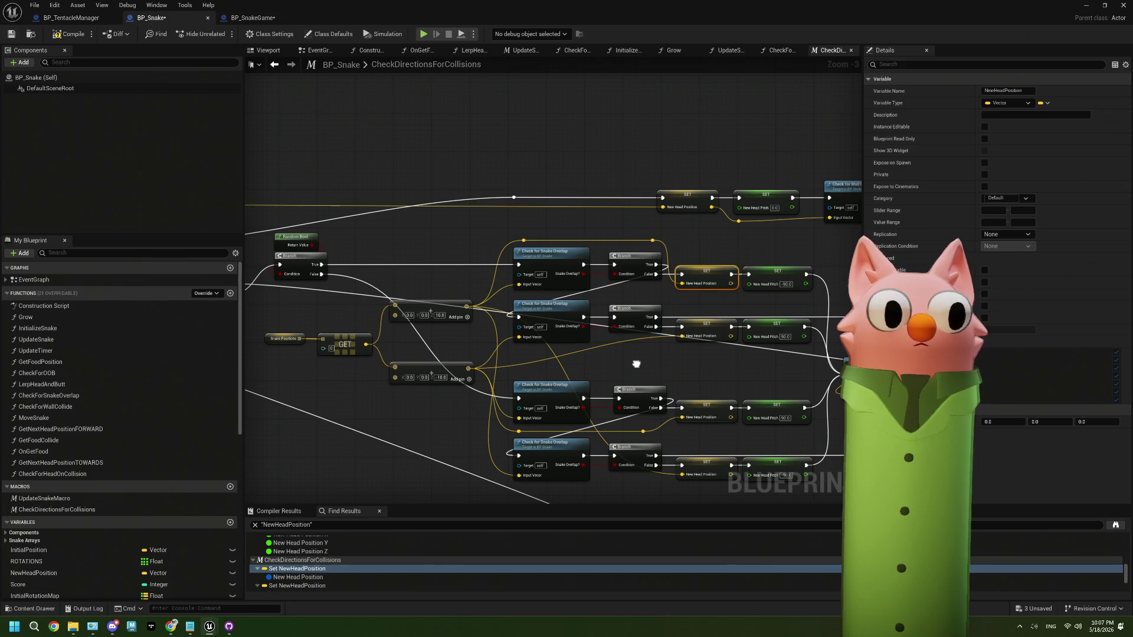
drag(636, 364, 795, 336)
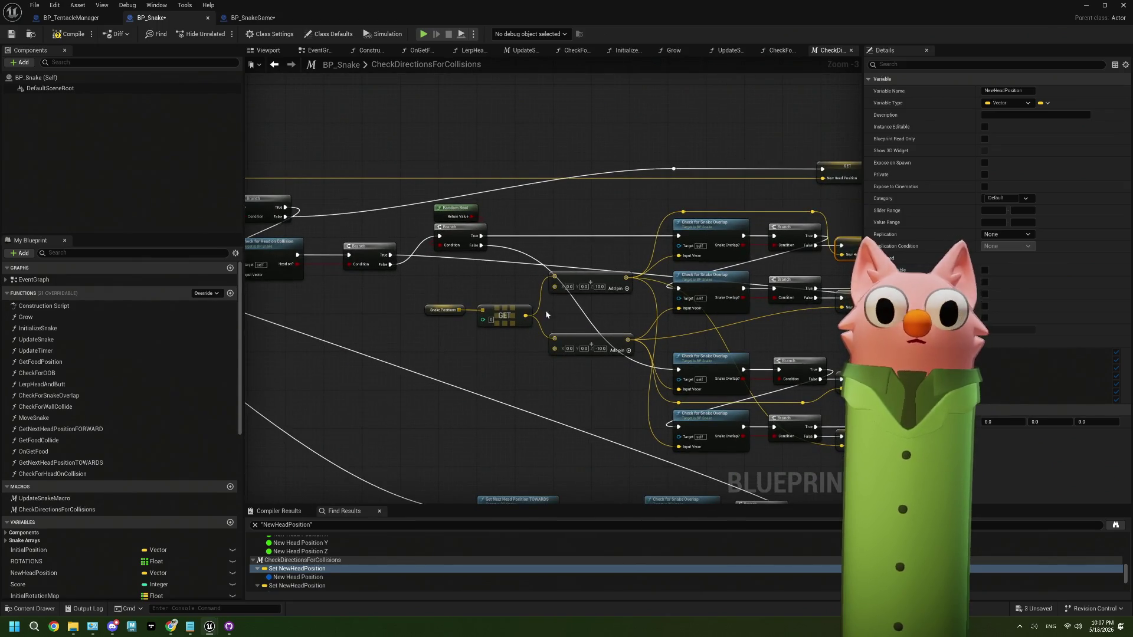
scroll(545, 310, down, 3)
mouse_move(472, 380)
mouse_down()
mouse_move(494, 337)
mouse_move(654, 357)
mouse_up()
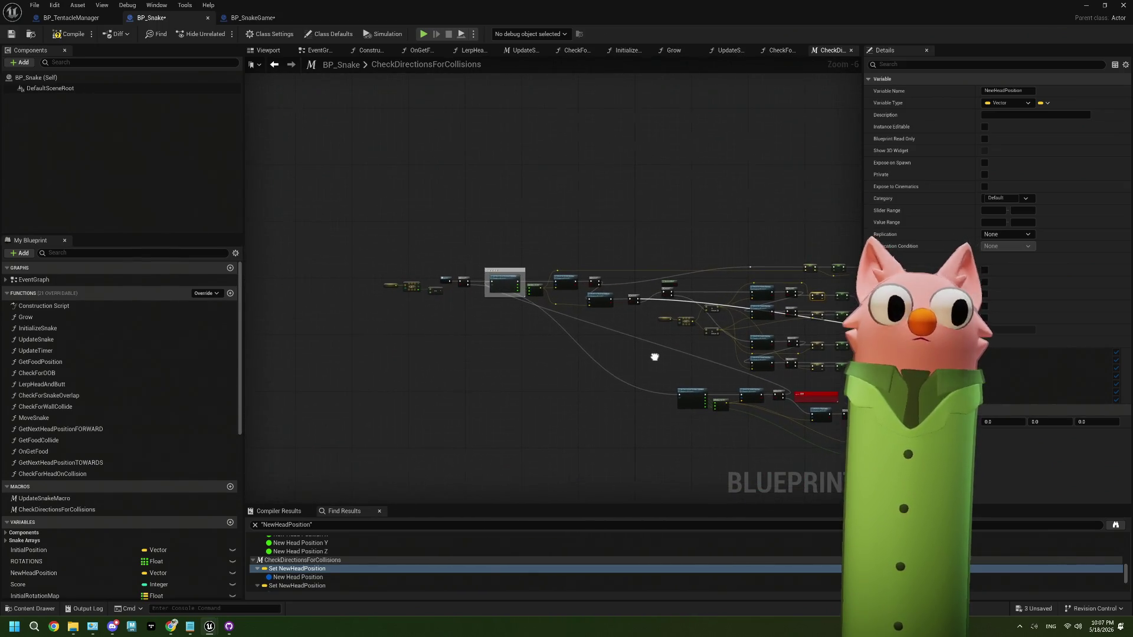
scroll(655, 357, up, 2)
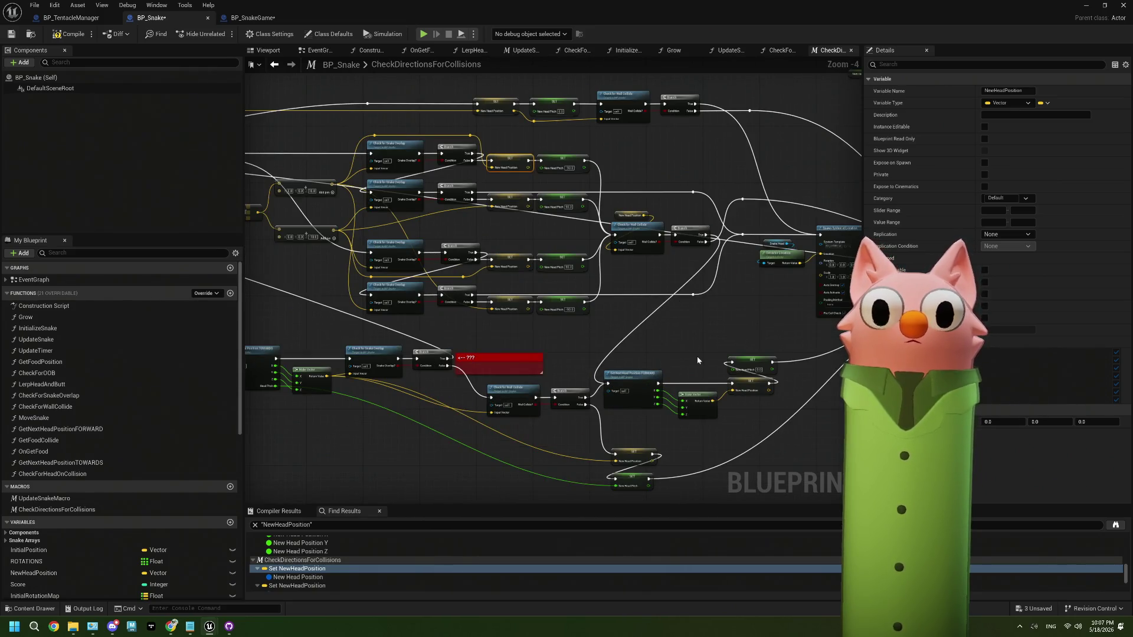
mouse_move(697, 361)
mouse_down()
mouse_move(611, 360)
mouse_move(650, 312)
mouse_up()
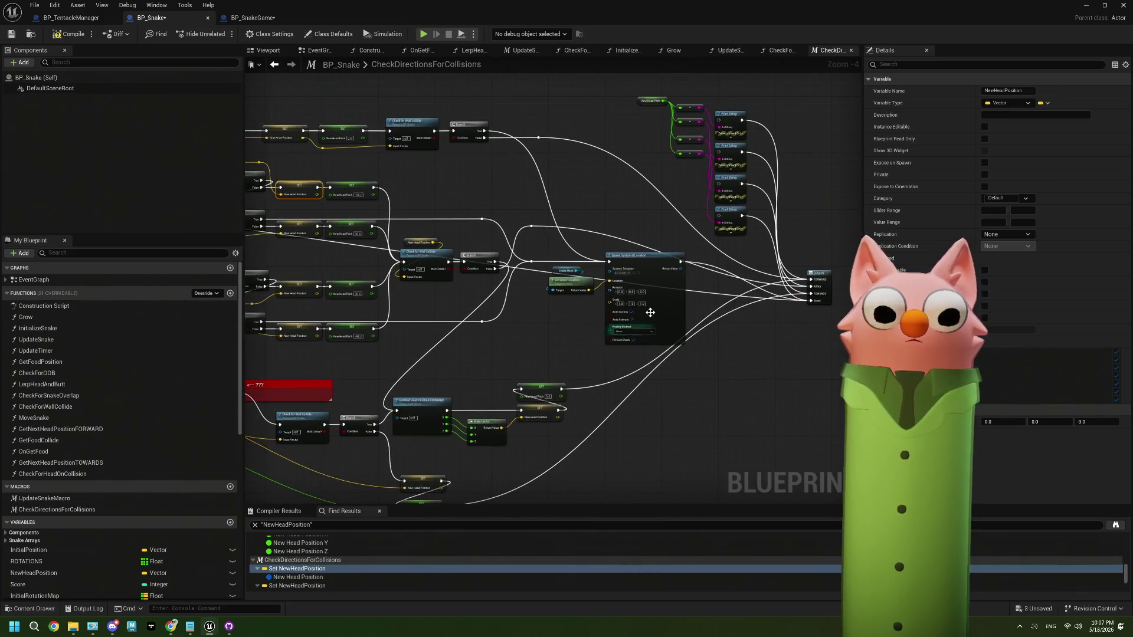
scroll(650, 313, up, 4)
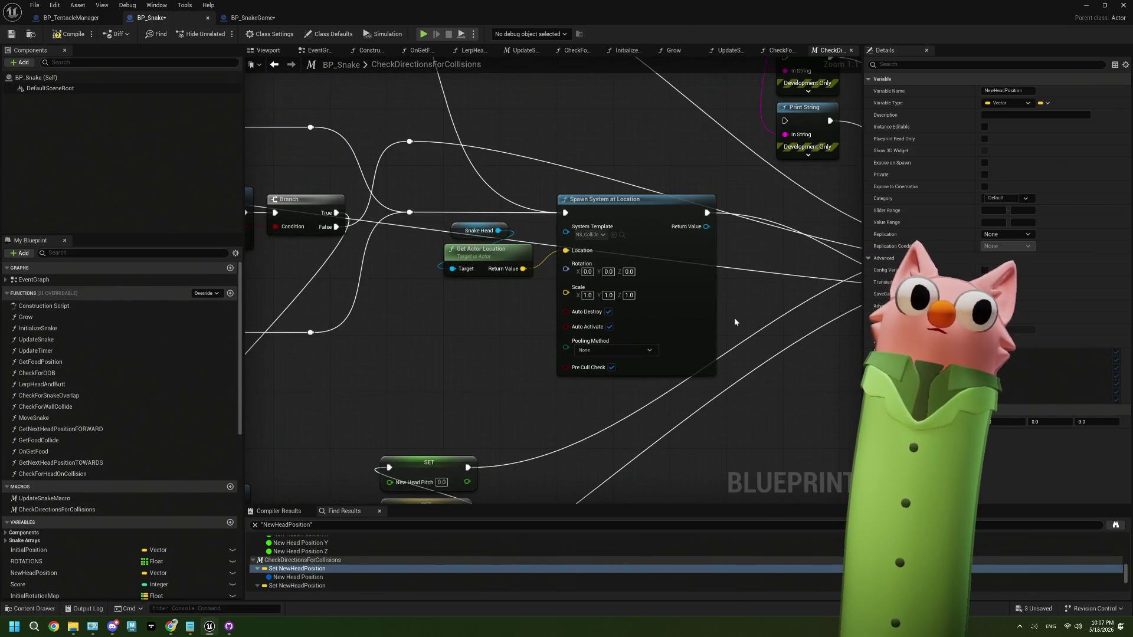
scroll(734, 318, down, 3)
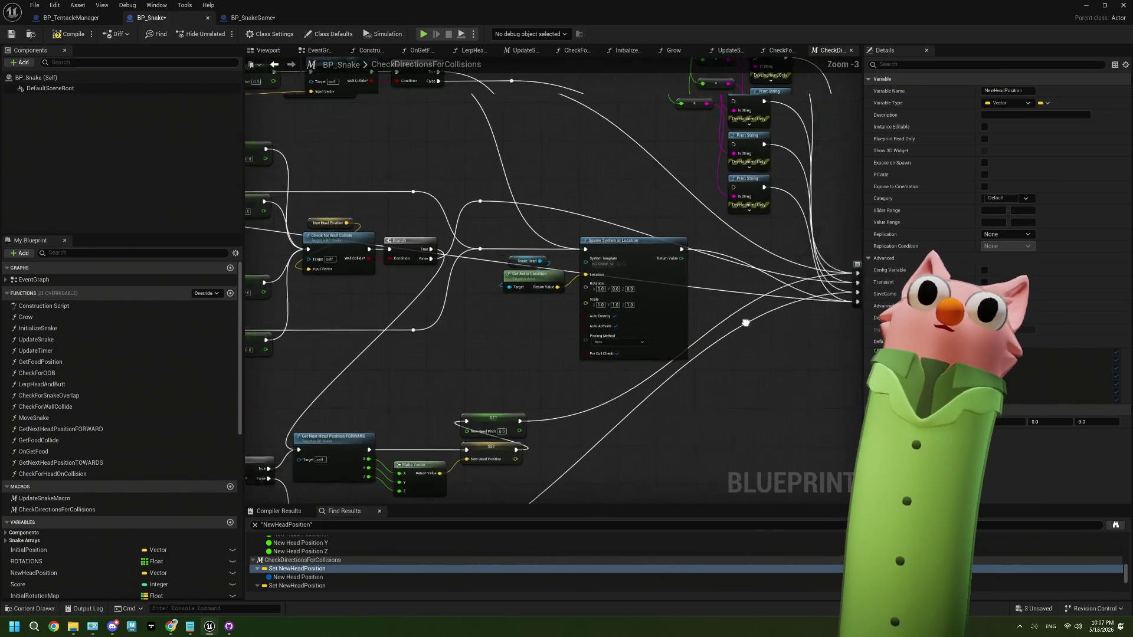
scroll(746, 322, down, 2)
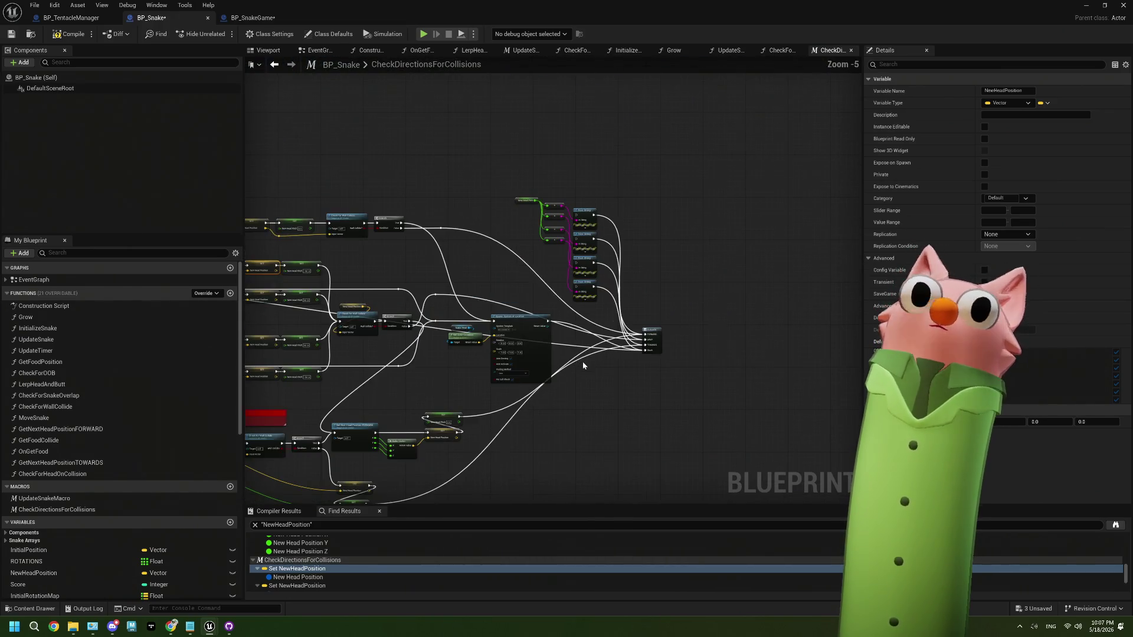
click(13, 35)
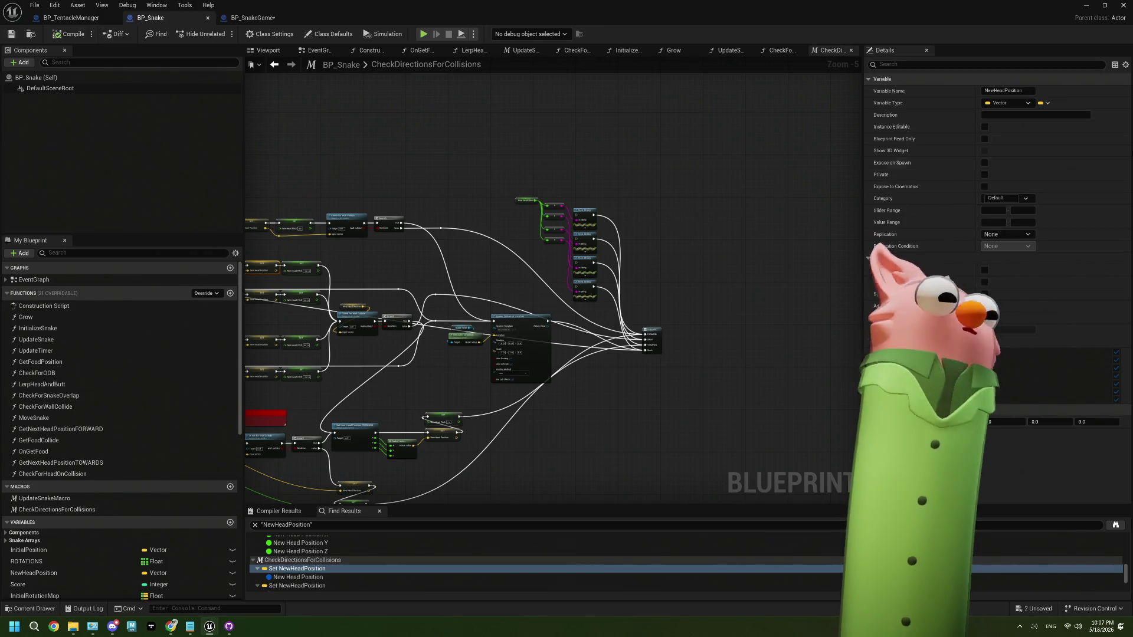
key(alt+Tab)
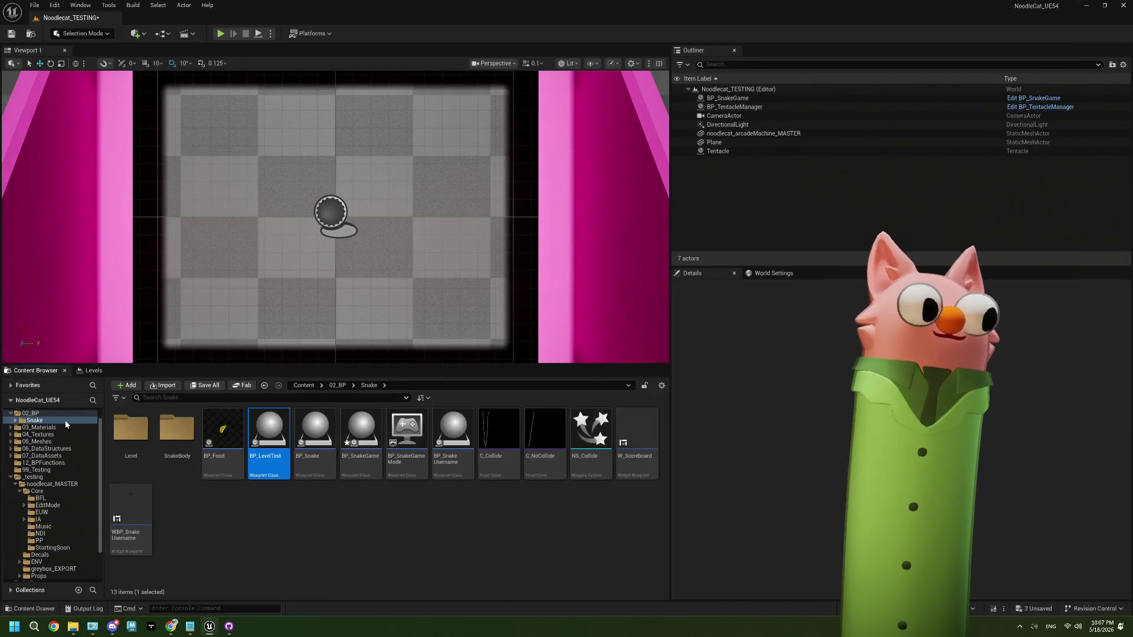
Open the Noodlecat_Env level from the Content folder, saving pending changes.
scroll(53, 437, up, 1)
click(28, 413)
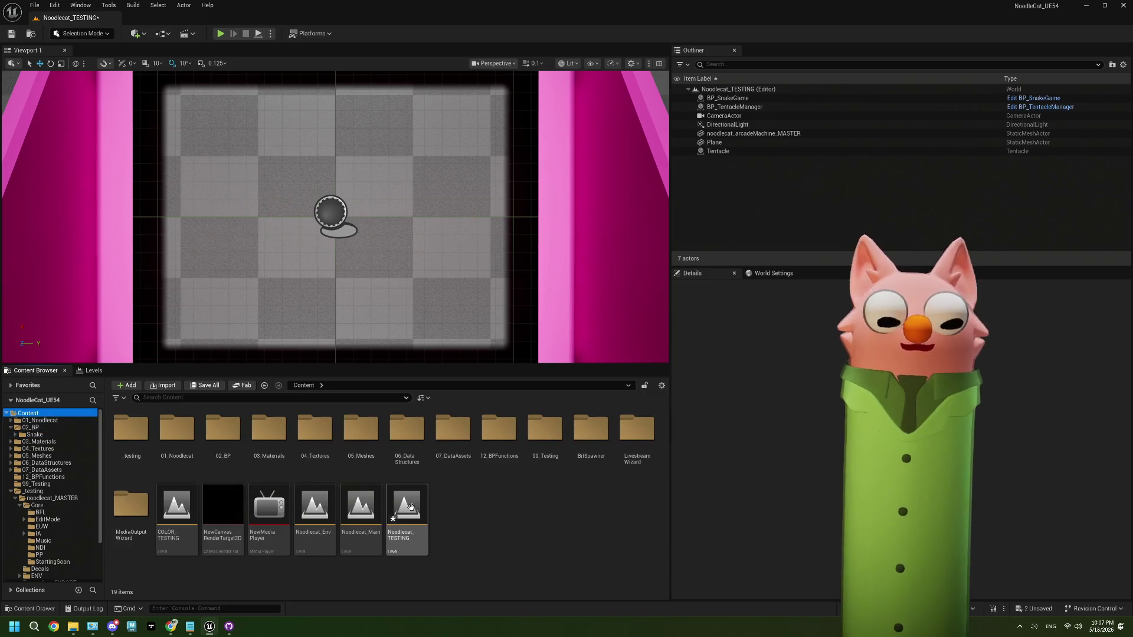
double_click(329, 512)
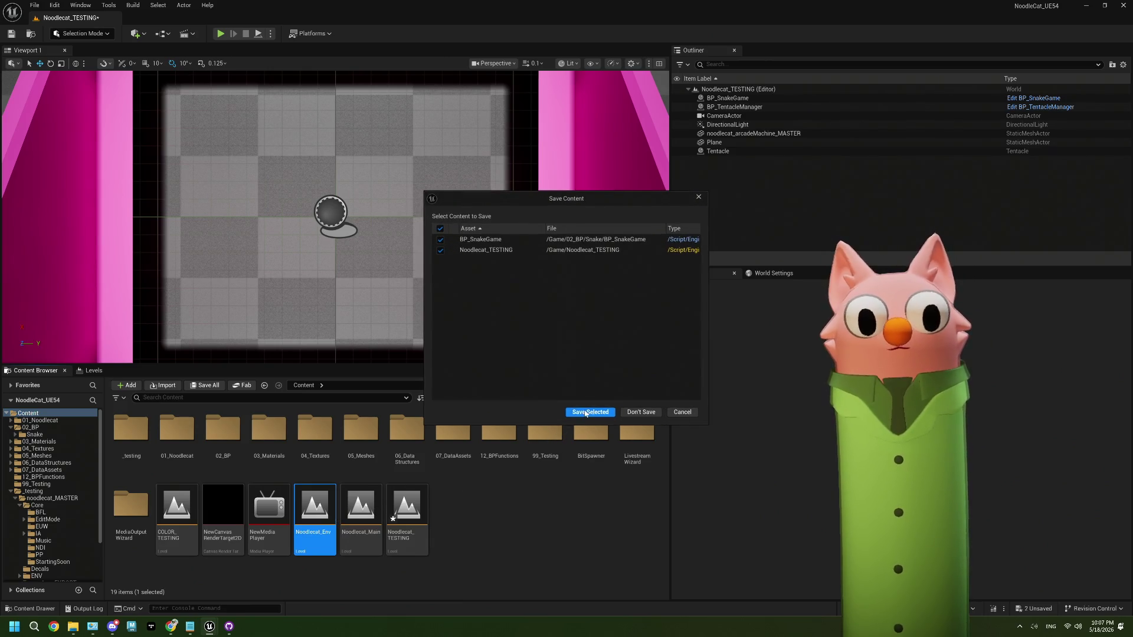
click(590, 412)
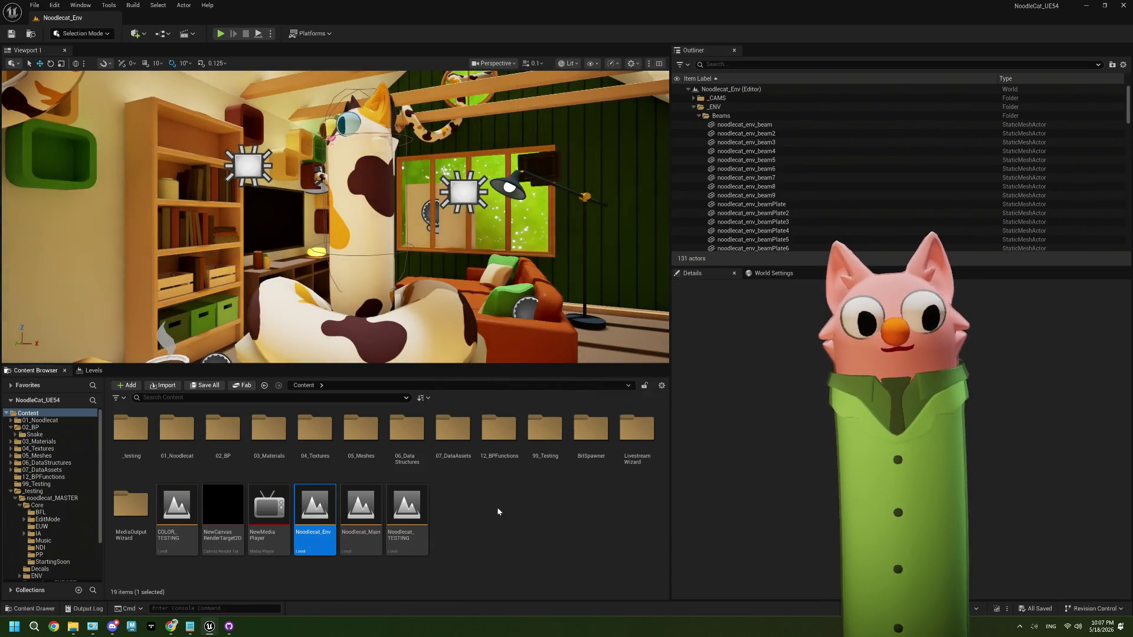
Collapse the _ENV outliner folder and browse to the Snake blueprints folder.
click(694, 107)
scroll(745, 220, down, 3)
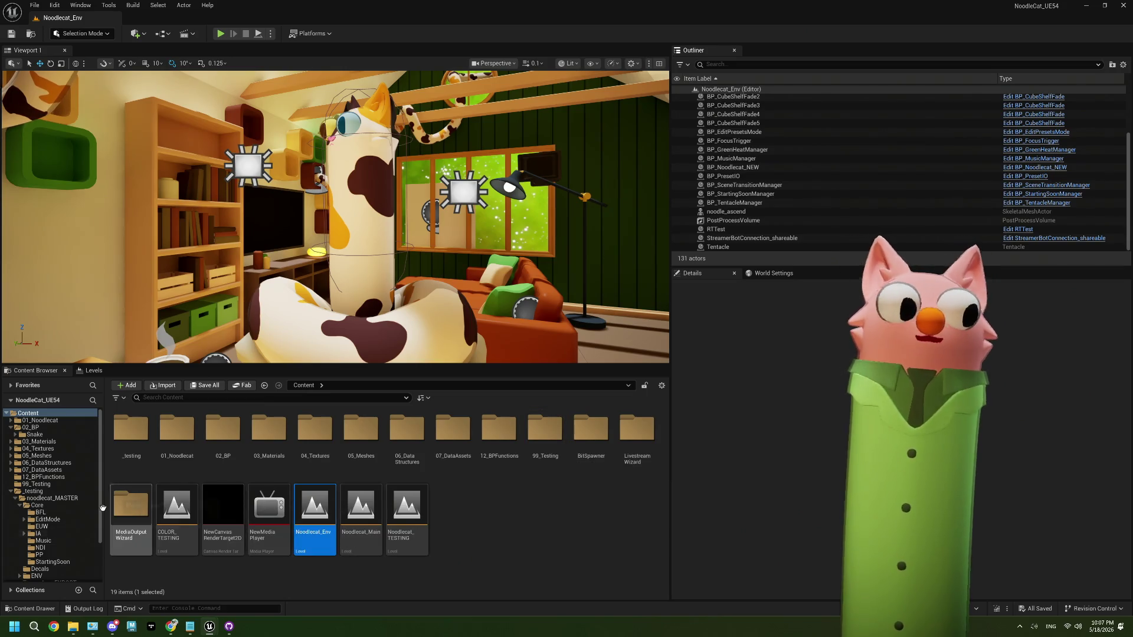
scroll(61, 549, down, 1)
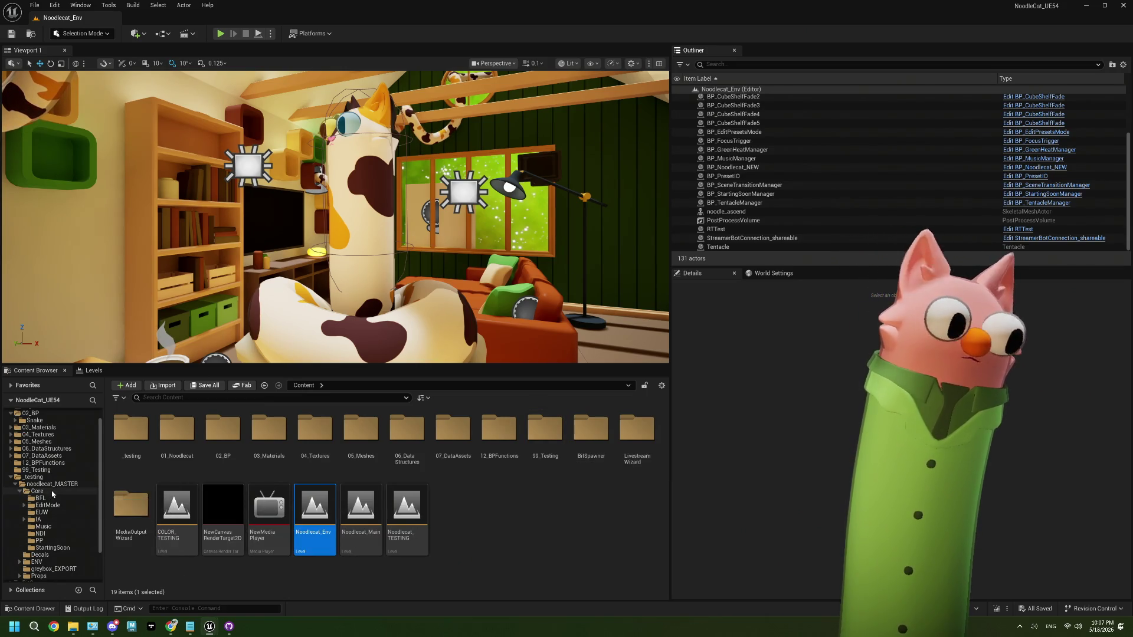
scroll(53, 496, up, 1)
click(34, 434)
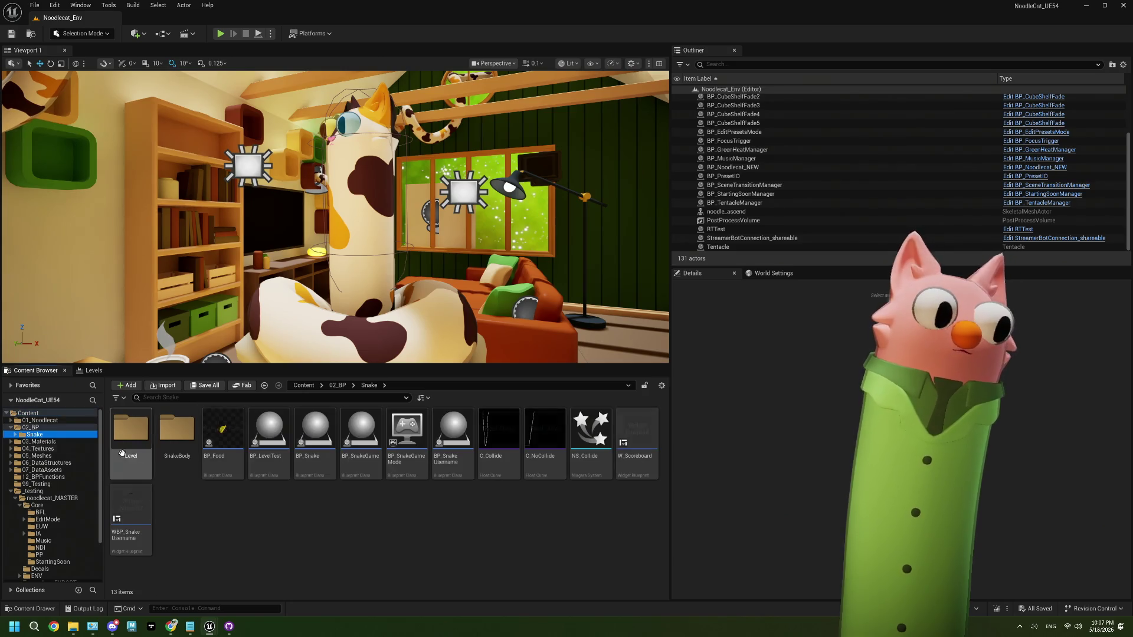
Place a BP_SnakeGame actor at Location X 0, save the level and start play.
mouse_move(359, 455)
mouse_down()
mouse_move(466, 381)
mouse_move(477, 350)
mouse_up()
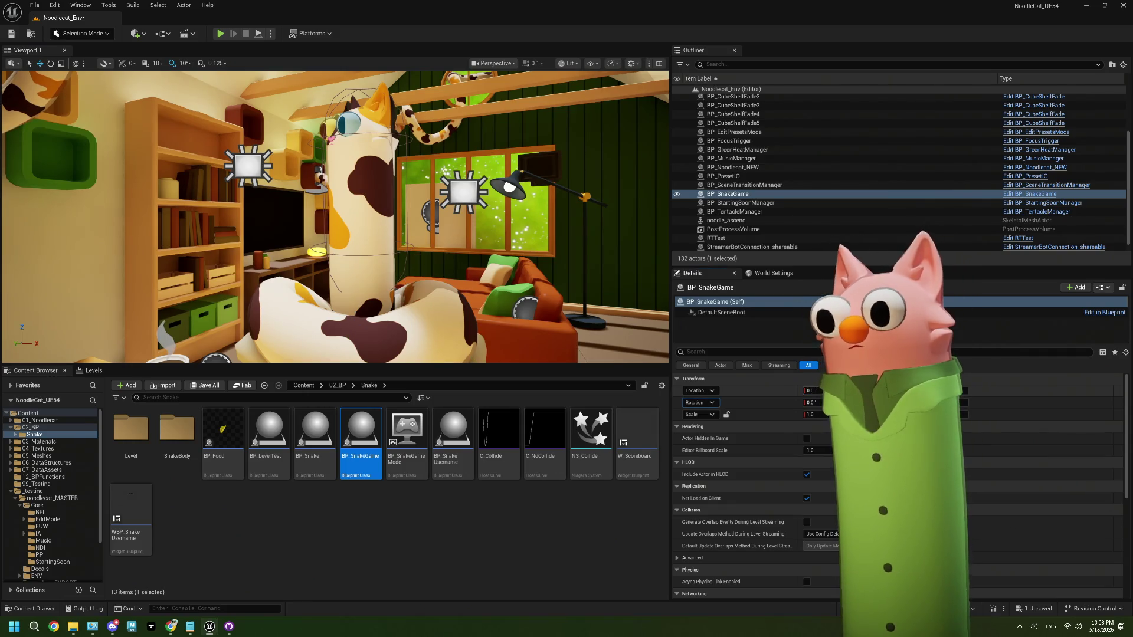
text(0)
key(Return)
click(12, 34)
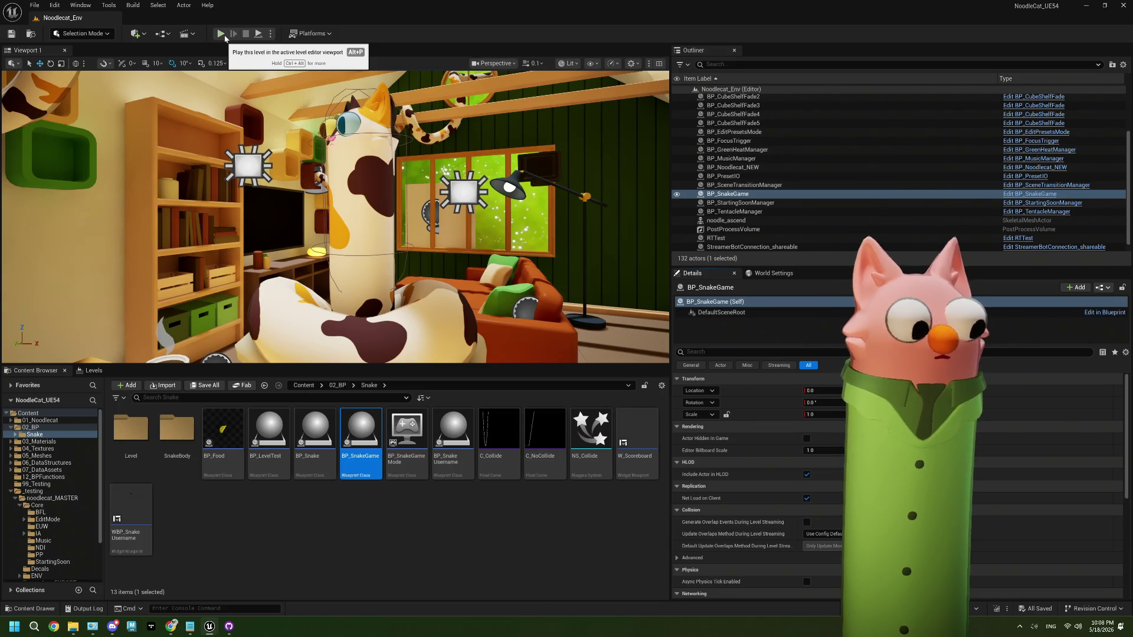
click(224, 35)
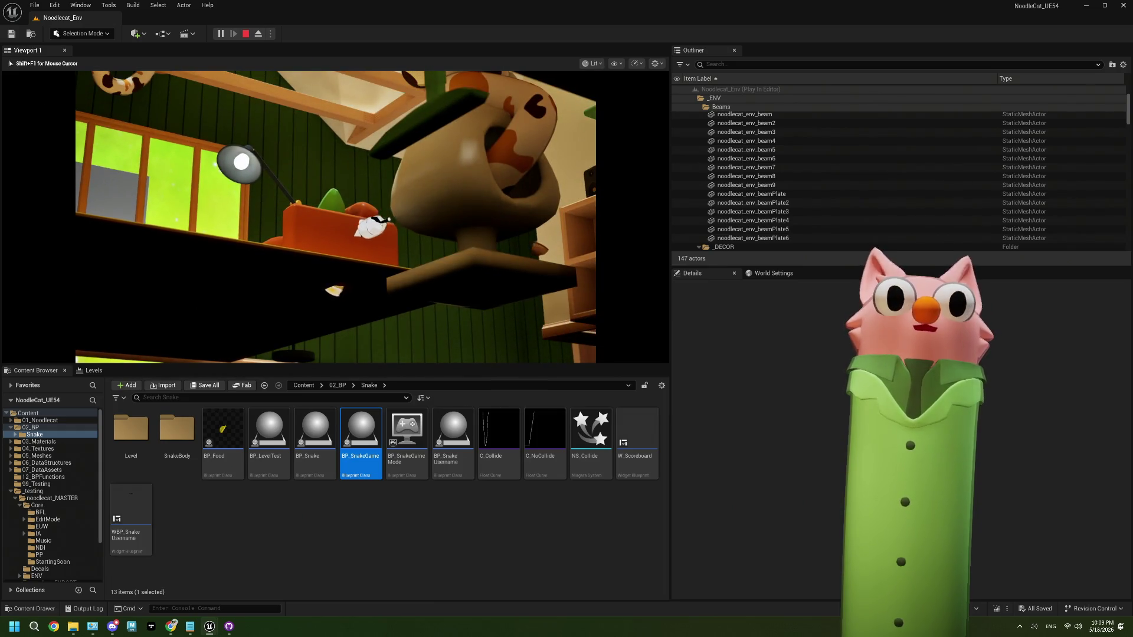
Stop the play session, close the error log and open BP_SnakeGame's Blueprint editor.
key(Escape)
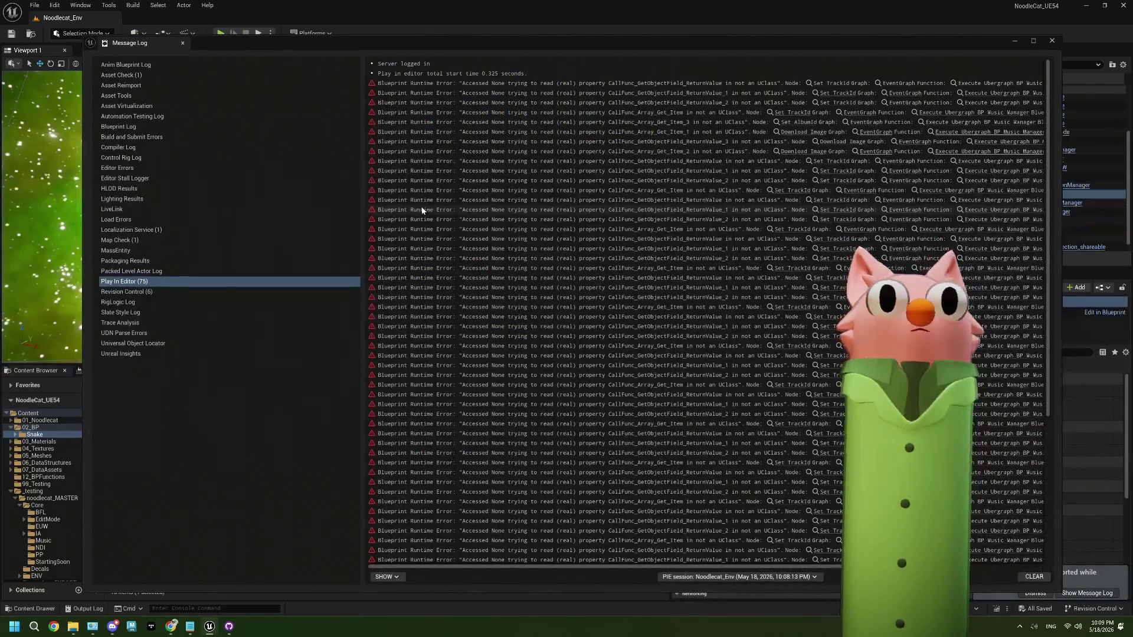
click(1051, 40)
double_click(361, 460)
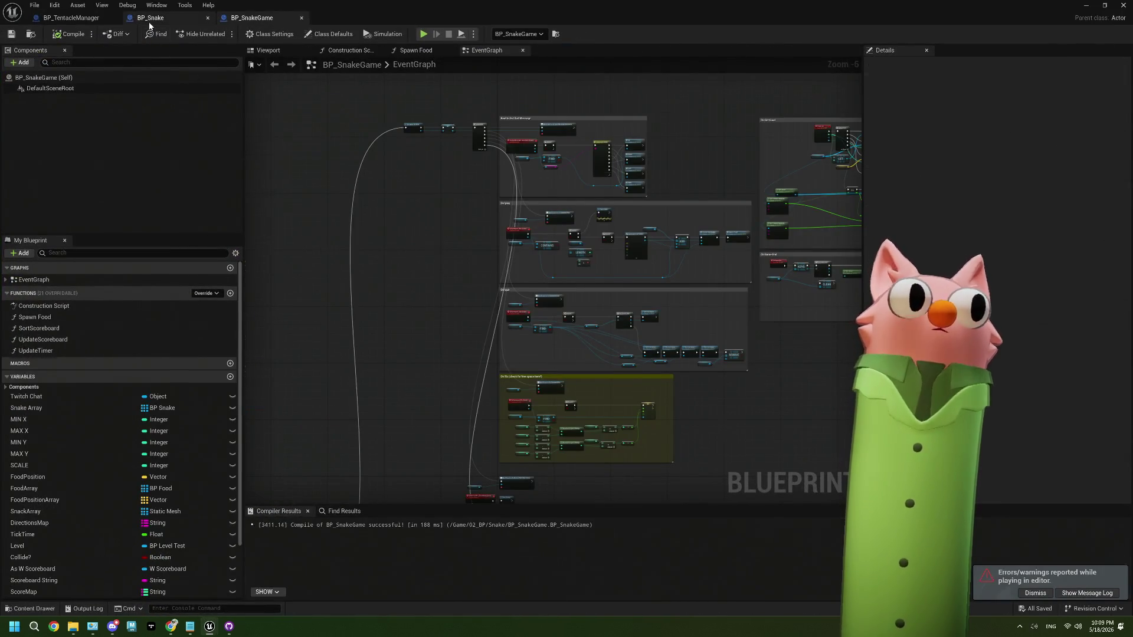
In BP_Snake, look over the CheckForWallCollide and CheckDirectionsForCollisions graphs.
click(150, 18)
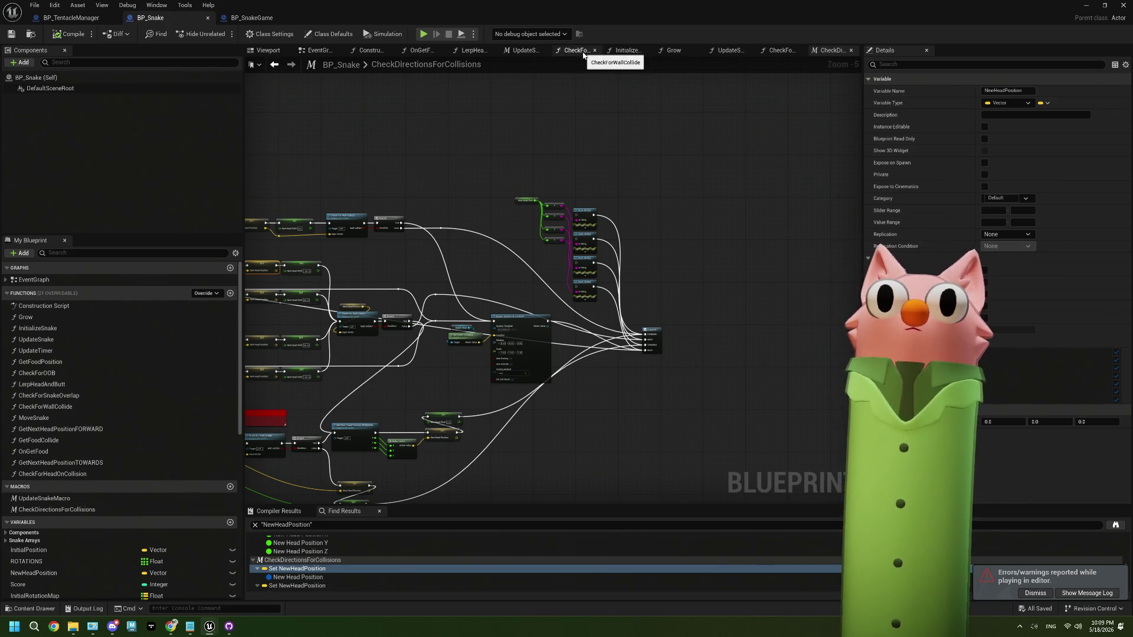
click(575, 50)
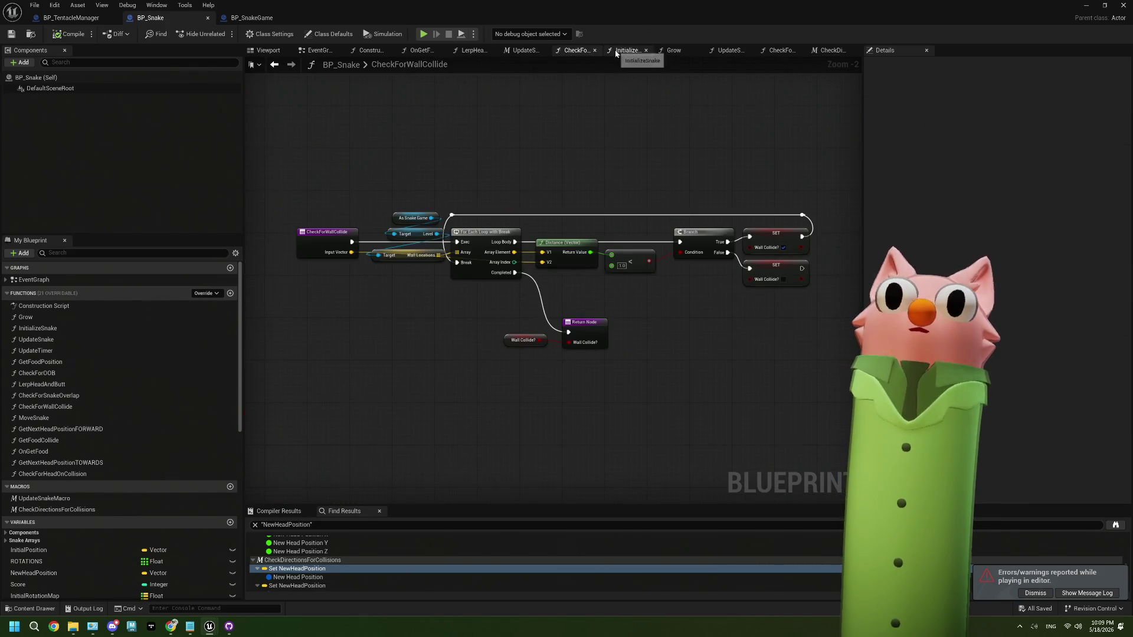
click(832, 50)
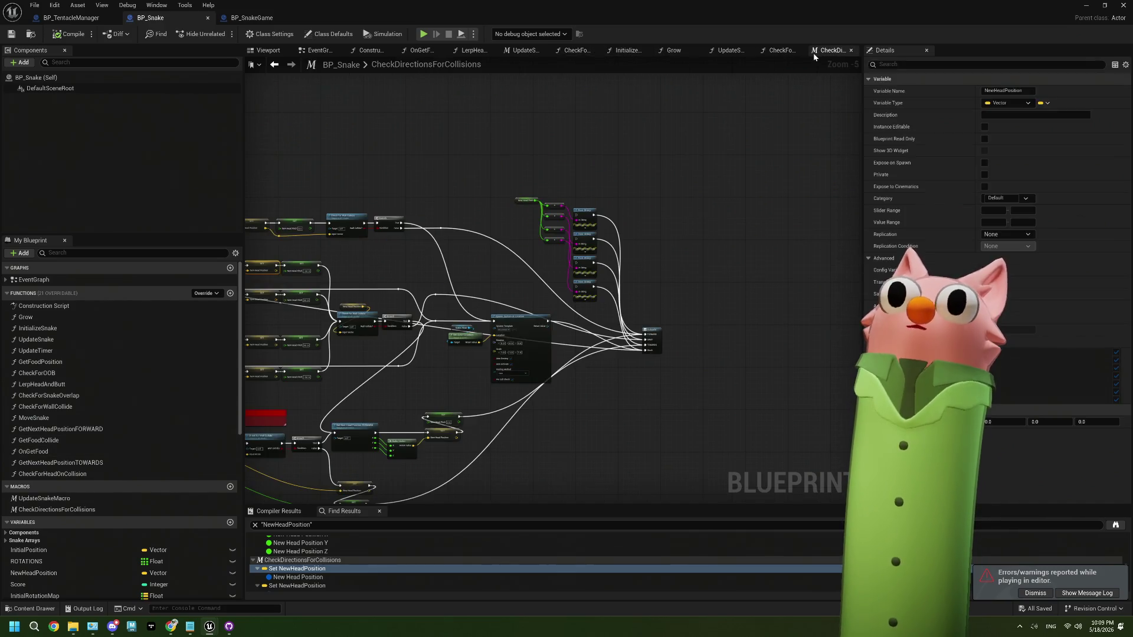
mouse_move(383, 406)
mouse_down()
mouse_move(550, 360)
mouse_move(640, 365)
mouse_move(610, 350)
mouse_move(685, 322)
mouse_up()
scroll(513, 362, up, 4)
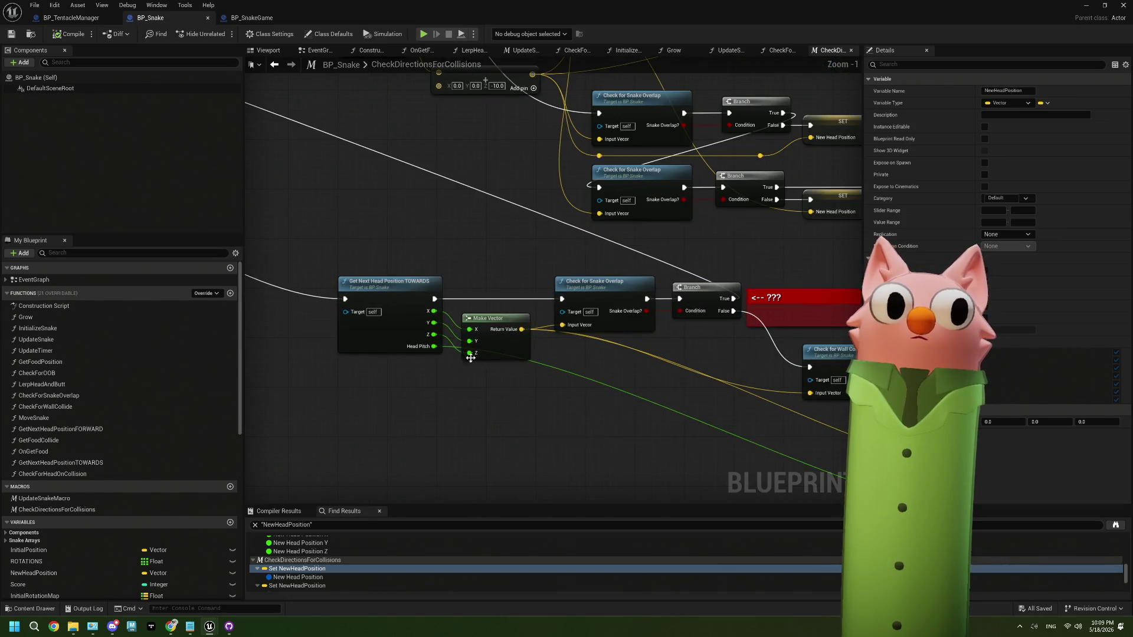
scroll(415, 359, up, 1)
mouse_move(554, 381)
mouse_down()
mouse_move(417, 324)
mouse_move(595, 354)
mouse_move(443, 351)
mouse_move(526, 367)
mouse_up()
Pan across the collision graph's Snake Overlap branches, Spawn System node and output node.
scroll(525, 354, down, 2)
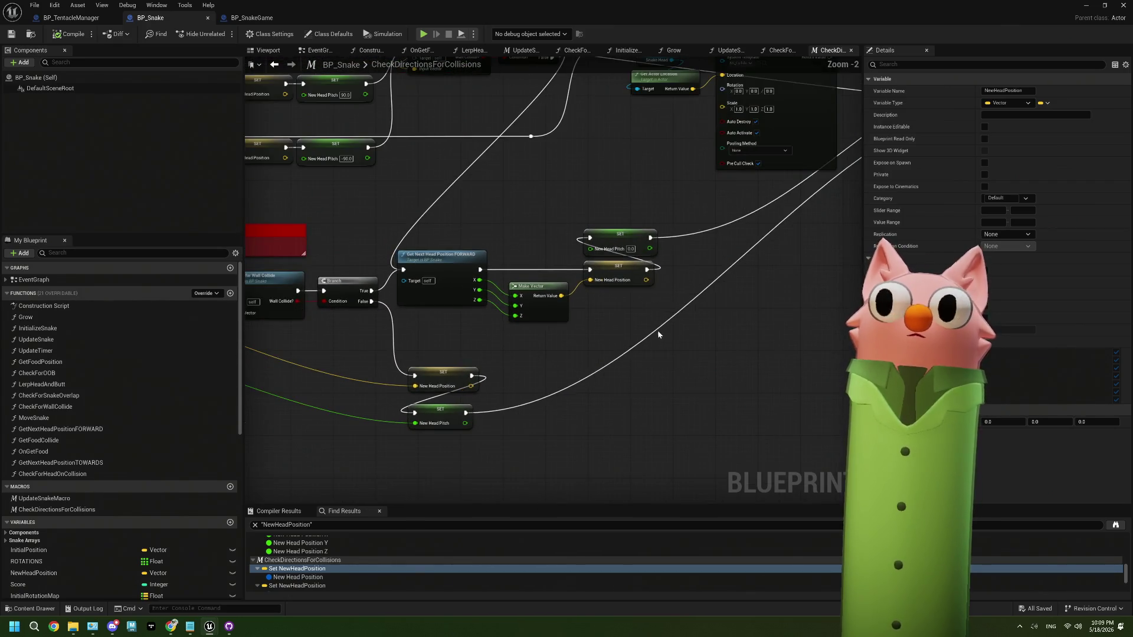
drag(657, 330, 606, 341)
scroll(545, 282, down, 2)
mouse_move(278, 295)
mouse_down()
mouse_move(455, 331)
mouse_move(481, 295)
mouse_up()
mouse_move(384, 289)
mouse_down()
mouse_move(596, 292)
mouse_move(462, 301)
mouse_up()
scroll(639, 293, up, 2)
mouse_move(626, 283)
mouse_down()
mouse_move(464, 290)
mouse_move(568, 274)
mouse_up()
mouse_move(669, 282)
mouse_down()
mouse_move(495, 264)
mouse_move(383, 233)
mouse_up()
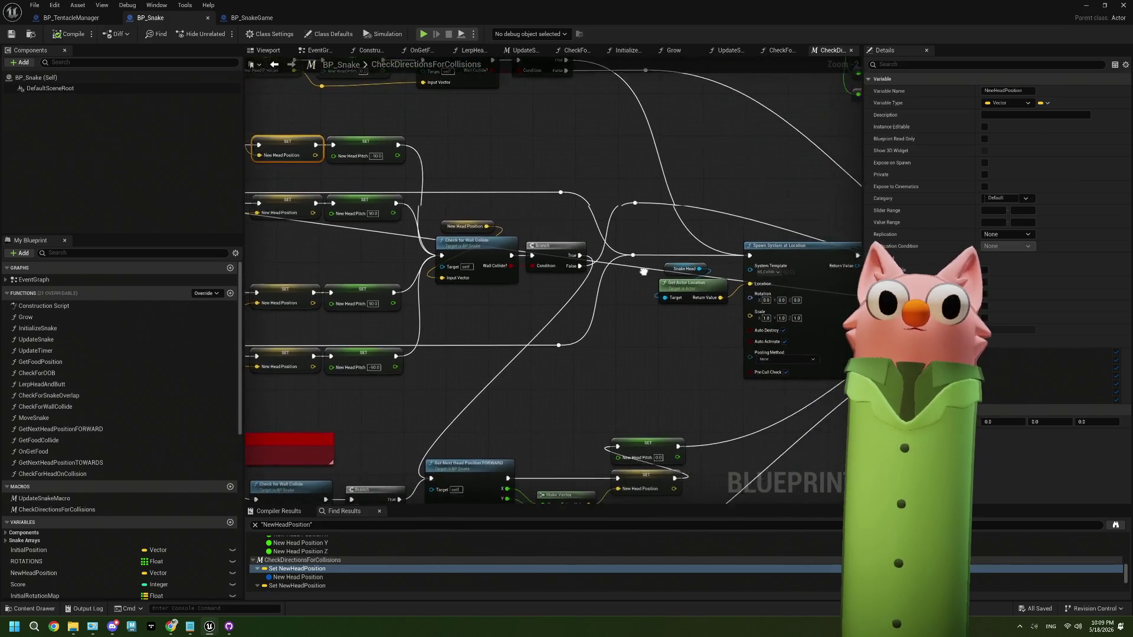
drag(645, 266, 550, 229)
drag(796, 300, 553, 278)
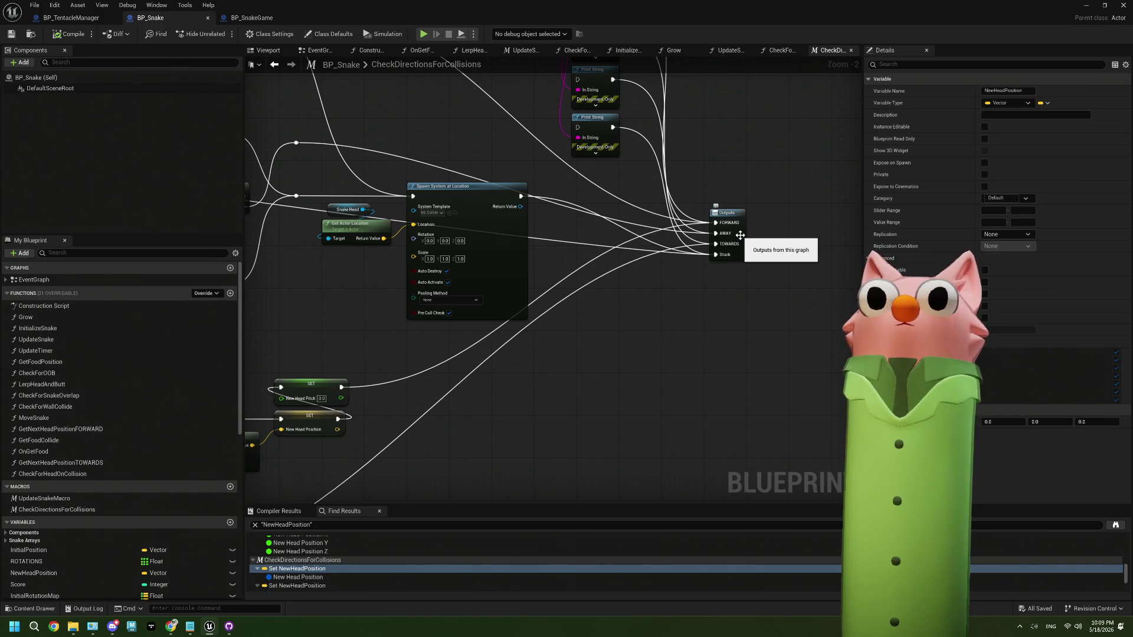
Open the CheckForSnakeOverlap function graph from a Check for Snake Overlap node and review it.
drag(259, 156, 531, 160)
drag(467, 229, 678, 264)
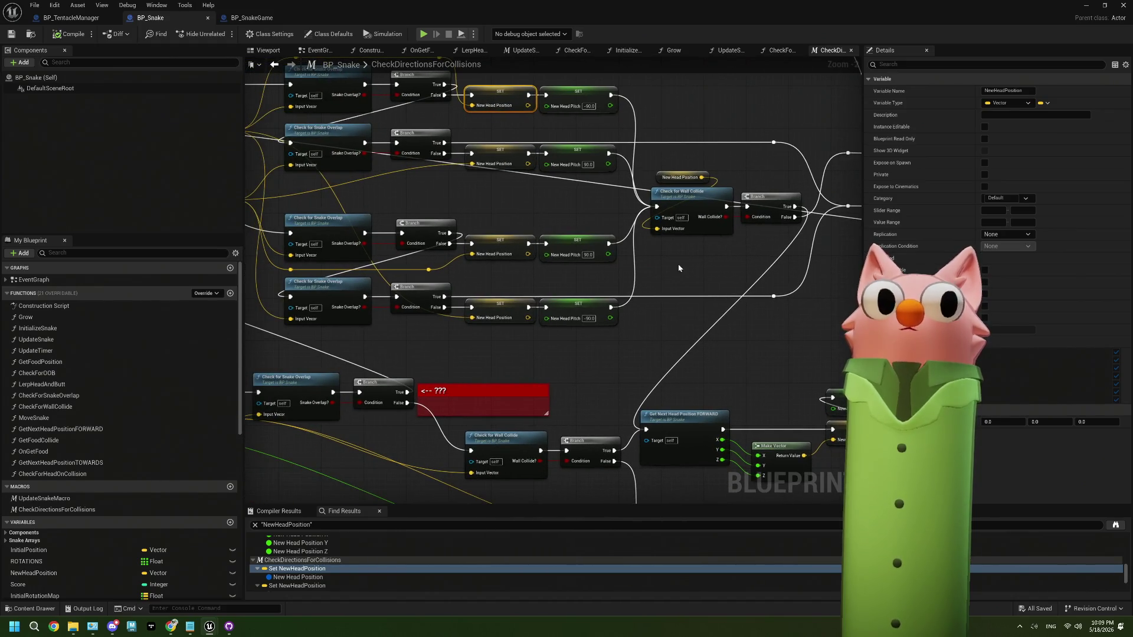
drag(328, 228, 521, 240)
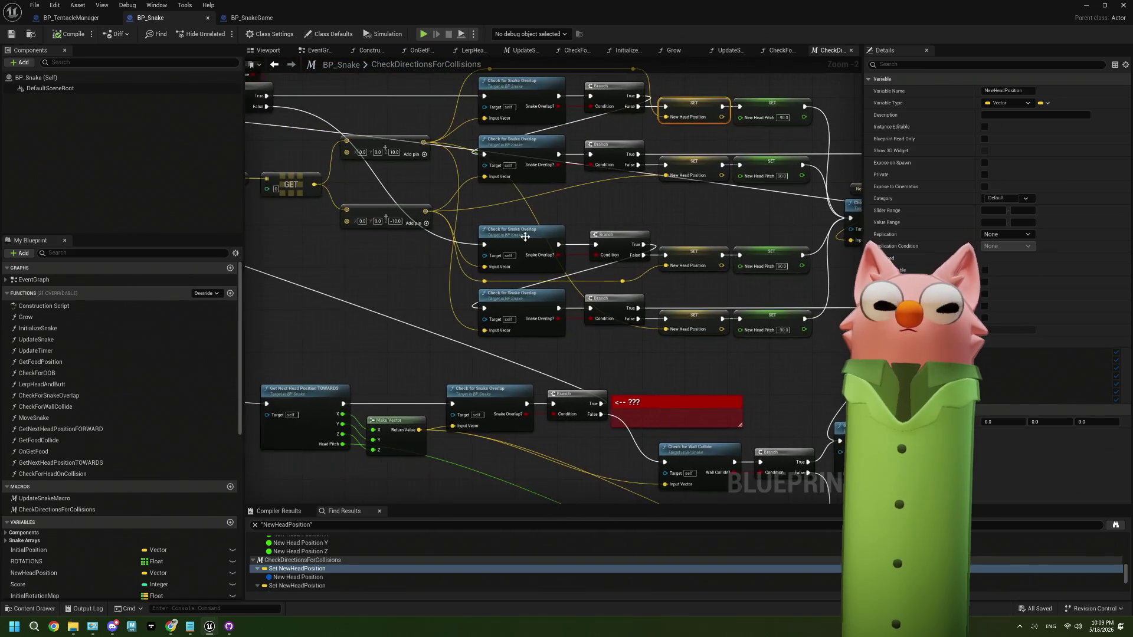
click(521, 240)
double_click(520, 240)
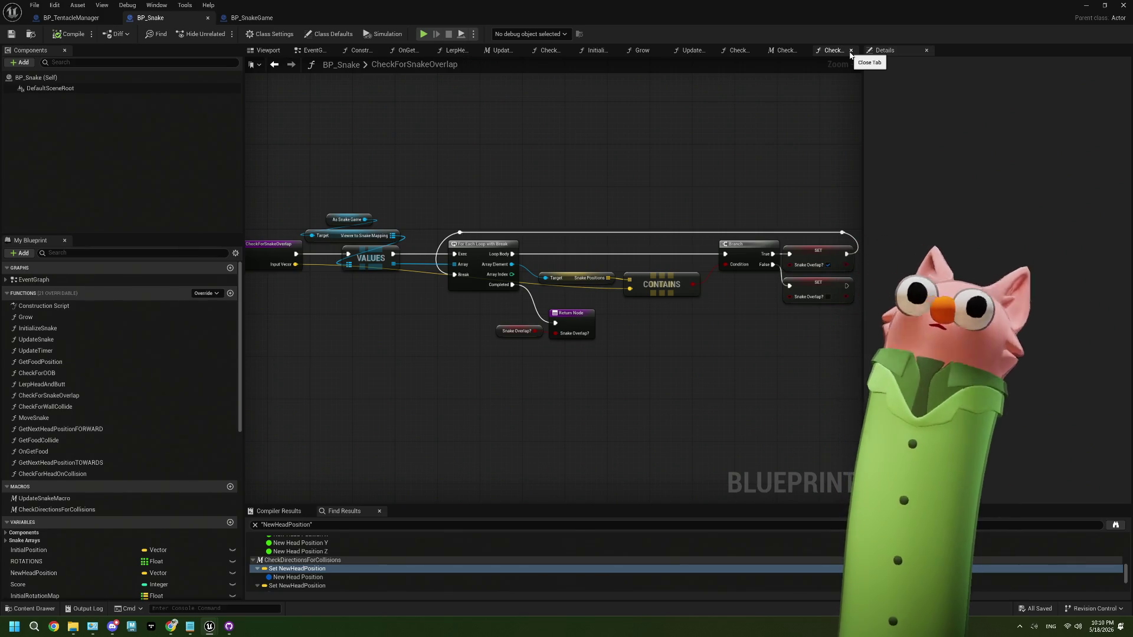
click(314, 50)
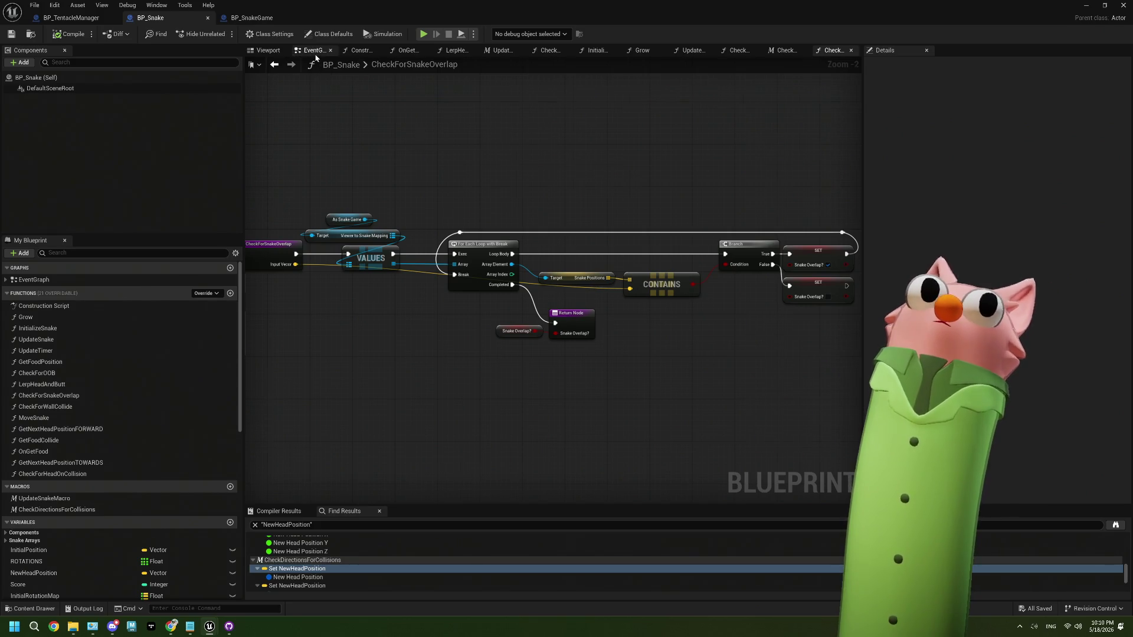
Look over LerpHeadAndButt, then open UpdateSnakeMacro from EventGraph's Update Snake section.
scroll(585, 282, down, 2)
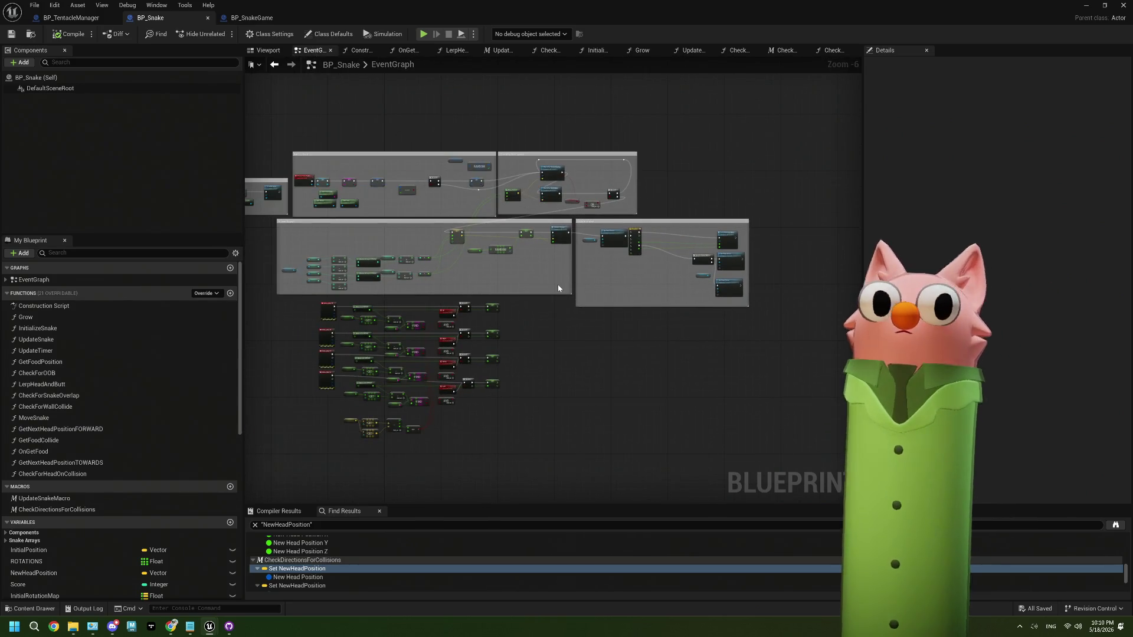
scroll(568, 295, up, 4)
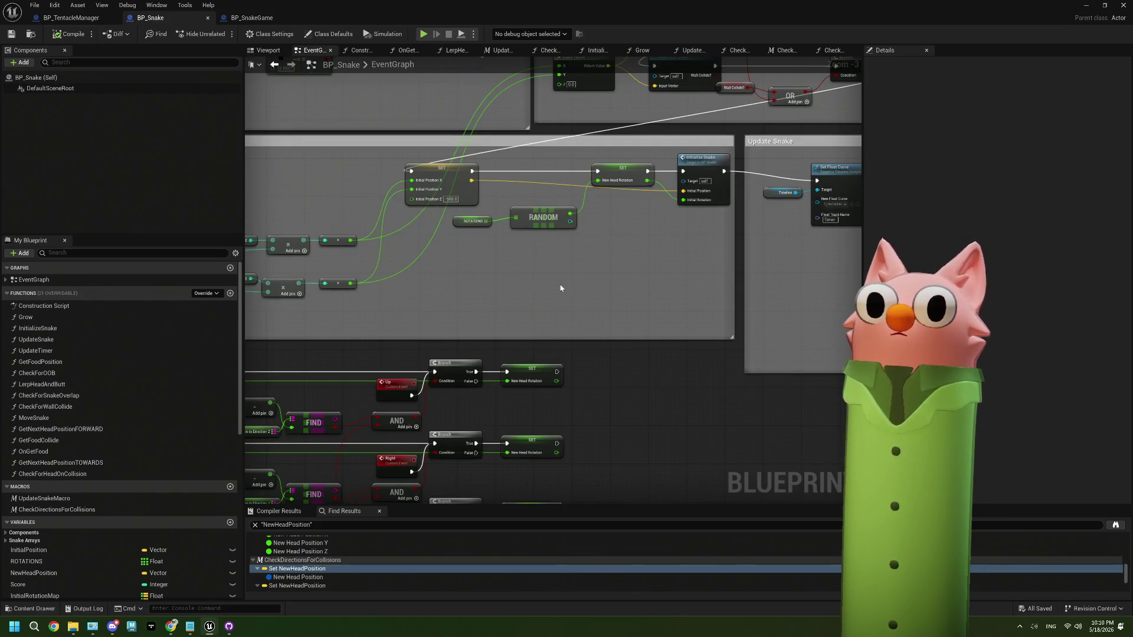
scroll(561, 288, down, 2)
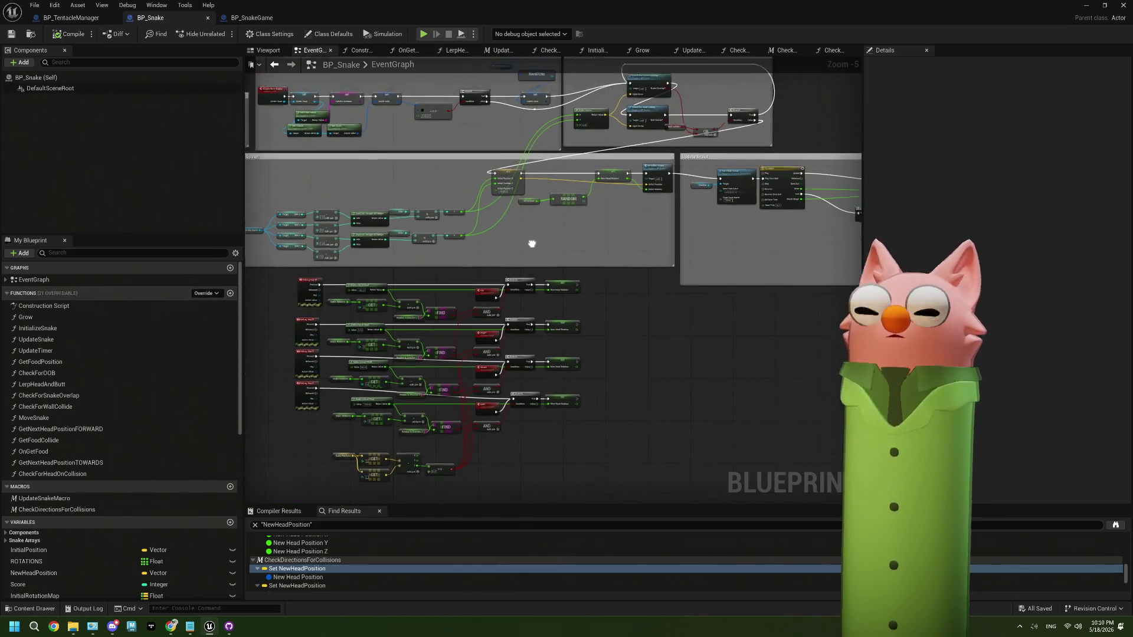
scroll(548, 277, up, 3)
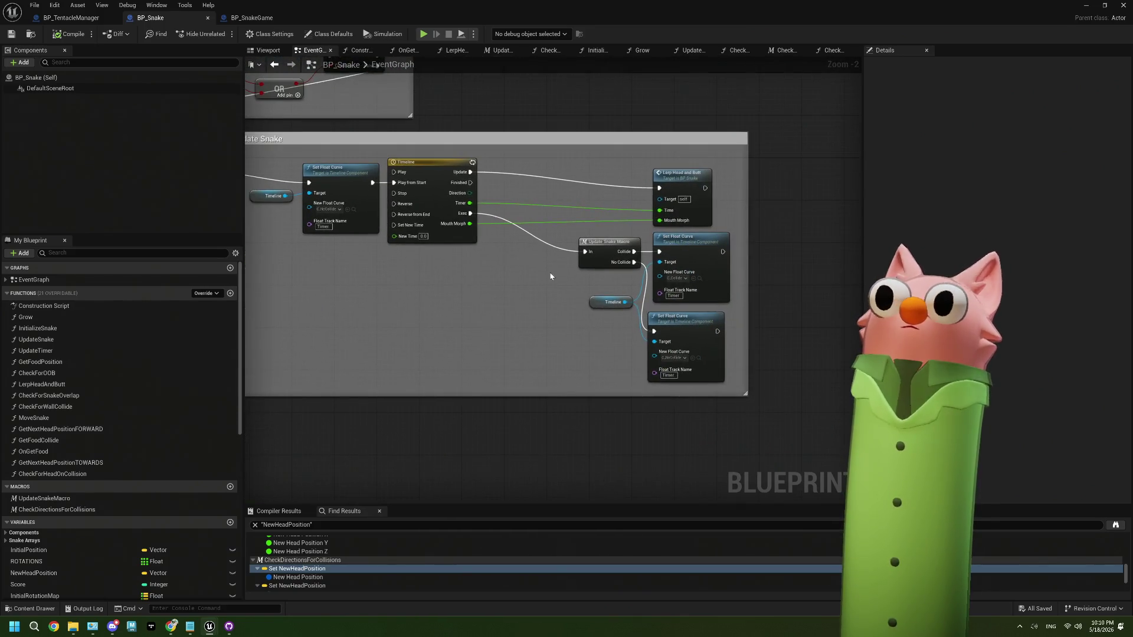
double_click(701, 219)
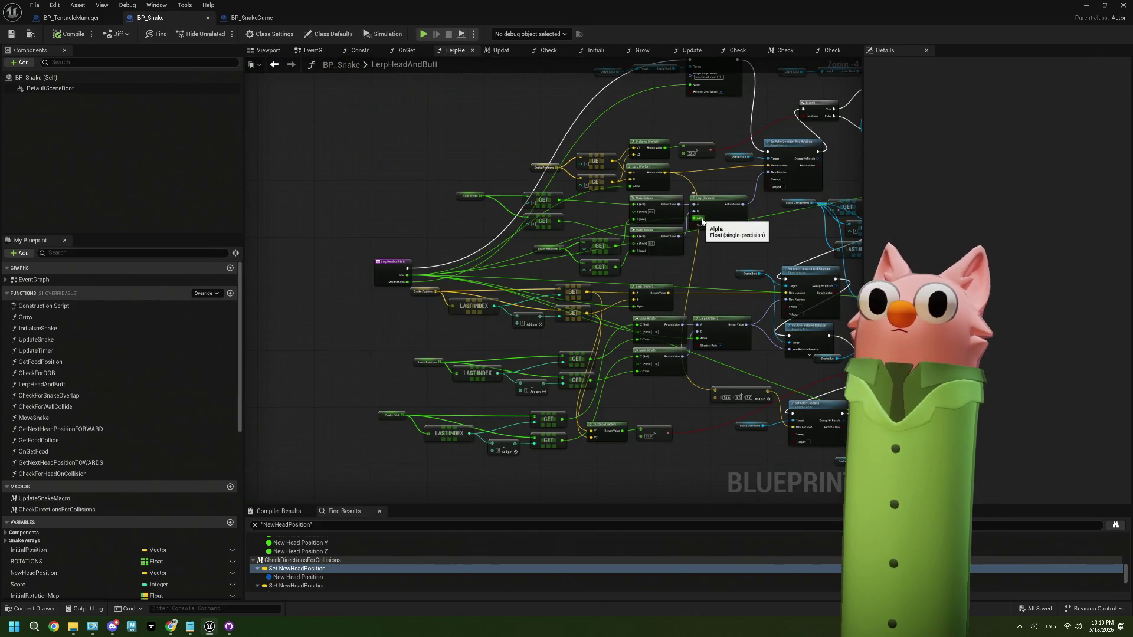
drag(702, 222, 594, 228)
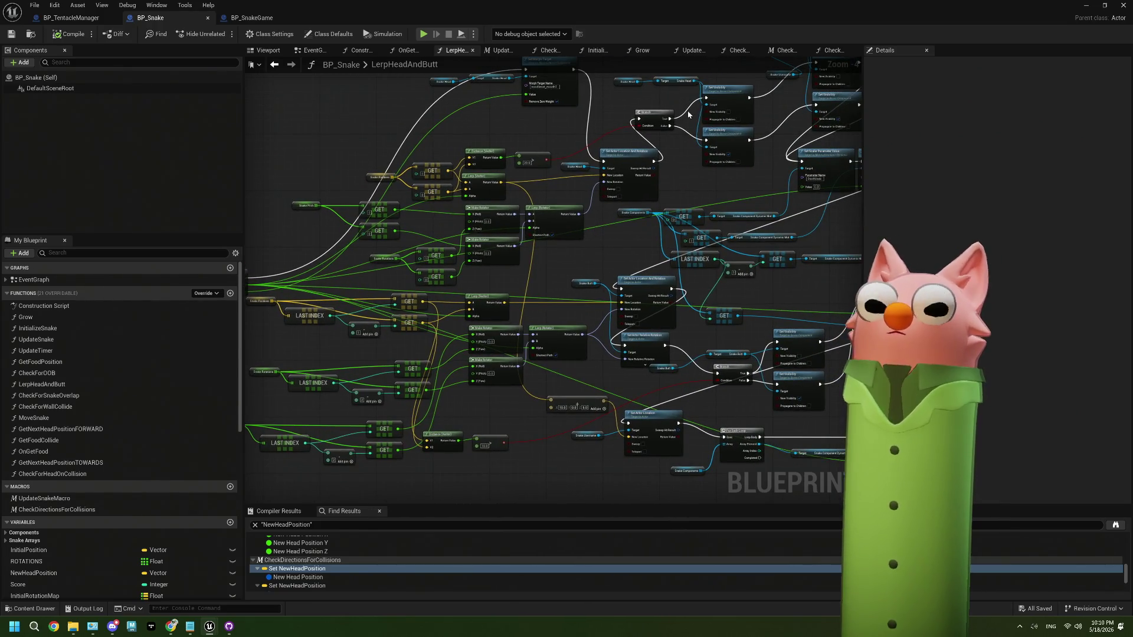
click(313, 51)
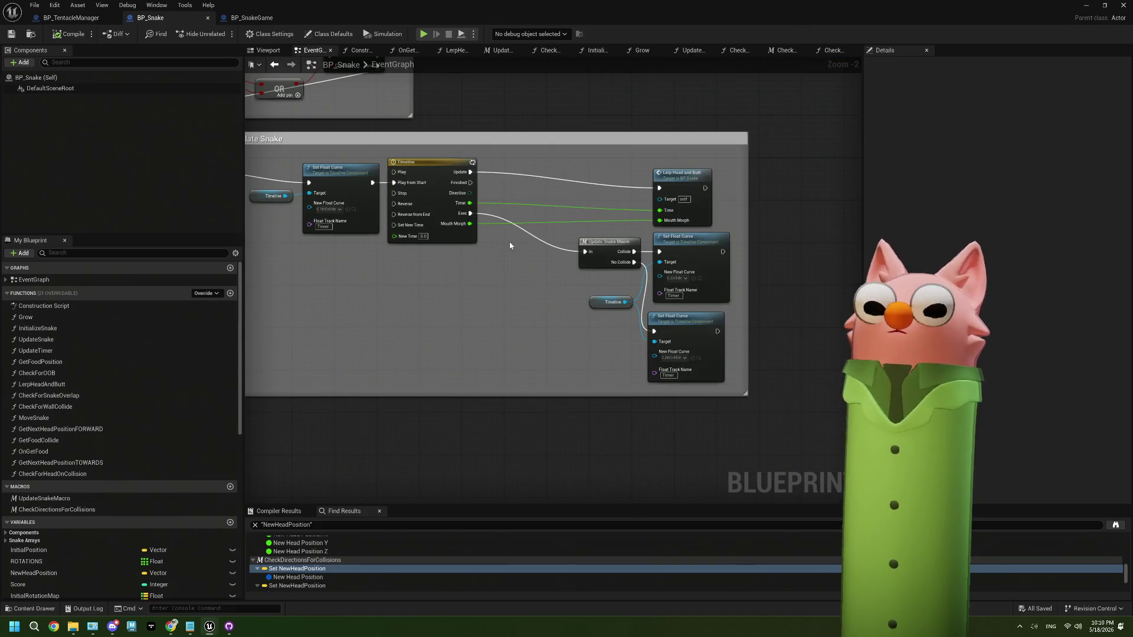
scroll(485, 239, up, 1)
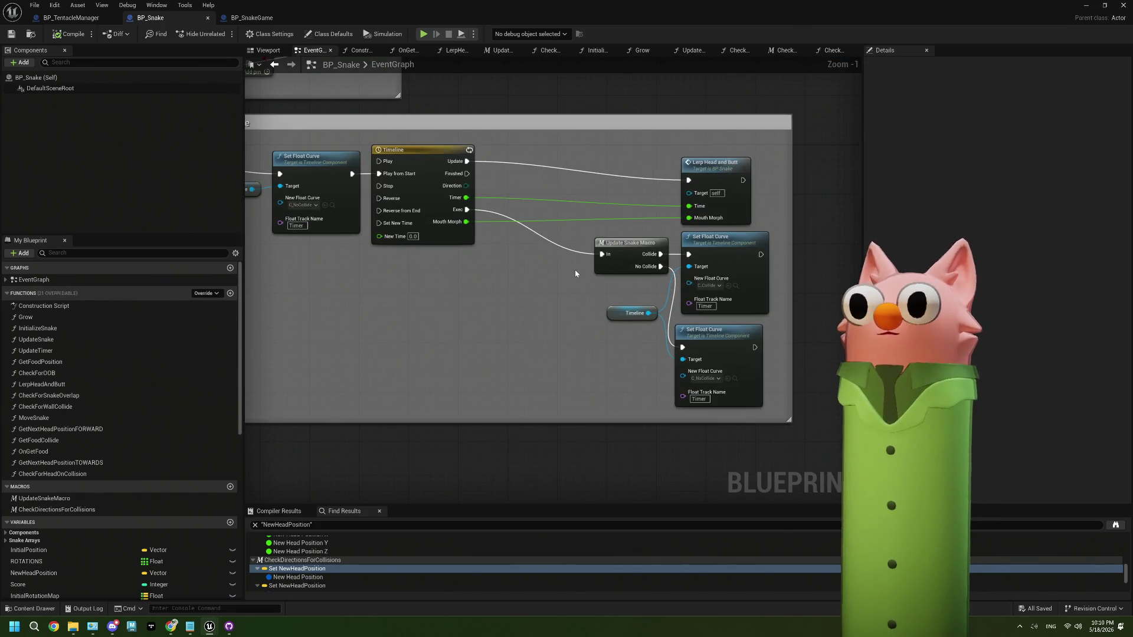
double_click(630, 244)
Change the not-equal check's comparison value from 0.0 to -500 in UpdateSnakeMacro.
scroll(516, 262, down, 2)
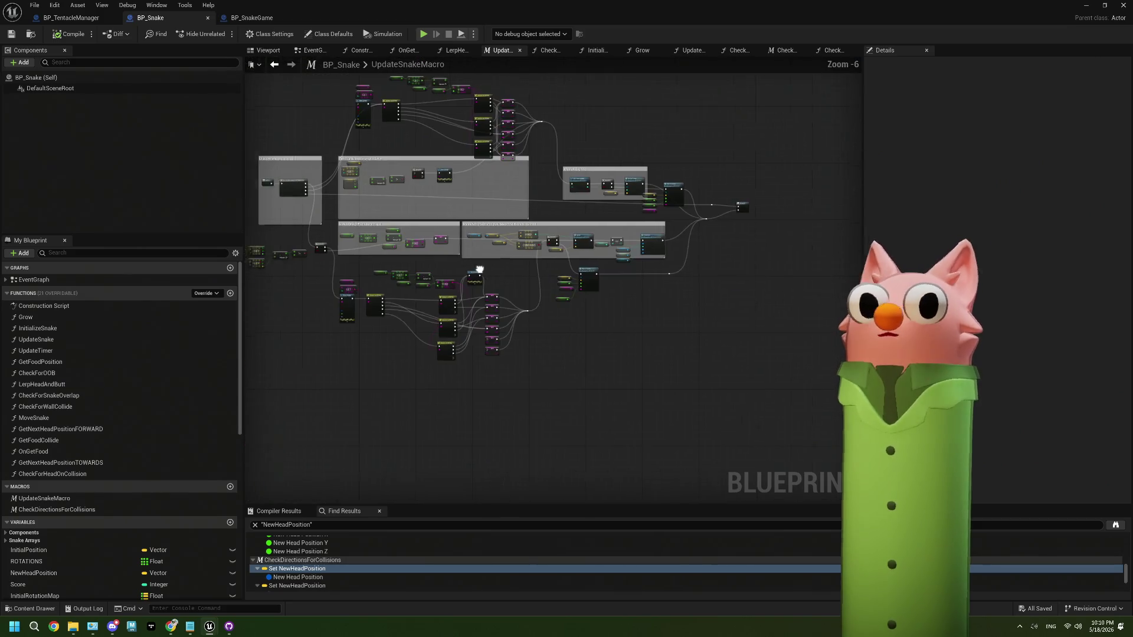
scroll(446, 269, up, 4)
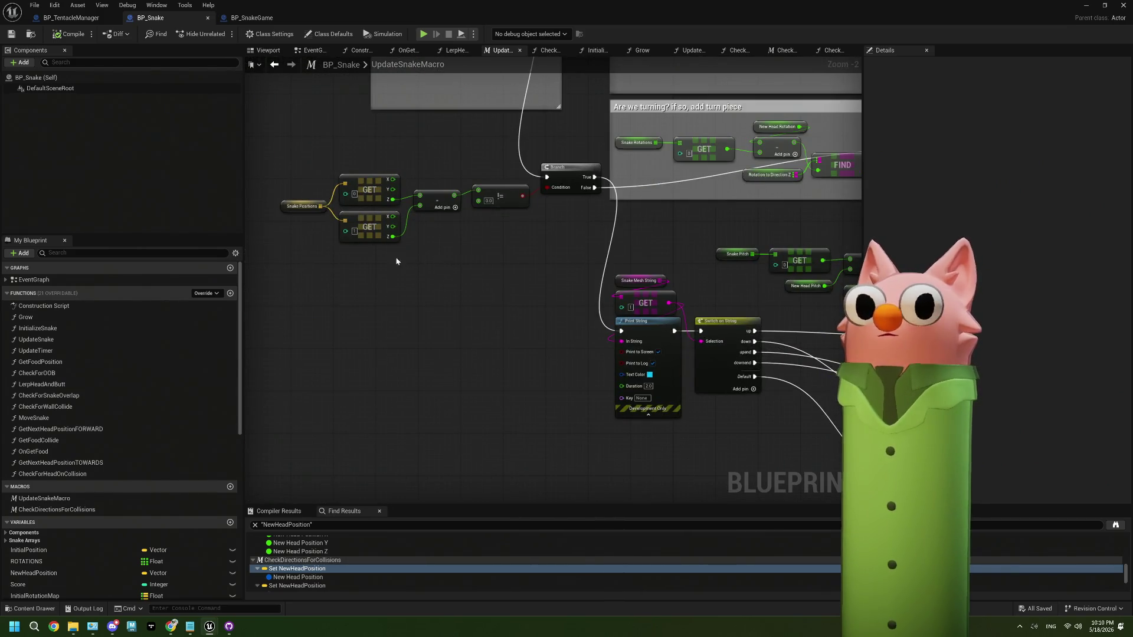
scroll(458, 258, up, 2)
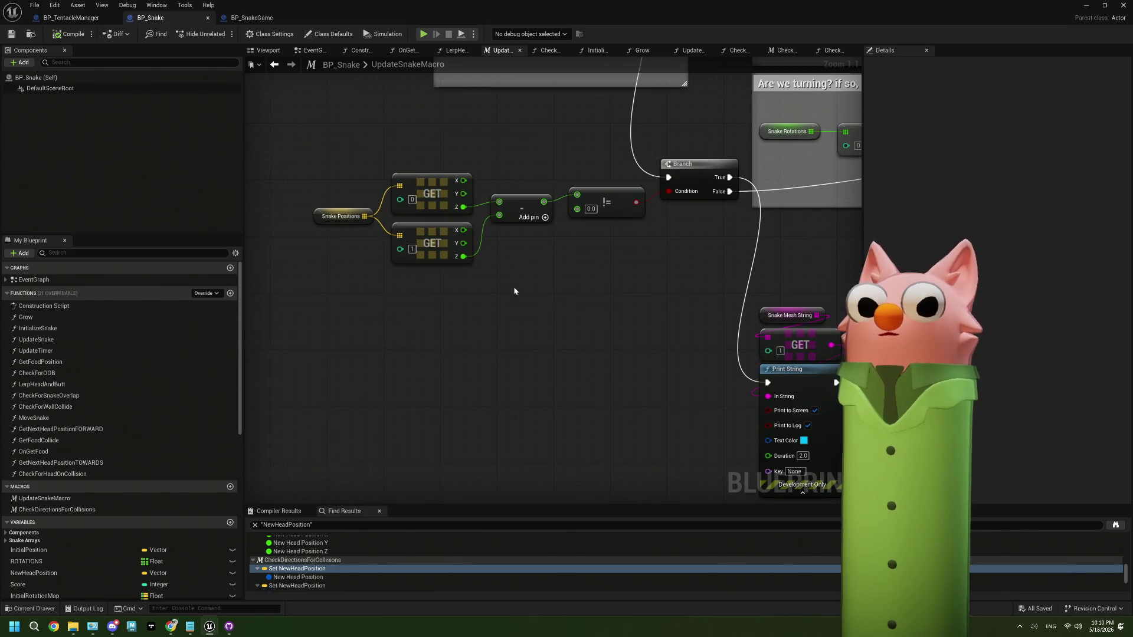
mouse_move(529, 281)
mouse_down()
mouse_move(586, 275)
mouse_move(430, 306)
mouse_move(446, 285)
mouse_up()
click(441, 251)
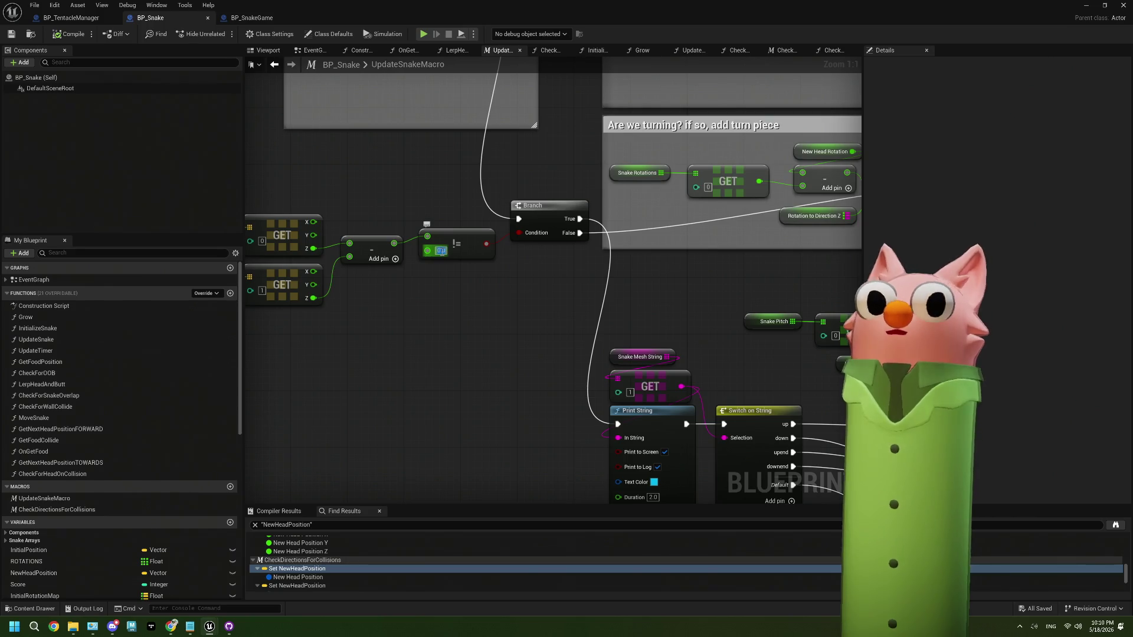
scroll(470, 293, down, 5)
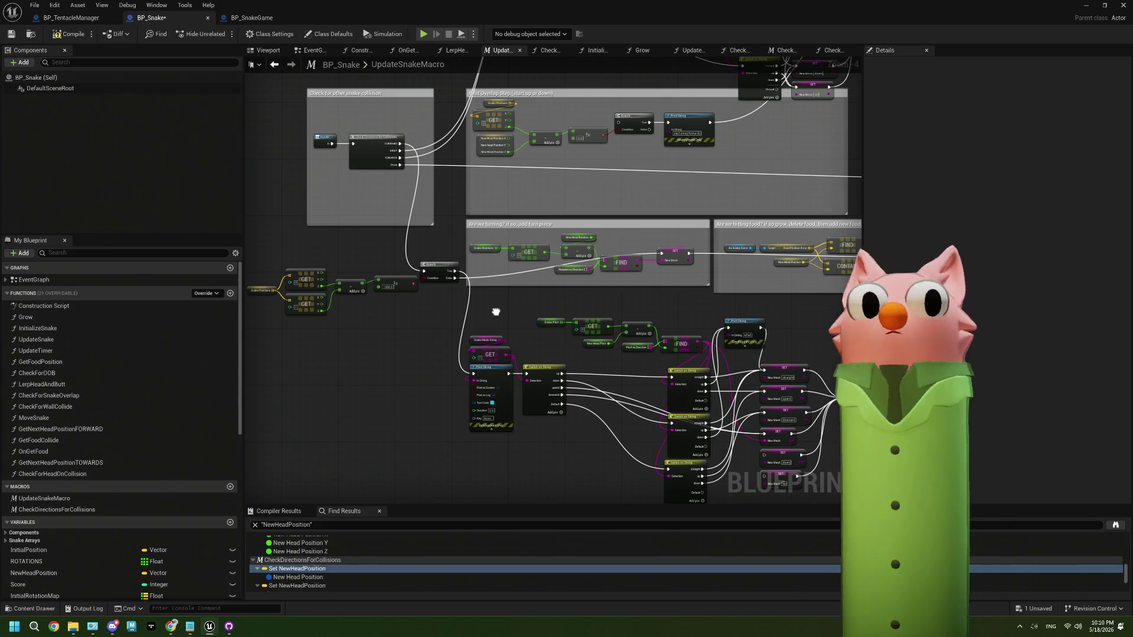
drag(495, 311, 540, 308)
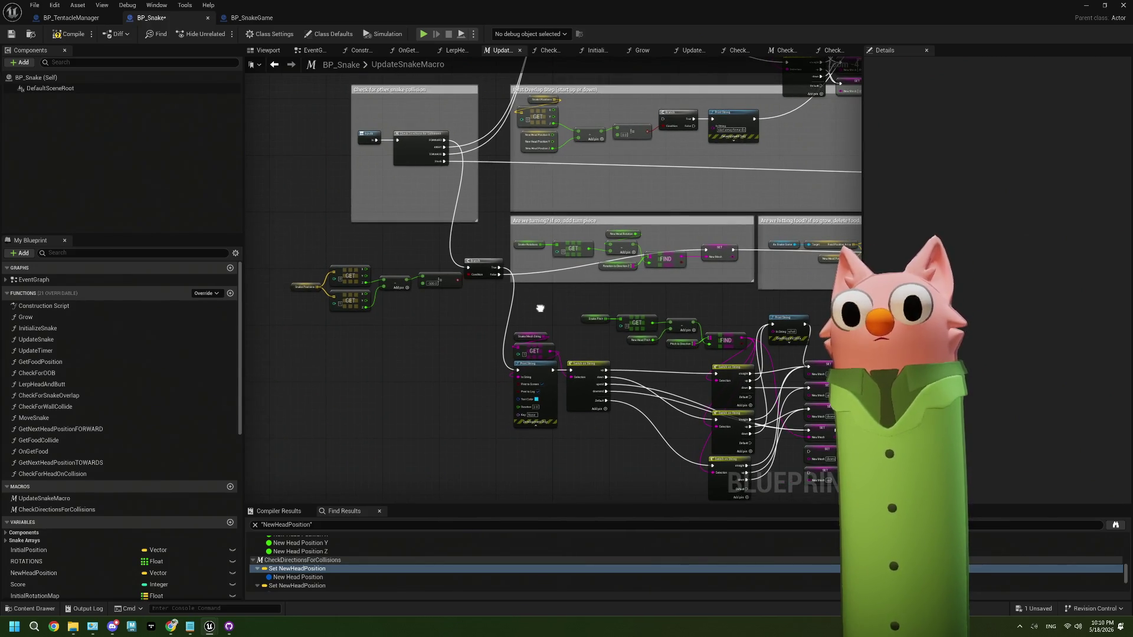
scroll(435, 298, up, 2)
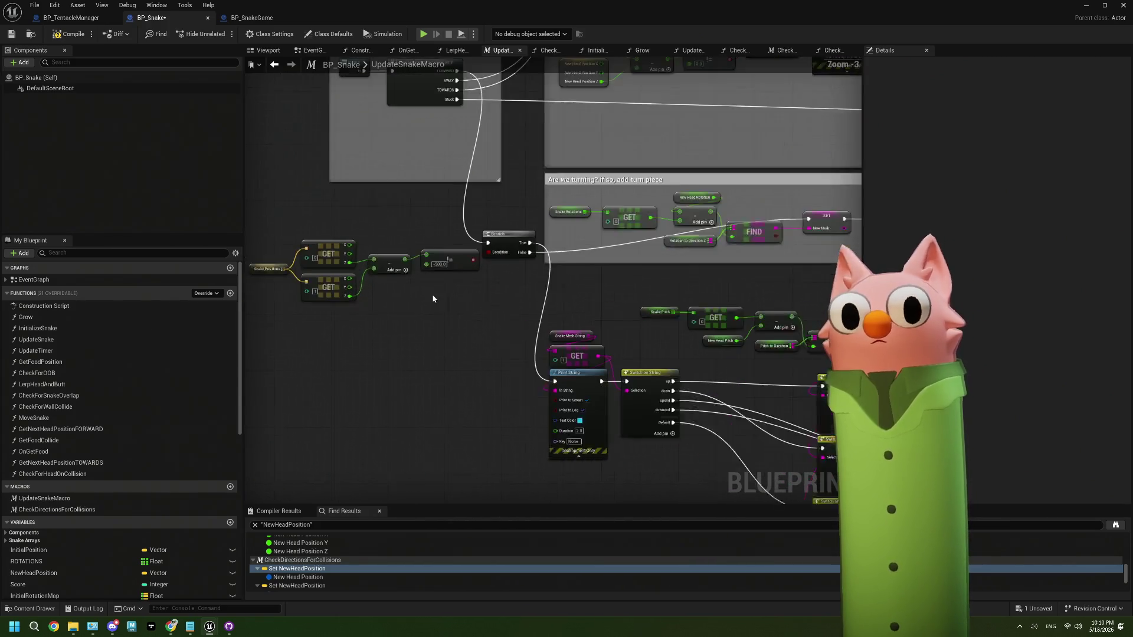
Shift the head-position check nodes slightly left and switch to the Noodlecat_Env level editor.
drag(271, 233, 437, 307)
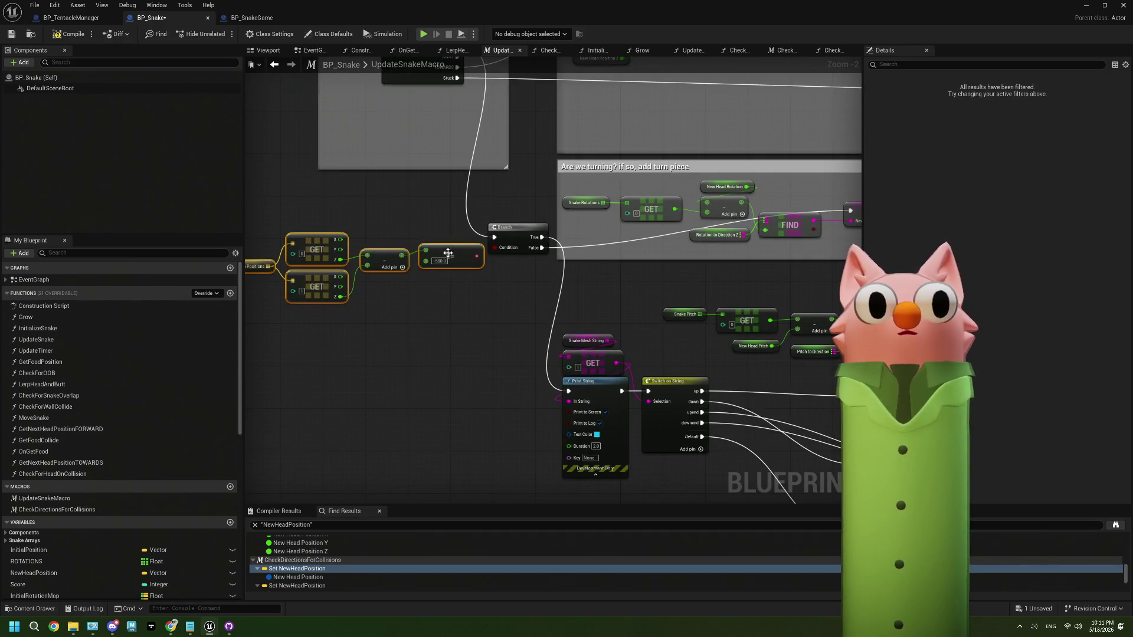
drag(448, 254, 426, 259)
click(504, 304)
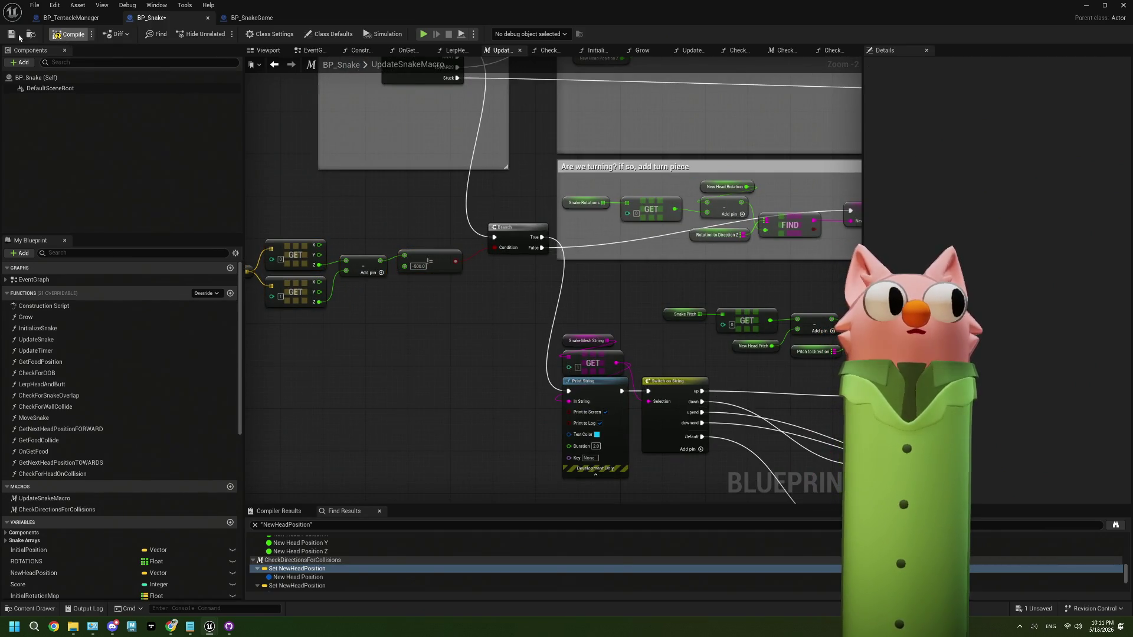
key(ctrl+Tab)
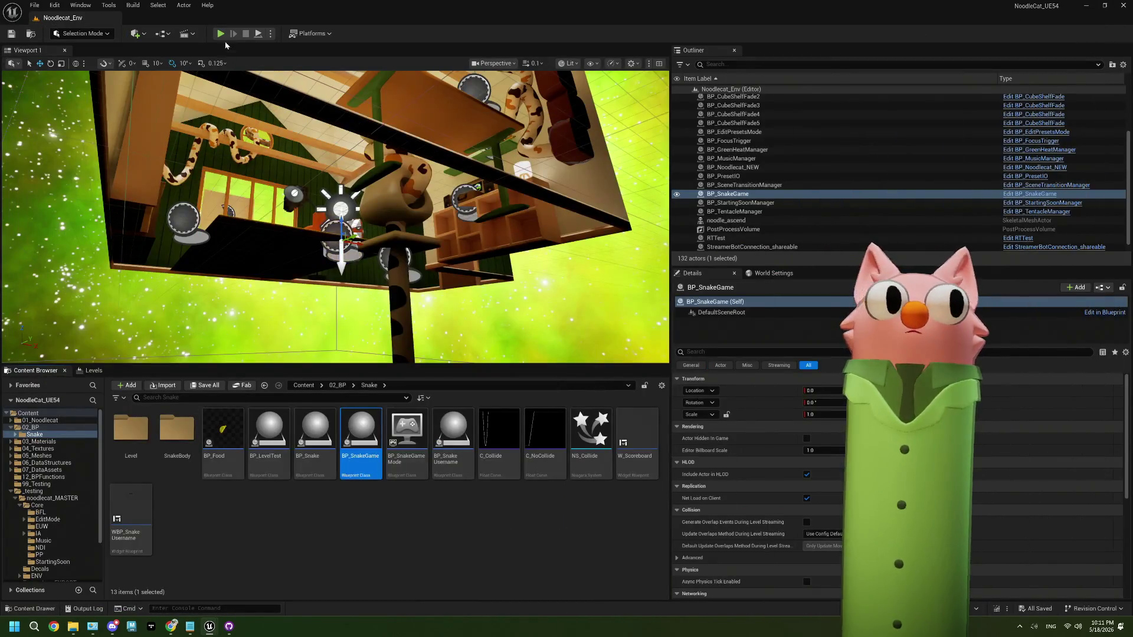
Play-test Noodlecat_Env, read the Message Log errors, then reopen BP_SnakeGame and return to BP_Snake.
click(221, 35)
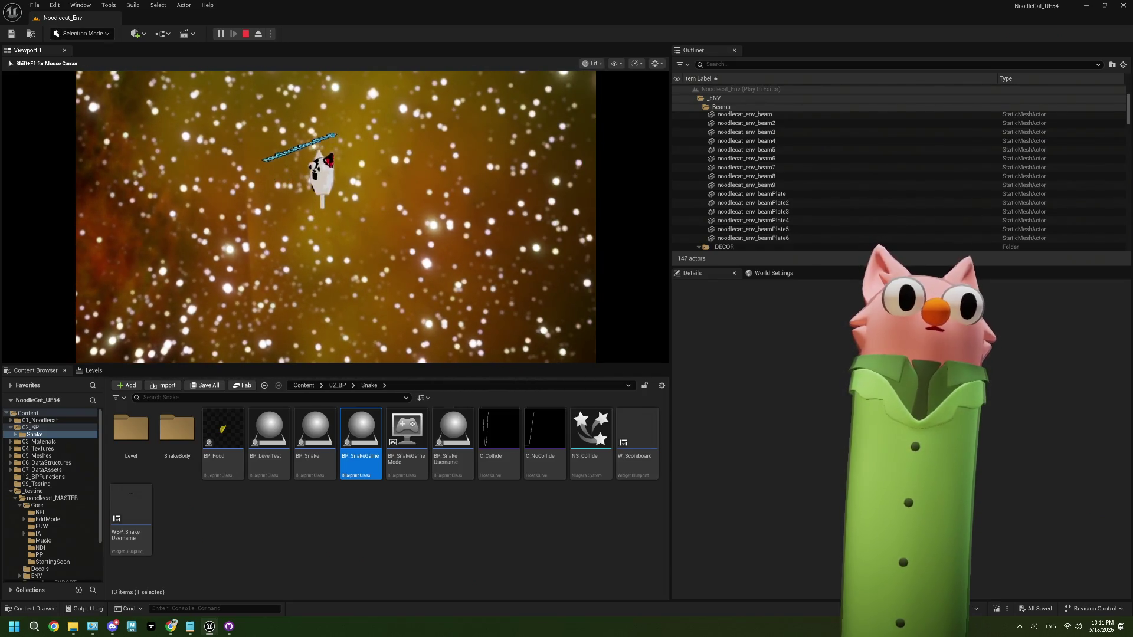
key(Escape)
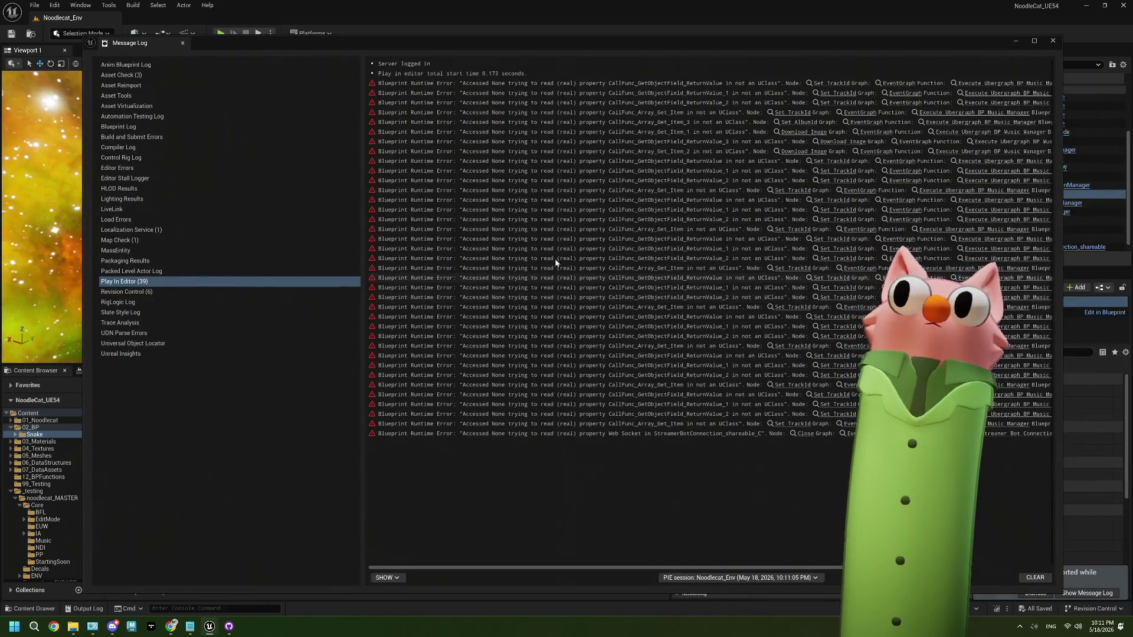
click(1034, 40)
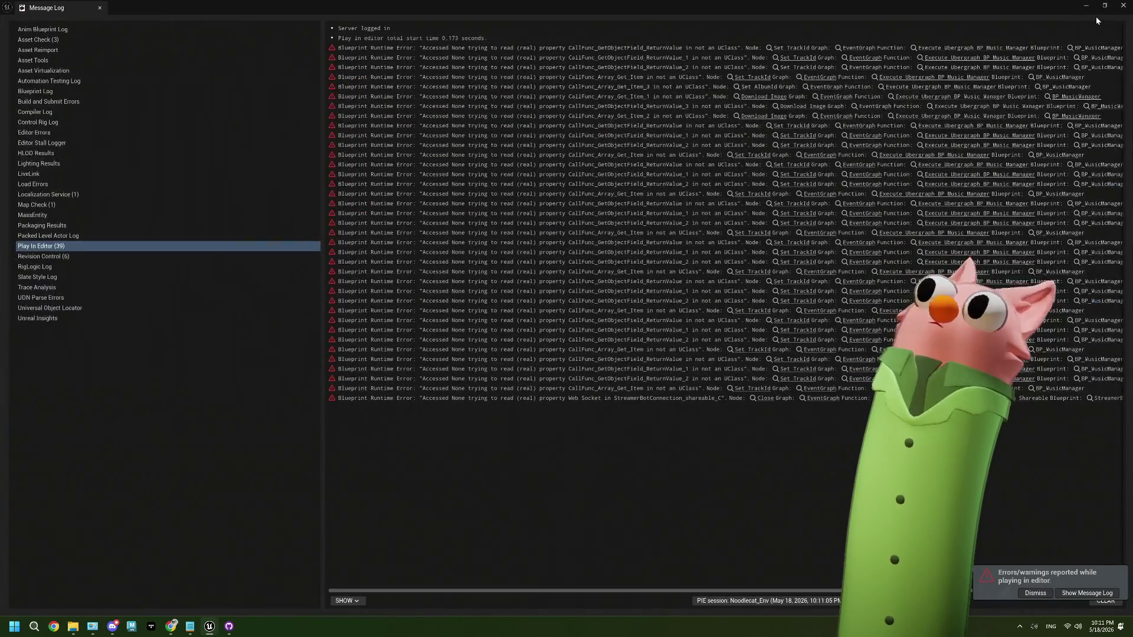
click(1104, 5)
click(1053, 41)
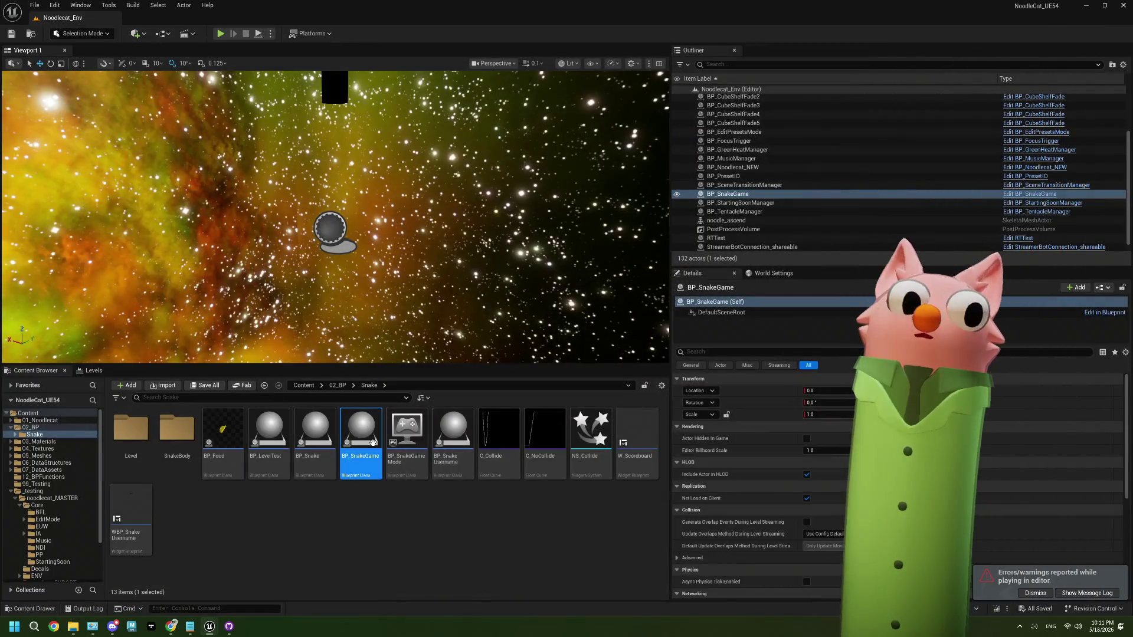
double_click(372, 442)
click(150, 17)
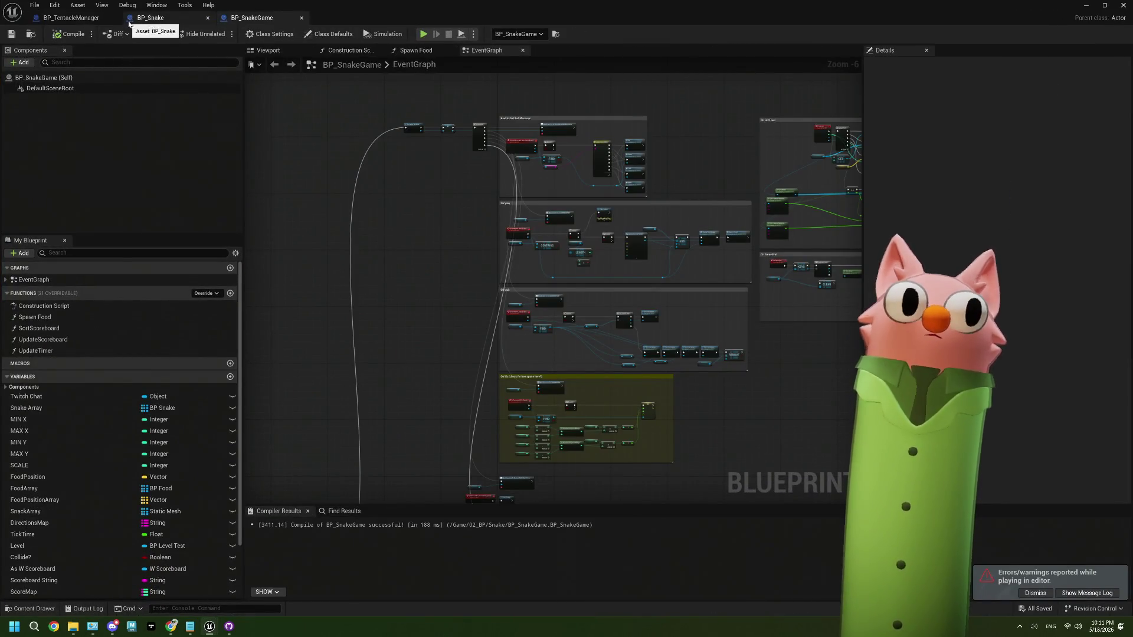
Pan around UpdateSnakeMacro past the Print String, Switch, SET New Mesh and collision-check nodes.
mouse_move(382, 297)
mouse_down()
mouse_move(458, 306)
mouse_move(531, 291)
mouse_move(501, 307)
mouse_up()
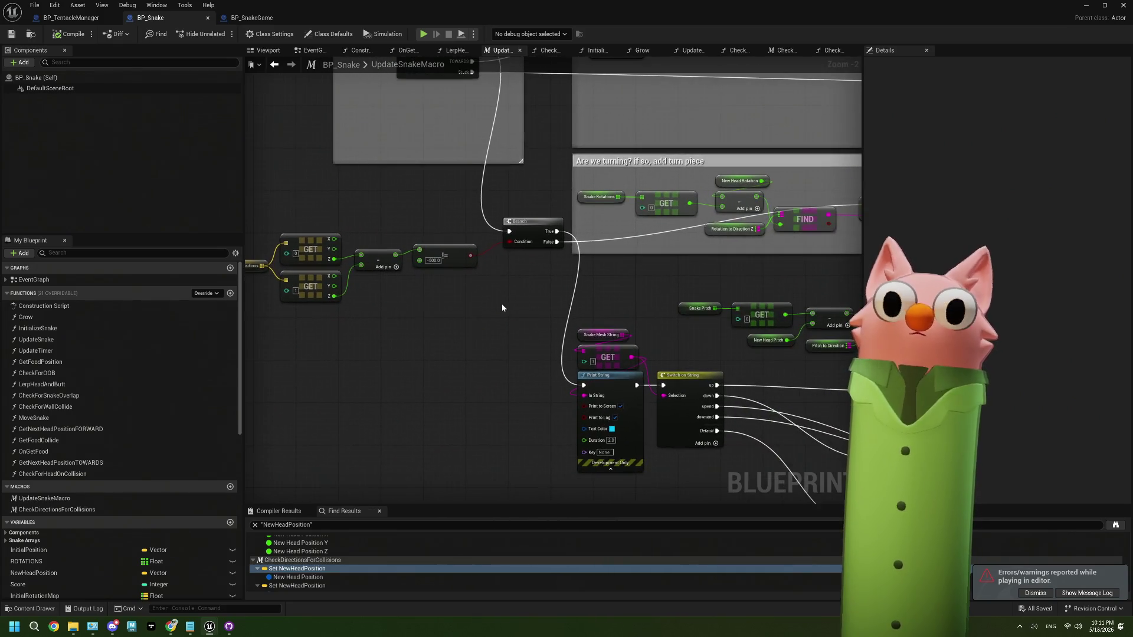
drag(571, 358, 443, 333)
scroll(474, 388, up, 2)
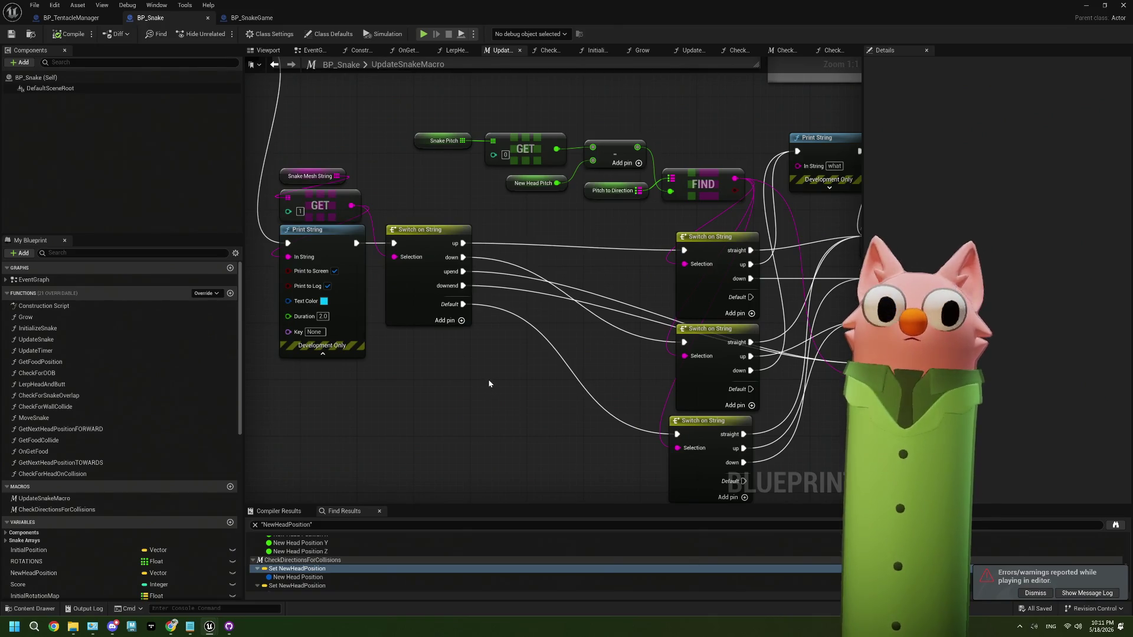
drag(488, 385, 536, 324)
scroll(535, 324, down, 2)
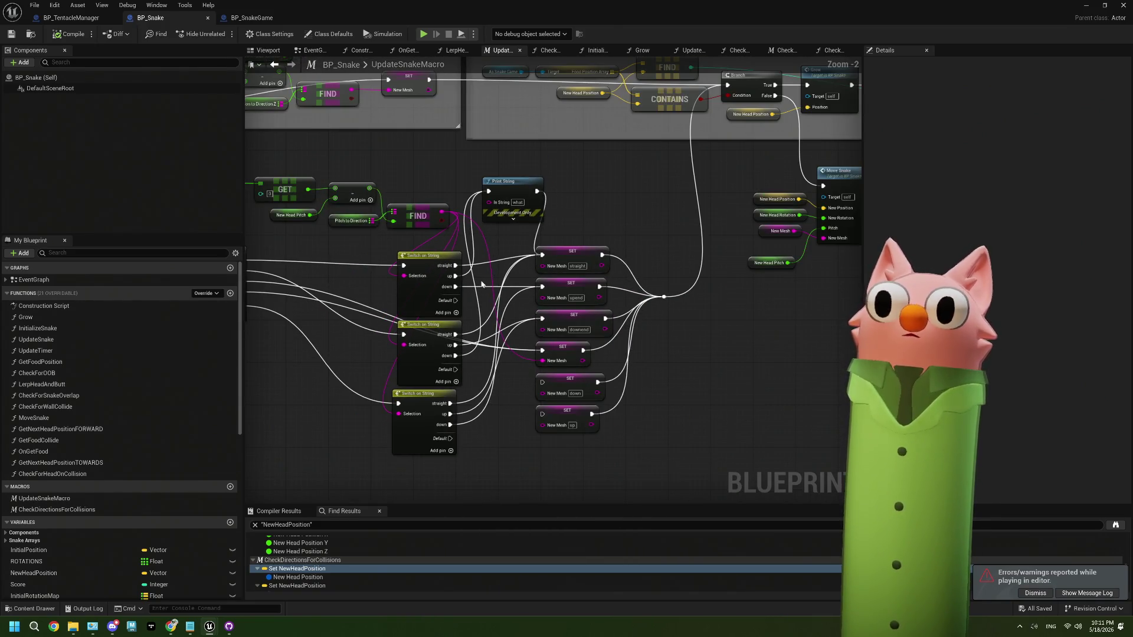
drag(481, 258, 582, 362)
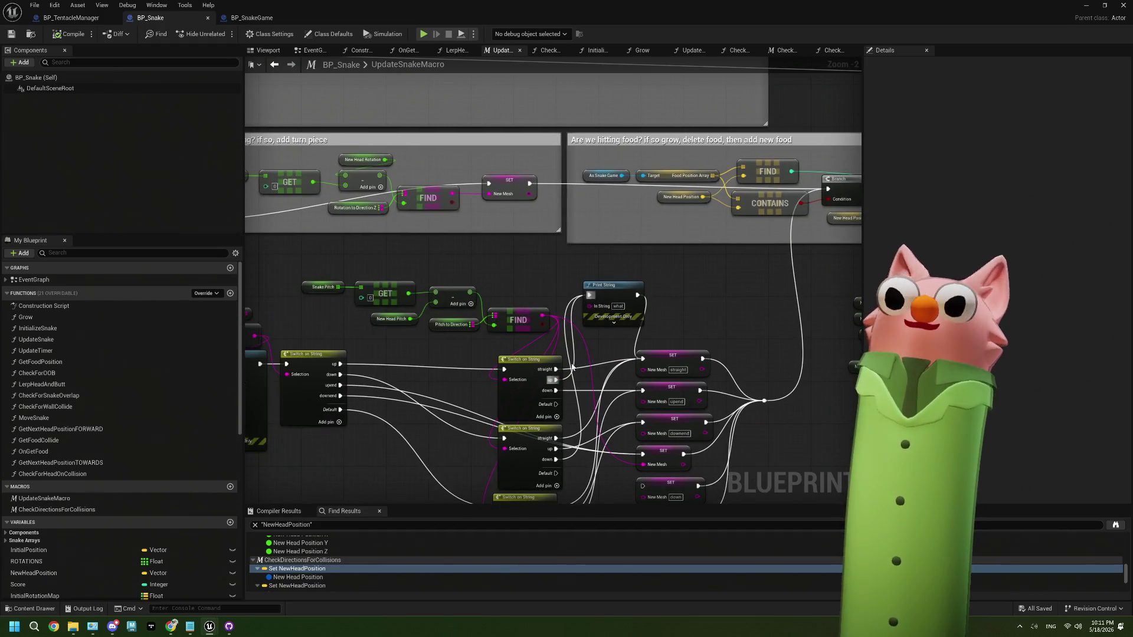
mouse_move(416, 298)
mouse_down()
mouse_move(512, 339)
mouse_move(551, 413)
mouse_up()
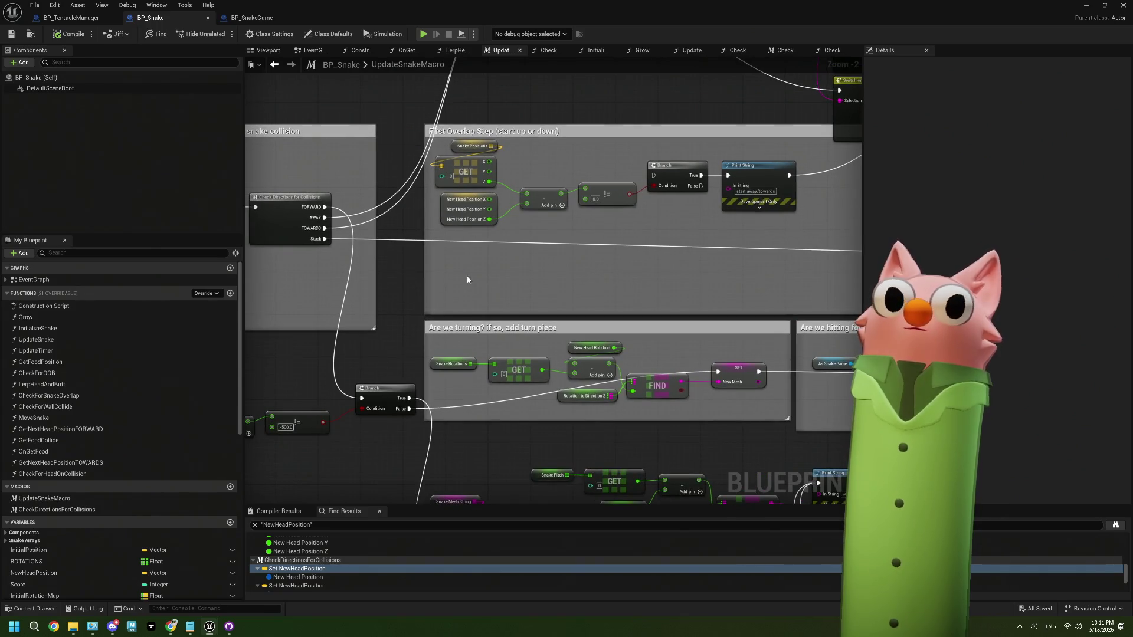
Navigate to the food-handling nodes and open the MoveSnake function graph.
scroll(575, 217, up, 1)
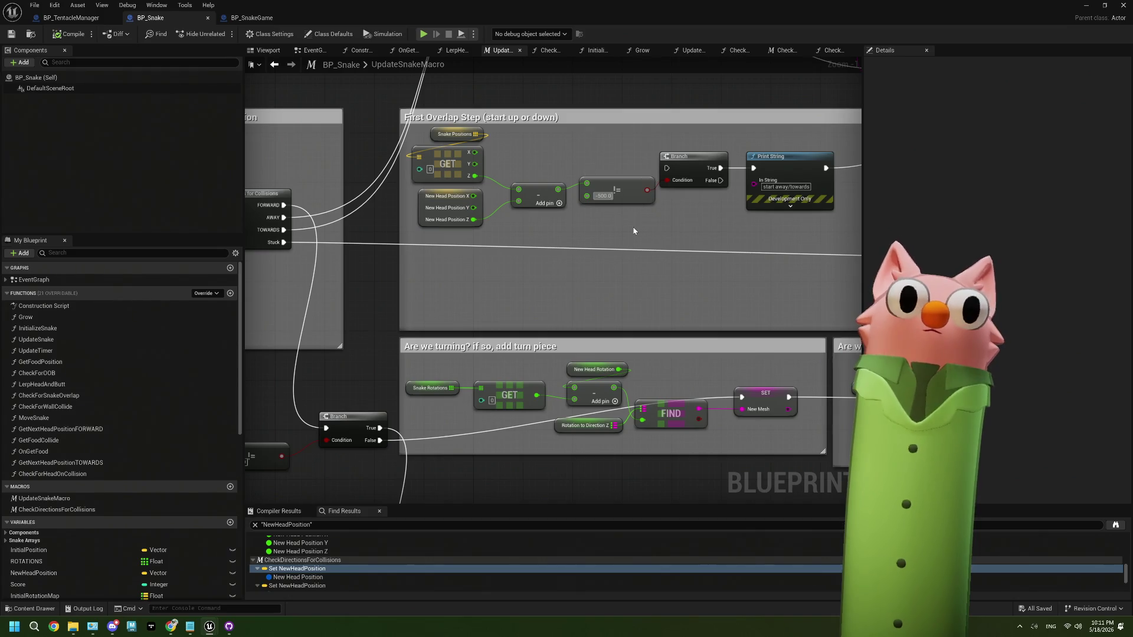
scroll(670, 242, down, 2)
scroll(664, 223, down, 2)
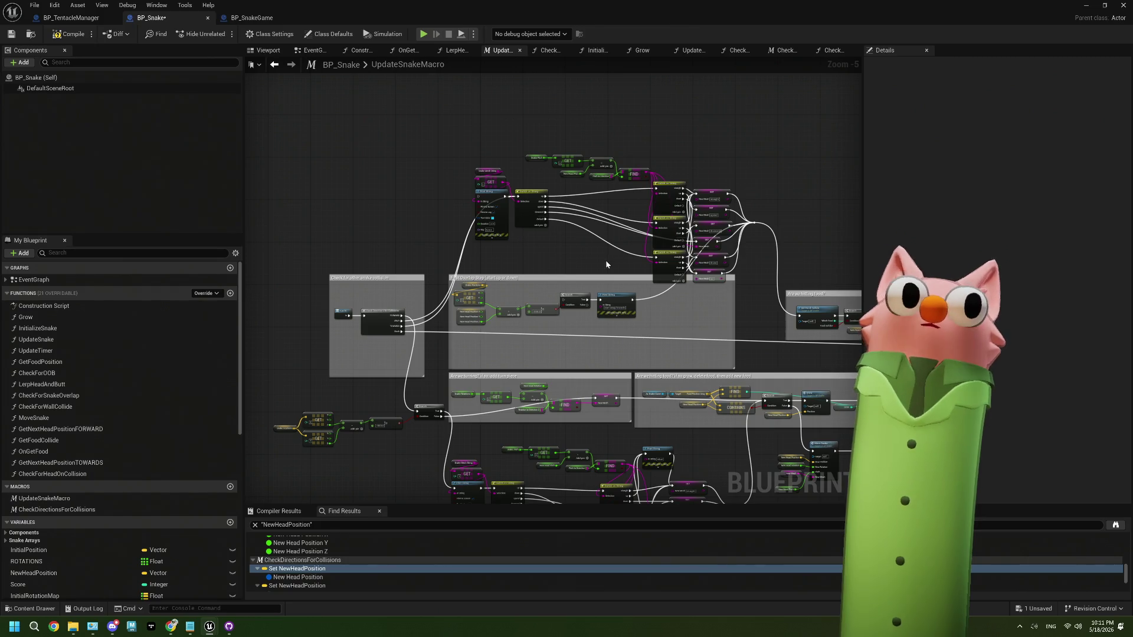
drag(561, 268, 544, 243)
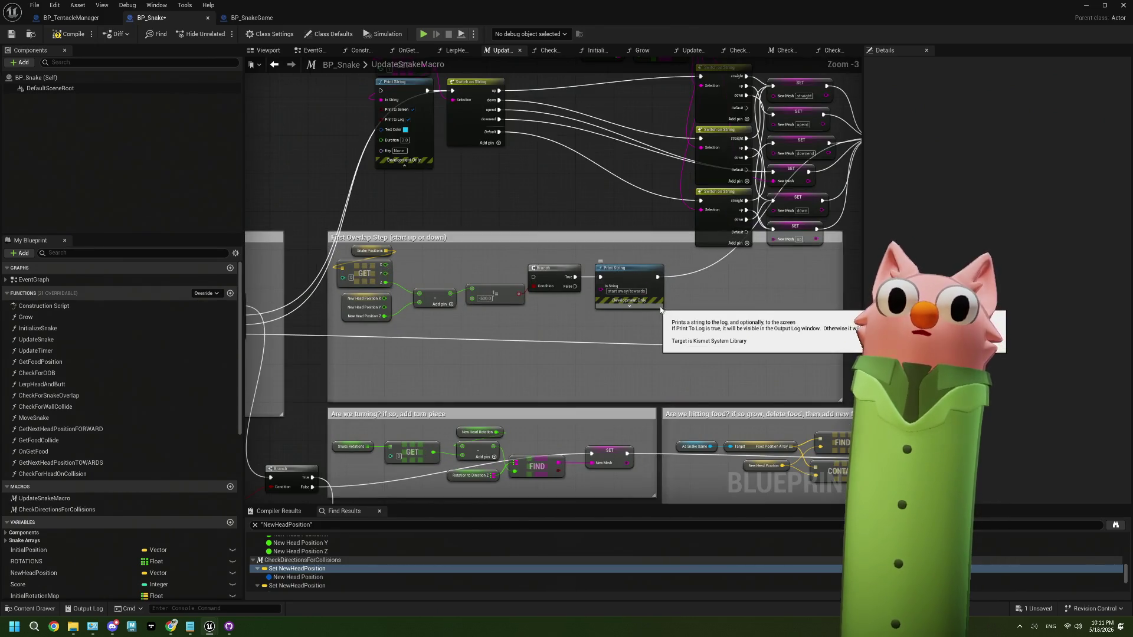
mouse_move(720, 303)
mouse_down()
mouse_move(517, 299)
mouse_move(507, 258)
mouse_up()
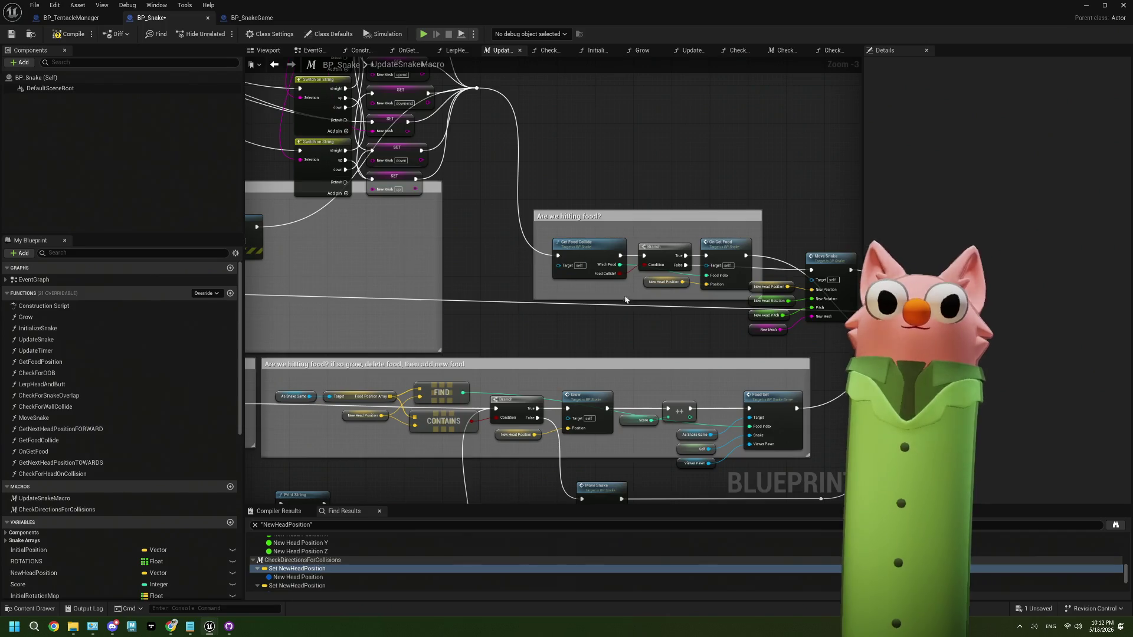
drag(626, 300, 517, 278)
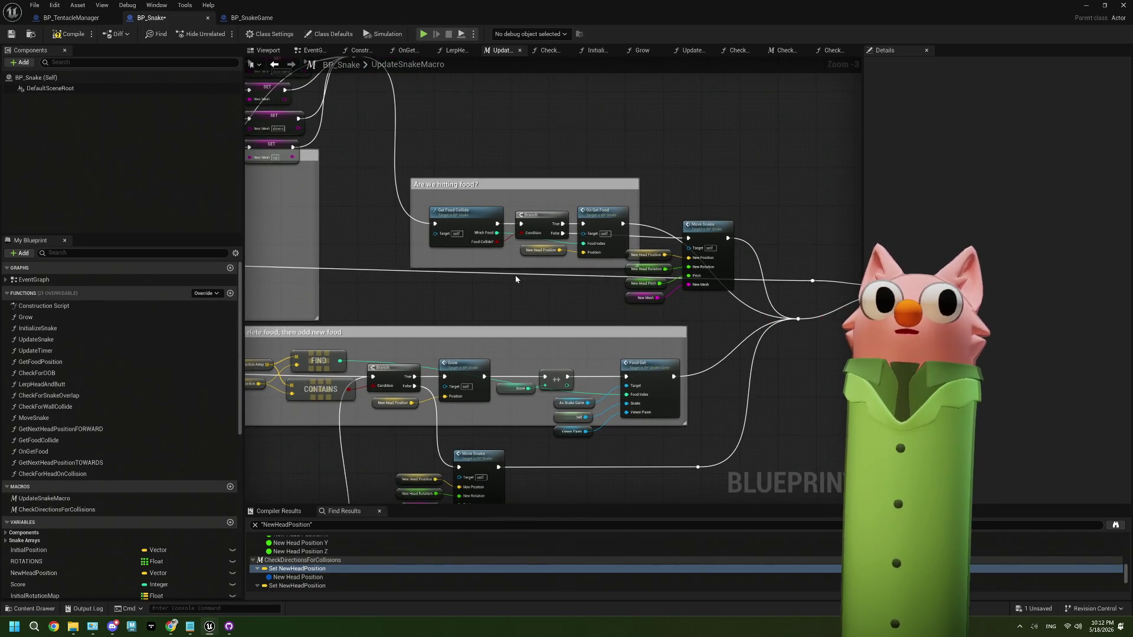
drag(638, 345, 540, 294)
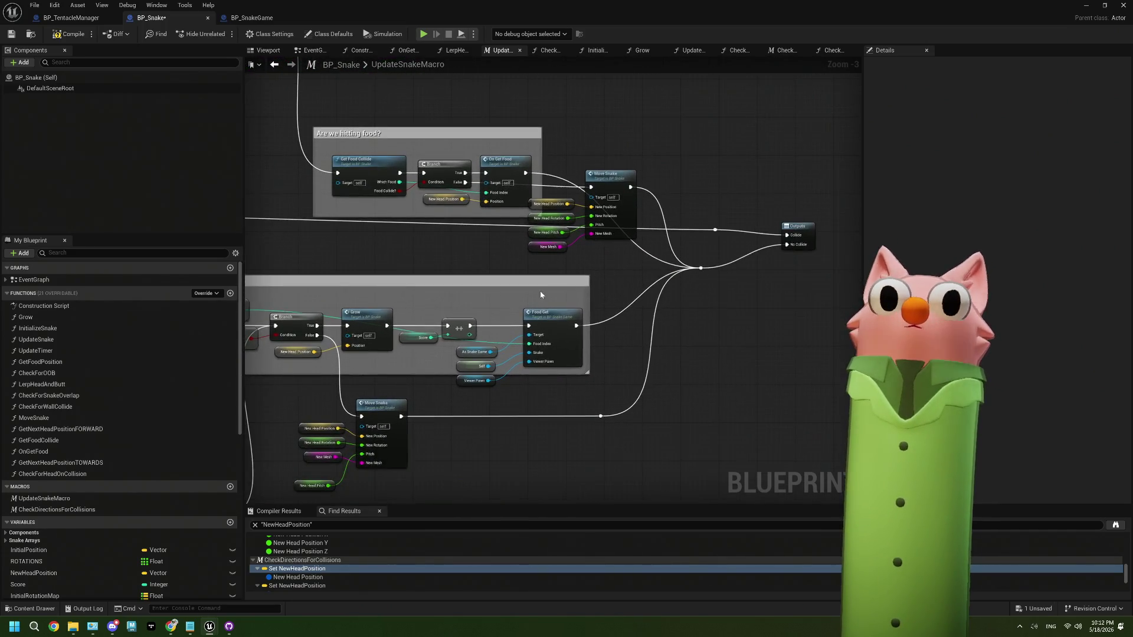
double_click(619, 227)
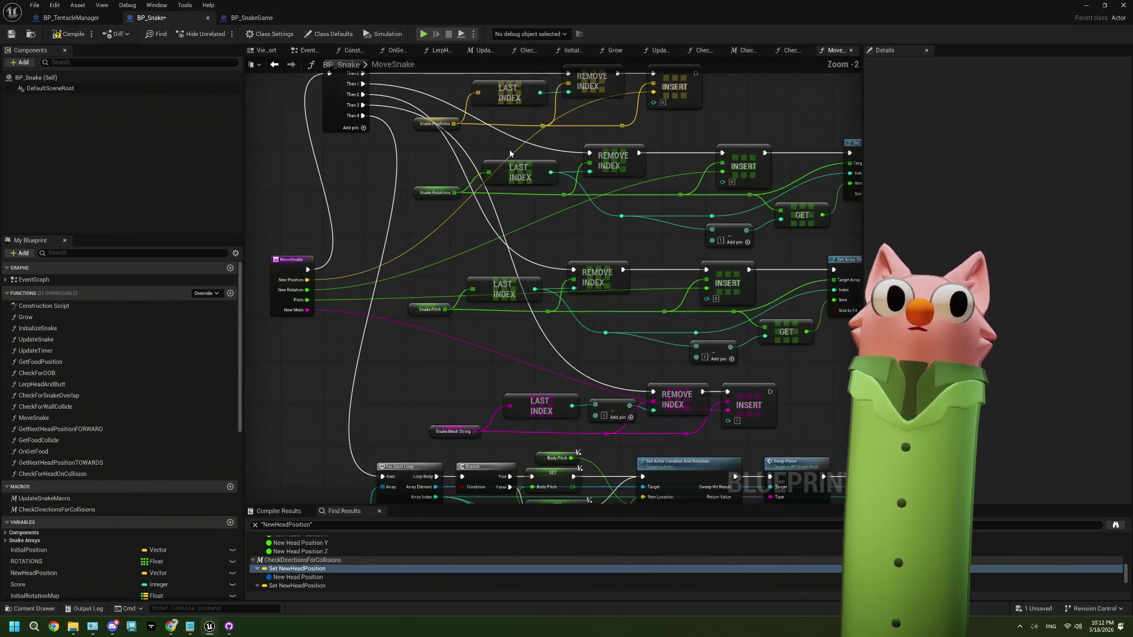
scroll(510, 153, down, 4)
scroll(534, 321, up, 5)
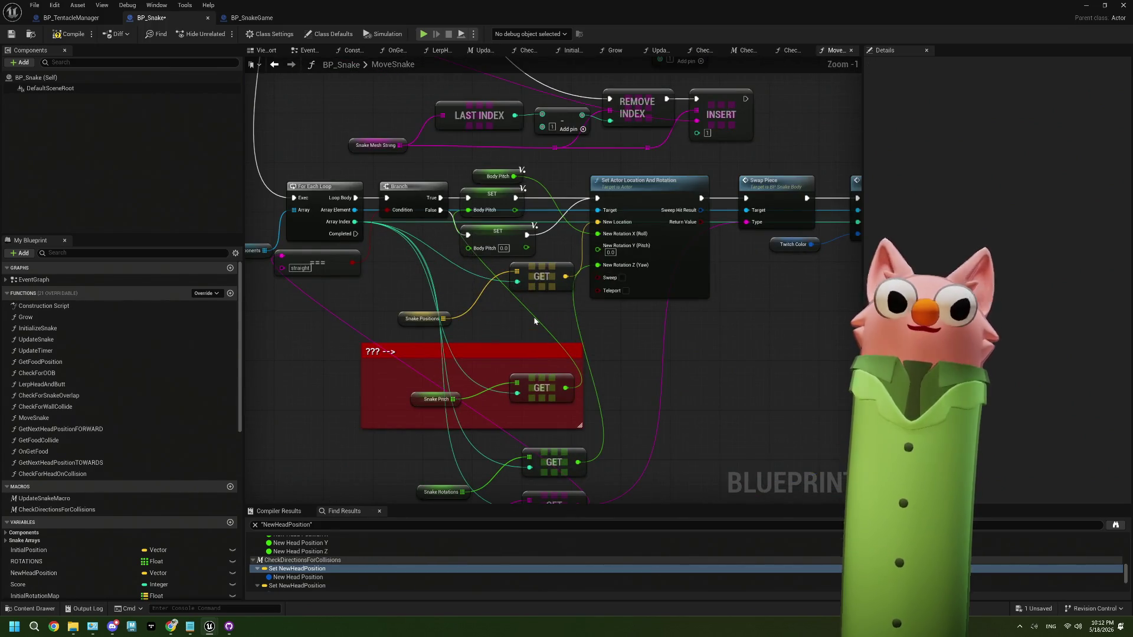
scroll(534, 321, down, 4)
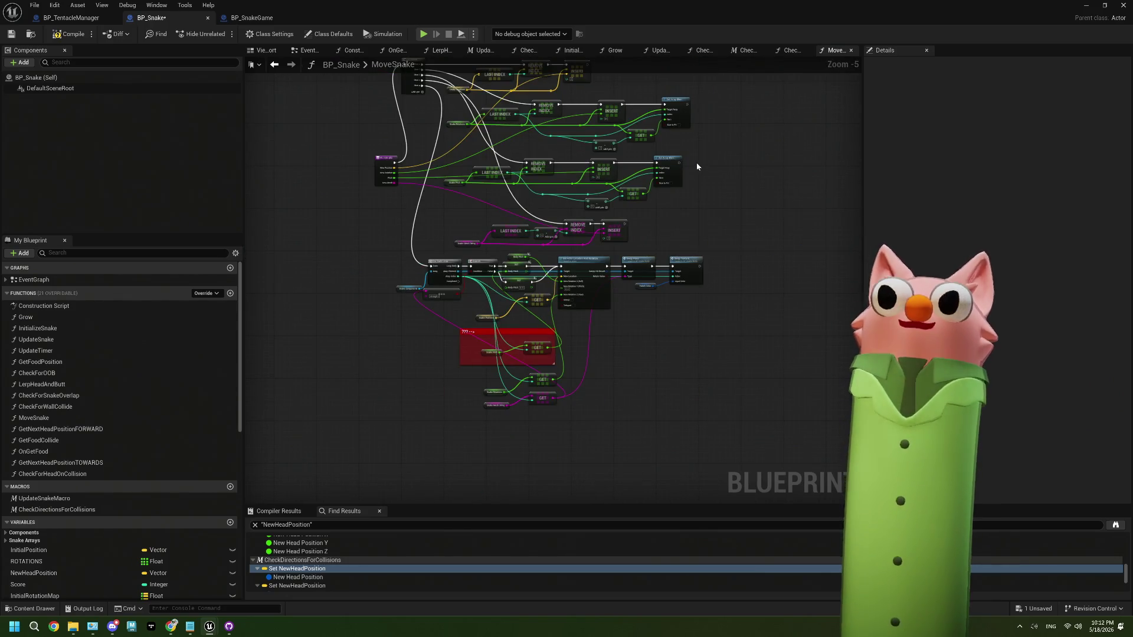